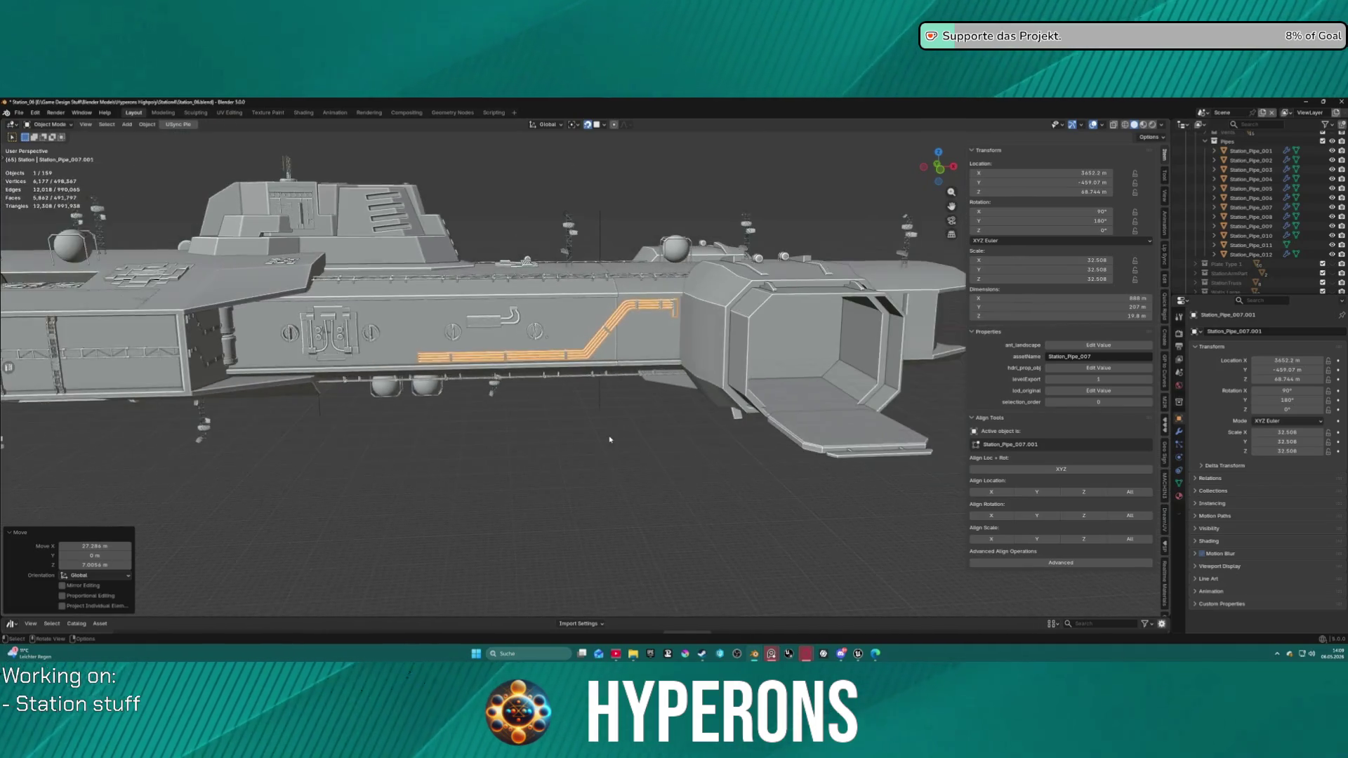
# Step: Move the small hook-shaped hull pipe and scale it up slightly to 24.659
pyautogui.moveTo(613, 437); pyautogui.dragTo(632, 418)
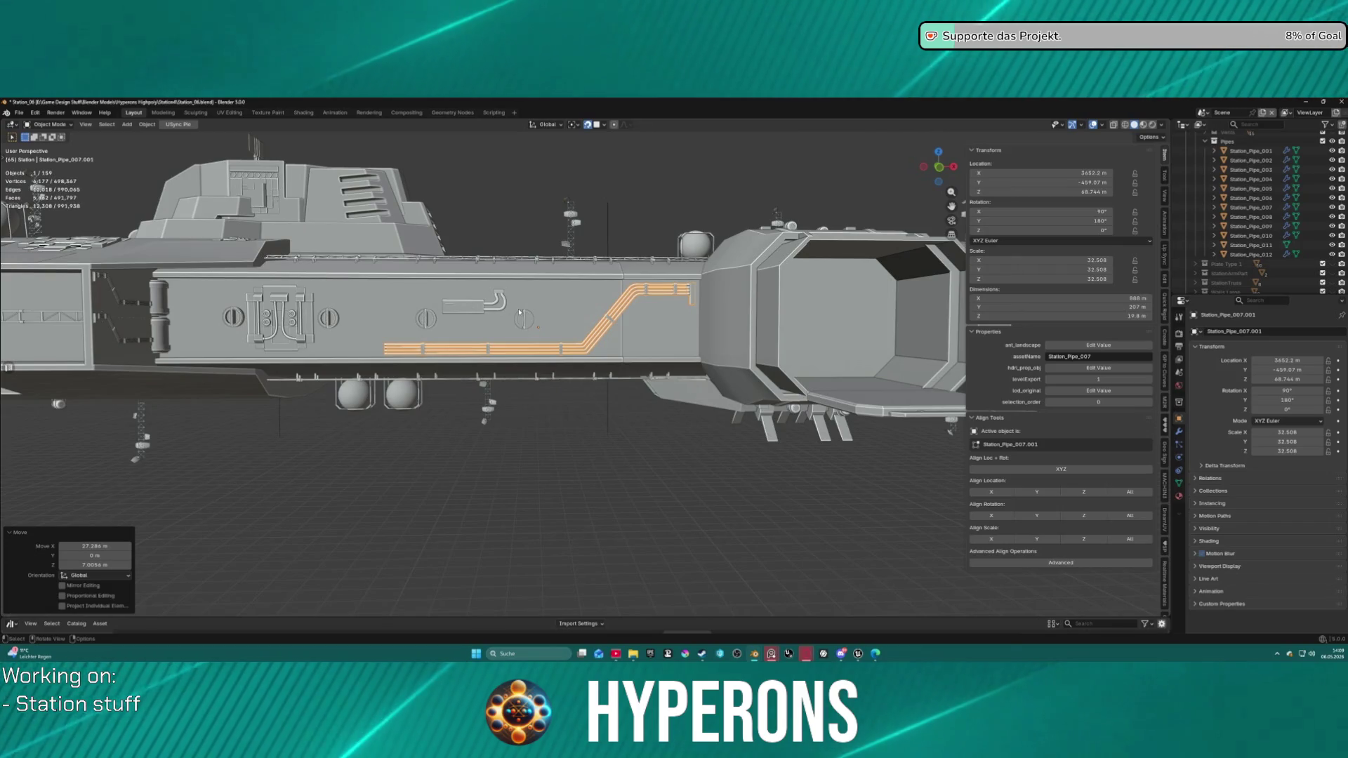
pyautogui.click(421, 321)
pyautogui.press('s')
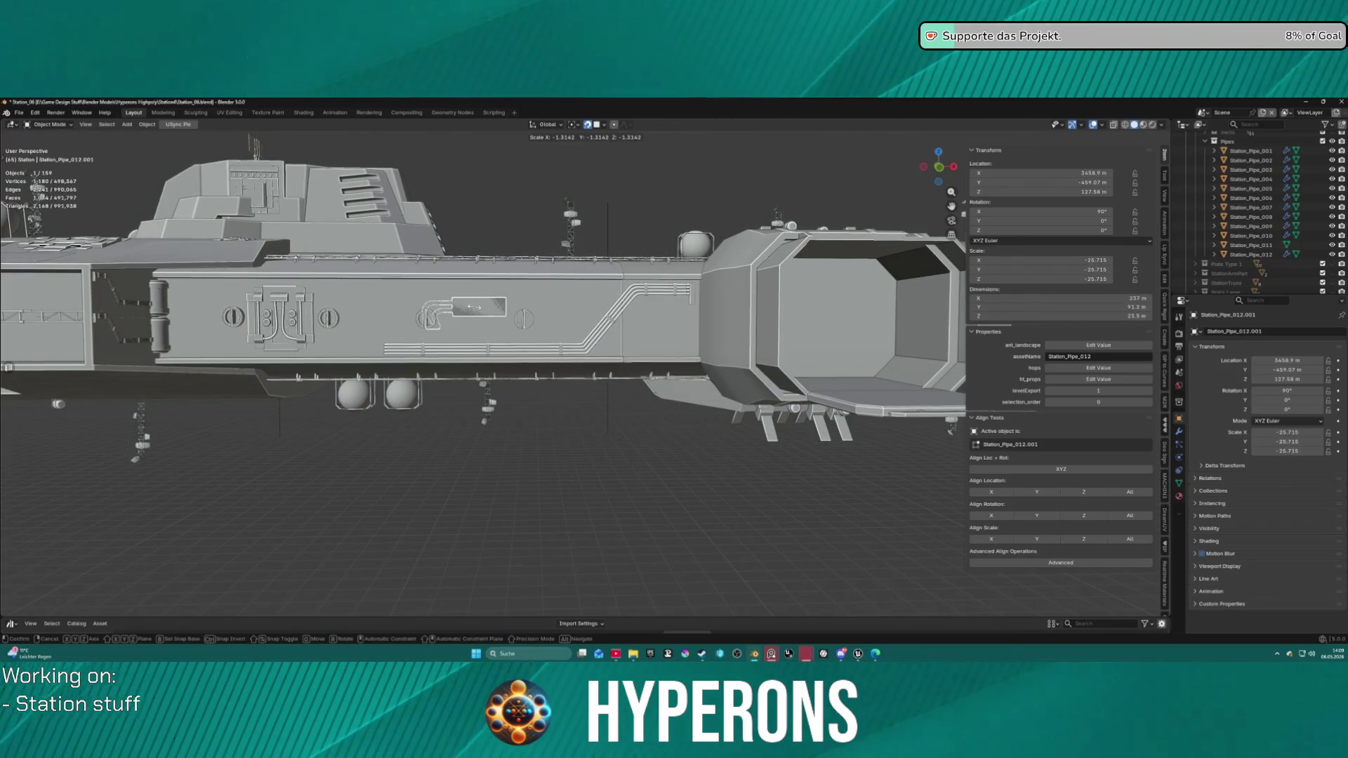
pyautogui.rightClick(474, 311)
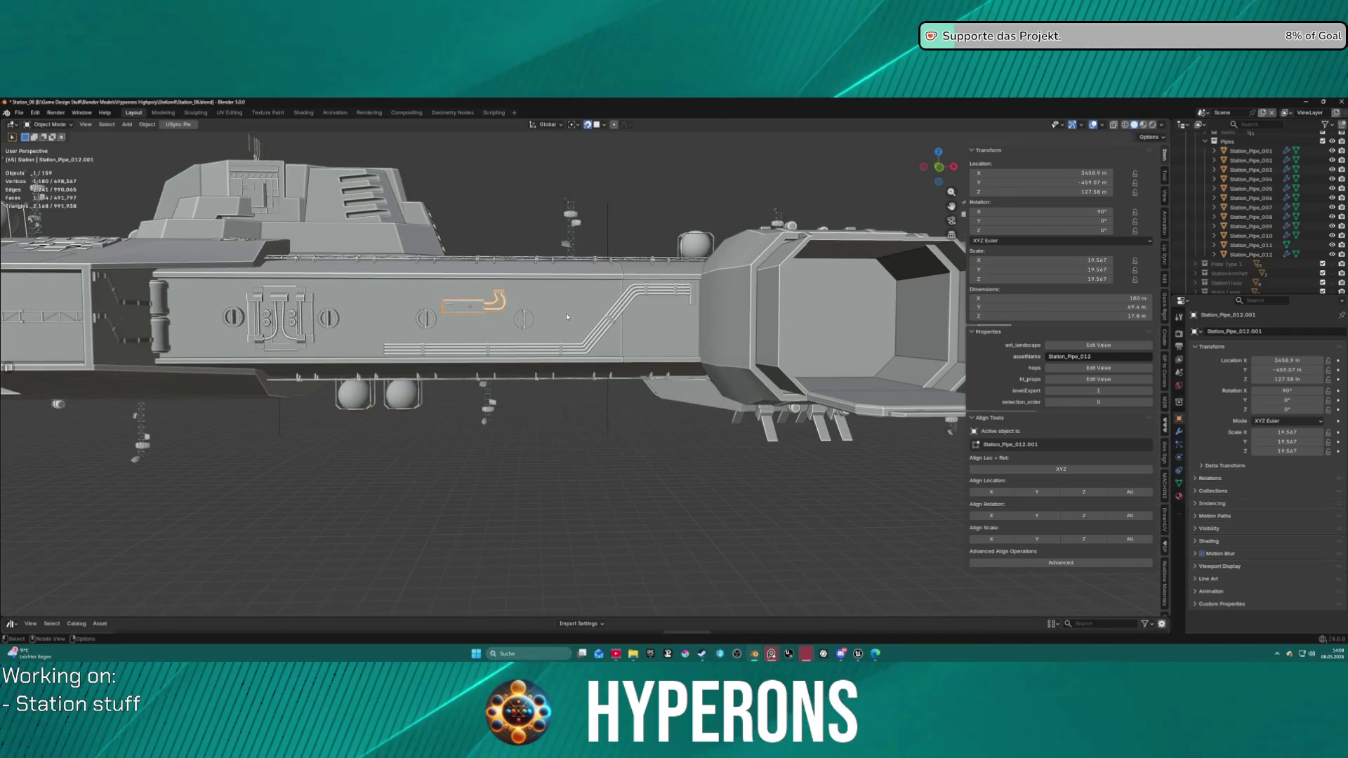
pyautogui.press('g')
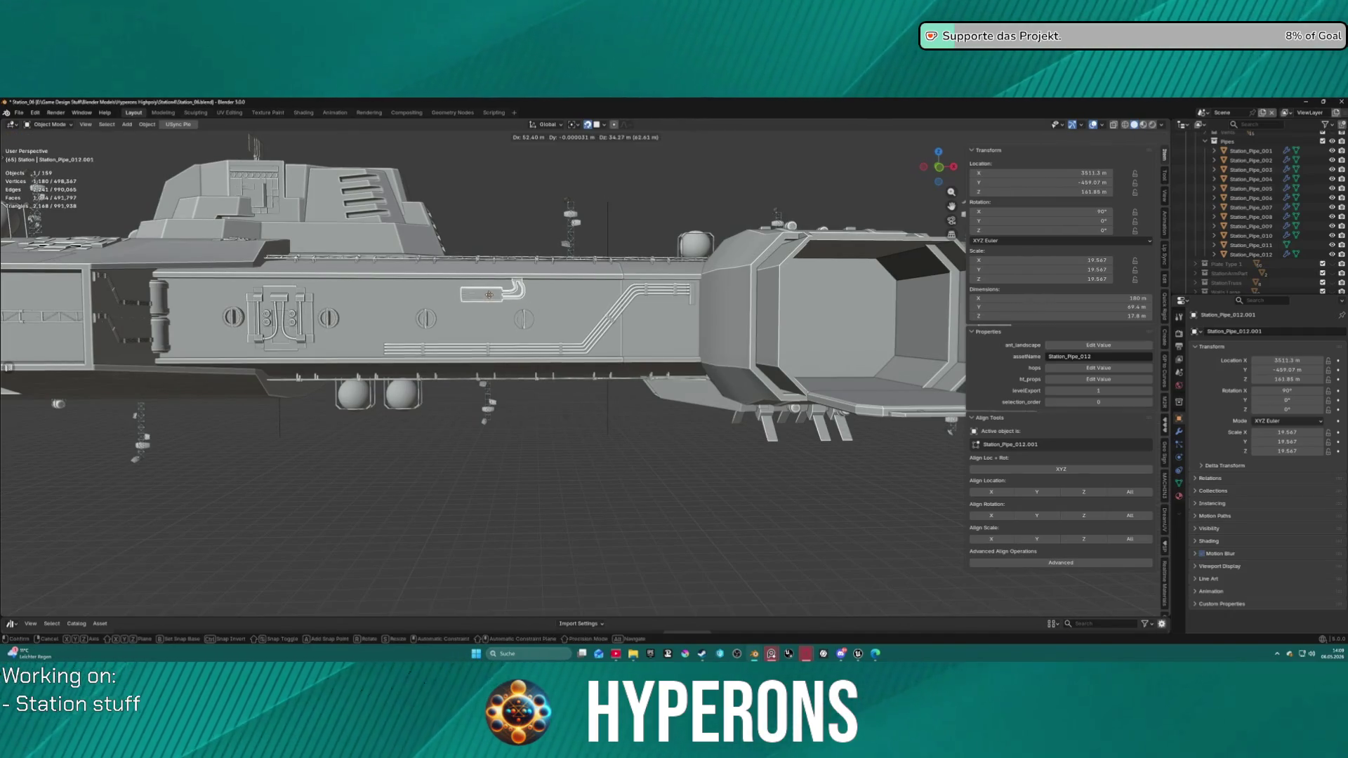
pyautogui.click(475, 305)
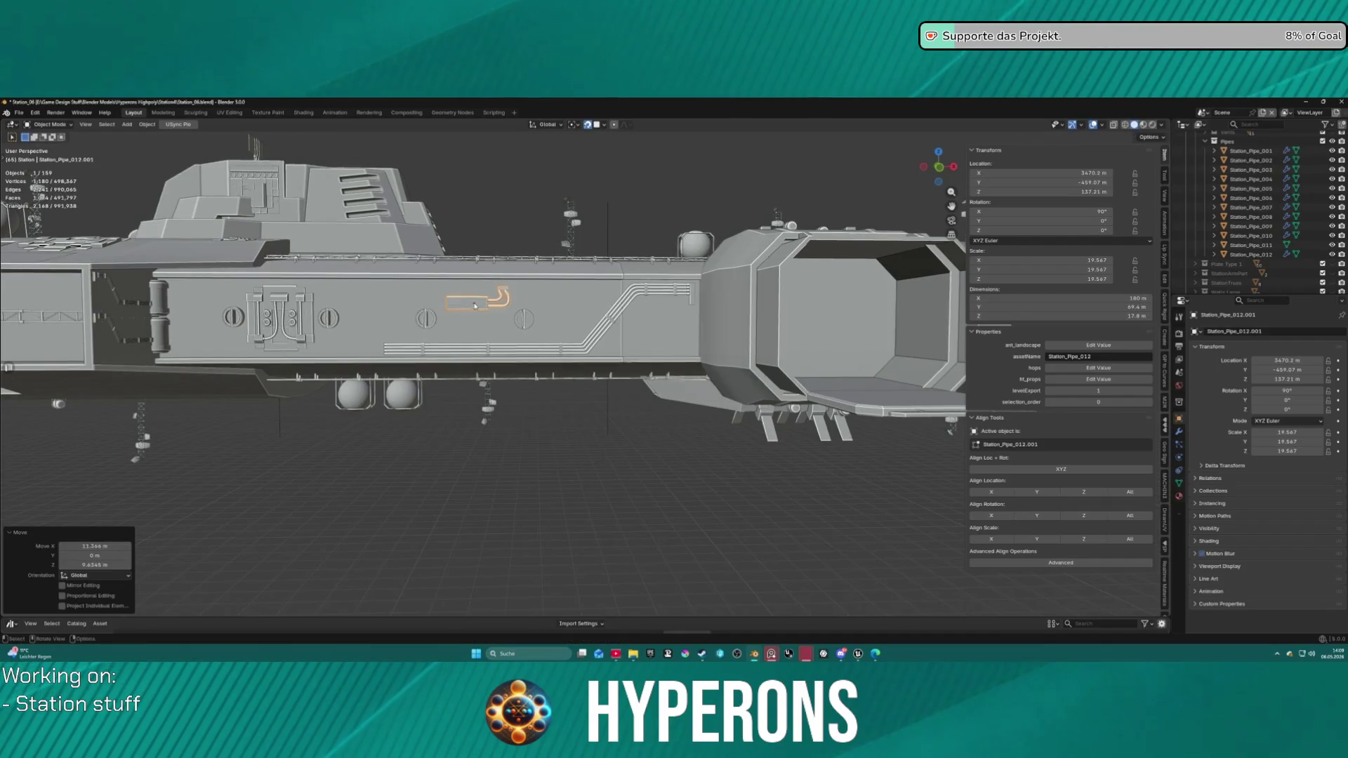
pyautogui.press('s')
pyautogui.click(496, 303)
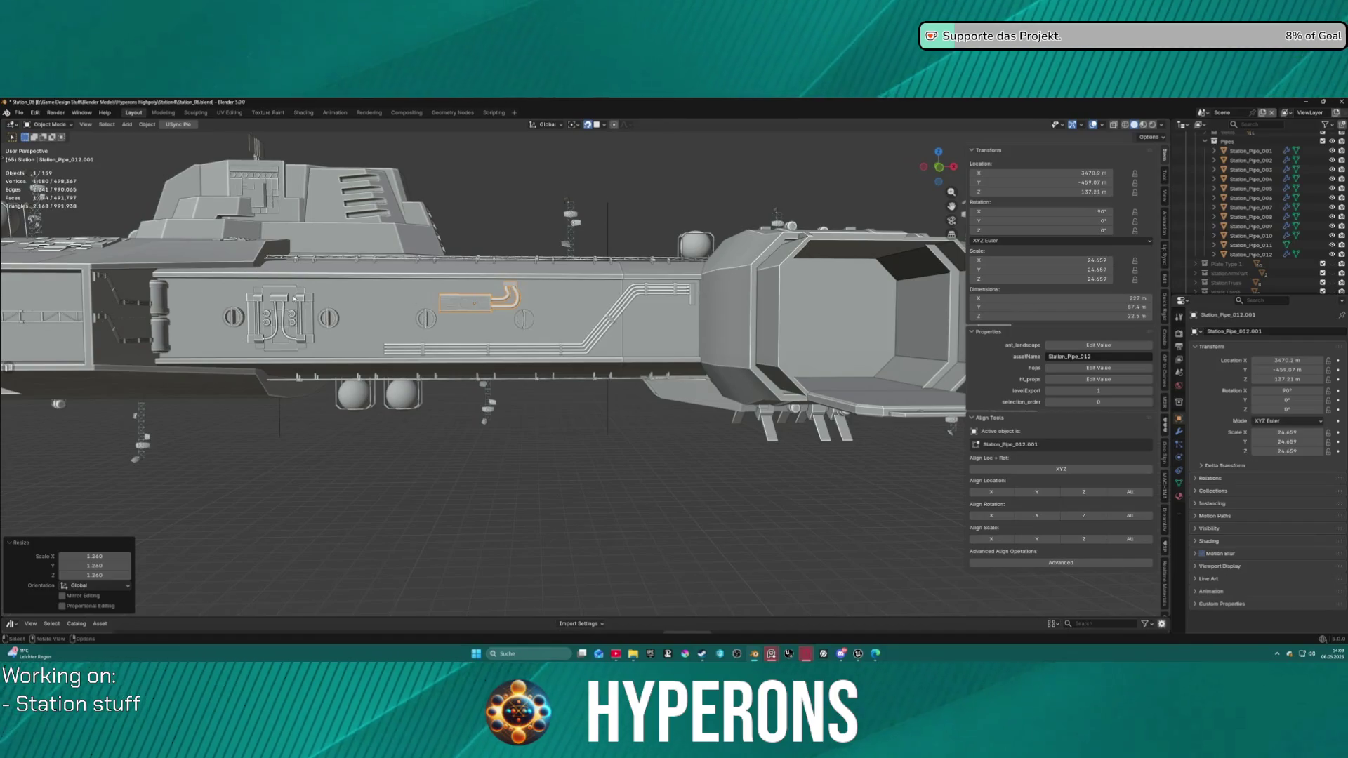
# Step: Duplicate the left-end pipe lower on the hull and give the copy scale 10 on X, Y and Z
pyautogui.click(119, 318)
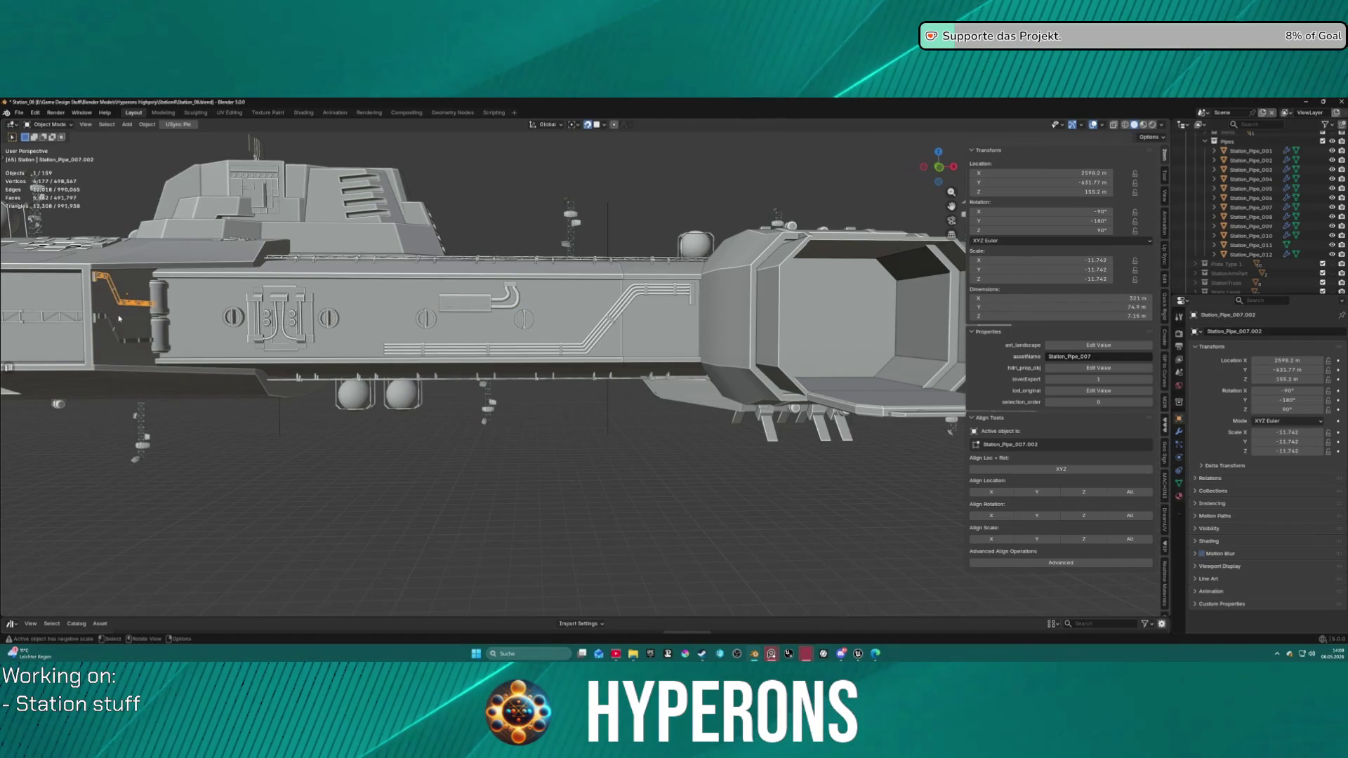
pyautogui.hotkey('shift', 'd')
pyautogui.click(98, 318)
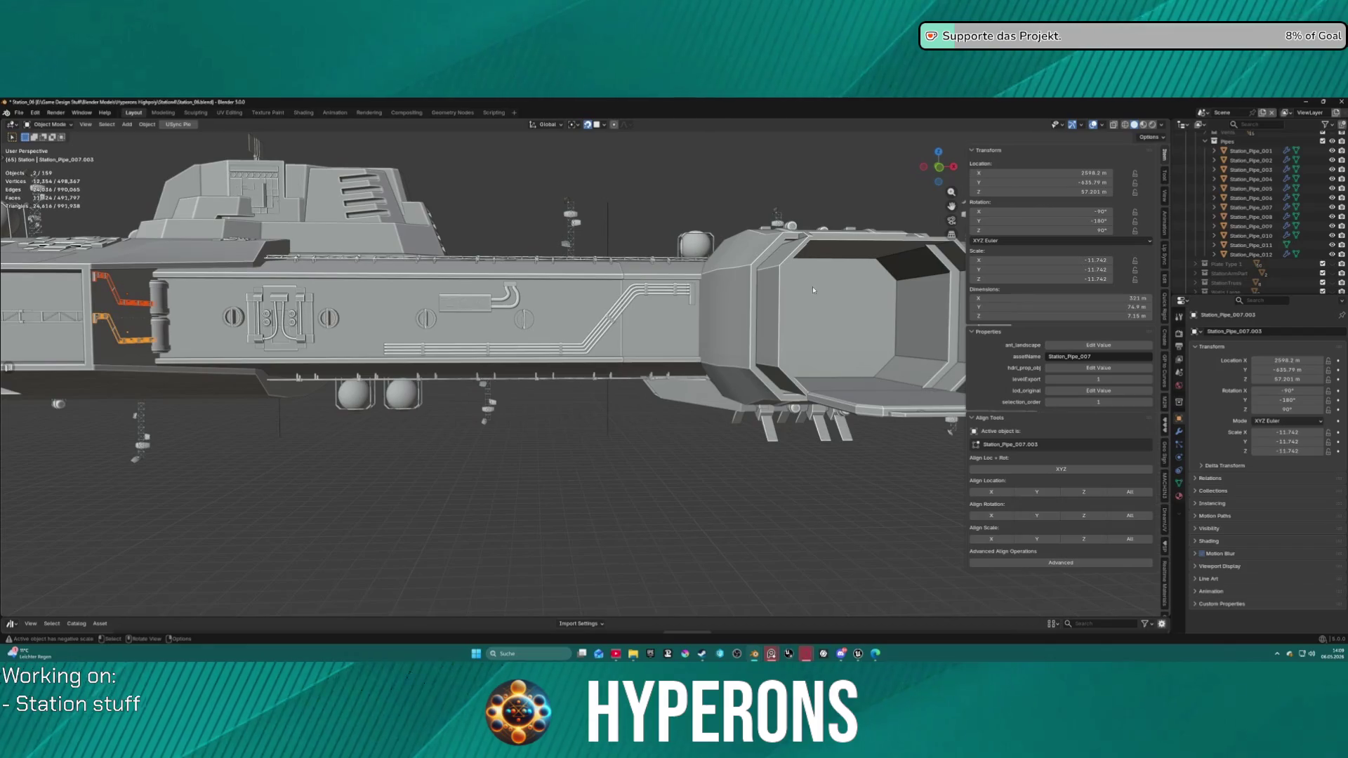
pyautogui.click(1089, 260)
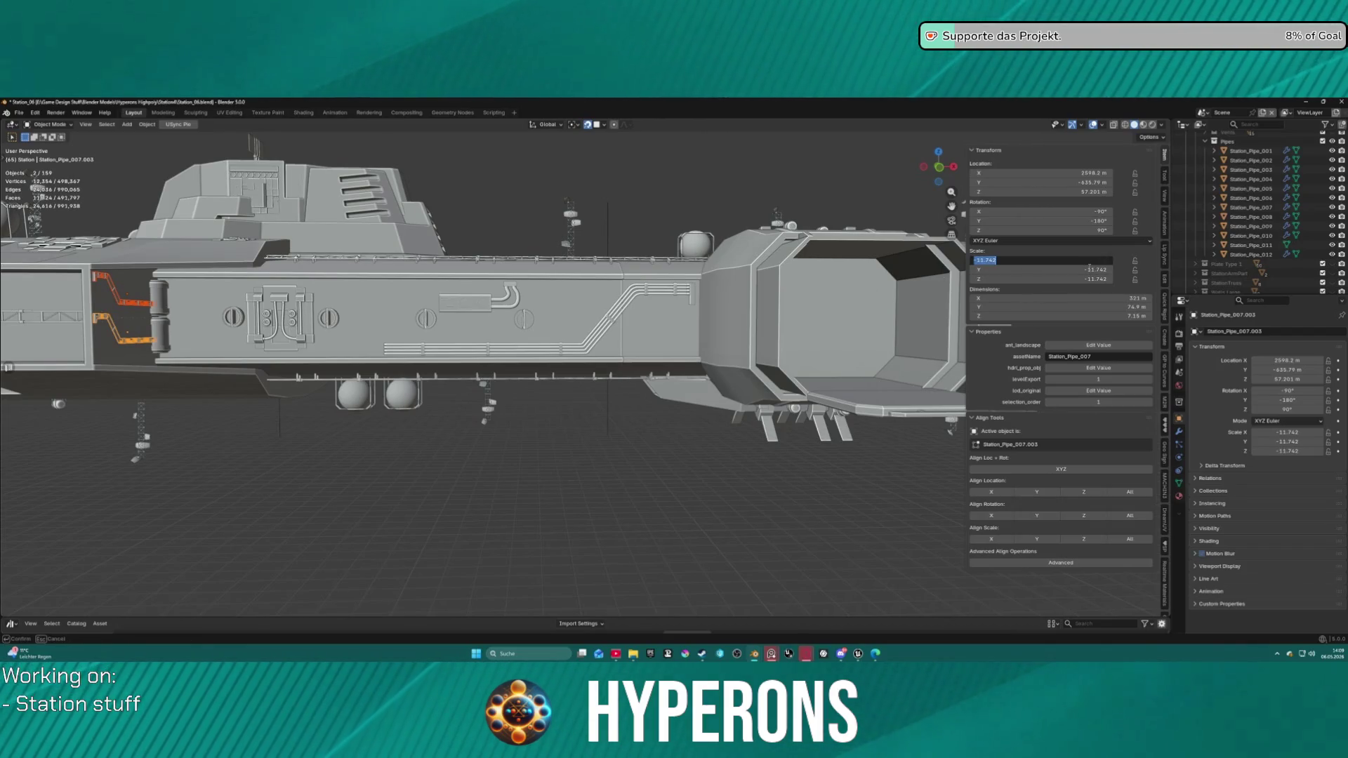
pyautogui.write('10')
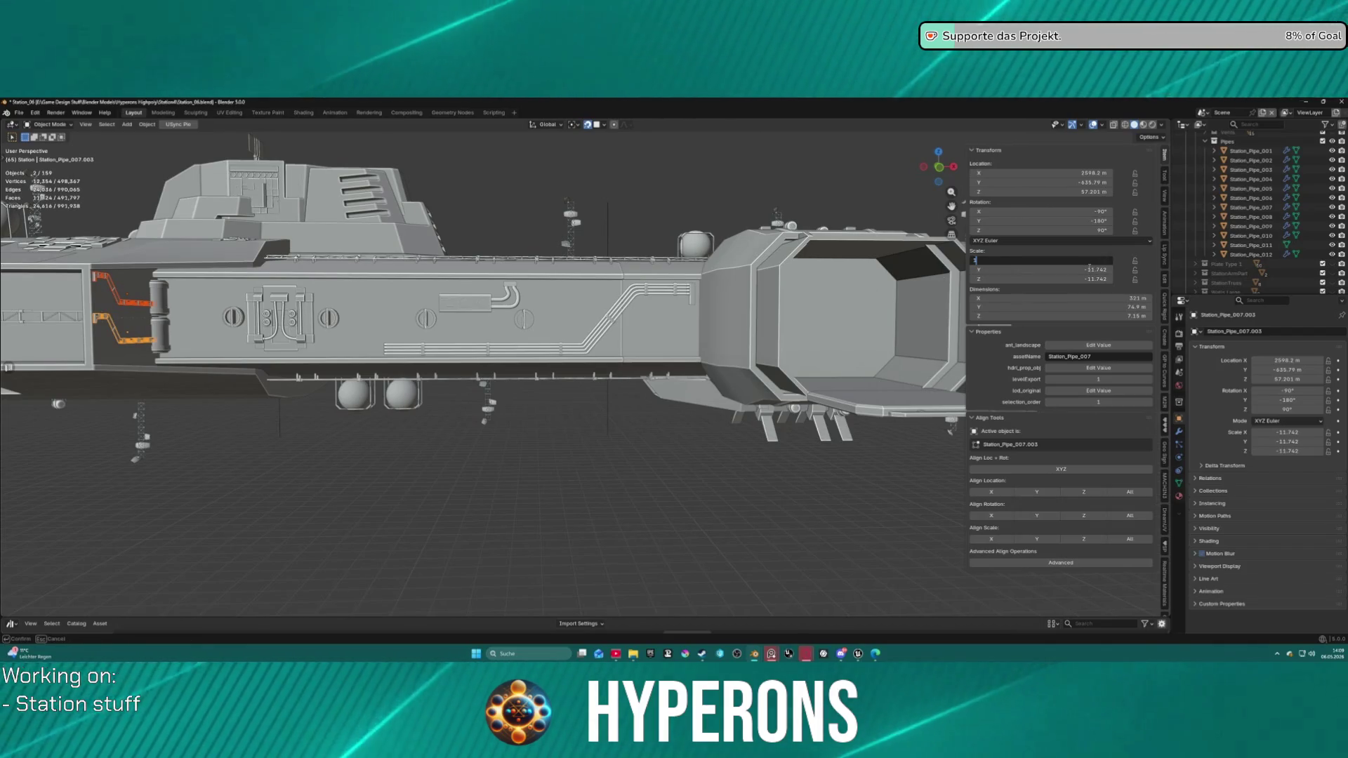
pyautogui.press('Tab')
pyautogui.write('10')
pyautogui.press('Tab')
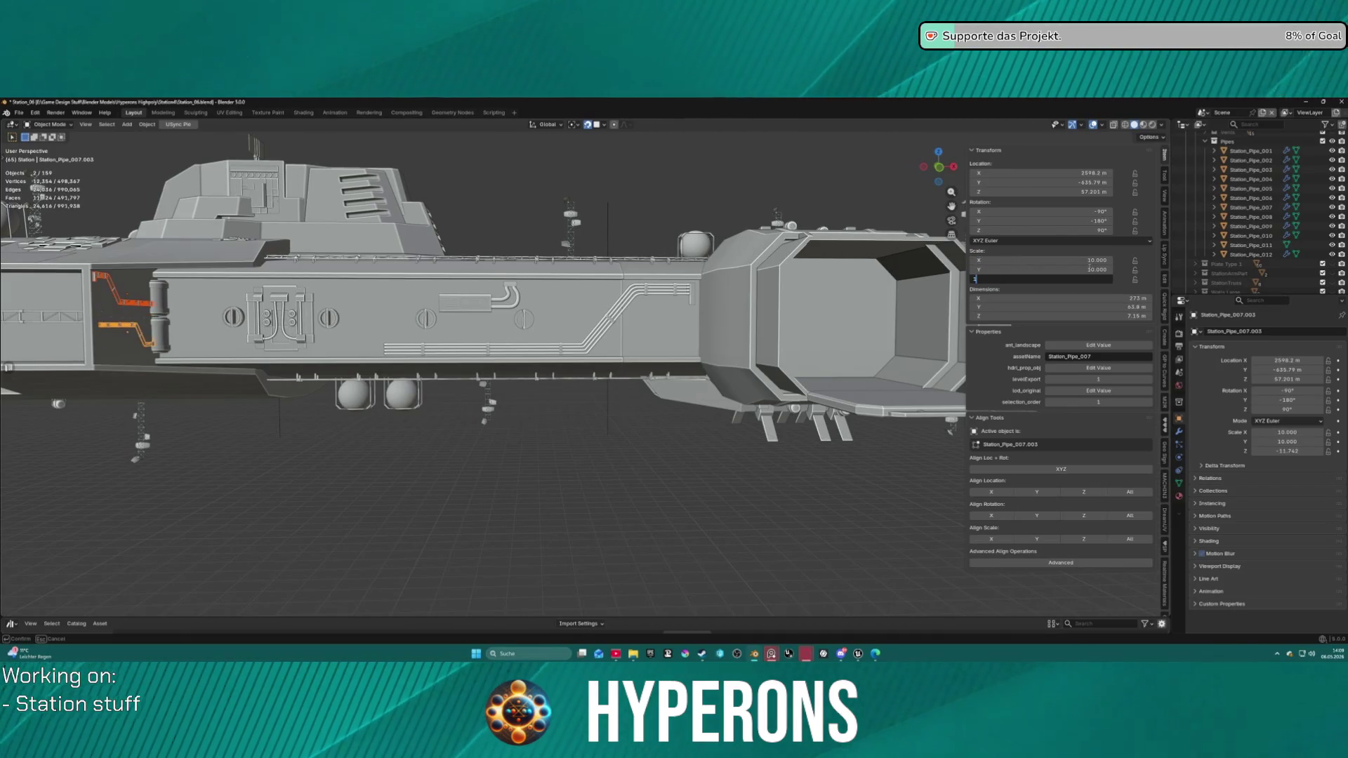
pyautogui.write('10')
pyautogui.press('Return')
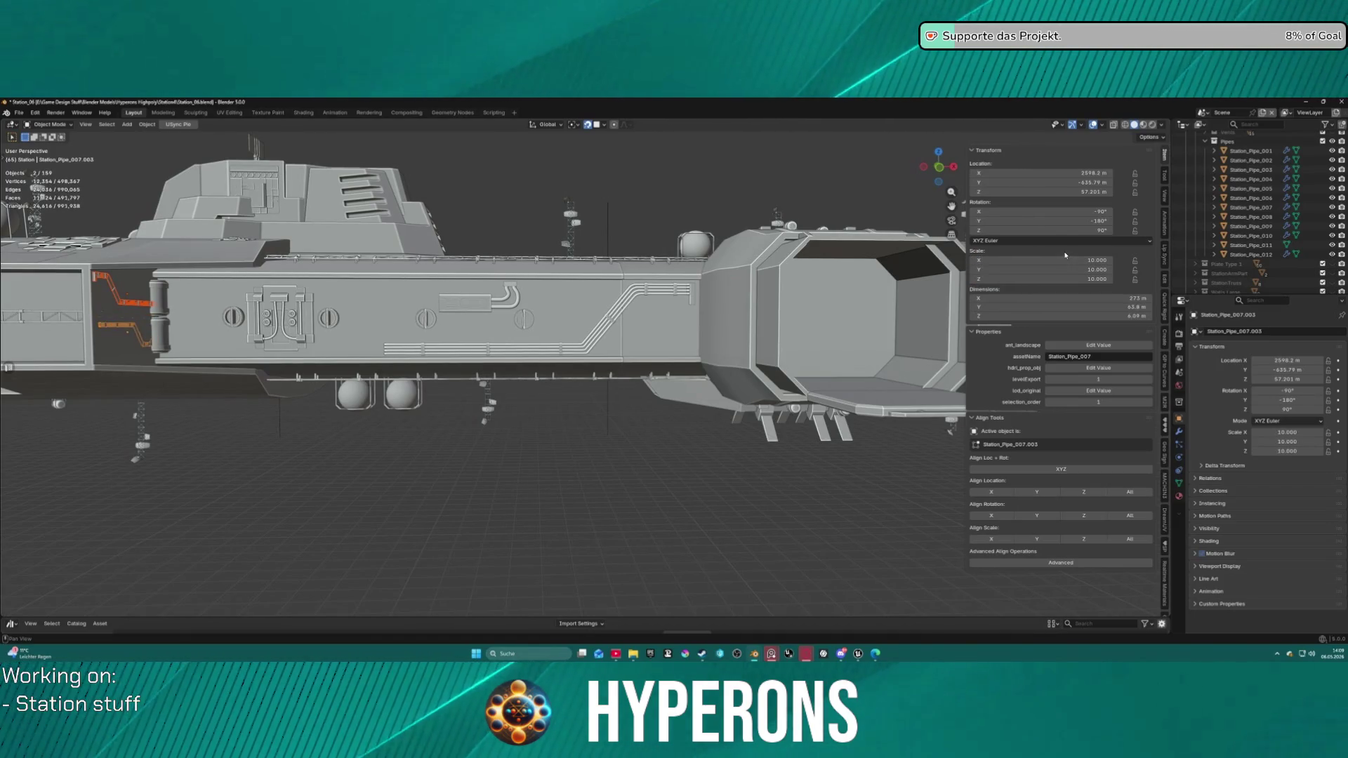
pyautogui.click(236, 434)
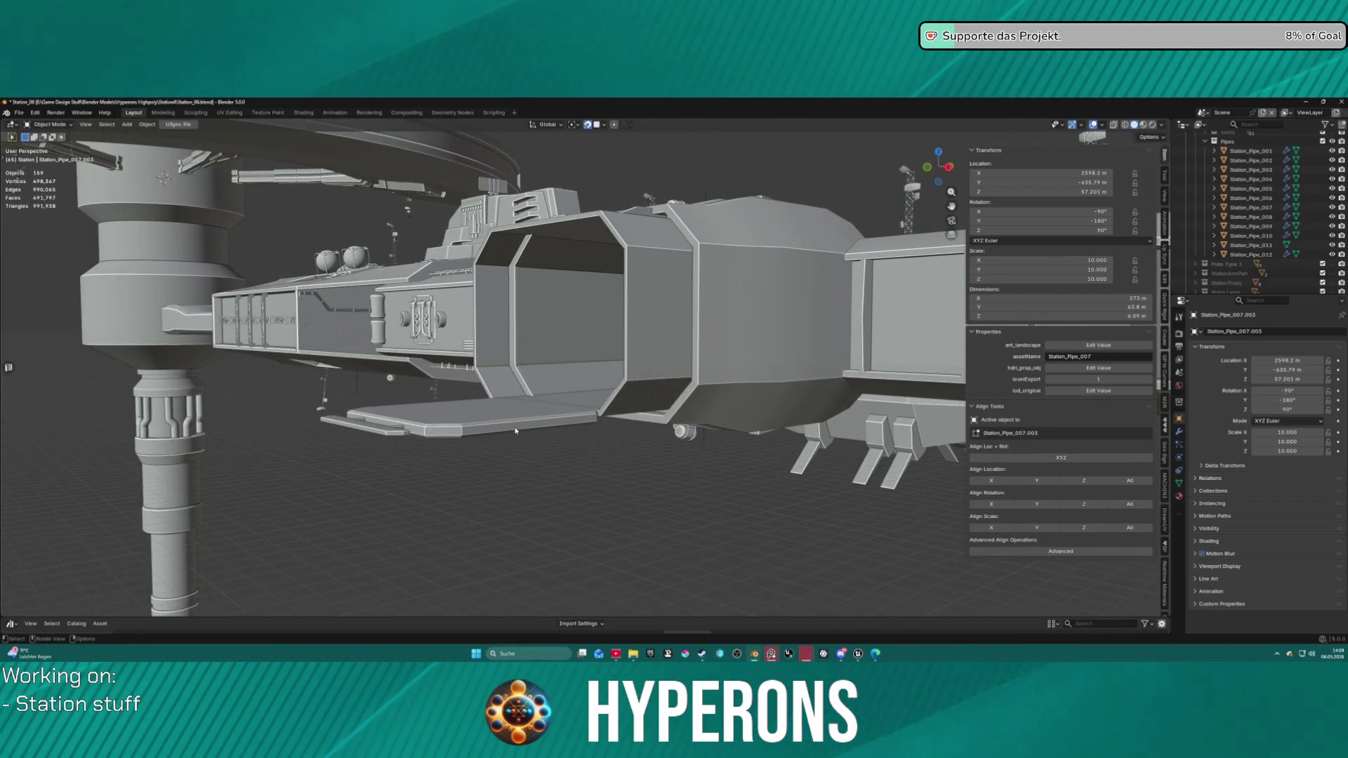
# Step: Move the duplicated pipe onto the recessed hull panel
pyautogui.scroll(10, 516, 430)
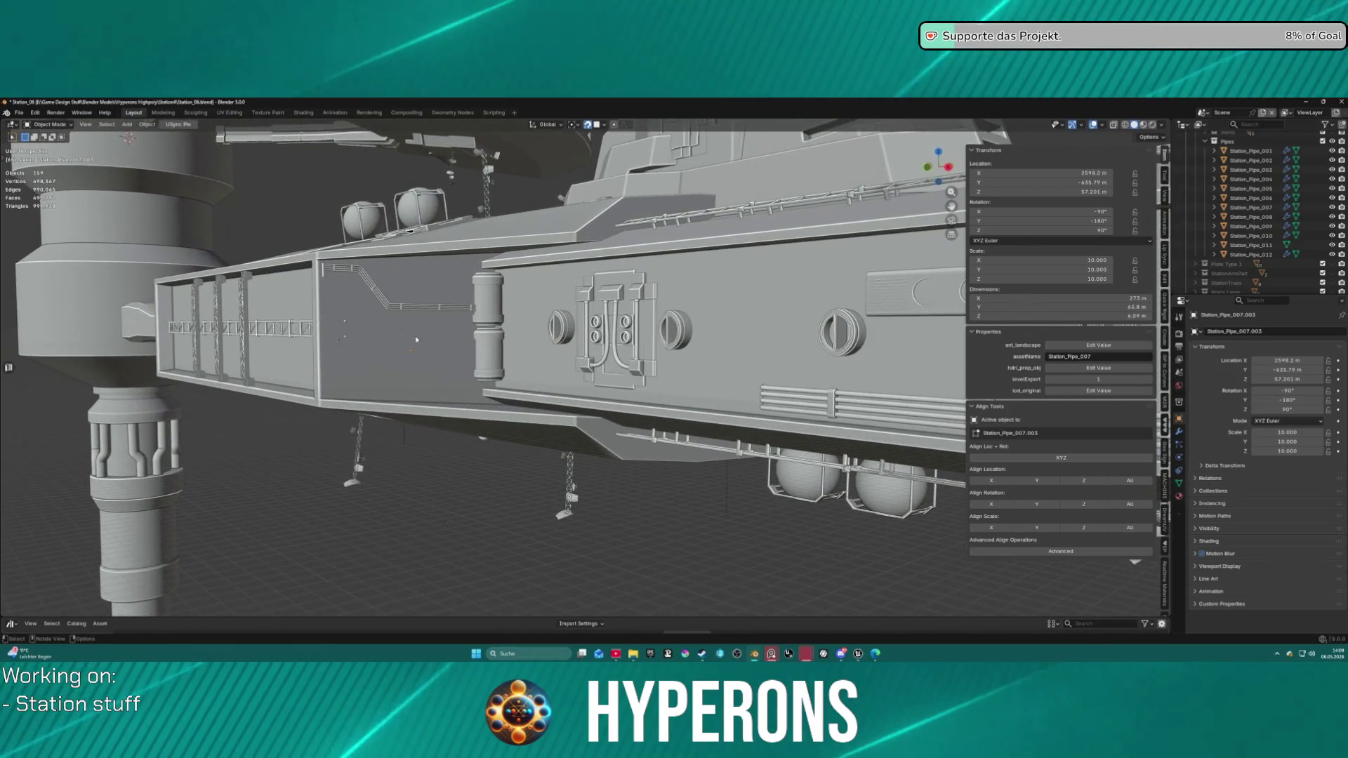
pyautogui.click(415, 352)
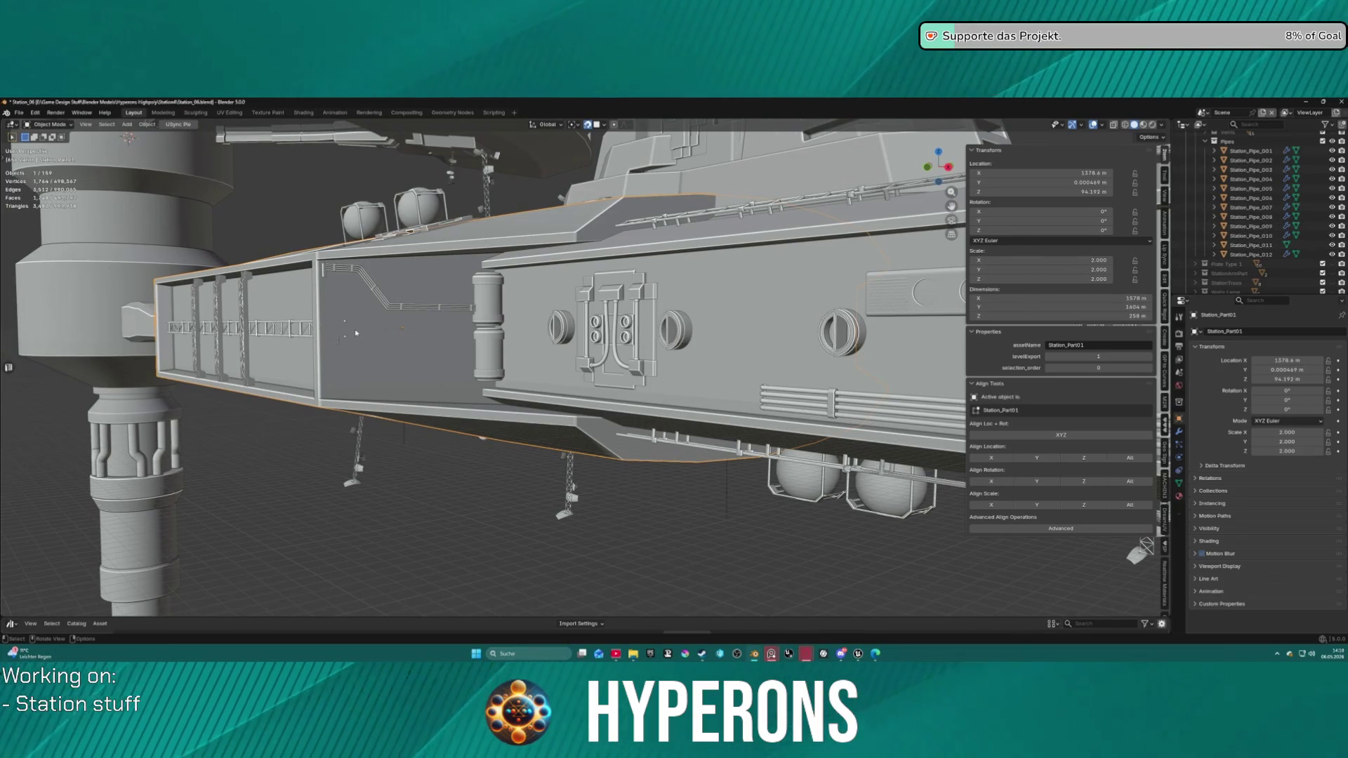
pyautogui.click(341, 344)
pyautogui.press('g')
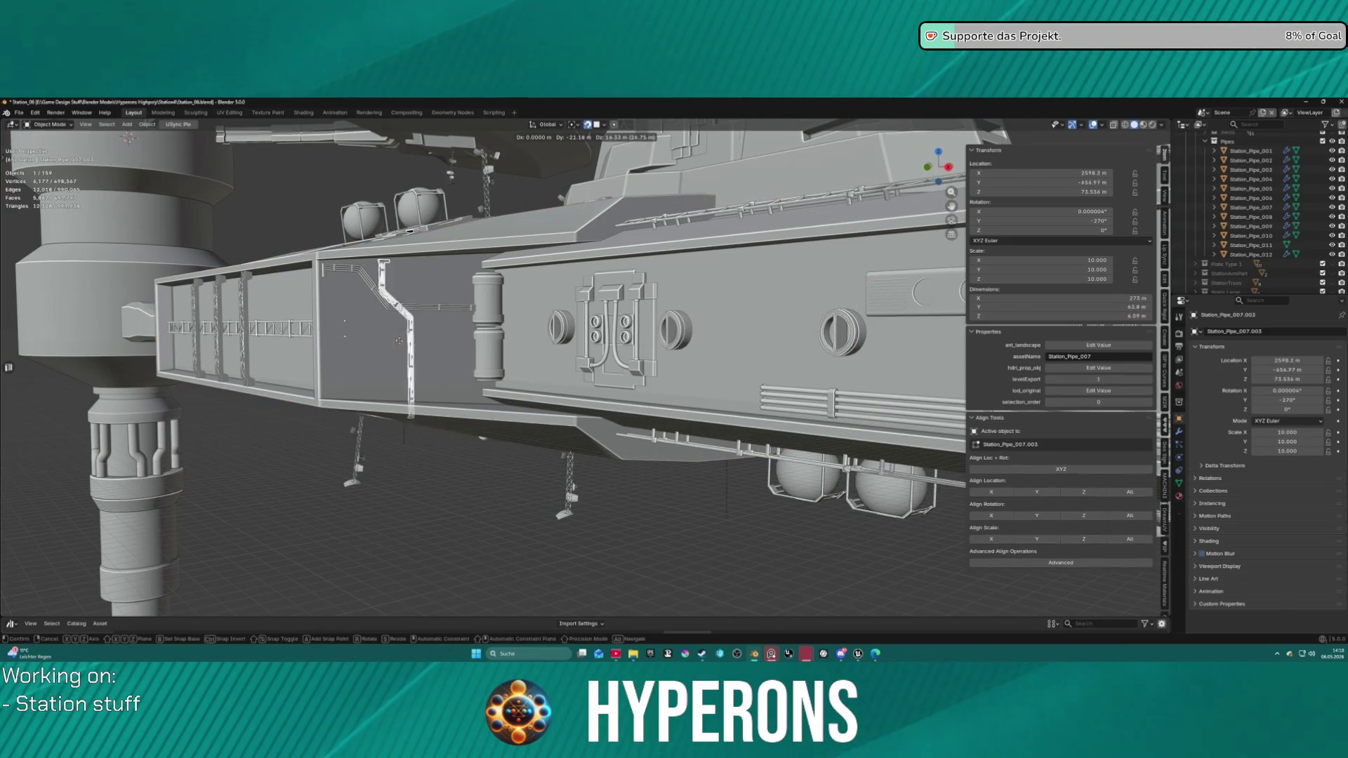
pyautogui.click(415, 356)
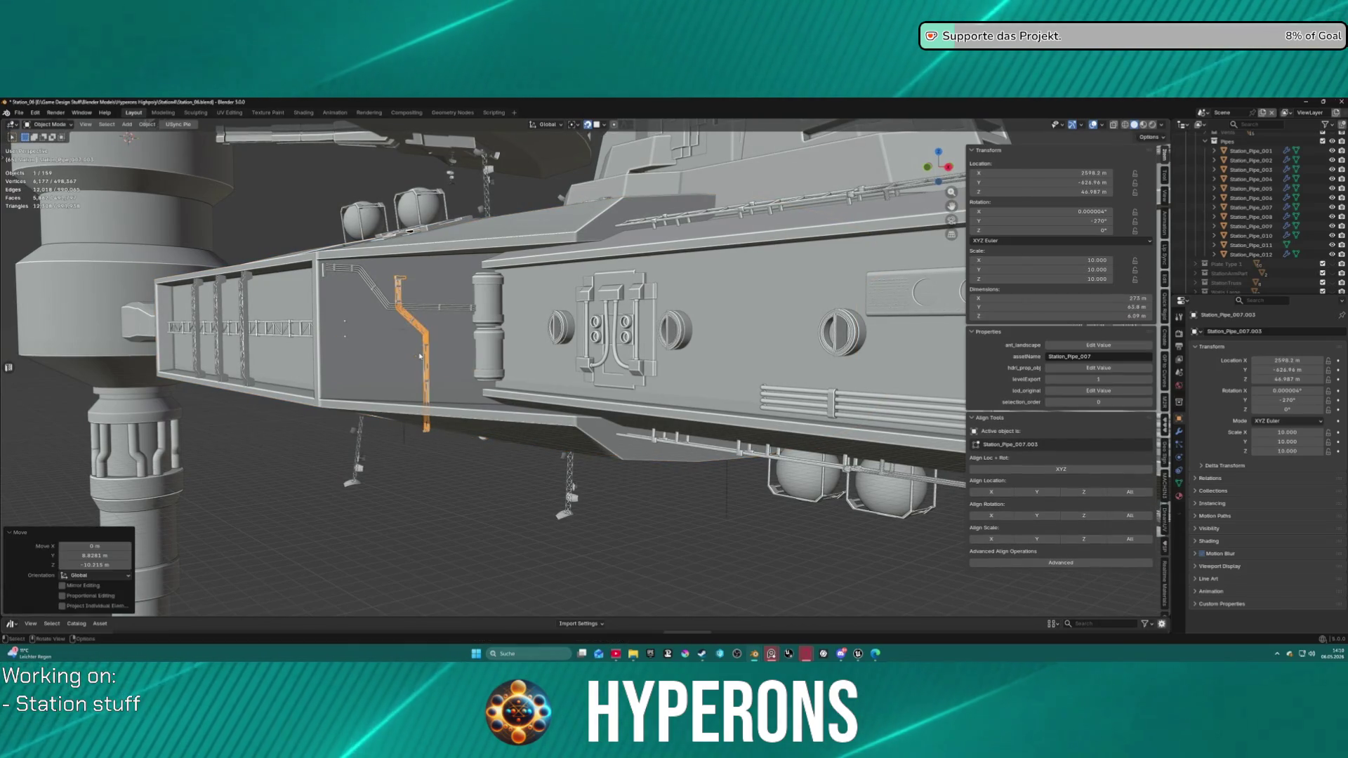
# Step: Shift the pipe lower and further left, then rotate it 89.2° around the X axis
pyautogui.press('r')
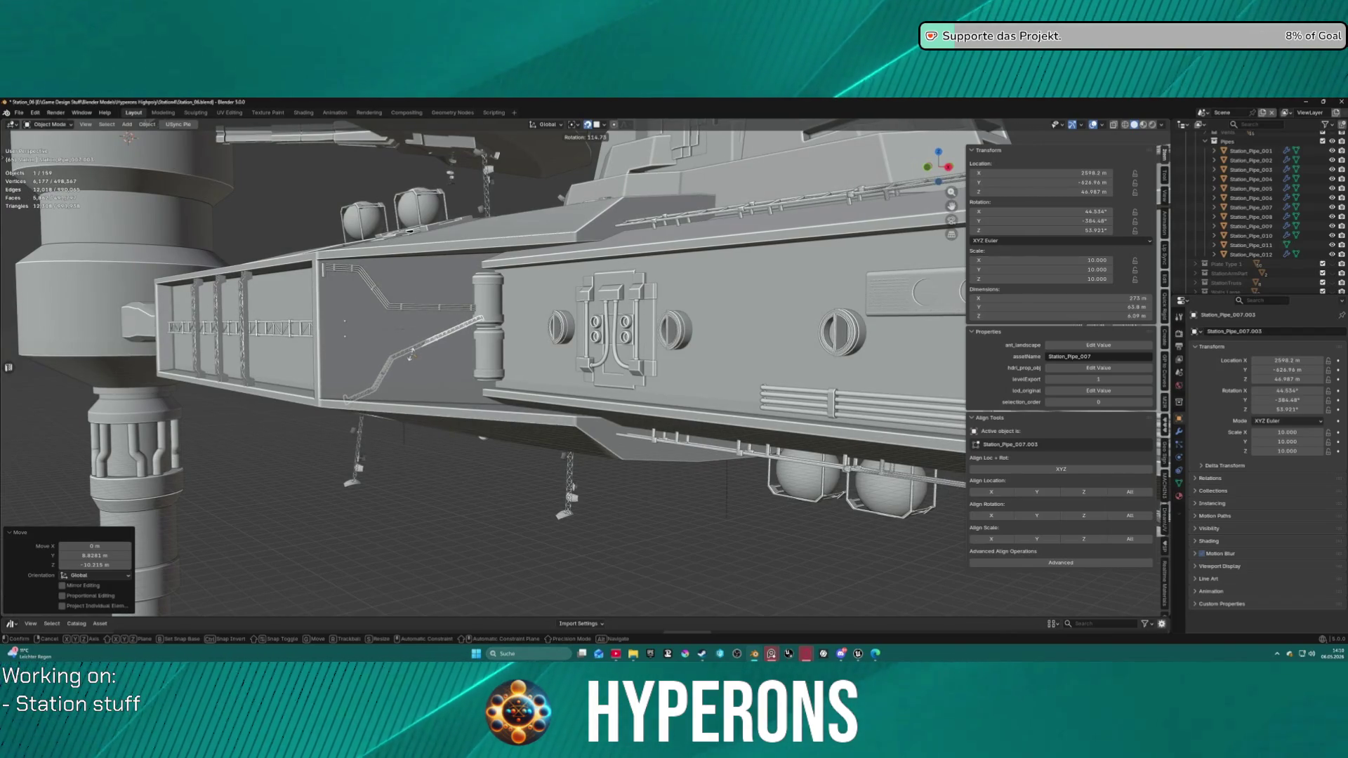
pyautogui.press('Escape')
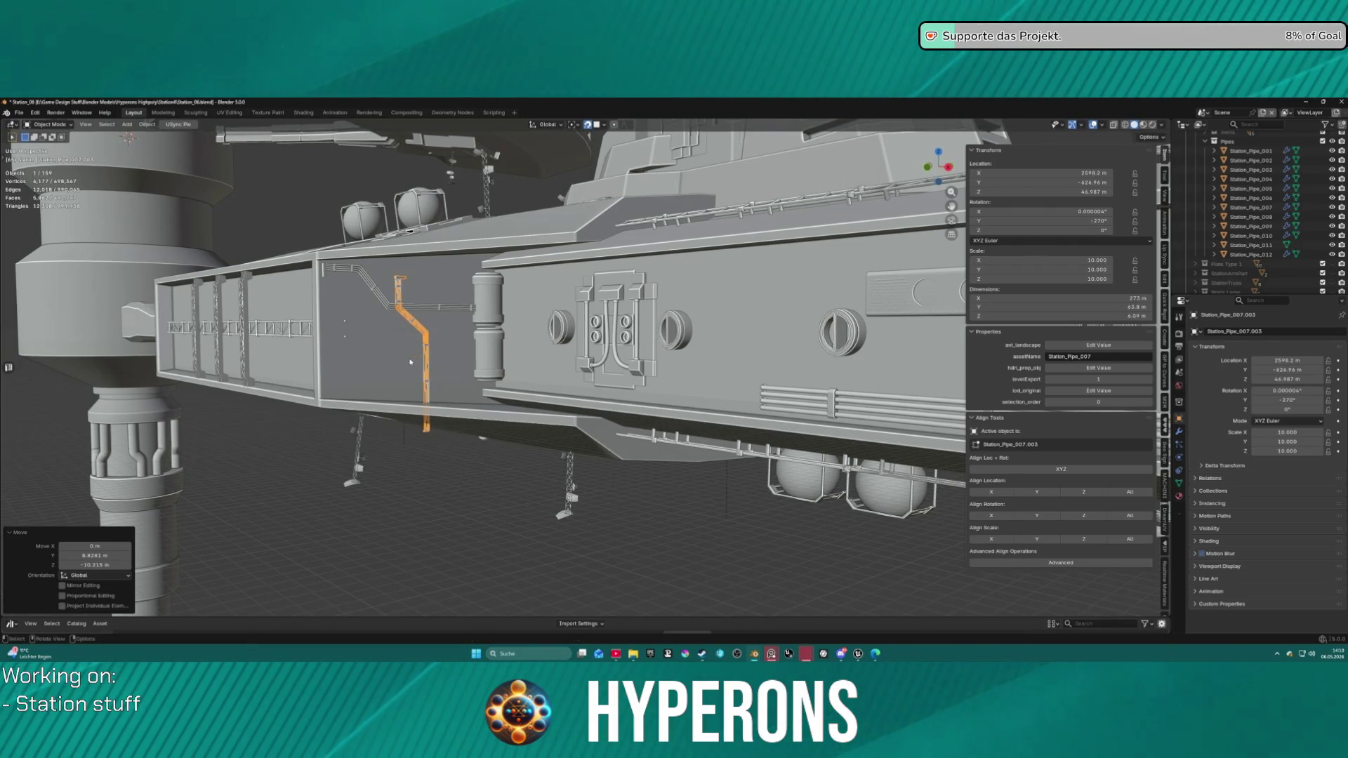
pyautogui.press('g')
pyautogui.click(424, 365)
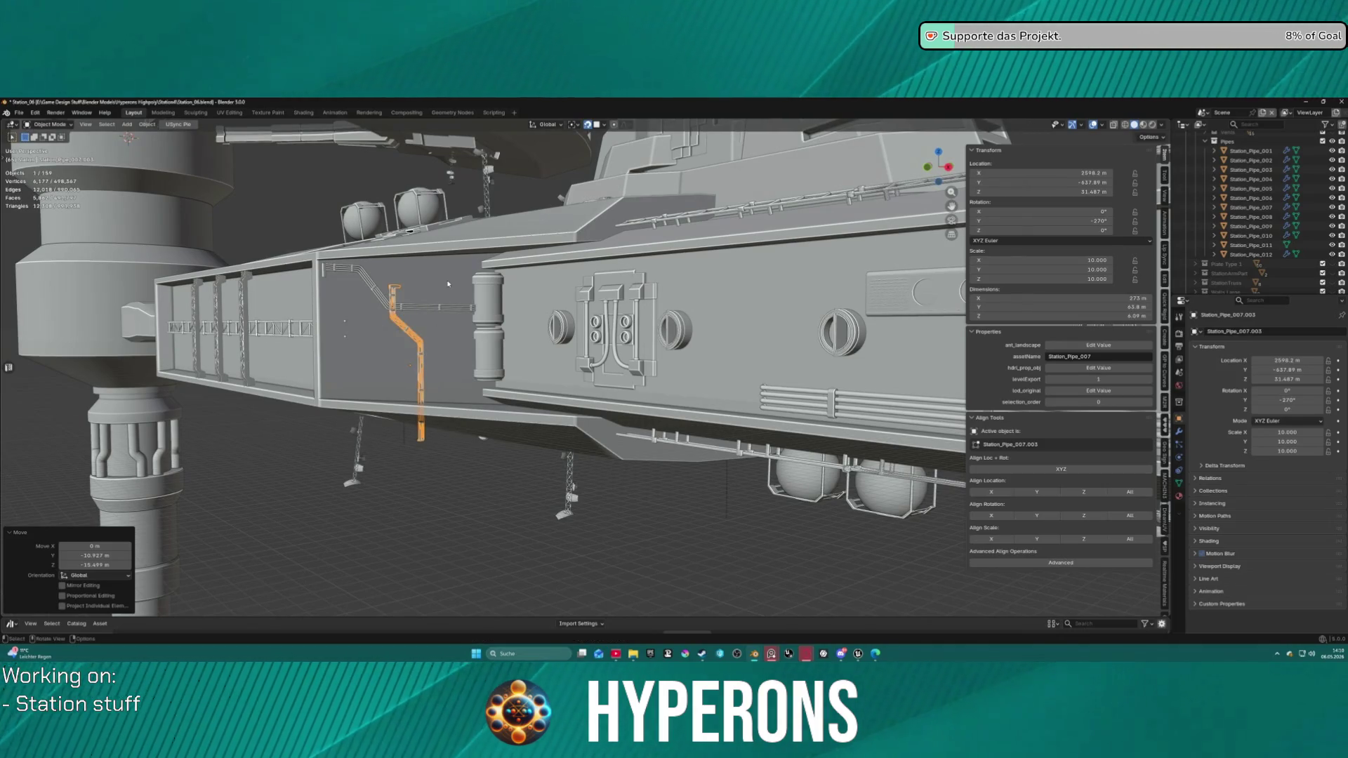
pyautogui.press('r')
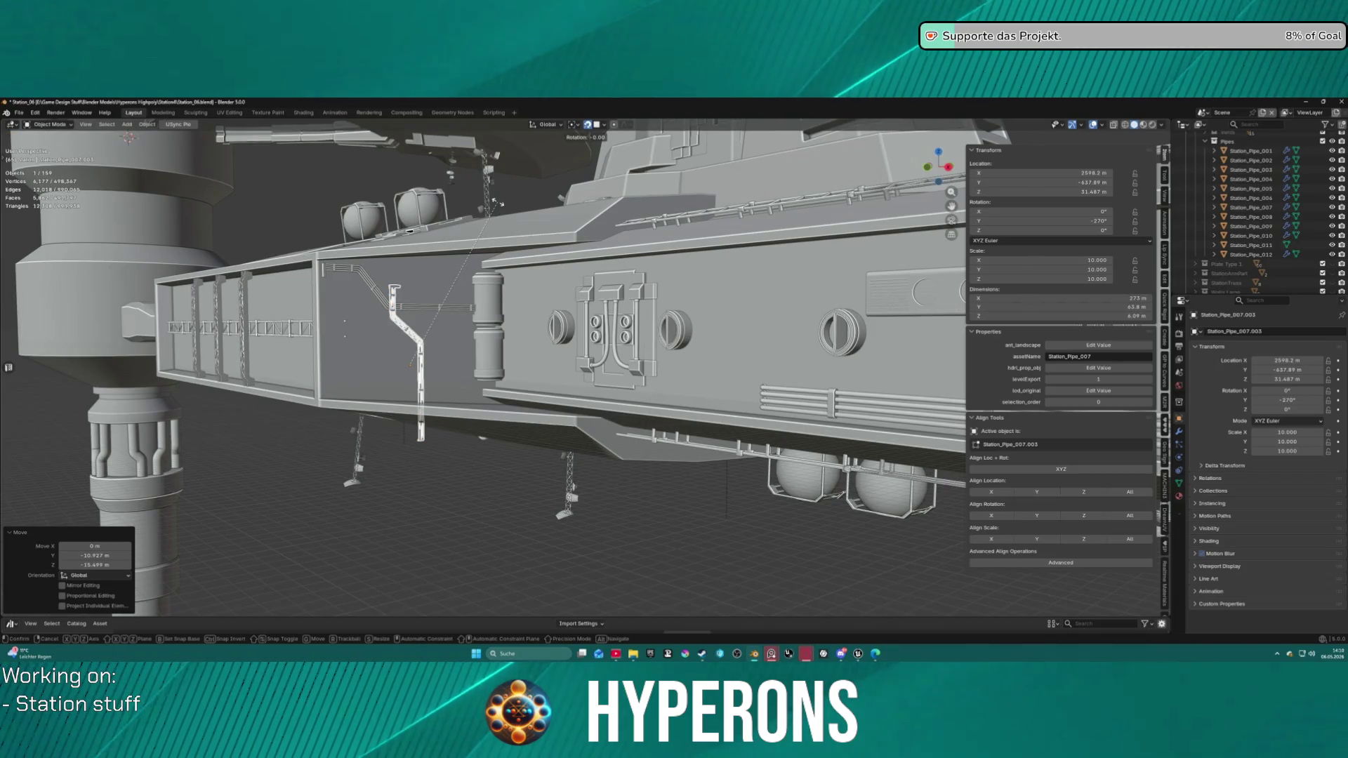
pyautogui.press('x')
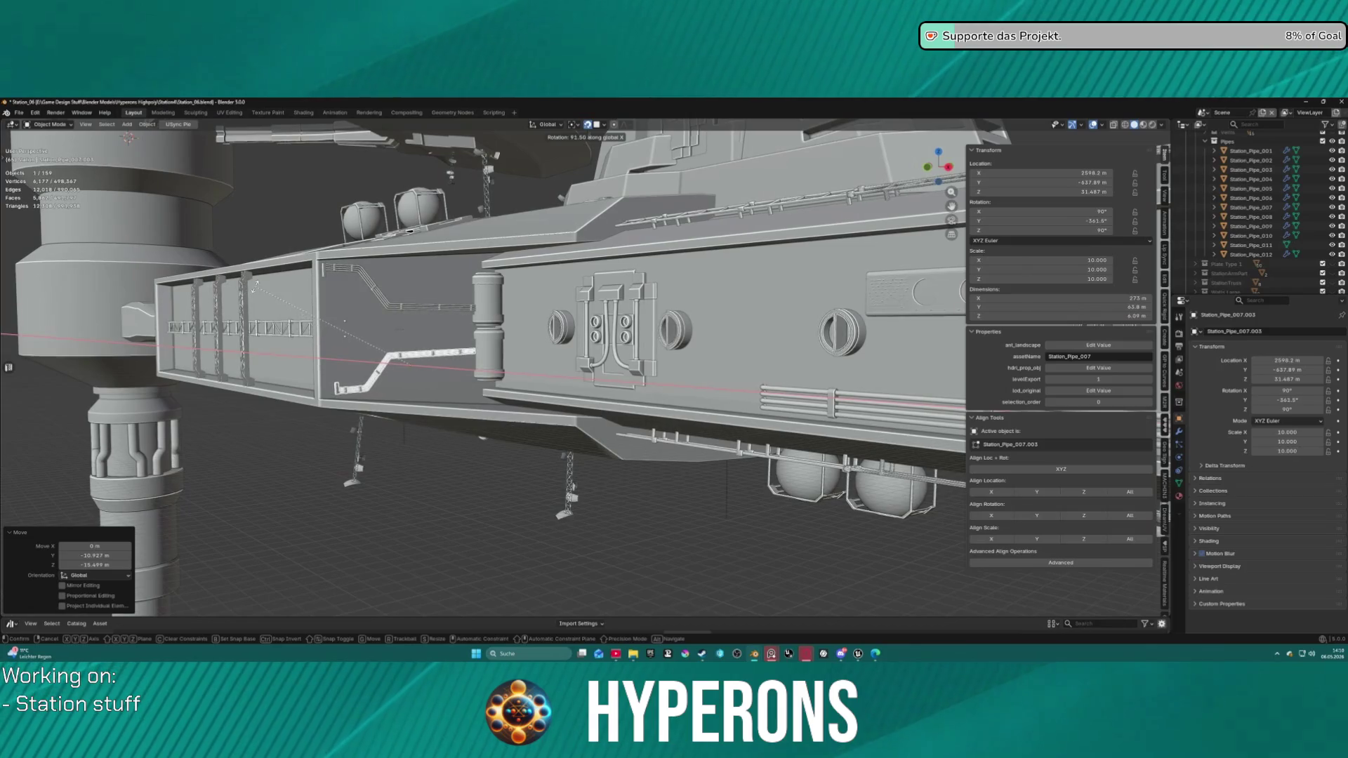
pyautogui.click(303, 284)
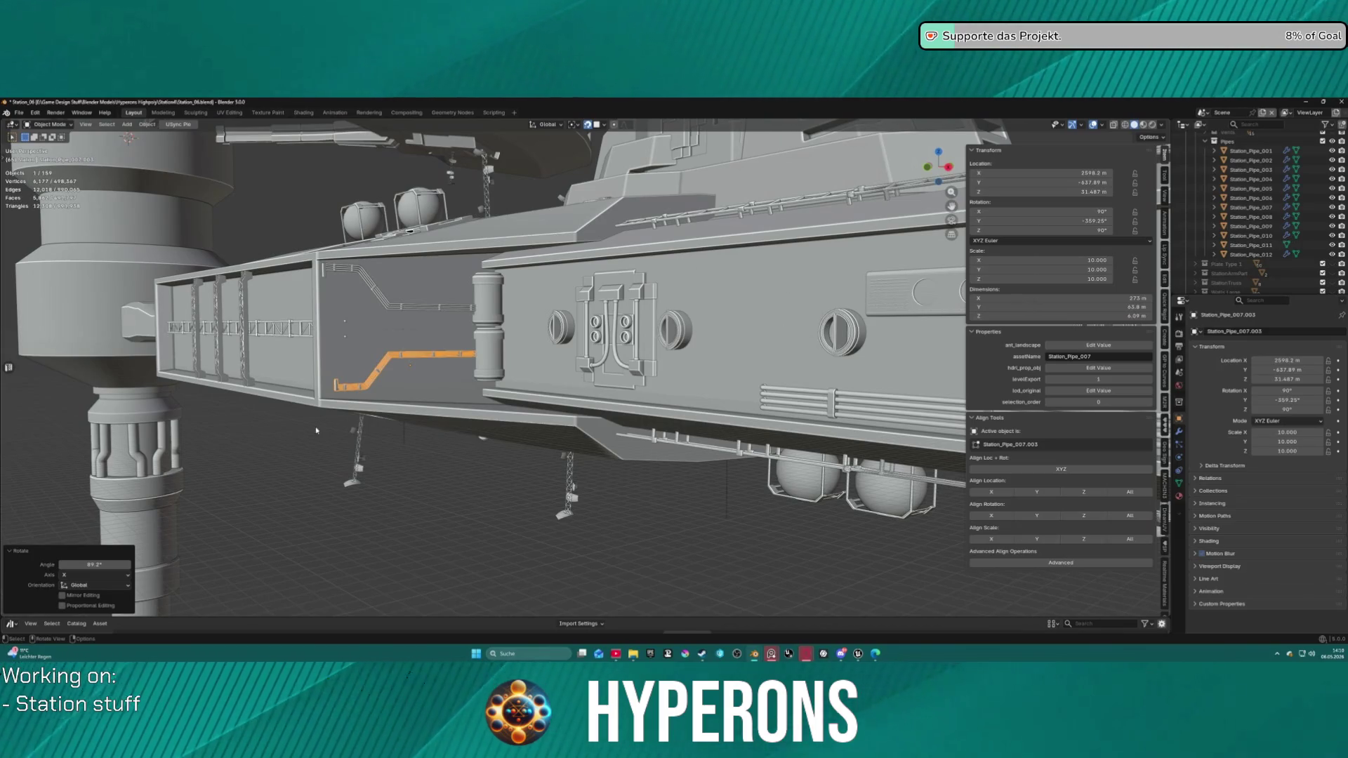
# Step: Reposition the duplicated pipe and enlarge it by a factor of 1.095
pyautogui.press('g')
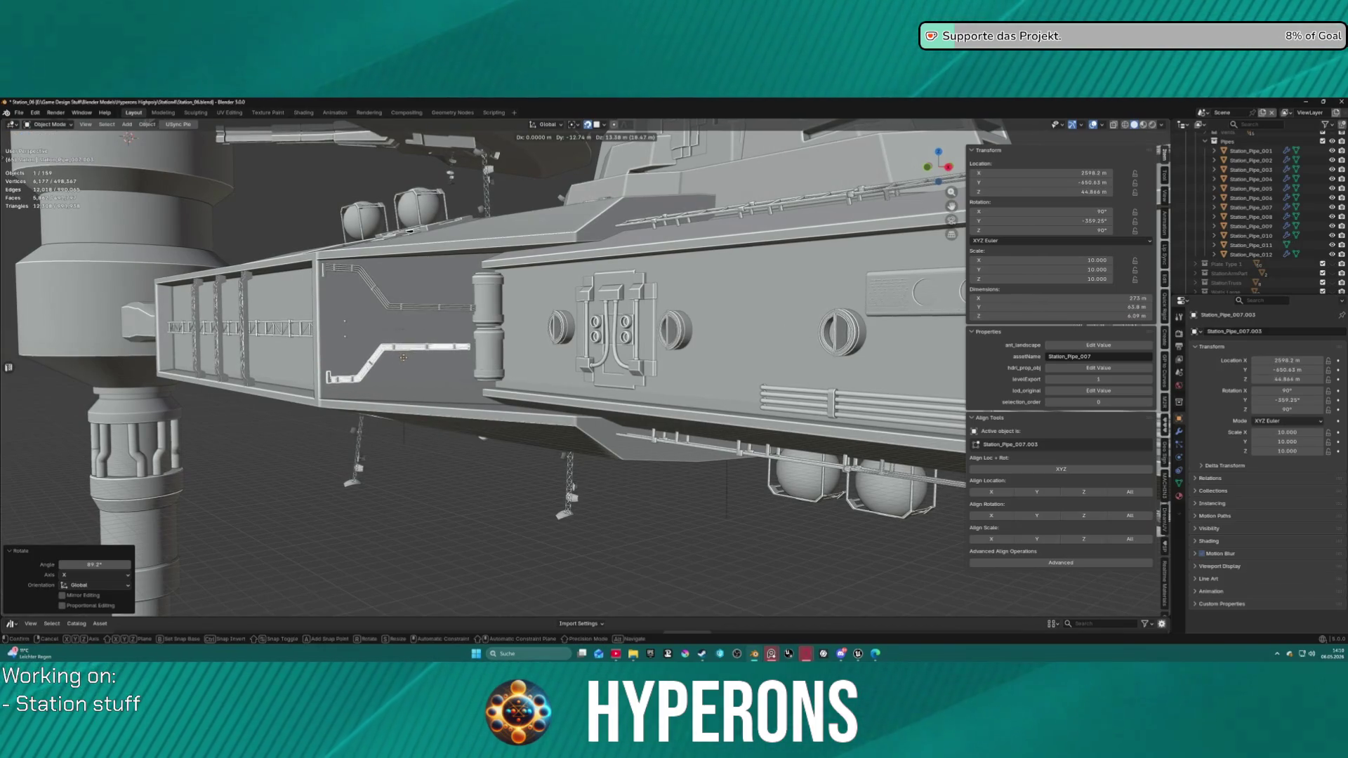
pyautogui.click(407, 357)
pyautogui.press('s')
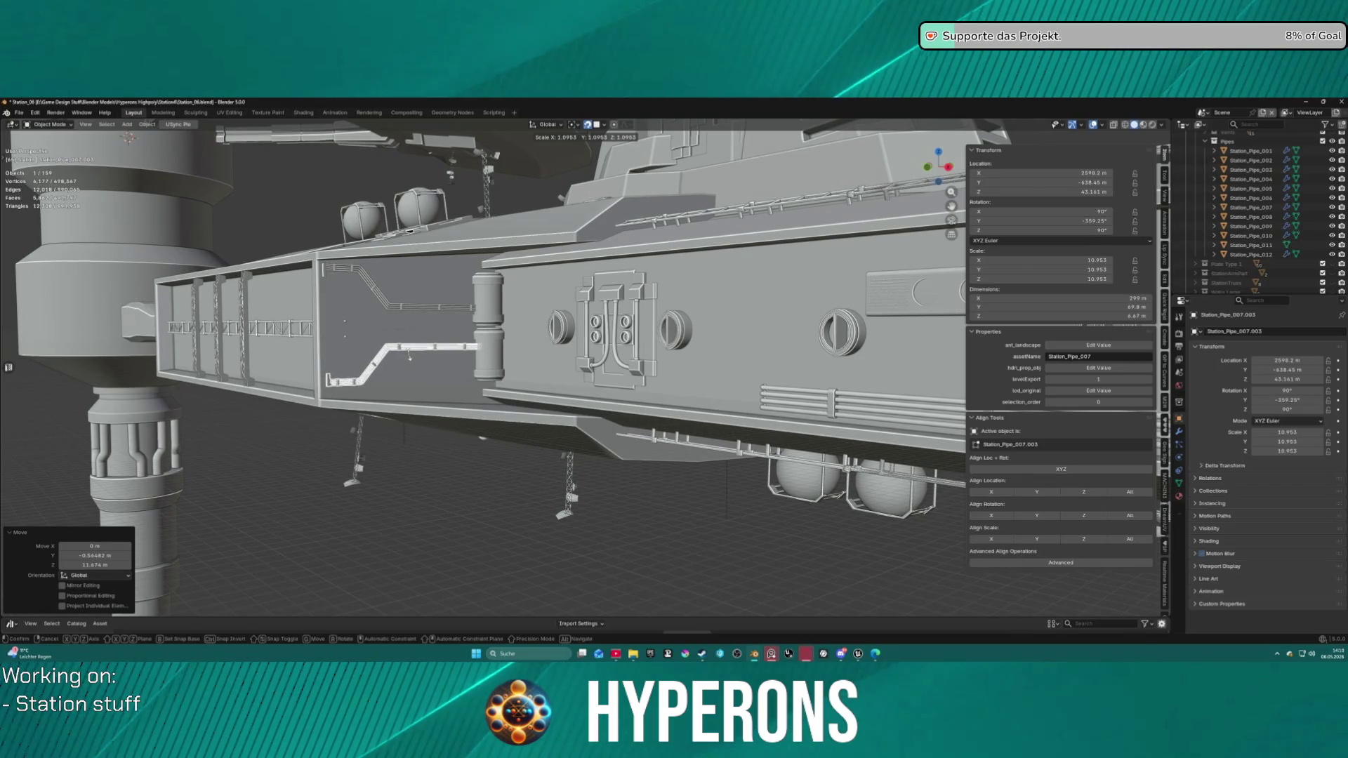
pyautogui.click(409, 356)
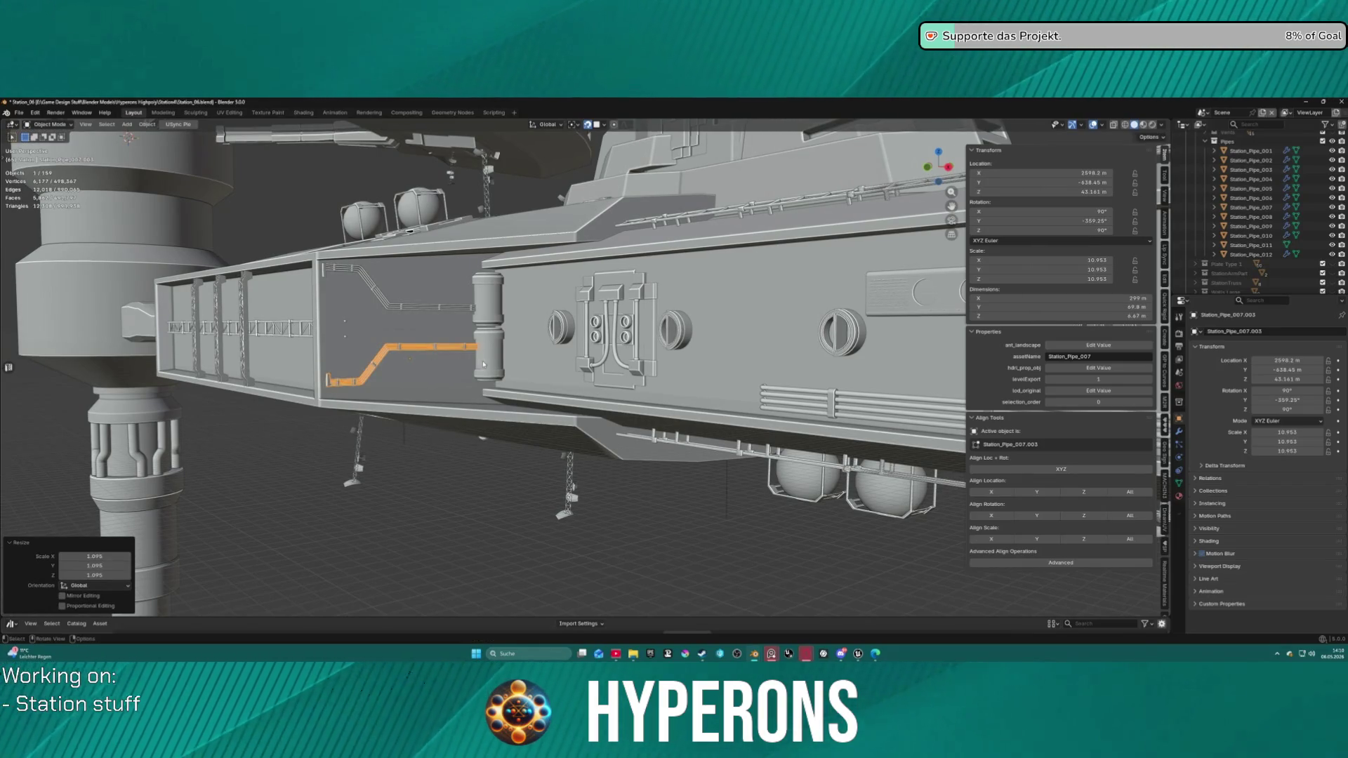
# Step: Shift the pipe 4.84 m along the global Y axis
pyautogui.scroll(3, 483, 364)
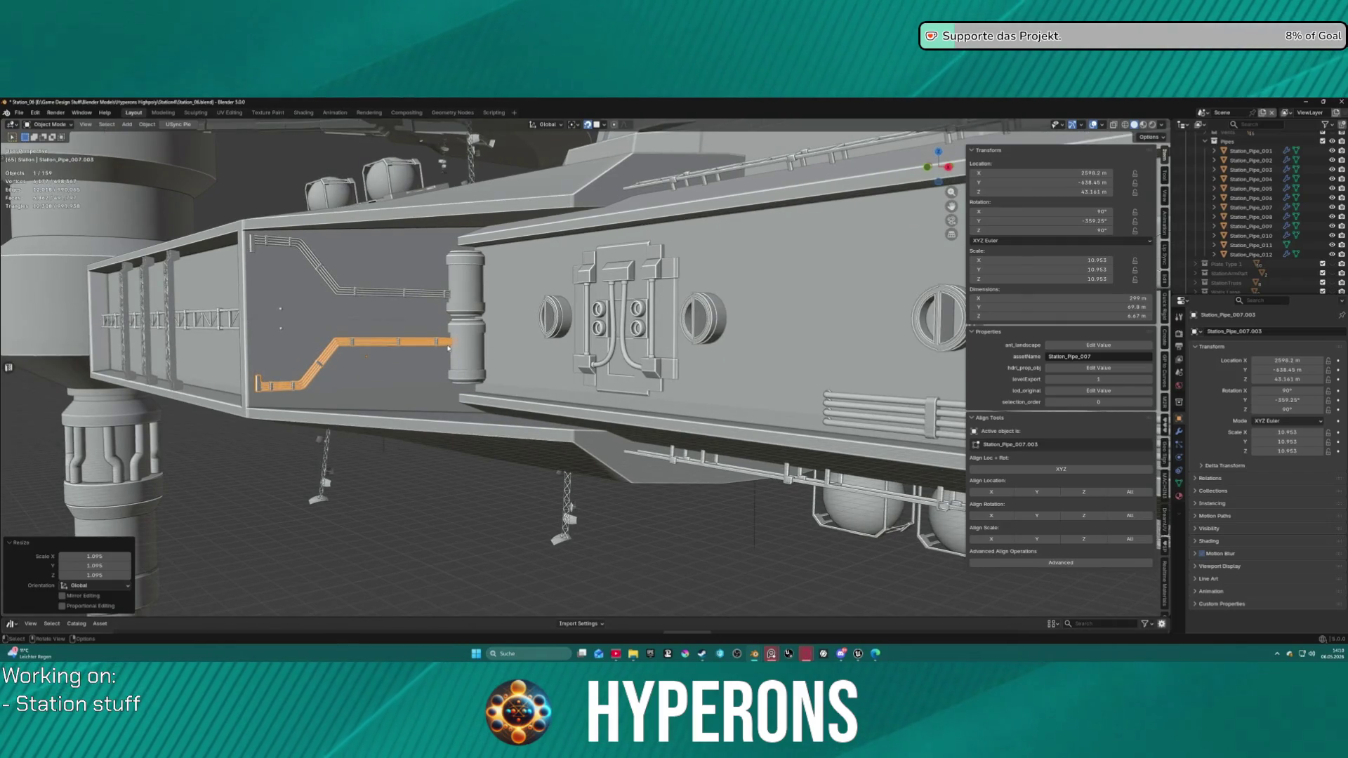
pyautogui.press('g')
pyautogui.press('x')
pyautogui.press('y')
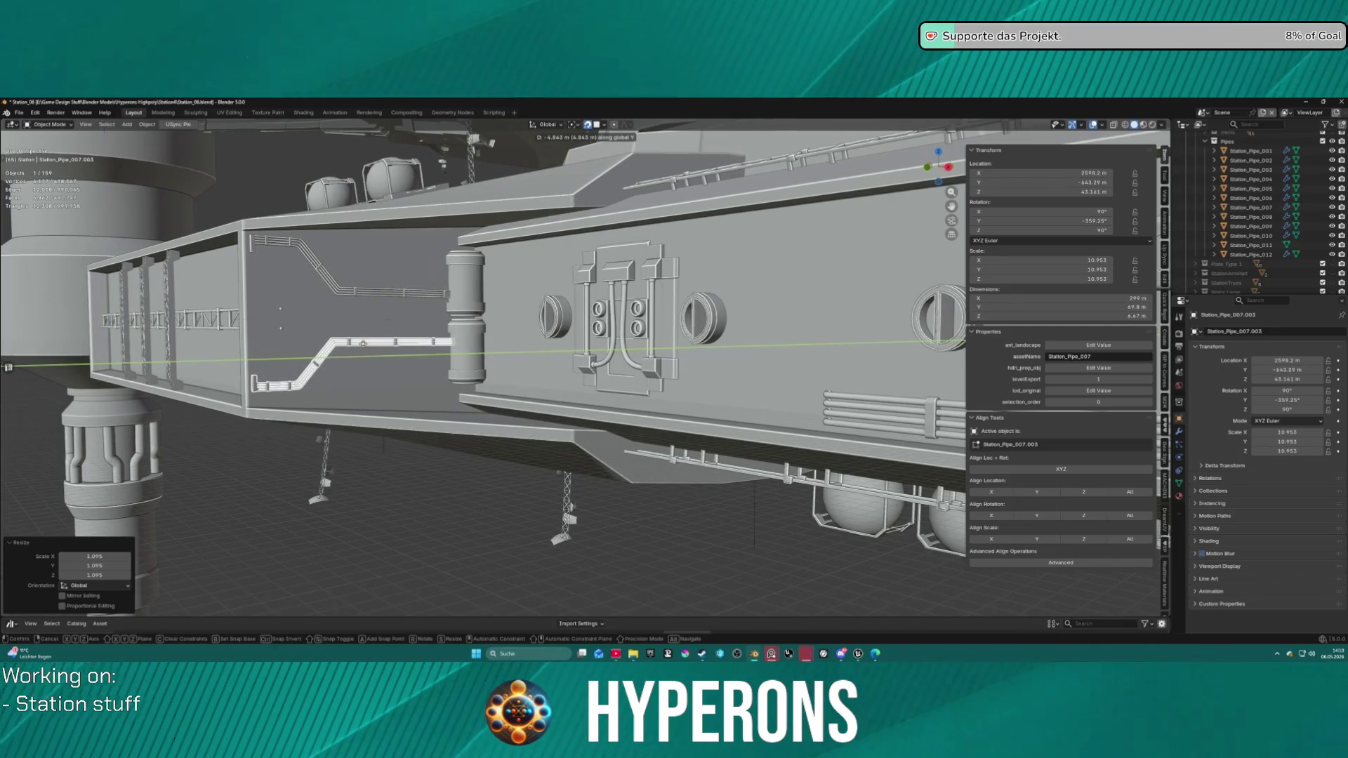
pyautogui.click(511, 332)
pyautogui.scroll(-1, 512, 333)
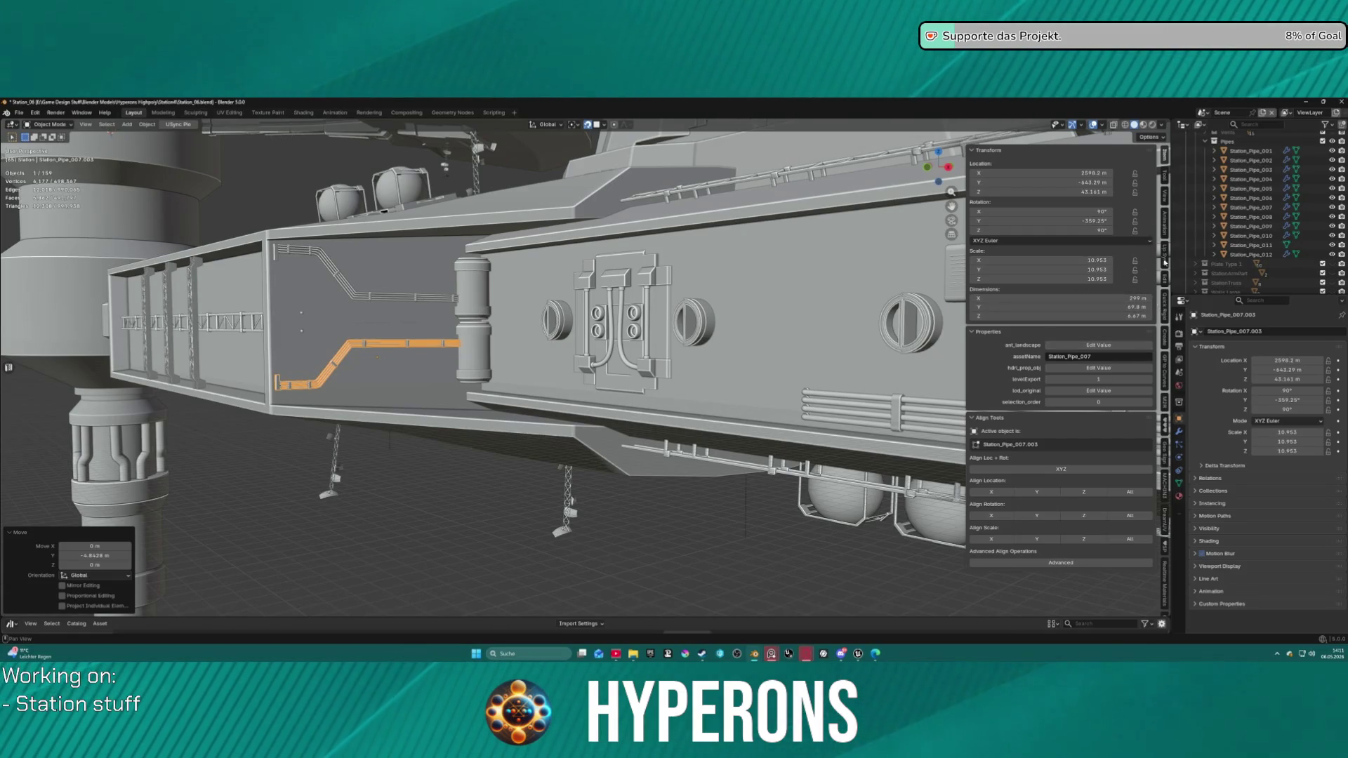
# Step: Show the USync add-on's export options in the N-panel instead of the transform properties
pyautogui.hotkey('ctrl', 'Tab')
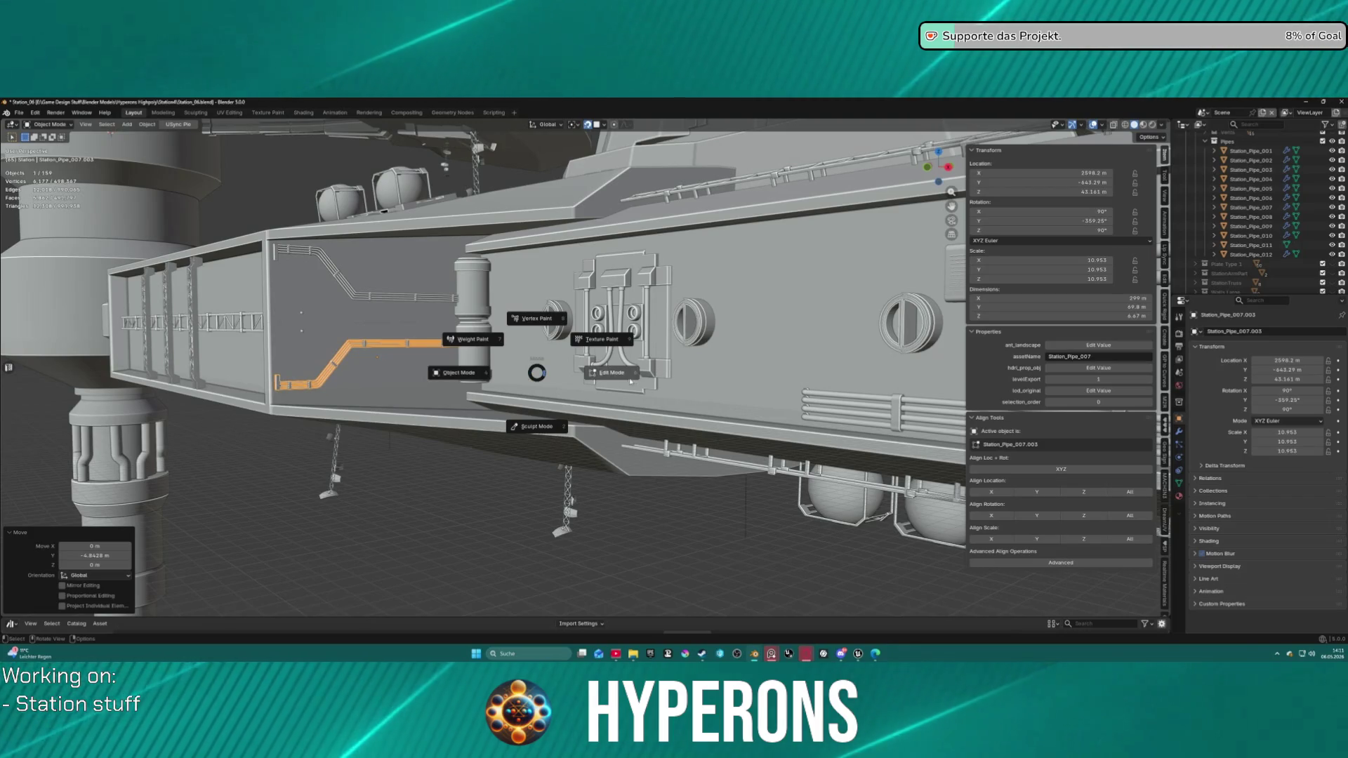
pyautogui.press('Escape')
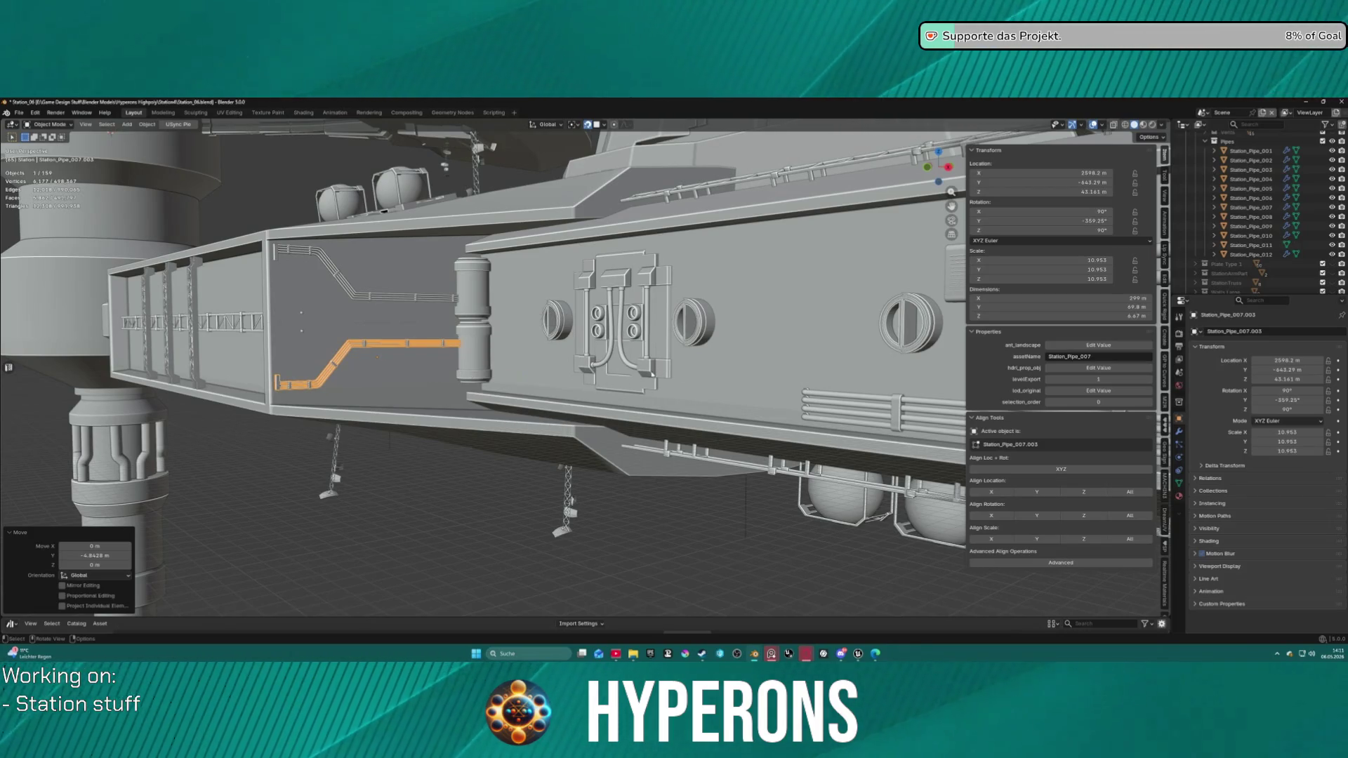
pyautogui.scroll(-5, 1164, 479)
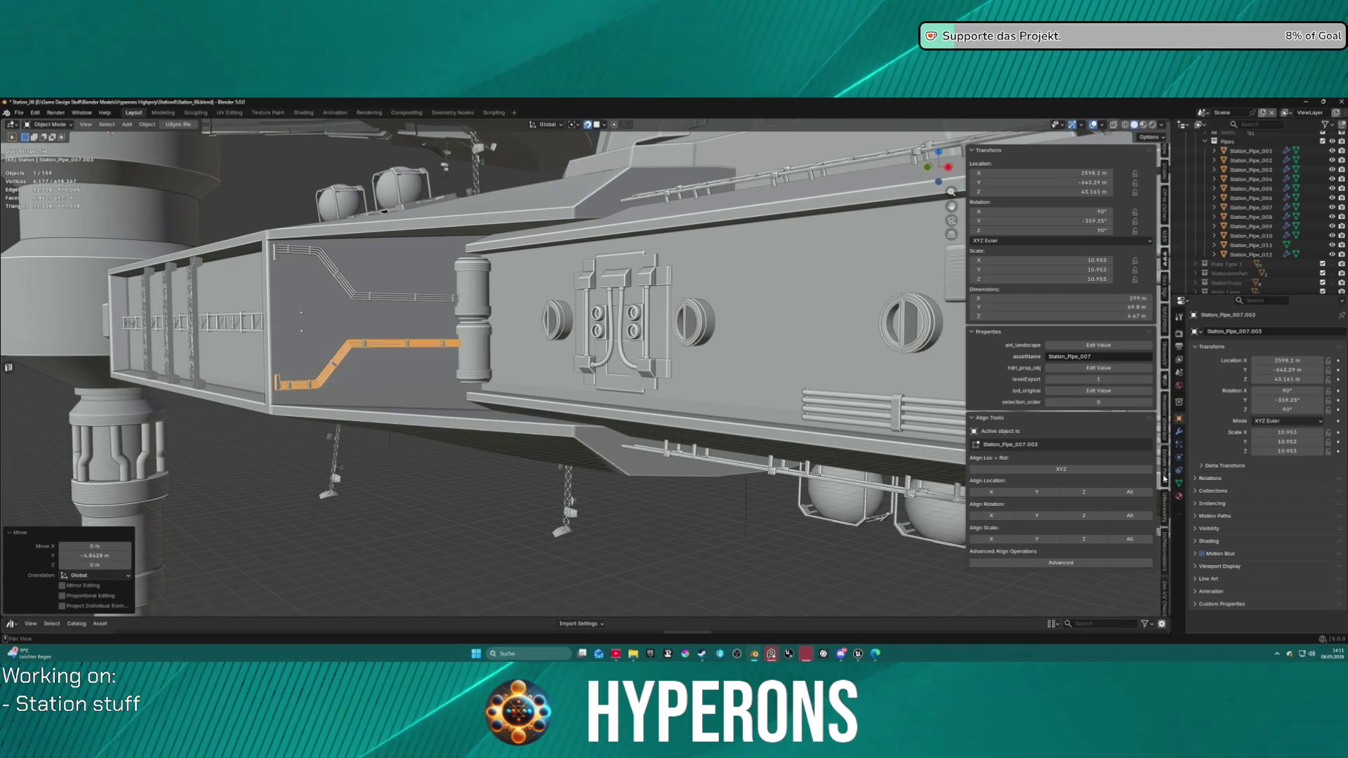
pyautogui.scroll(-3, 1165, 478)
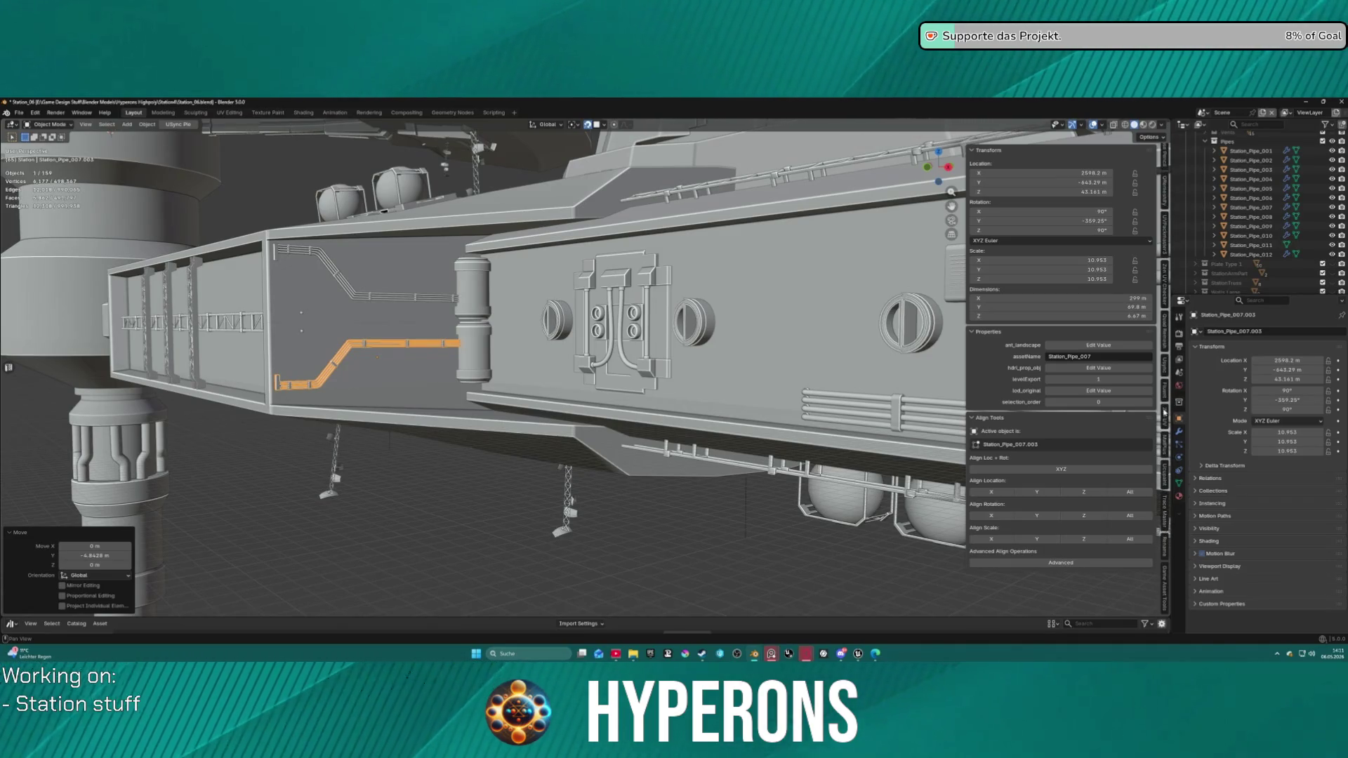
pyautogui.click(1164, 369)
# Step: Run Export Level JSON from the USync panel, then bring Unreal Editor to the front
pyautogui.click(1052, 184)
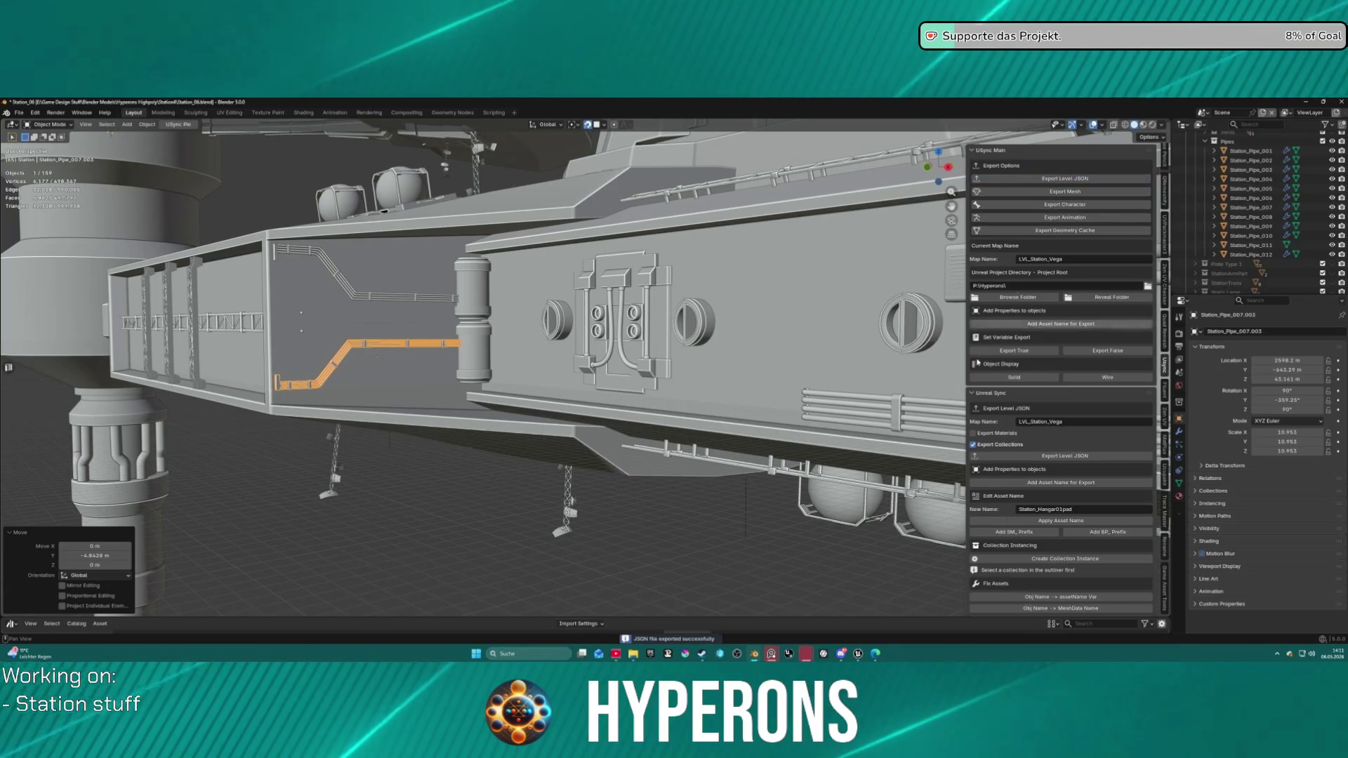
pyautogui.moveTo(841, 654)
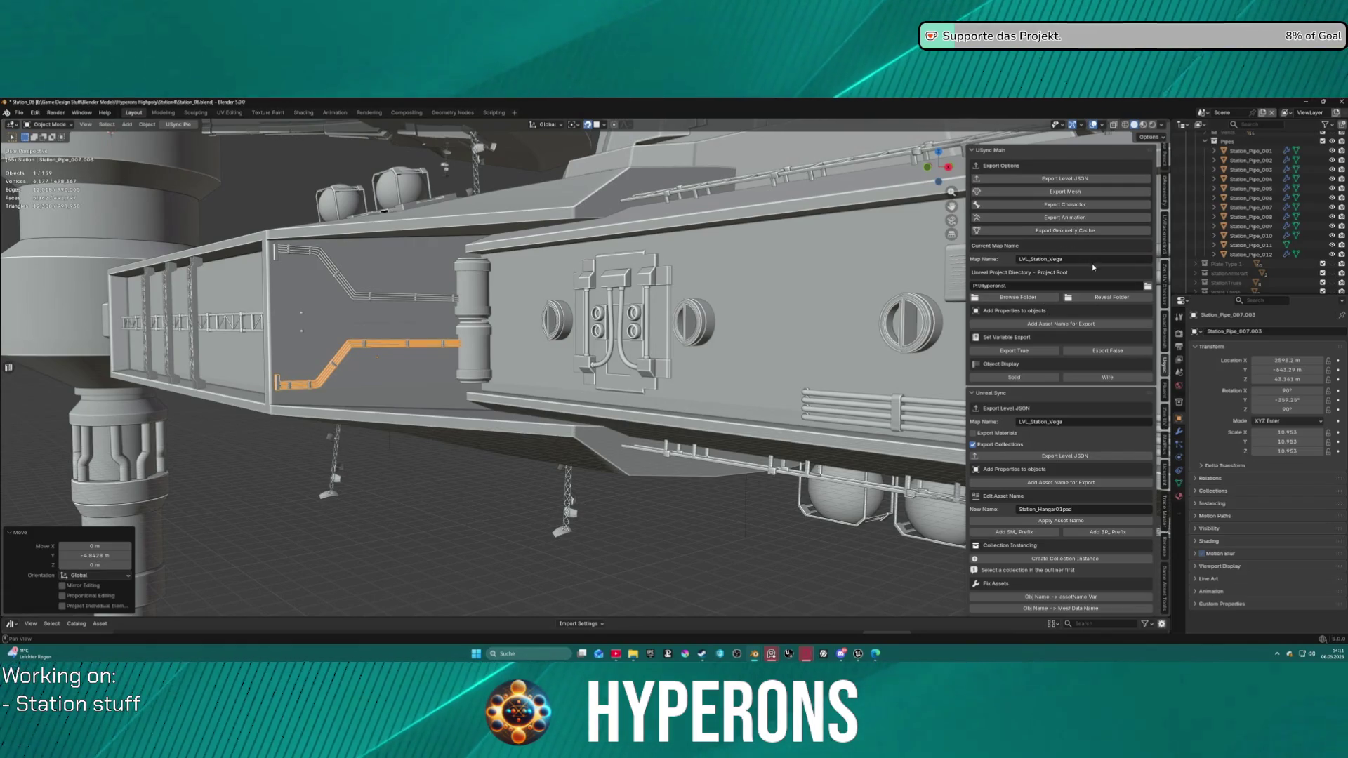
pyautogui.click(1058, 178)
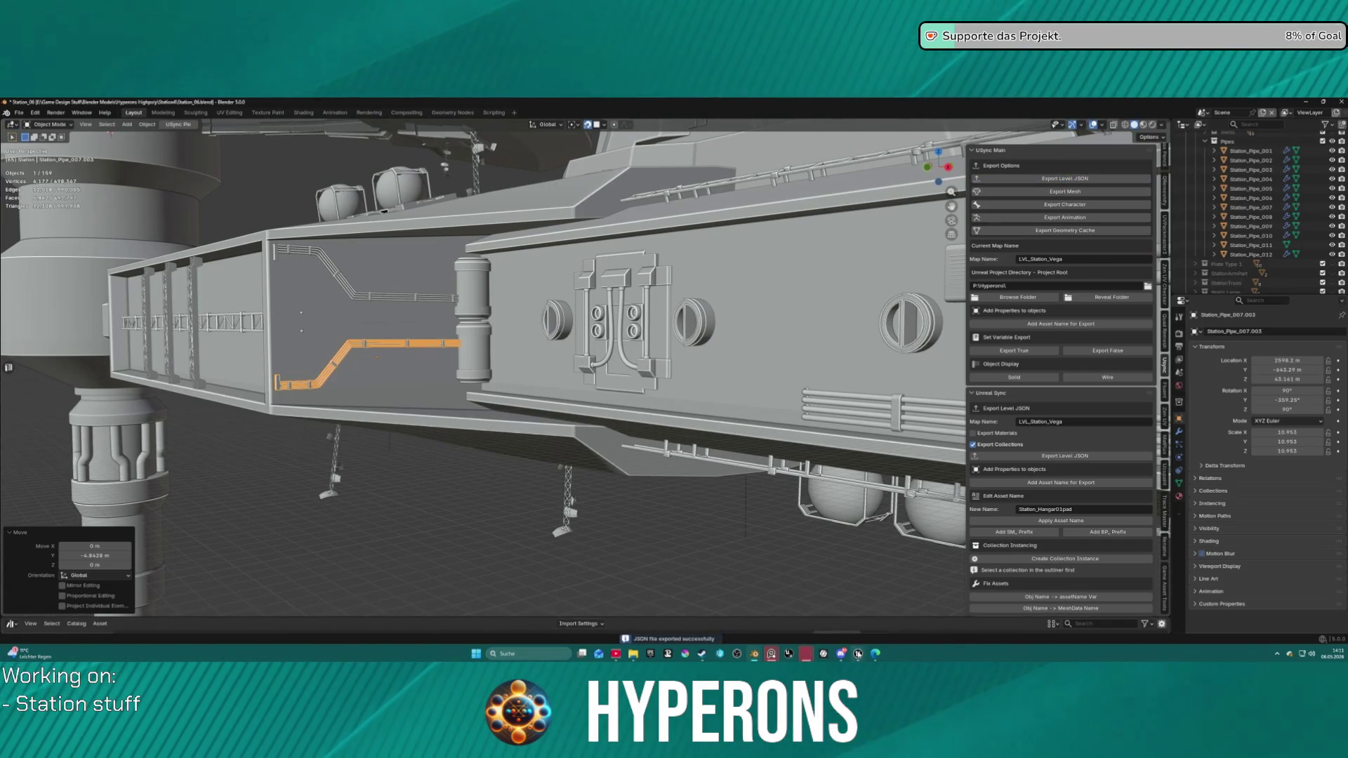
pyautogui.click(857, 608)
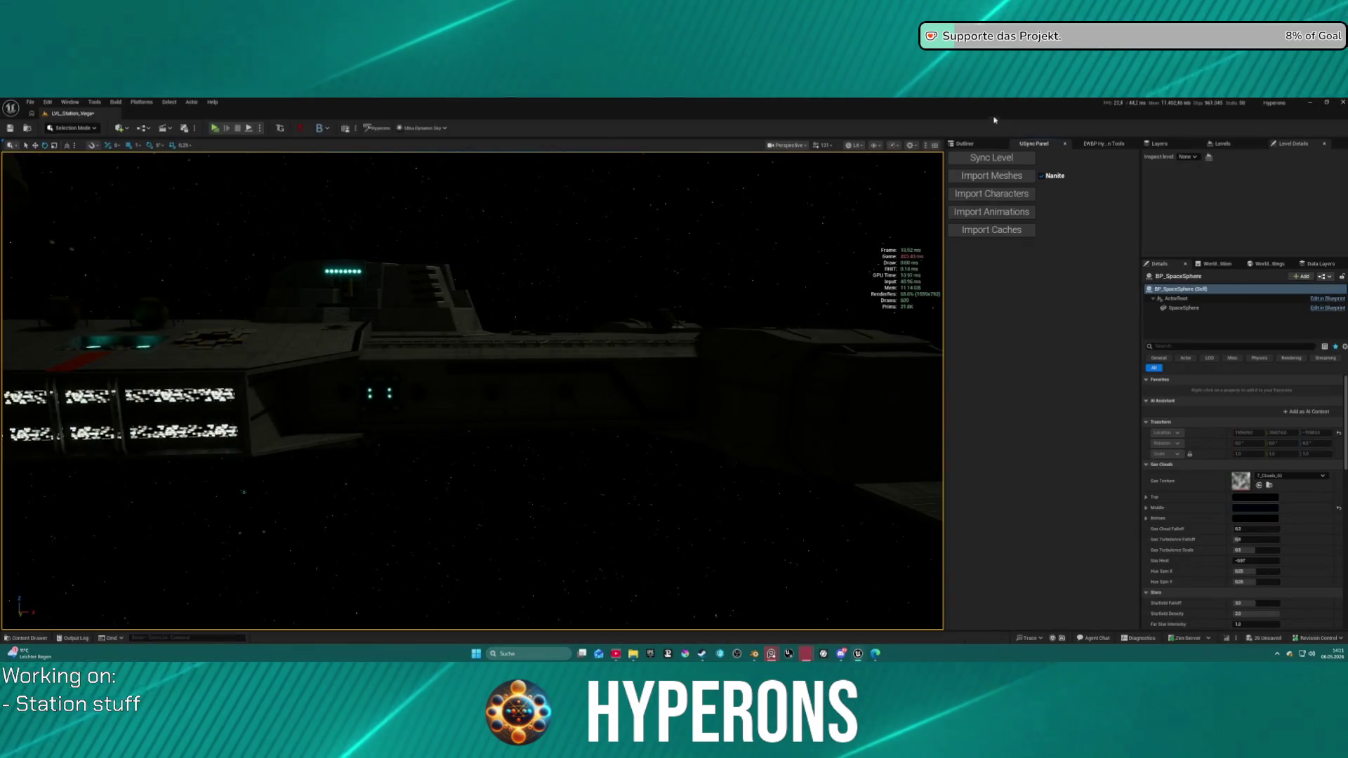
# Step: Run Sync Level in Unreal's USync panel, then return to the Blender window
pyautogui.click(992, 159)
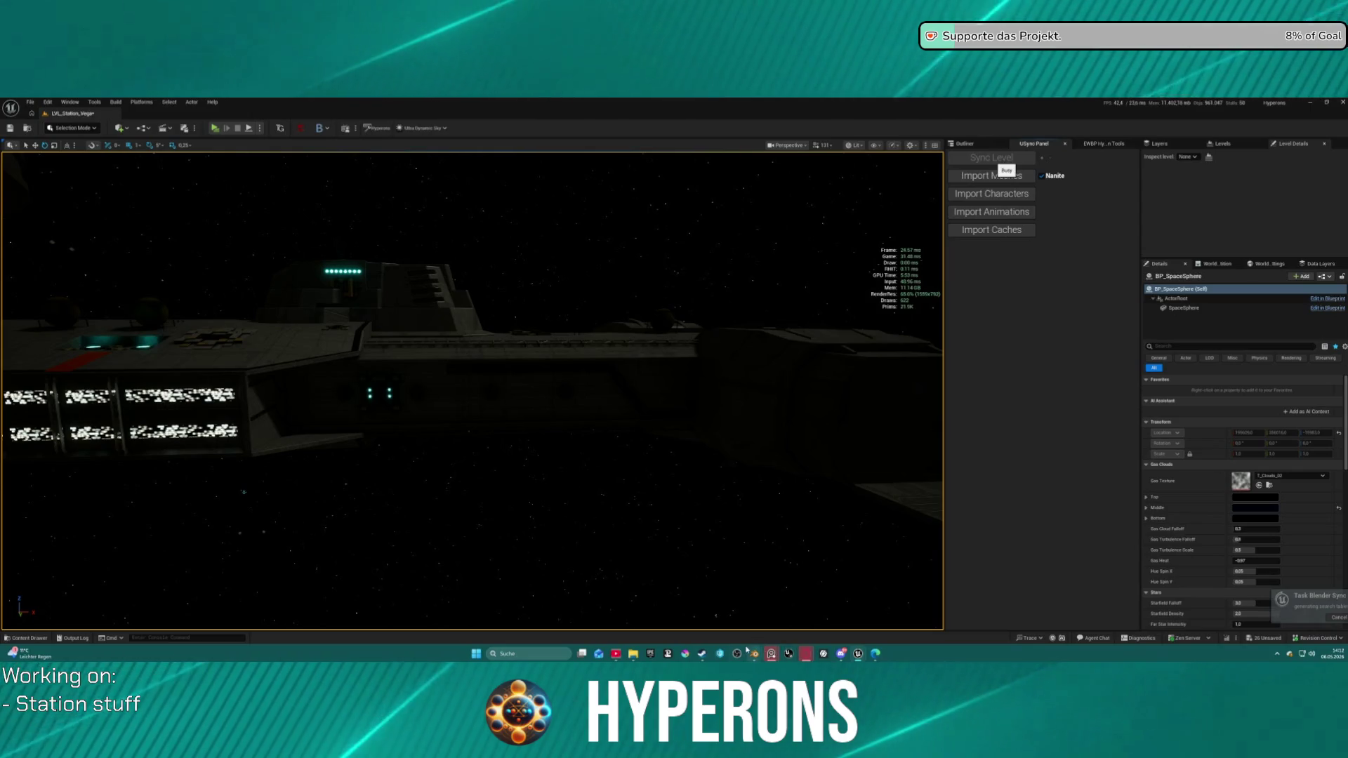
pyautogui.moveTo(754, 654)
pyautogui.click(710, 577)
pyautogui.scroll(-3, 710, 577)
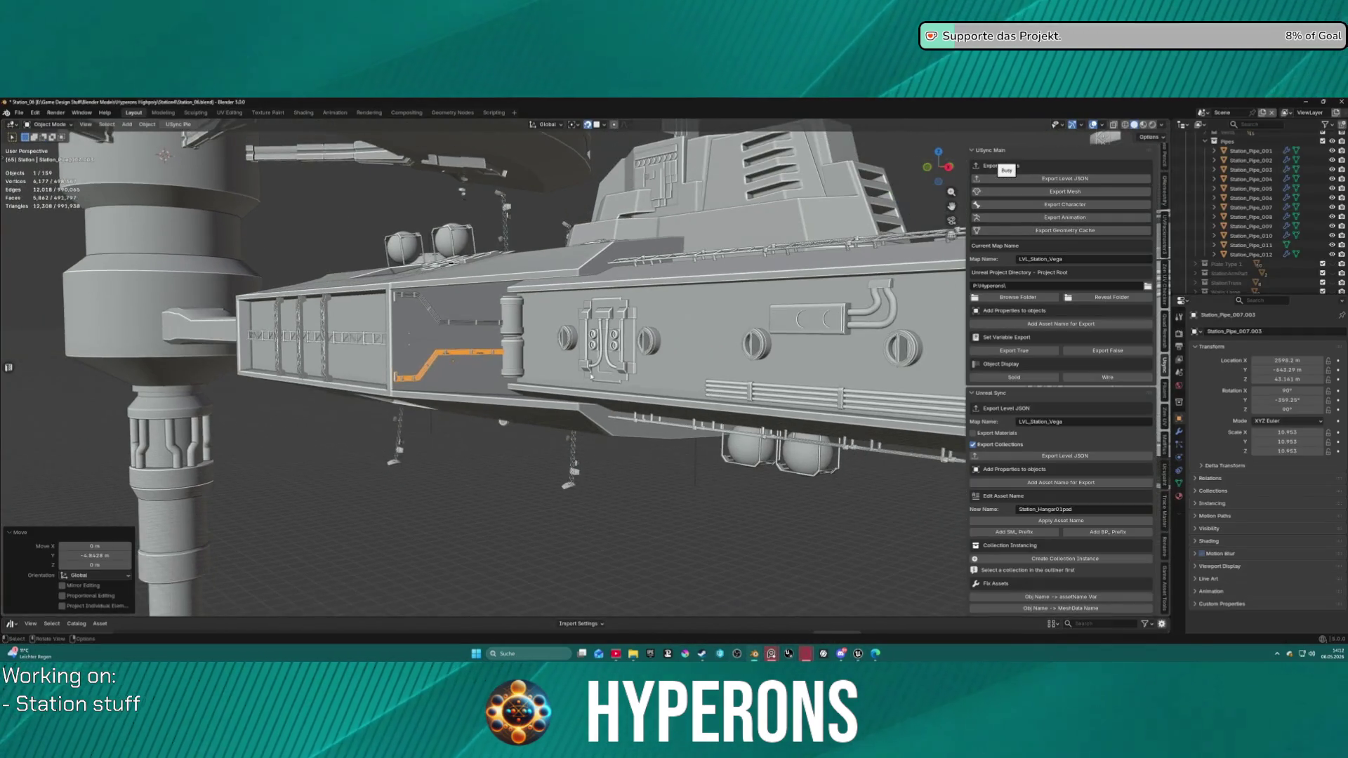
# Step: Select Station_Structure_013 on the ring arm, frame it, and isolate it in local view
pyautogui.moveTo(710, 576)
pyautogui.mouseDown()
pyautogui.moveTo(539, 224)
pyautogui.moveTo(455, 303)
pyautogui.mouseUp()
pyautogui.scroll(3, 455, 304)
pyautogui.scroll(5, 455, 303)
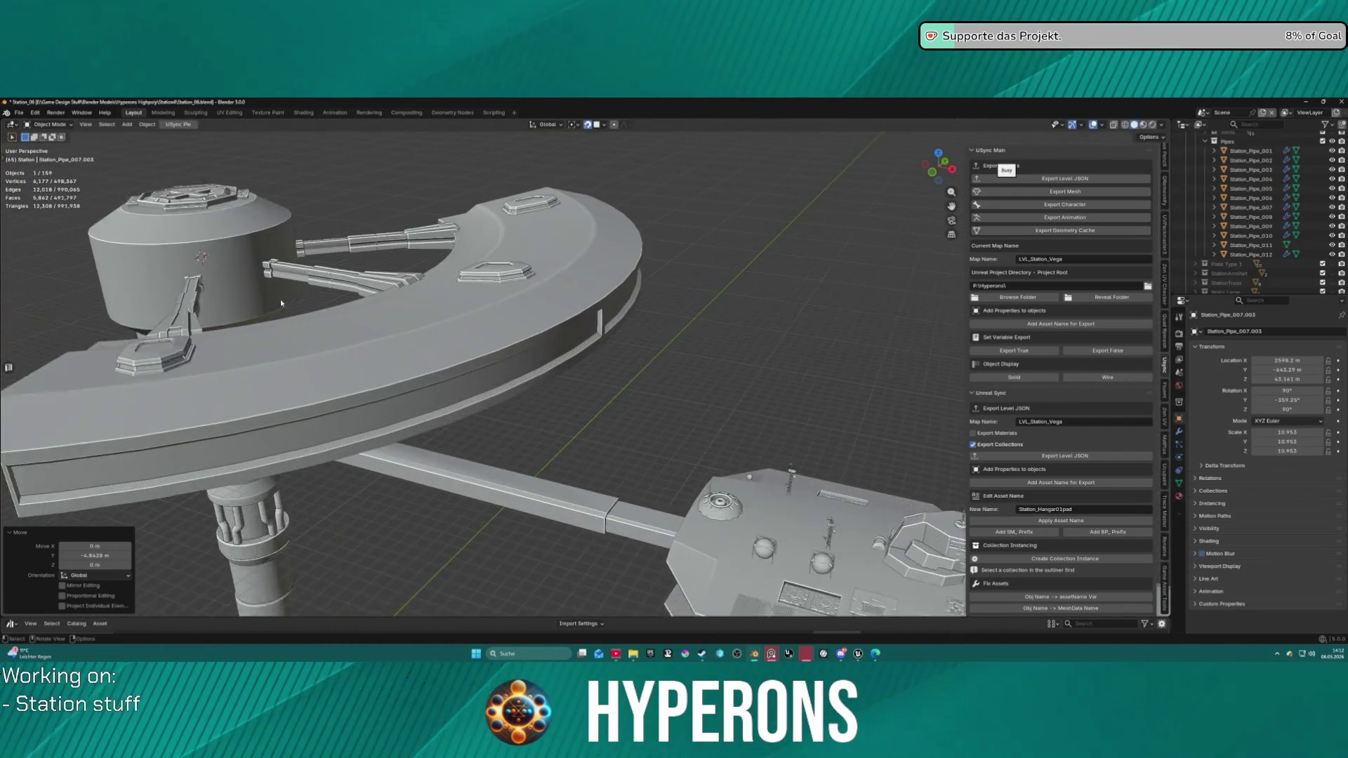
pyautogui.click(106, 356)
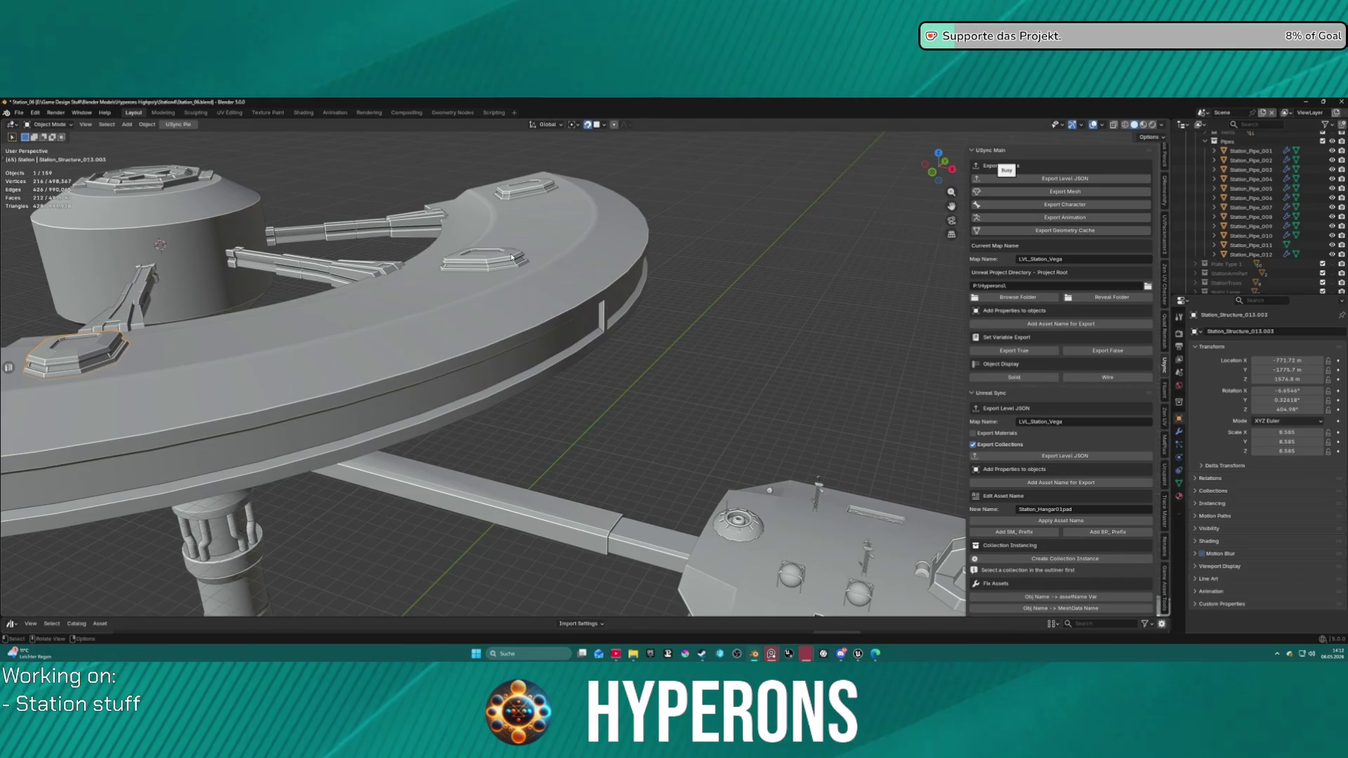
pyautogui.scroll(-1, 843, 255)
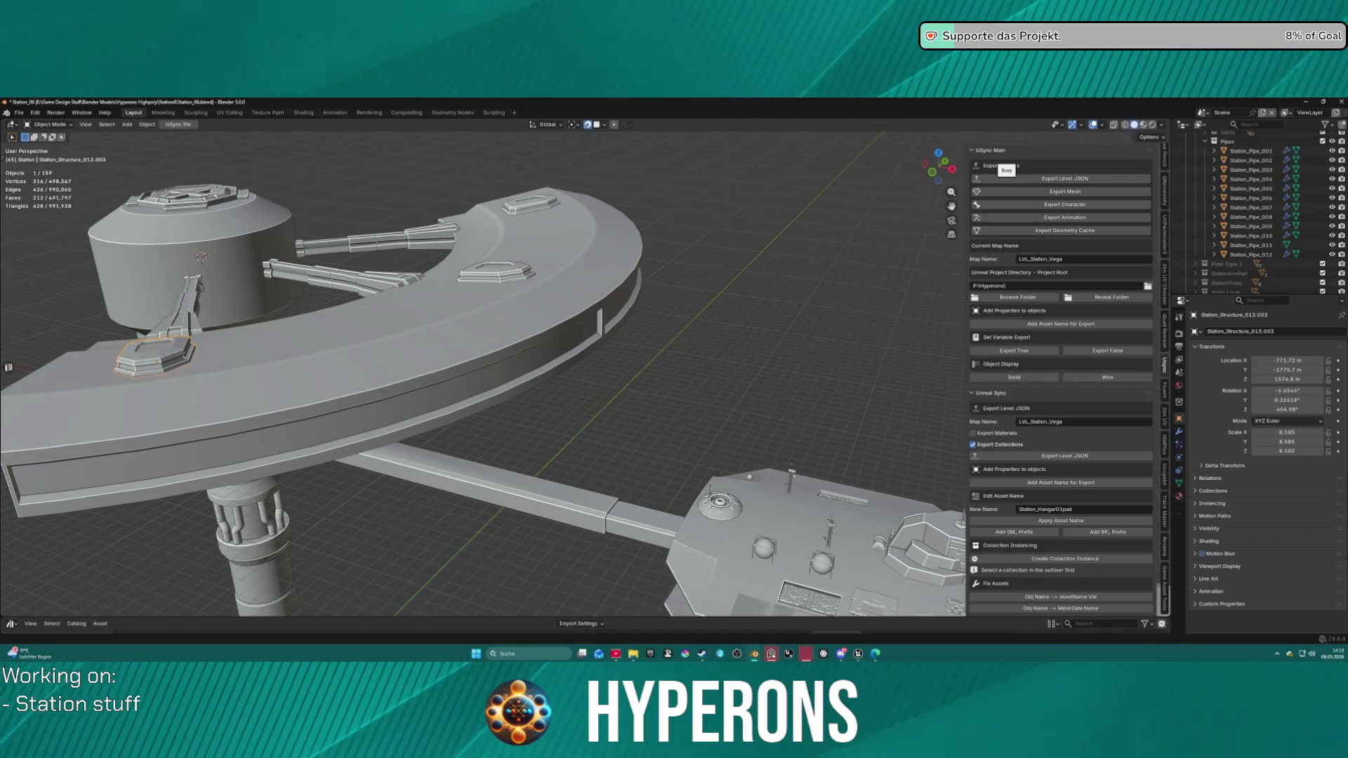
pyautogui.scroll(5, 1227, 213)
pyautogui.scroll(-10, 1242, 224)
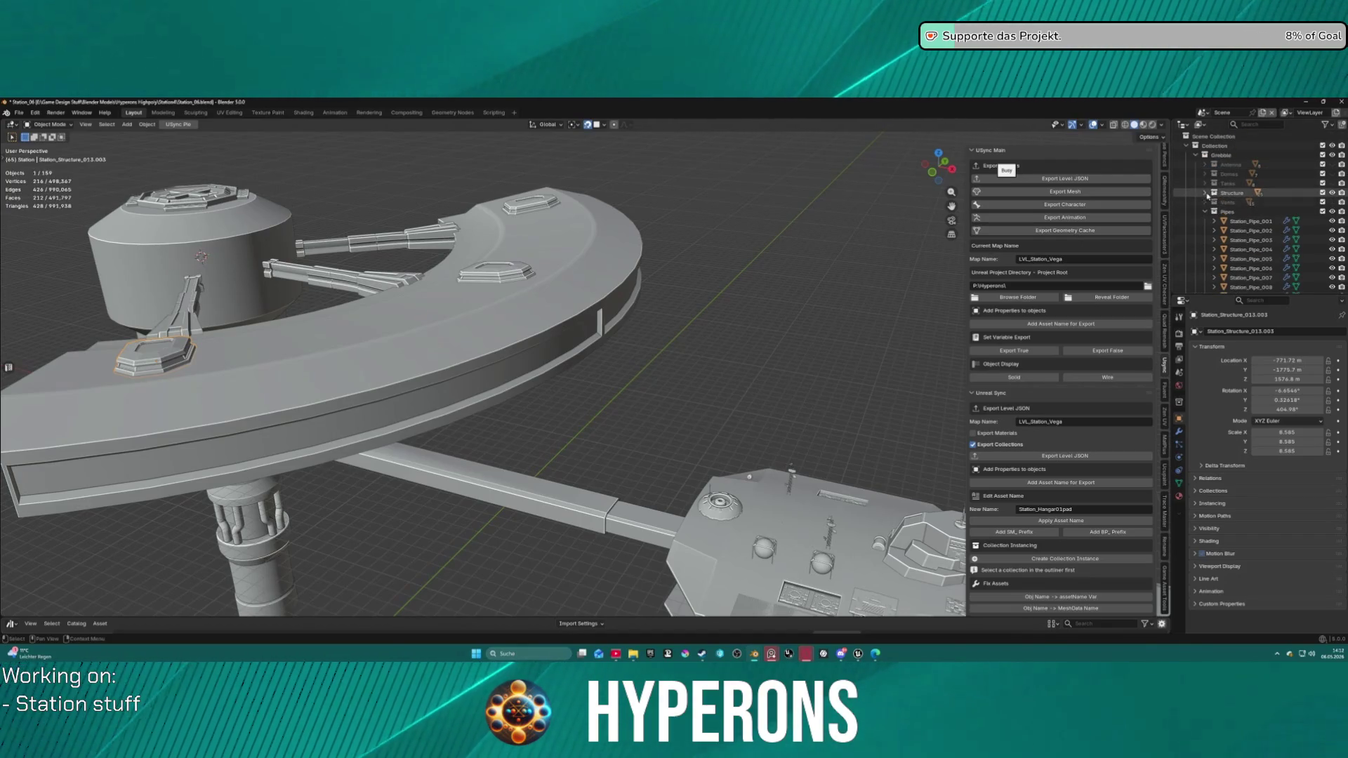
pyautogui.click(1249, 260)
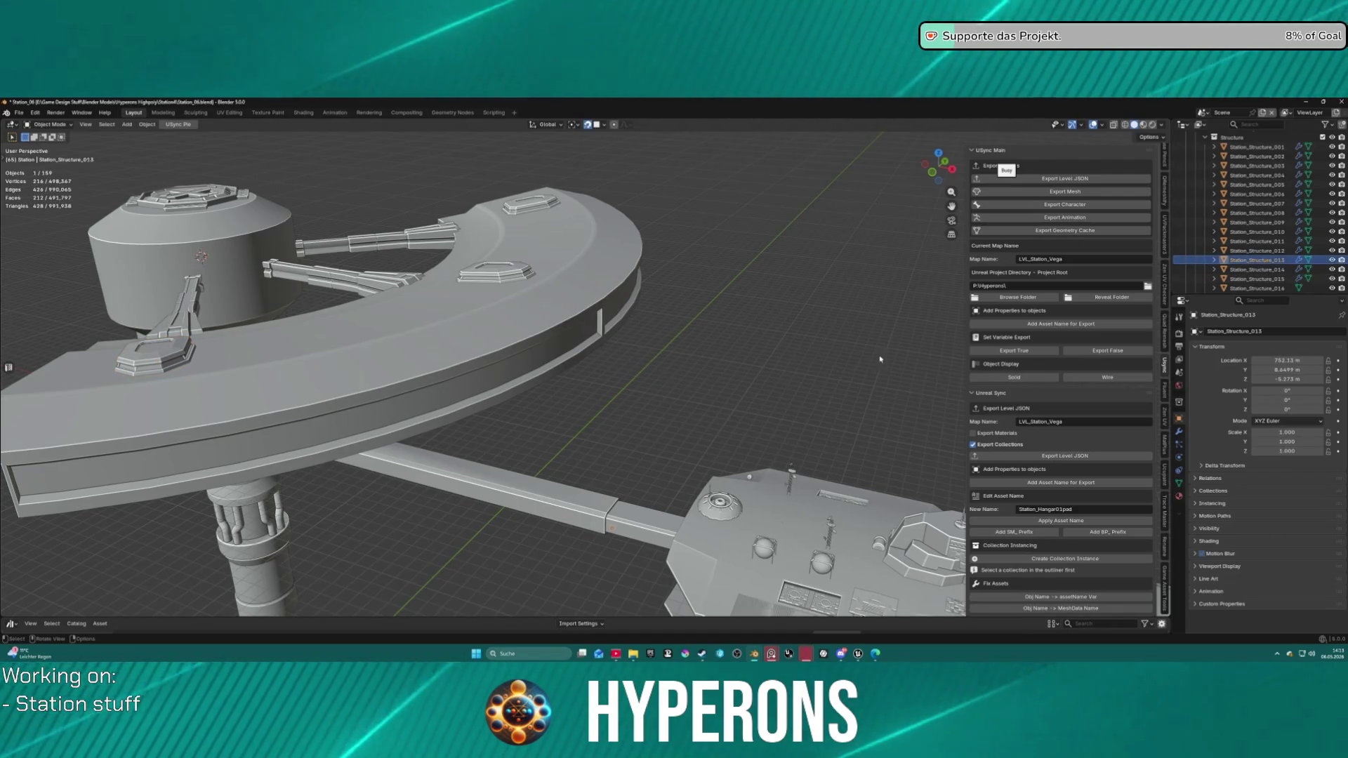
pyautogui.press('KP_Decimal')
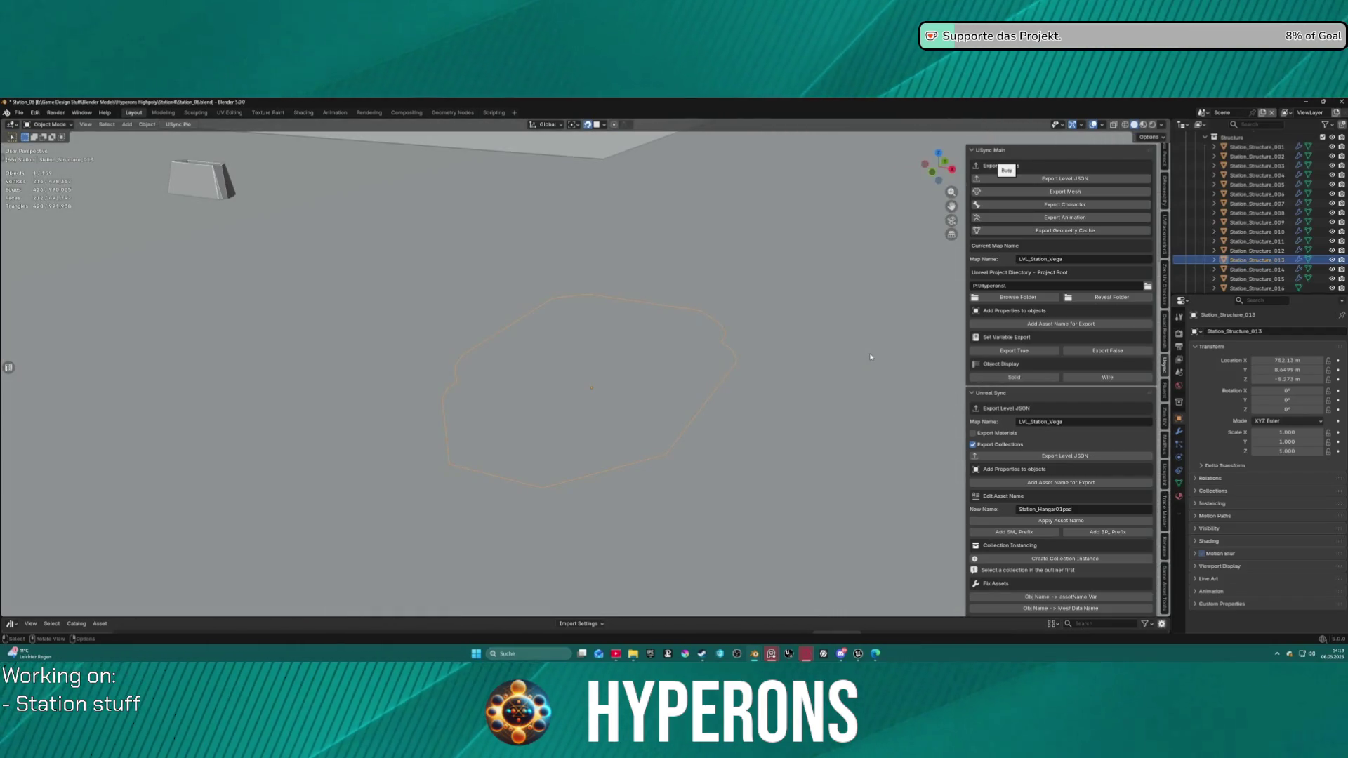
pyautogui.press('KP_Divide')
pyautogui.hotkey('ctrl', 'Tab')
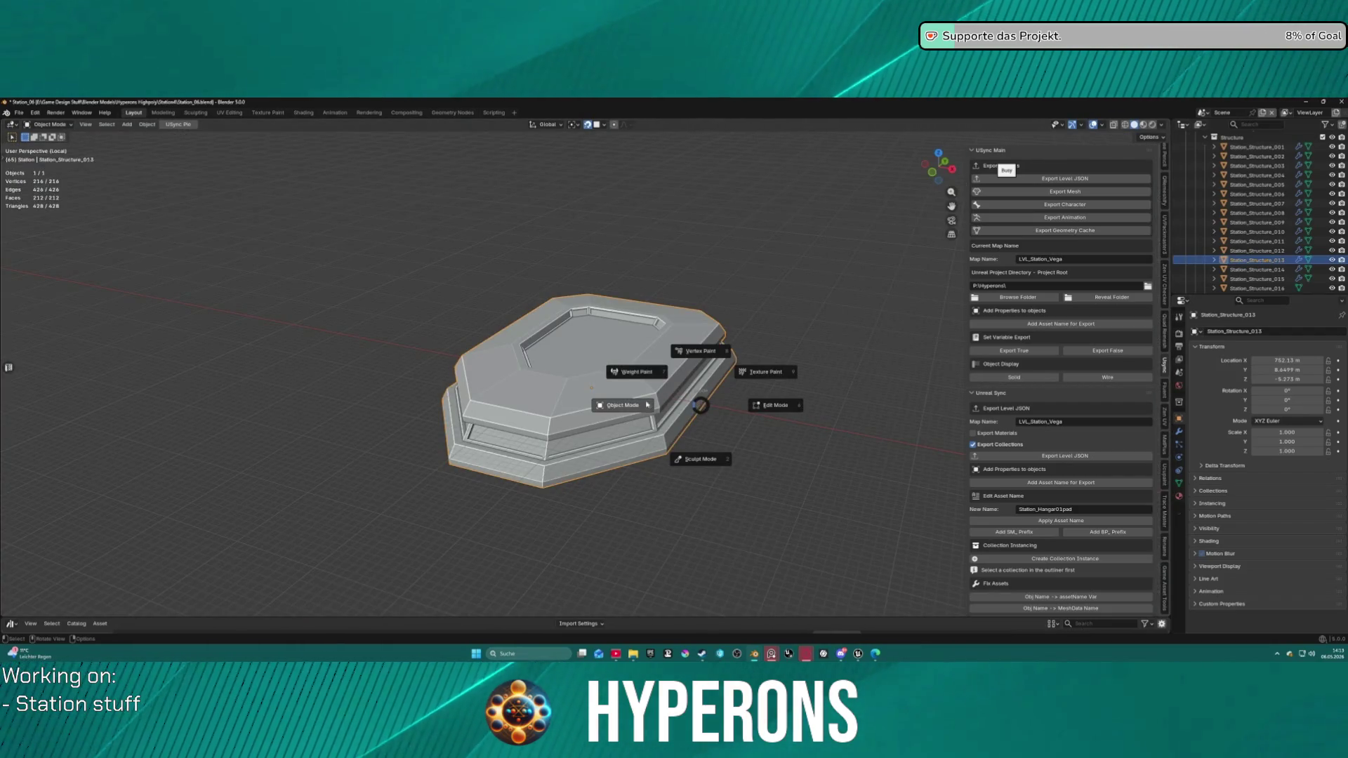
# Step: Enter Edit Mode on the pad, pick its inset faces, then show Material Properties with everything selected
pyautogui.click(773, 405)
pyautogui.moveTo(664, 415); pyautogui.dragTo(570, 367)
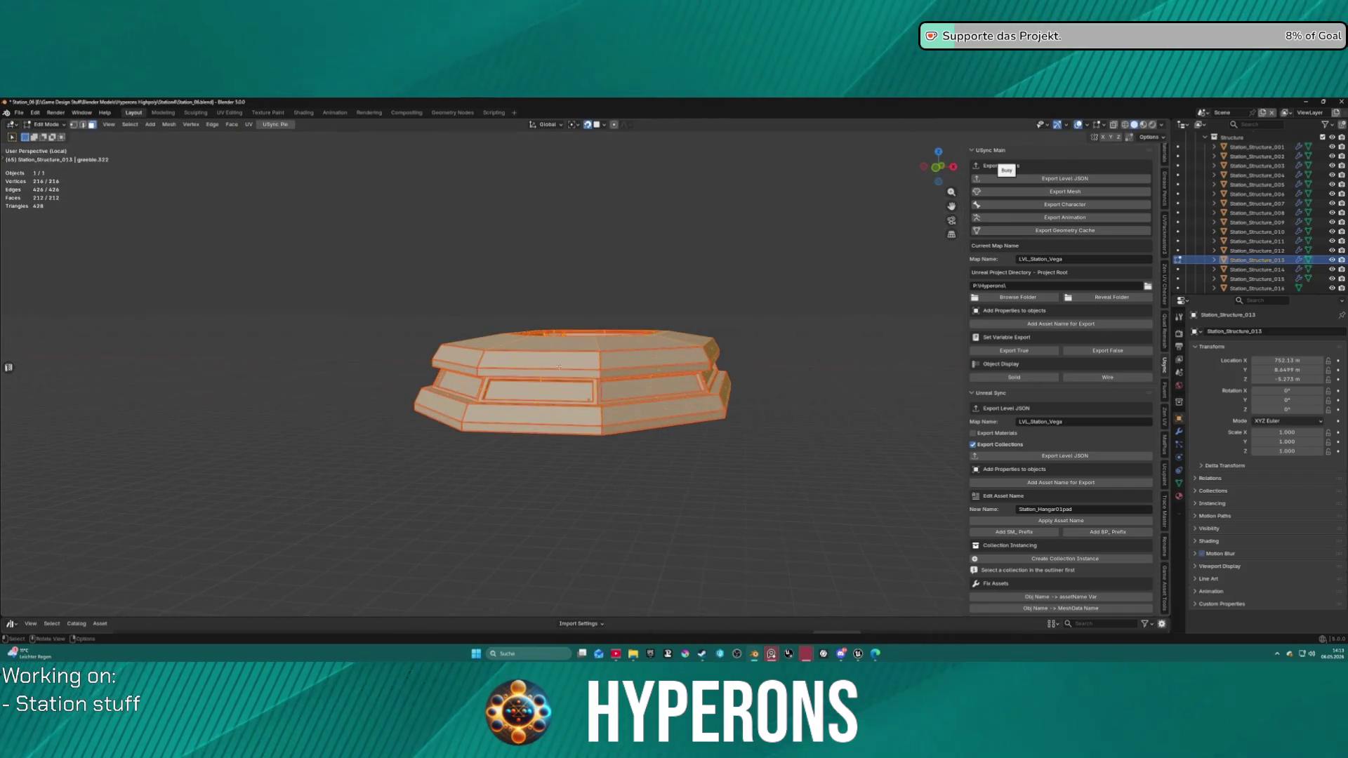
pyautogui.click(537, 391)
pyautogui.keyDown('shift'); pyautogui.click(464, 384); pyautogui.keyUp('shift')
pyautogui.keyDown('shift'); pyautogui.click(650, 386); pyautogui.keyUp('shift')
pyautogui.moveTo(650, 386)
pyautogui.mouseDown()
pyautogui.moveTo(847, 367)
pyautogui.moveTo(846, 383)
pyautogui.moveTo(711, 390)
pyautogui.moveTo(837, 458)
pyautogui.mouseUp()
pyautogui.keyDown('shift'); pyautogui.click(667, 394); pyautogui.keyUp('shift')
pyautogui.keyDown('shift'); pyautogui.click(567, 427); pyautogui.keyUp('shift')
pyautogui.keyDown('shift'); pyautogui.click(667, 400); pyautogui.keyUp('shift')
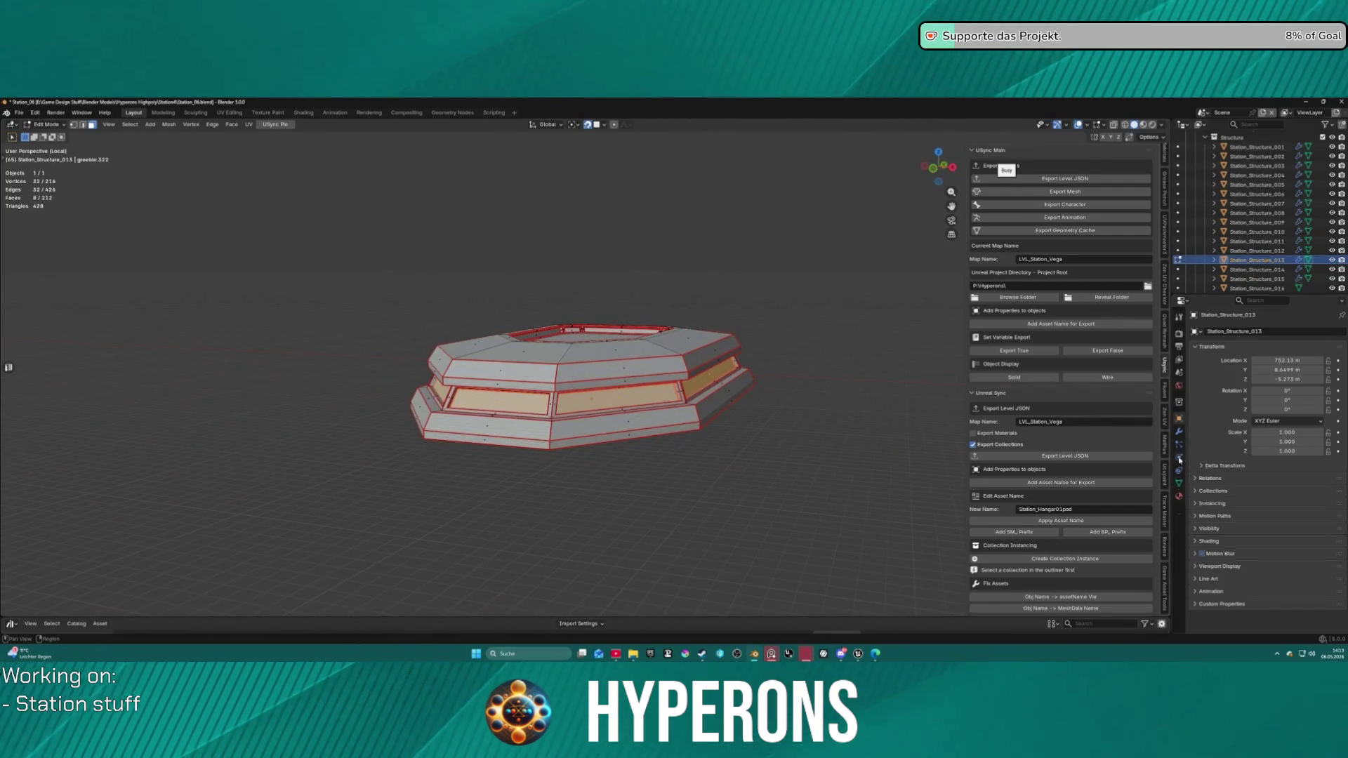
pyautogui.click(1179, 497)
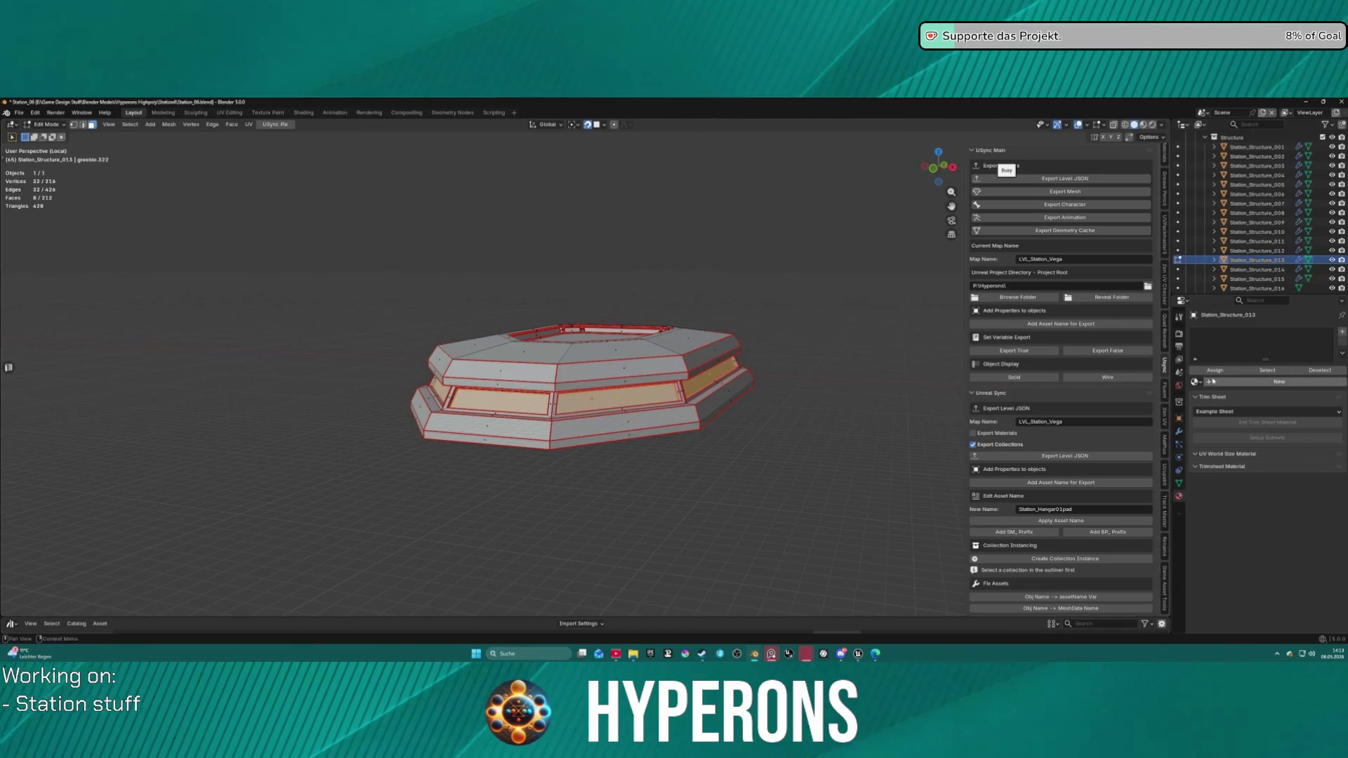
pyautogui.press('a')
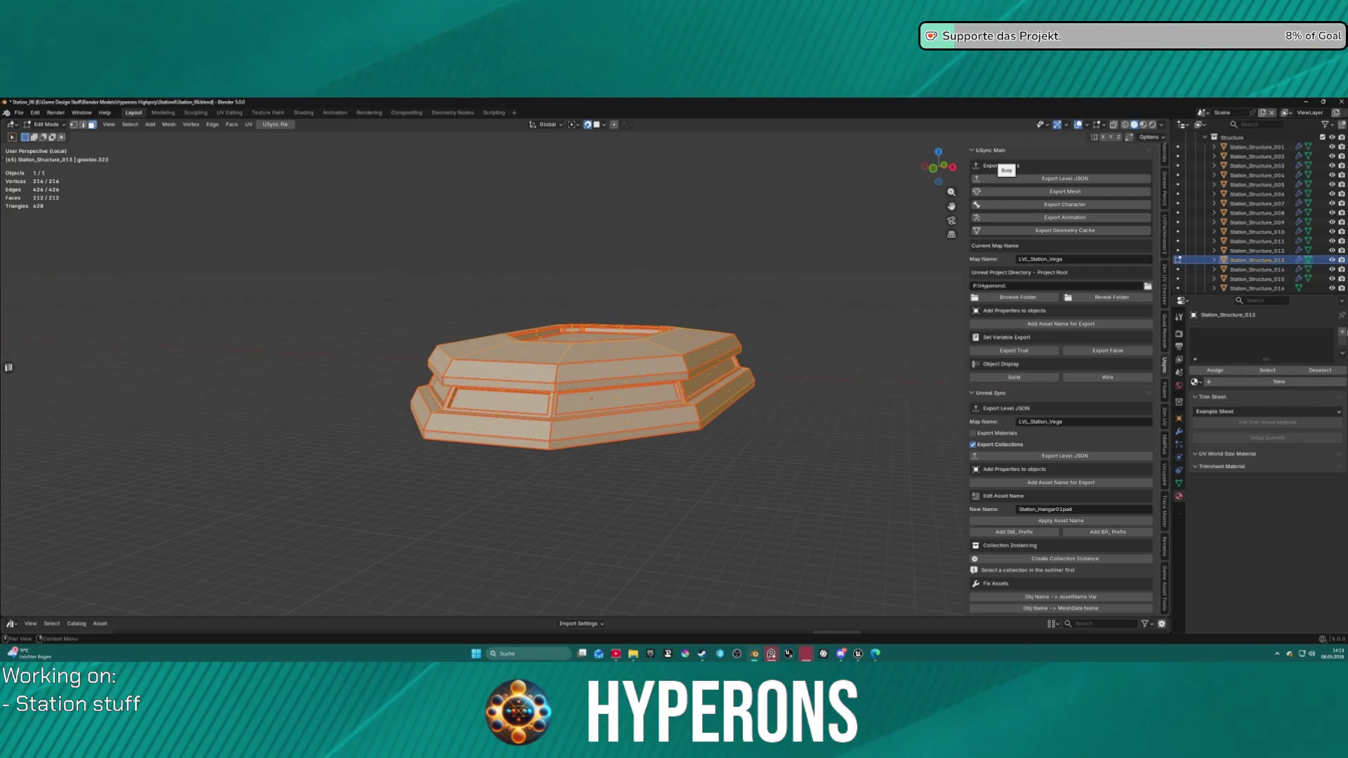
pyautogui.click(1343, 331)
pyautogui.click(1343, 331)
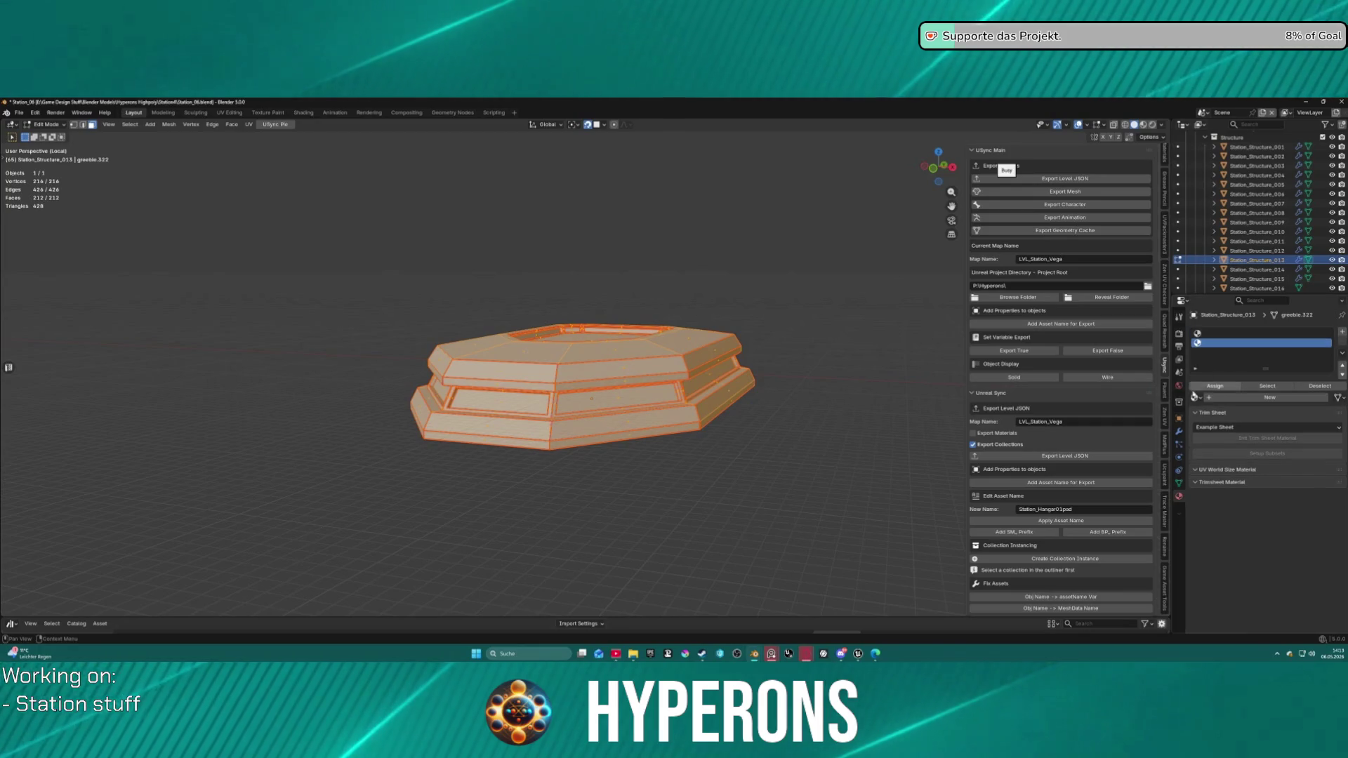
pyautogui.click(1206, 386)
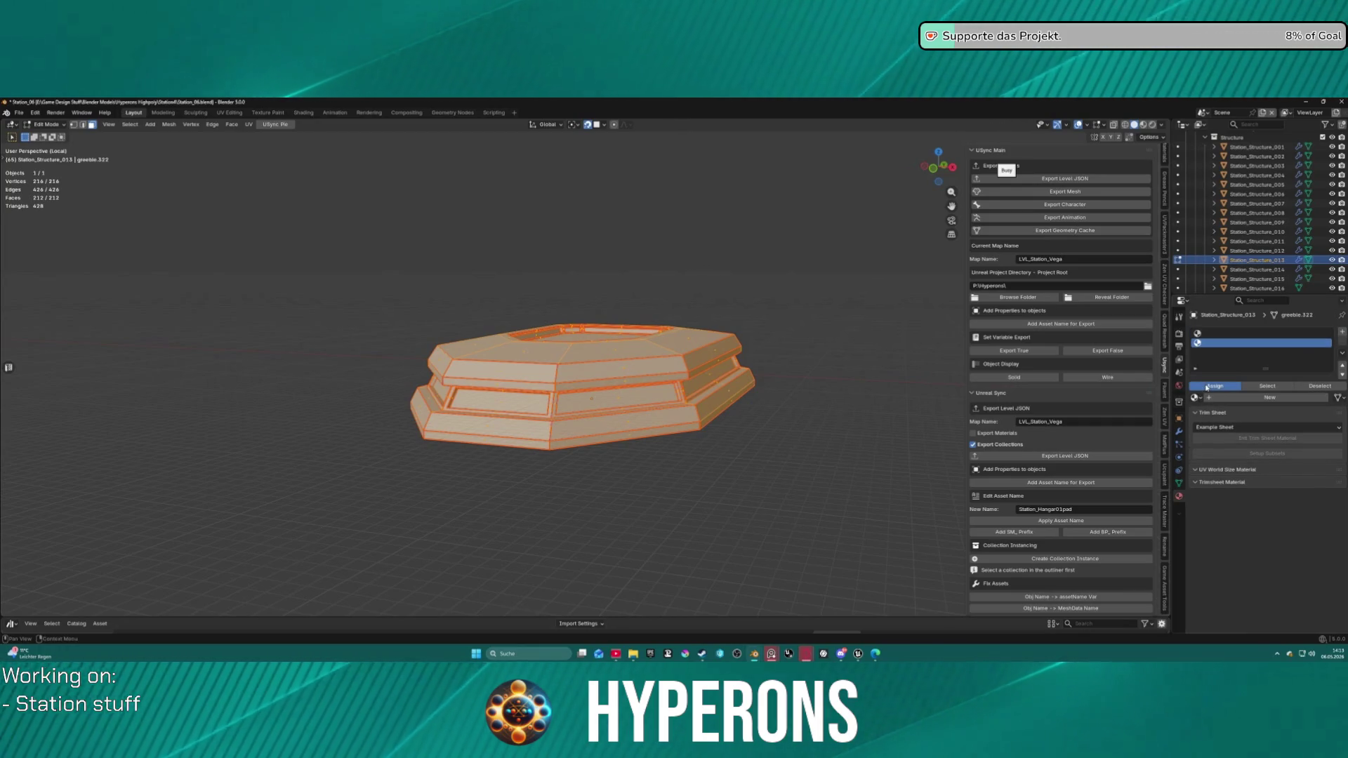
pyautogui.click(1236, 334)
pyautogui.click(1215, 386)
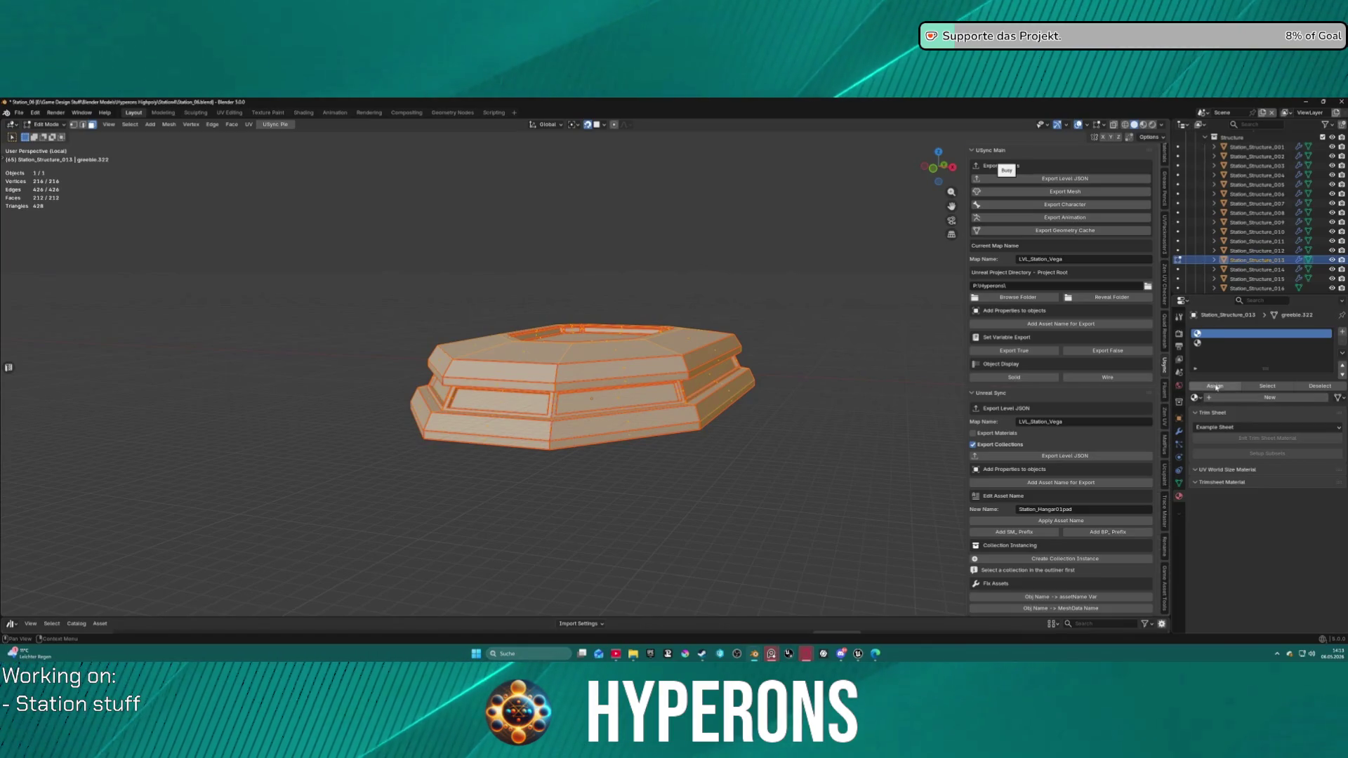
pyautogui.click(1209, 387)
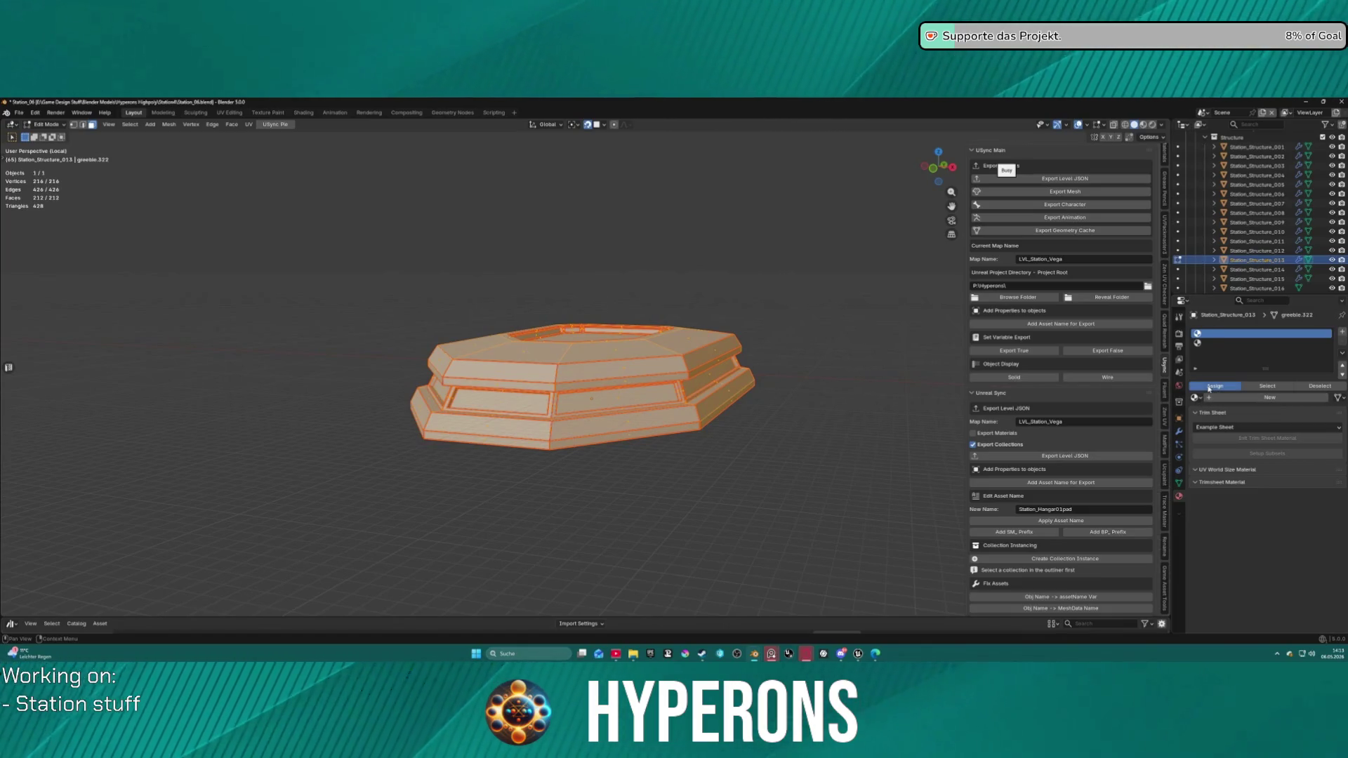
pyautogui.click(636, 398)
pyautogui.keyDown('shift'); pyautogui.click(708, 381); pyautogui.keyUp('shift')
pyautogui.keyDown('shift'); pyautogui.click(499, 402); pyautogui.keyUp('shift')
pyautogui.keyDown('shift'); pyautogui.click(644, 382); pyautogui.keyUp('shift')
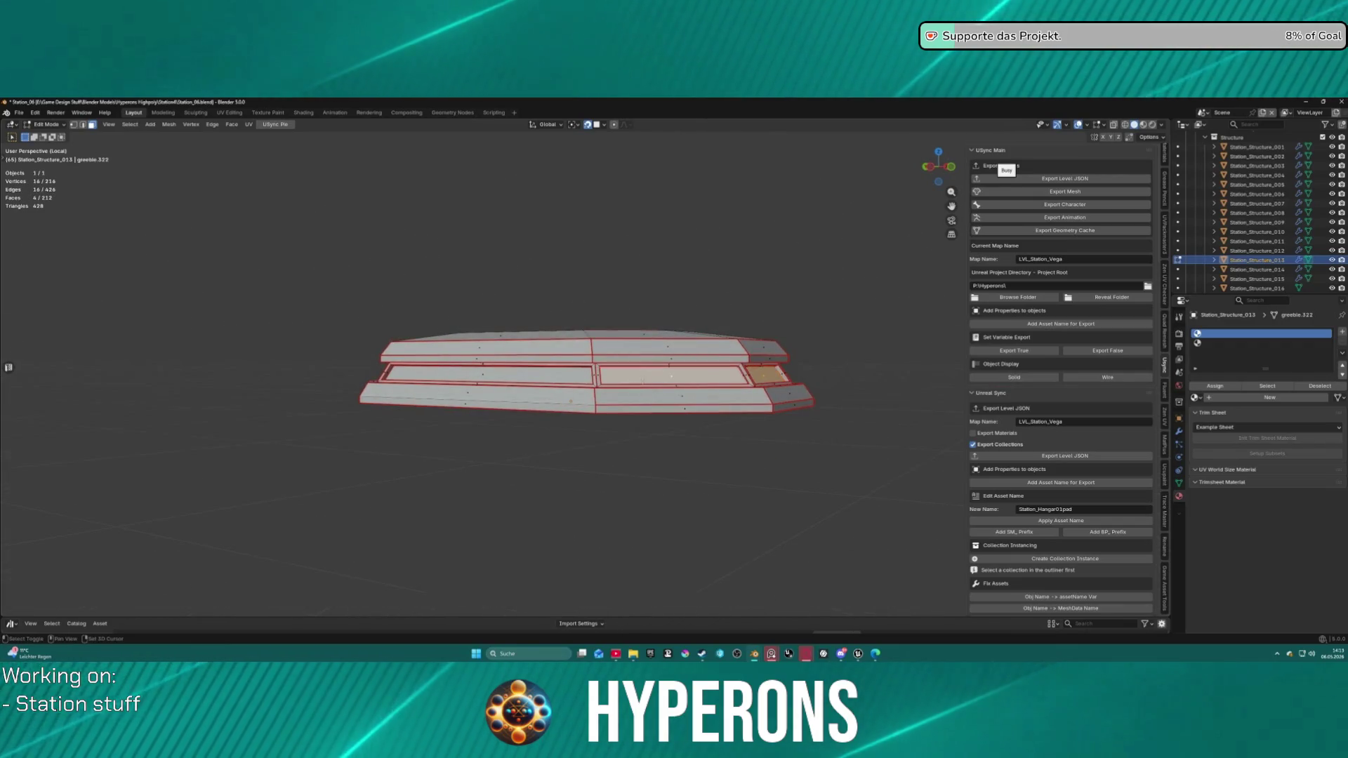
pyautogui.keyDown('shift'); pyautogui.click(691, 380); pyautogui.keyUp('shift')
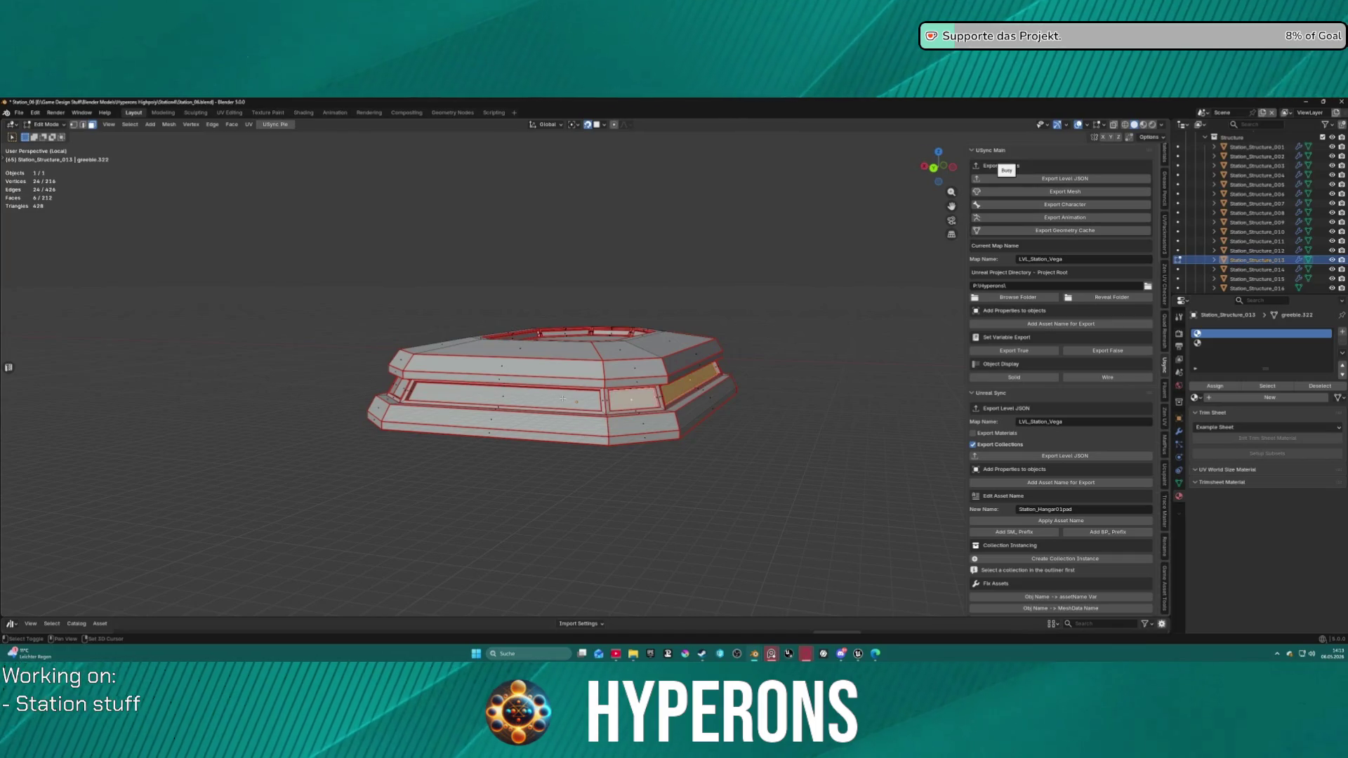
pyautogui.keyDown('shift'); pyautogui.click(523, 393); pyautogui.keyUp('shift')
pyautogui.keyDown('shift'); pyautogui.click(585, 405); pyautogui.keyUp('shift')
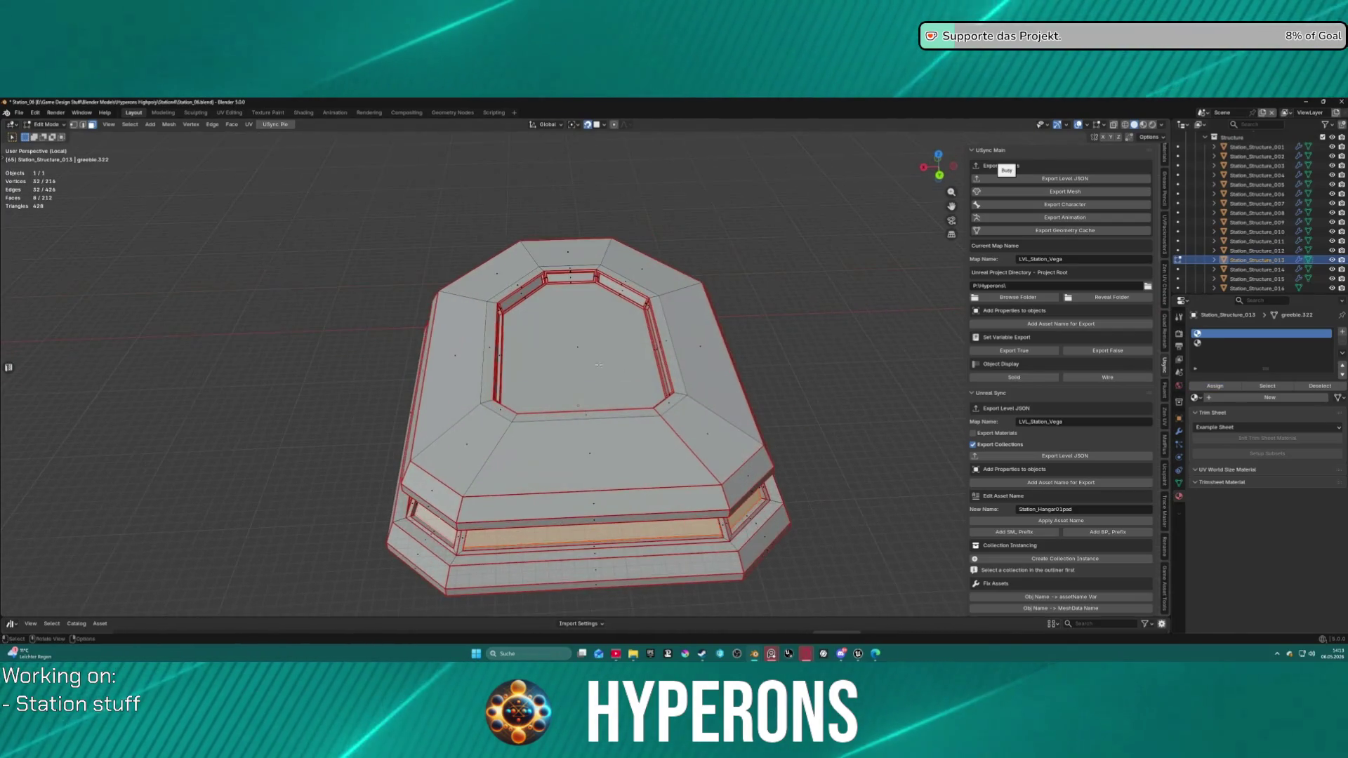
pyautogui.click(577, 347)
pyautogui.click(1249, 352)
pyautogui.click(1216, 387)
pyautogui.moveTo(938, 166)
pyautogui.mouseDown()
pyautogui.moveTo(996, 439)
pyautogui.moveTo(819, 445)
pyautogui.moveTo(789, 517)
pyautogui.moveTo(767, 491)
pyautogui.mouseUp()
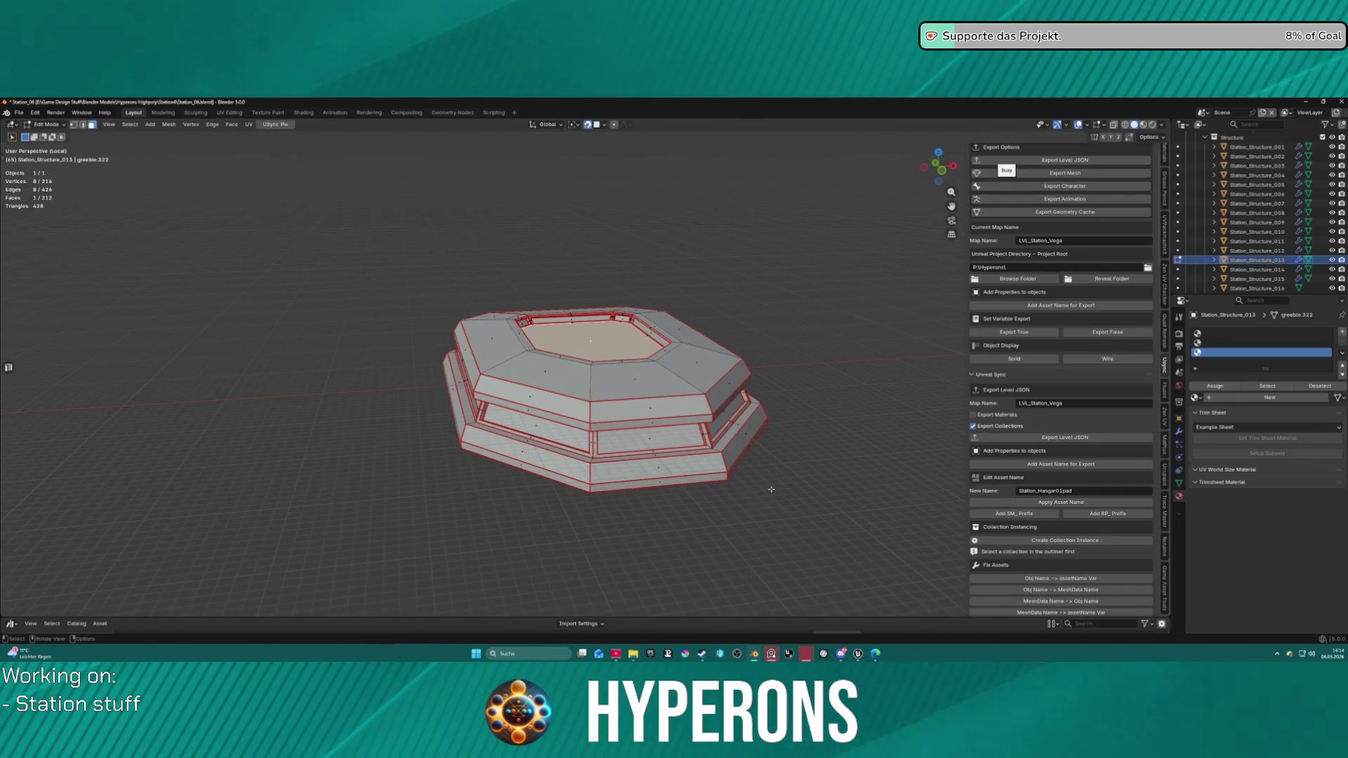
pyautogui.moveTo(674, 502)
pyautogui.mouseDown()
pyautogui.moveTo(766, 493)
pyautogui.moveTo(950, 371)
pyautogui.mouseUp()
pyautogui.scroll(1, 1115, 523)
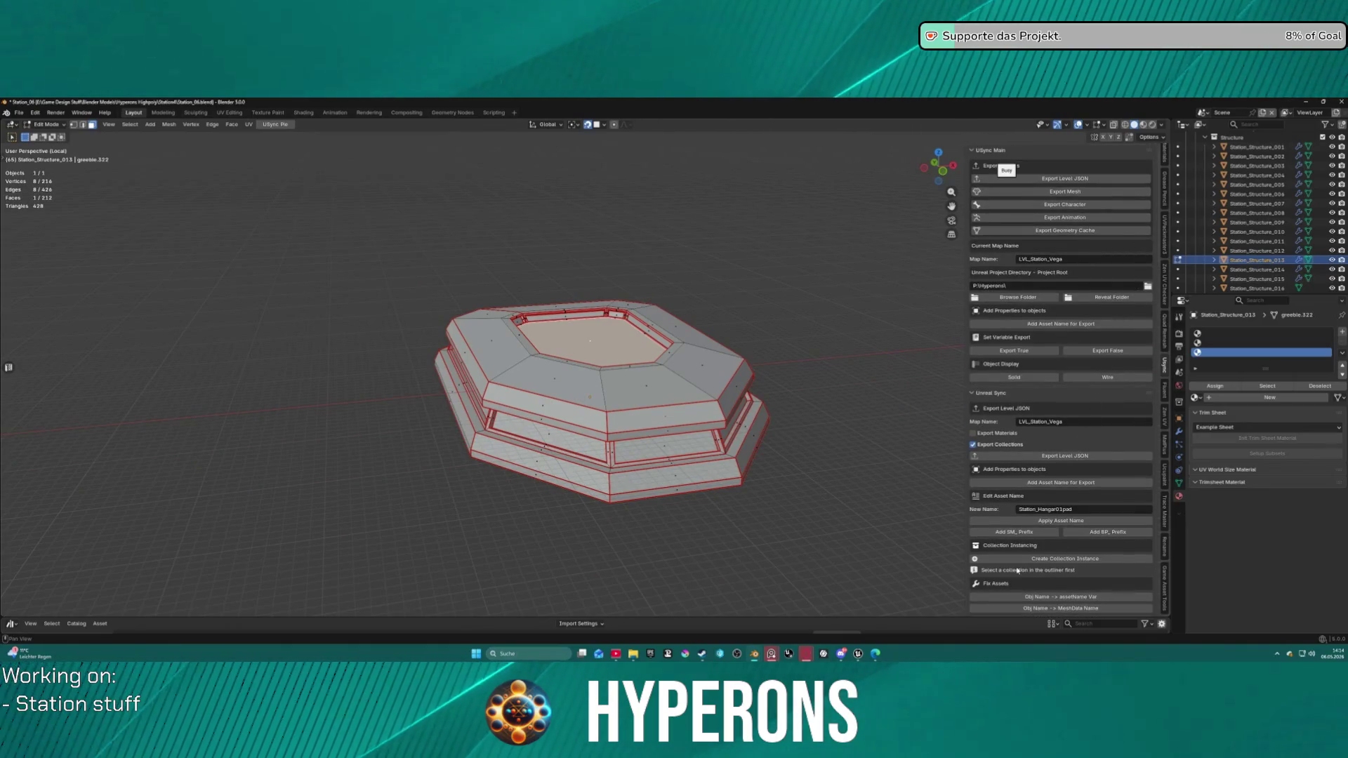
pyautogui.hotkey('ctrl', 'Tab')
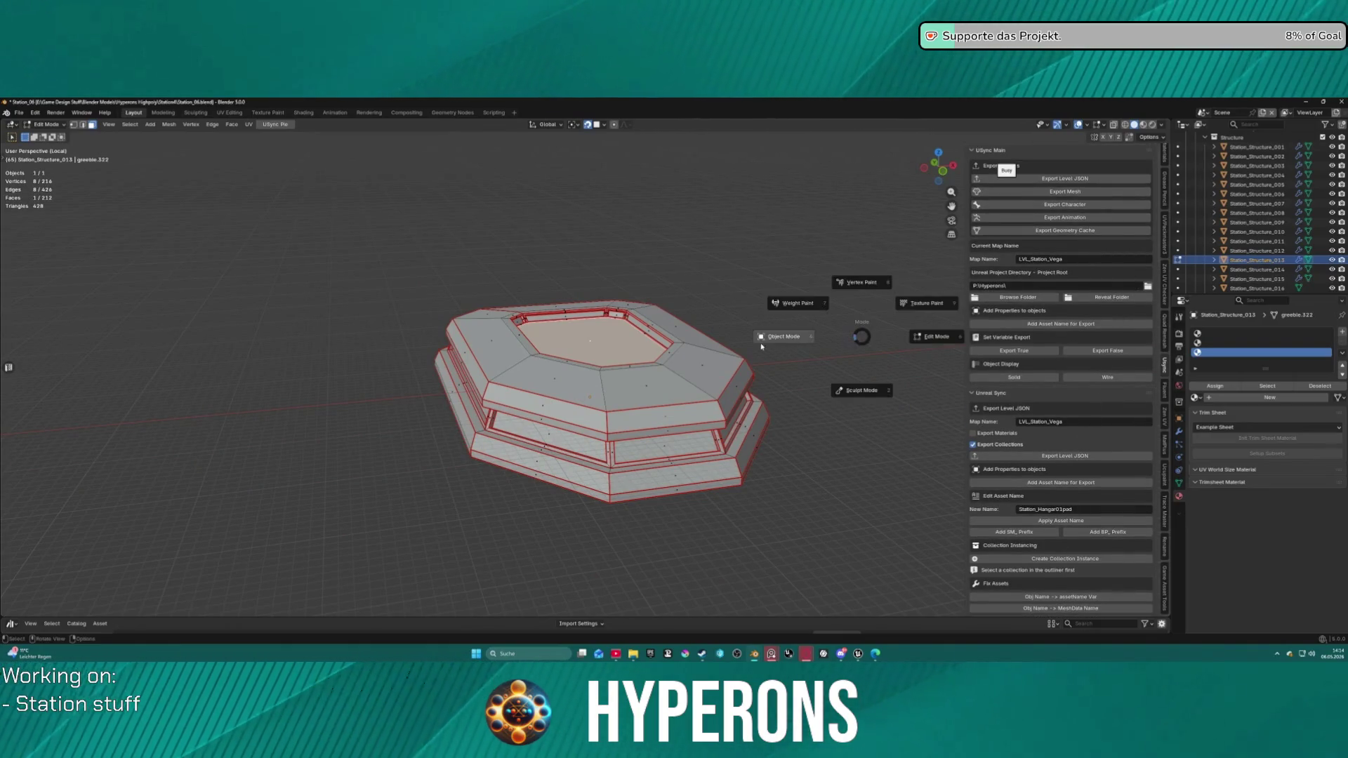
# Step: Back in Object Mode, add Station_Structure_013 to the export list and export it as FBX
pyautogui.click(790, 337)
pyautogui.scroll(-10, 1100, 434)
pyautogui.scroll(-15, 1100, 434)
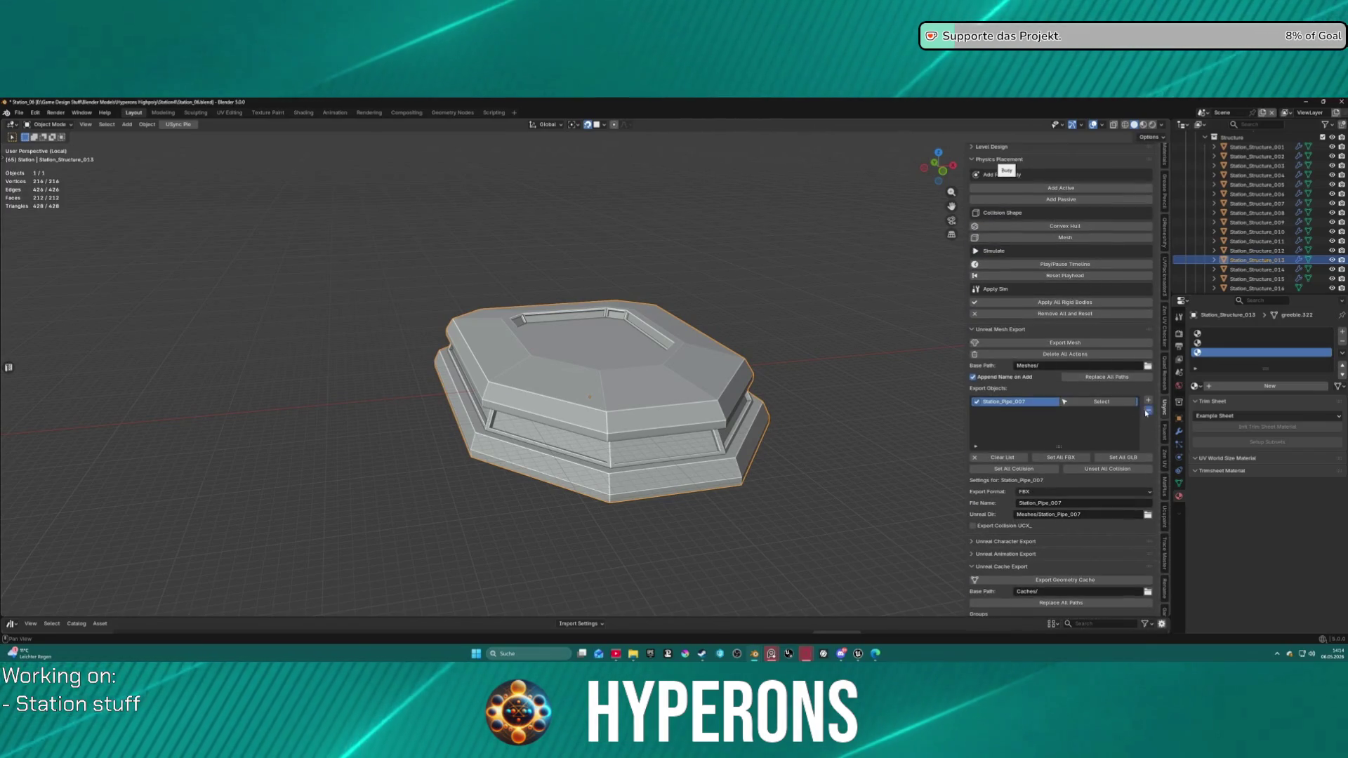
pyautogui.click(1039, 343)
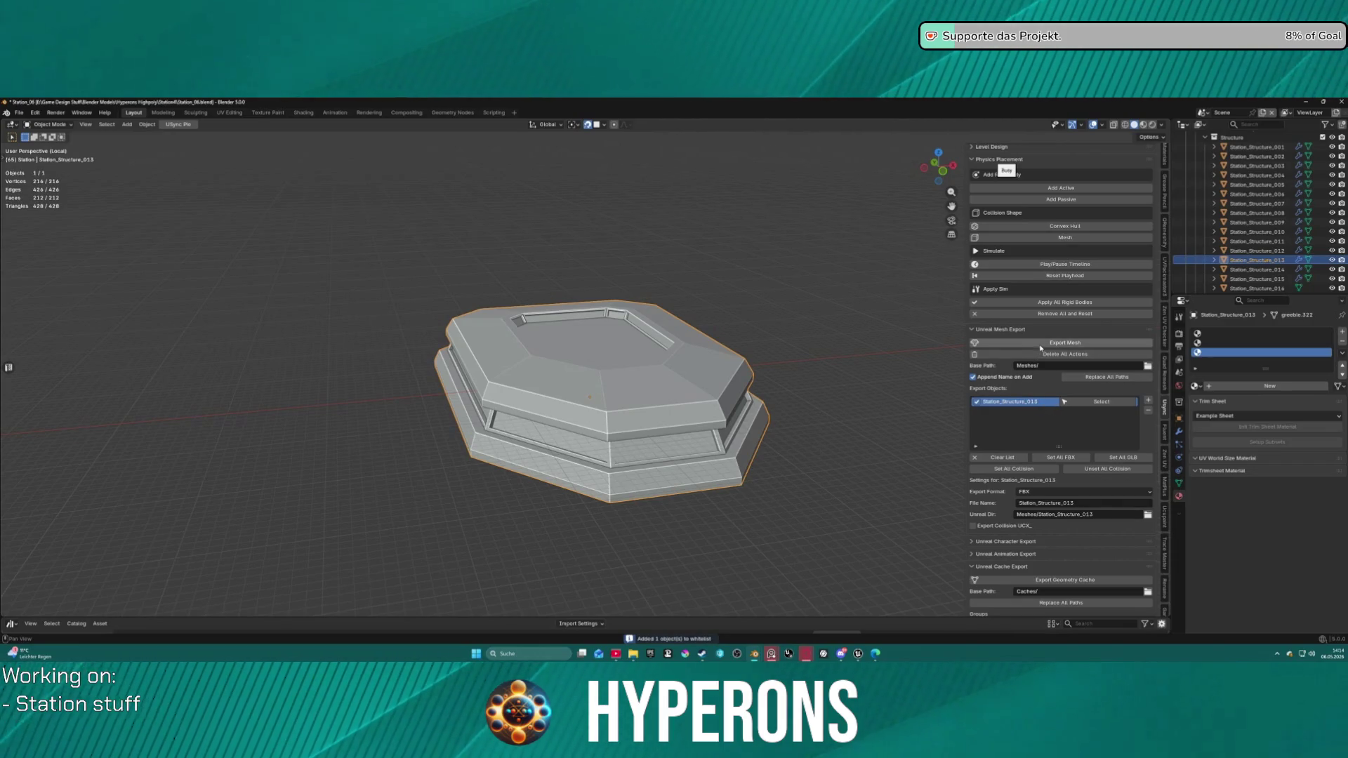
pyautogui.click(1065, 343)
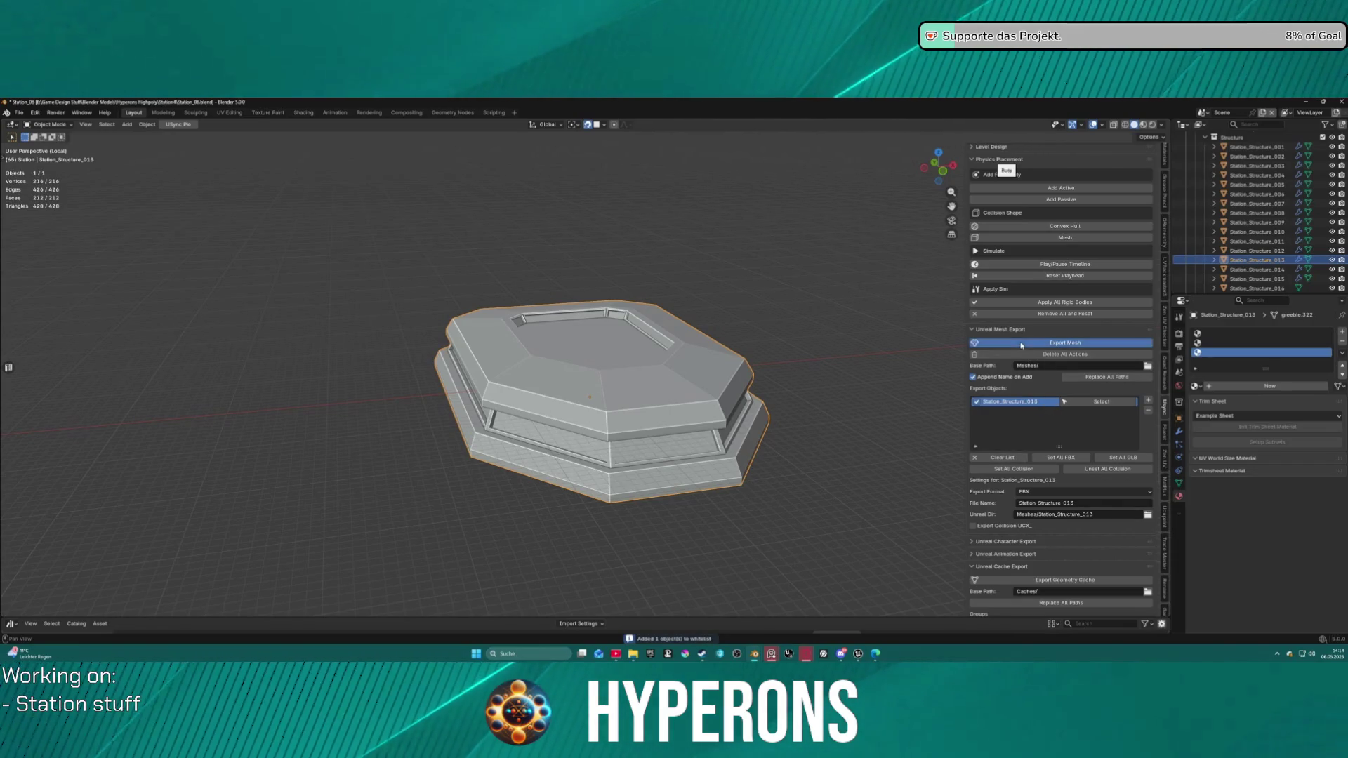
pyautogui.click(883, 492)
pyautogui.moveTo(804, 656)
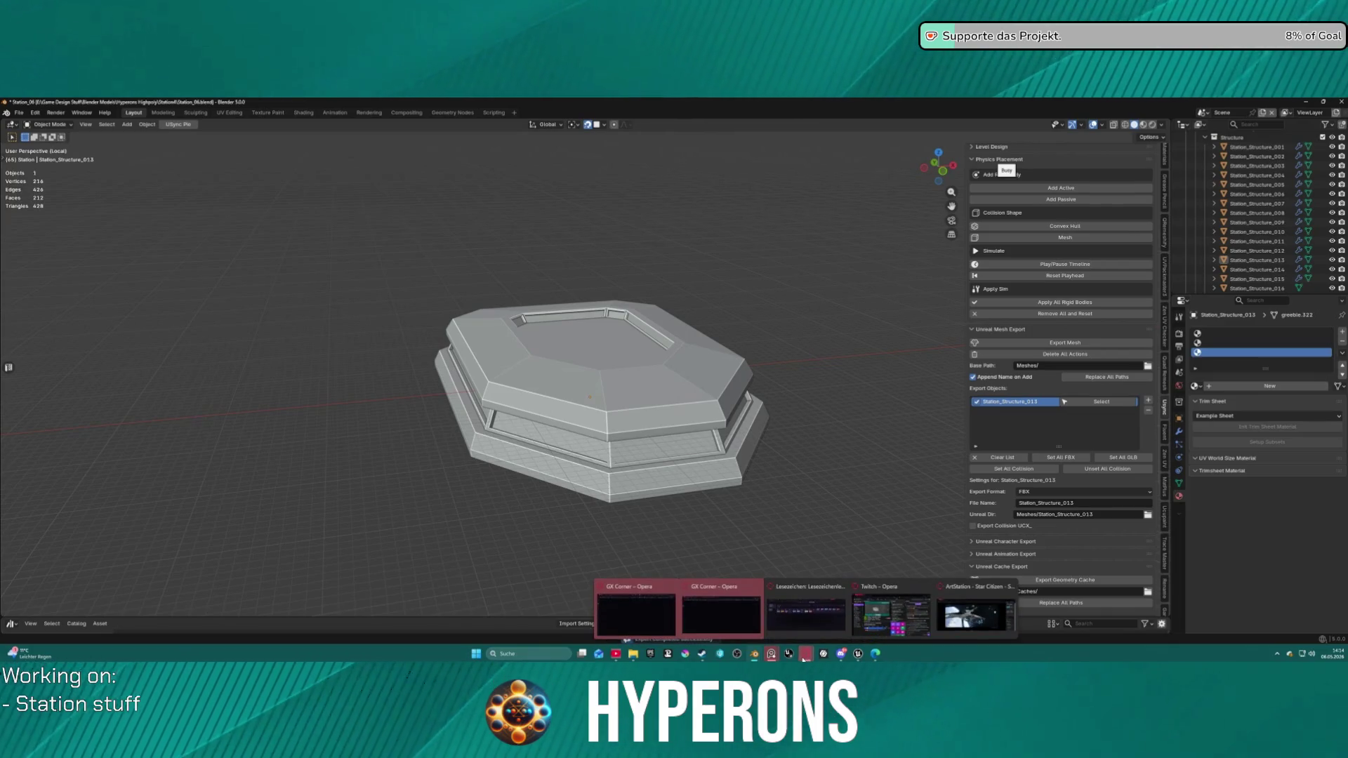
# Step: Close all PureRef reference windows and exit local view to show the whole station
pyautogui.moveTo(674, 505)
pyautogui.mouseDown()
pyautogui.moveTo(686, 421)
pyautogui.moveTo(722, 394)
pyautogui.moveTo(821, 412)
pyautogui.moveTo(896, 394)
pyautogui.moveTo(1072, 434)
pyautogui.moveTo(169, 422)
pyautogui.moveTo(189, 365)
pyautogui.mouseUp()
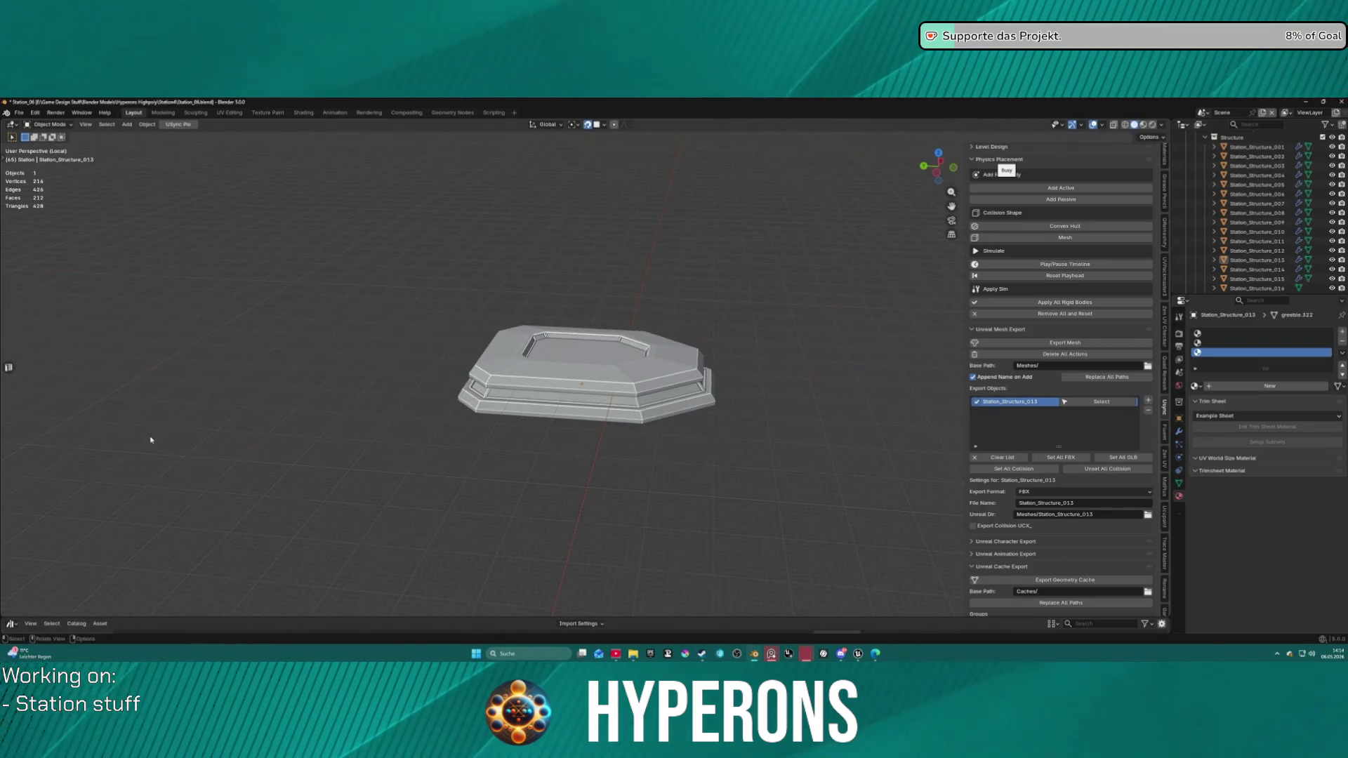
pyautogui.rightClick(772, 656)
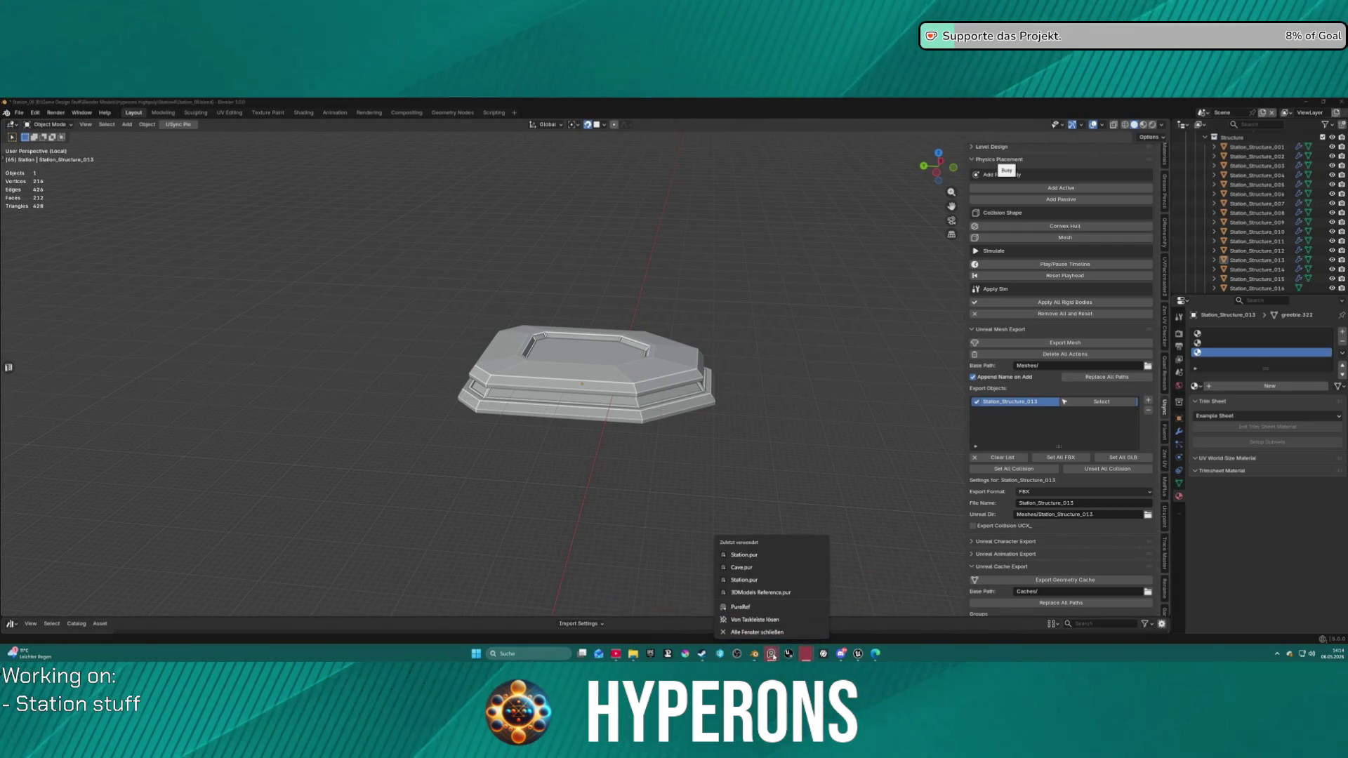
pyautogui.click(763, 638)
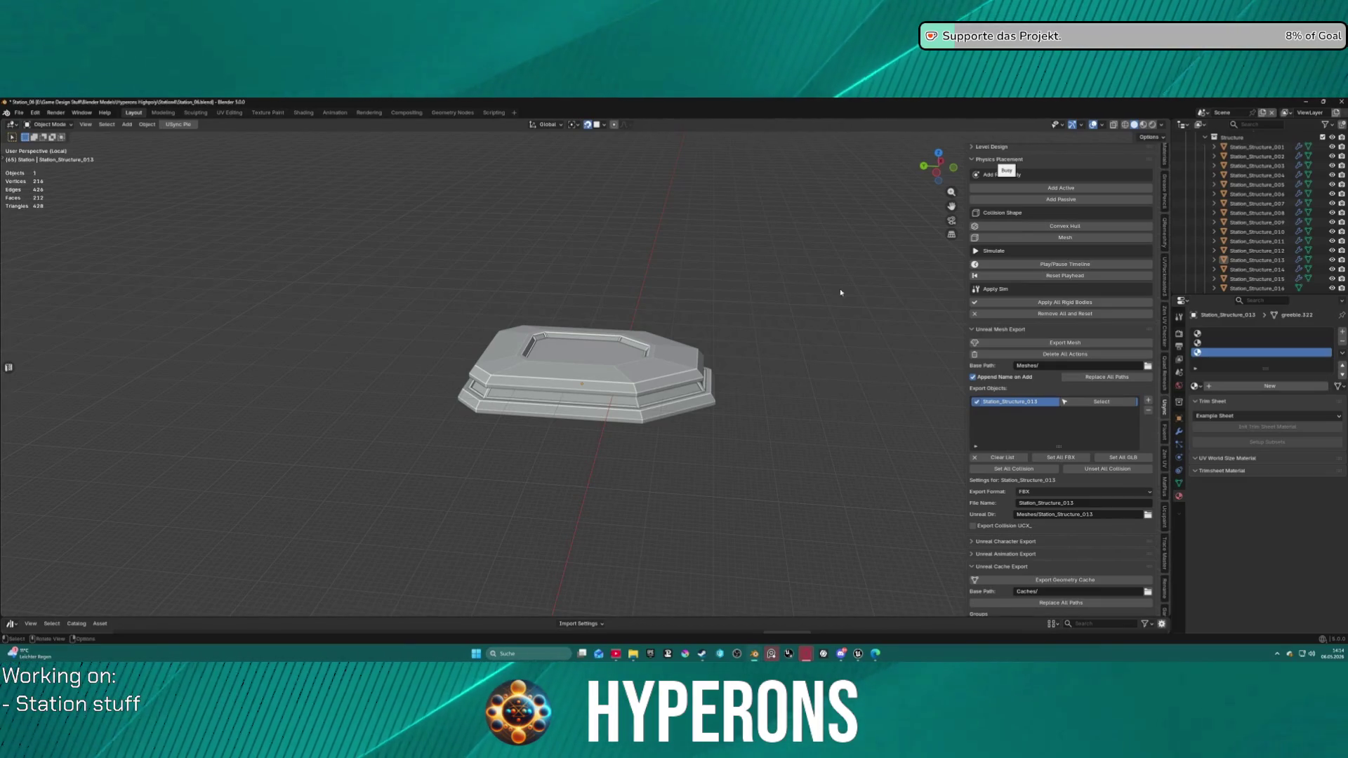
pyautogui.moveTo(792, 655)
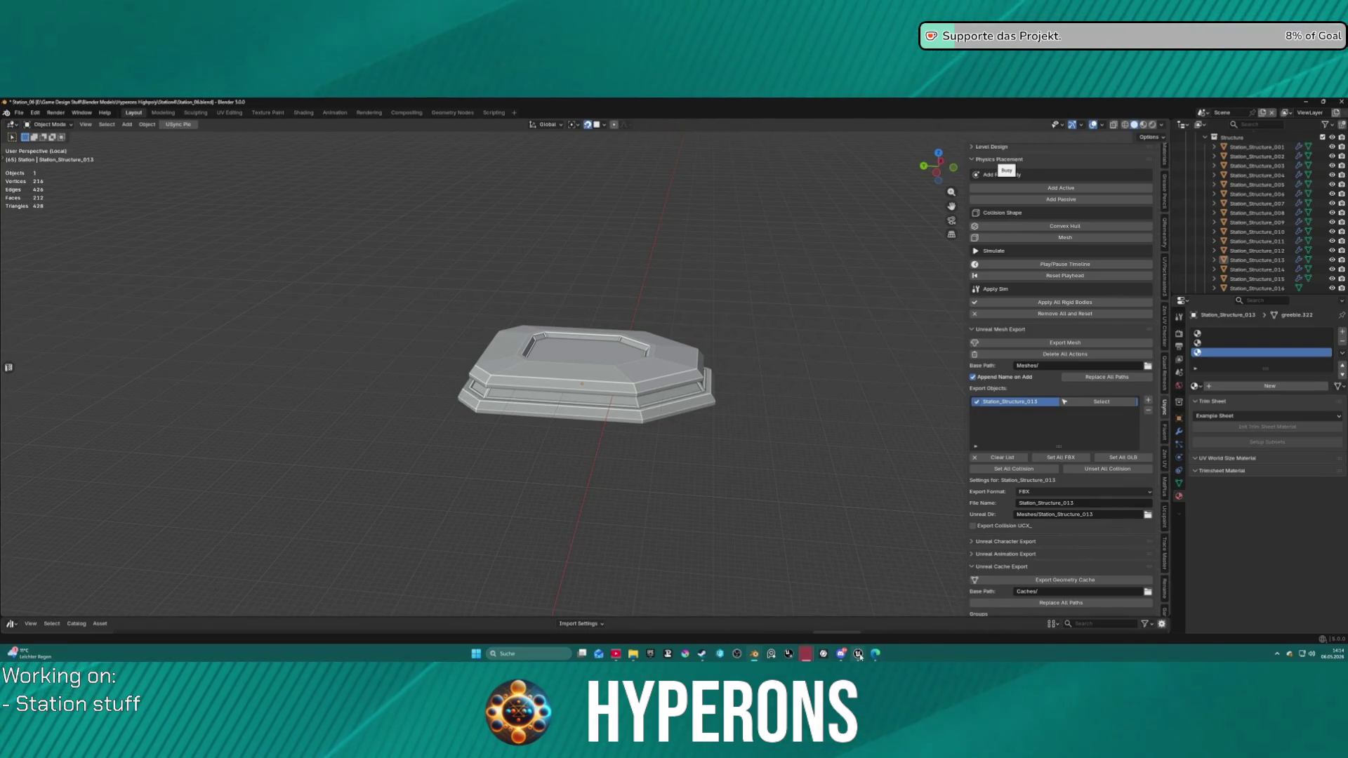
pyautogui.moveTo(858, 656)
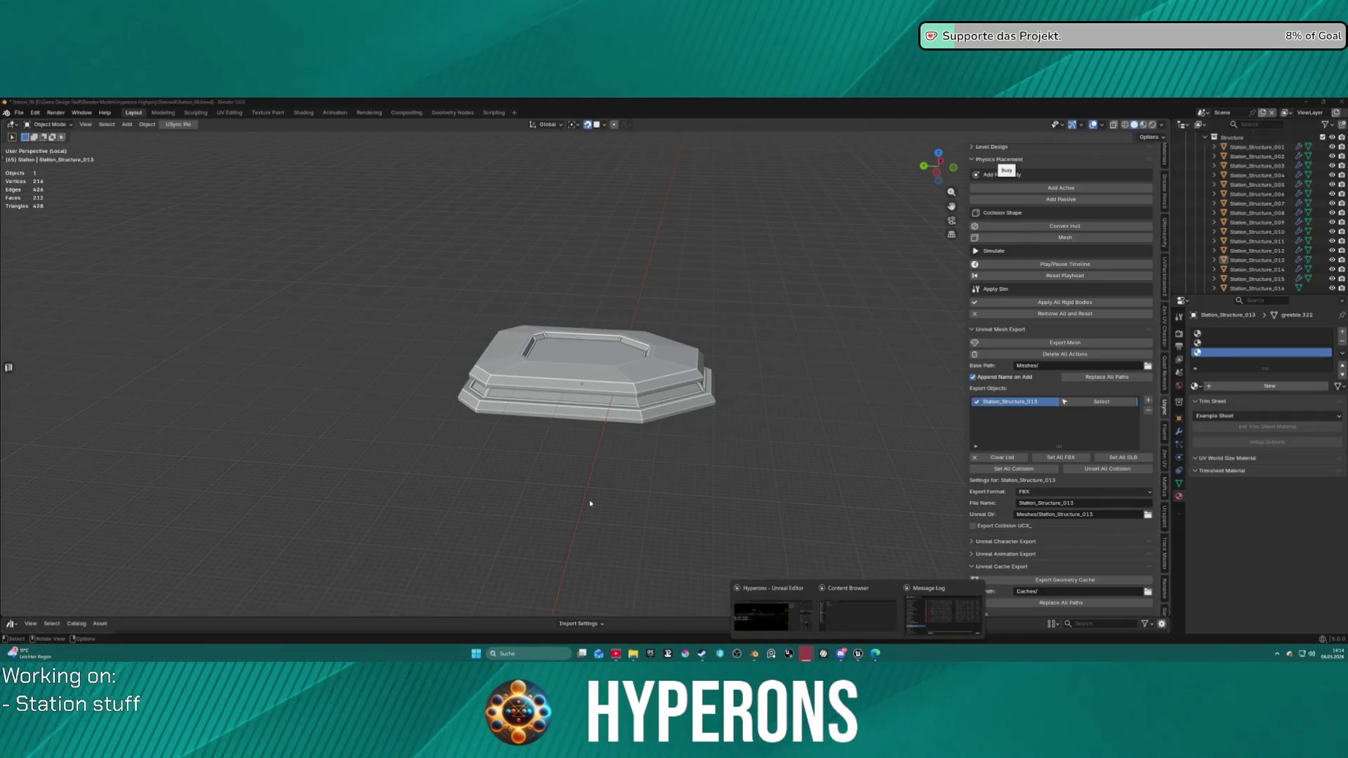
pyautogui.scroll(-2, 737, 386)
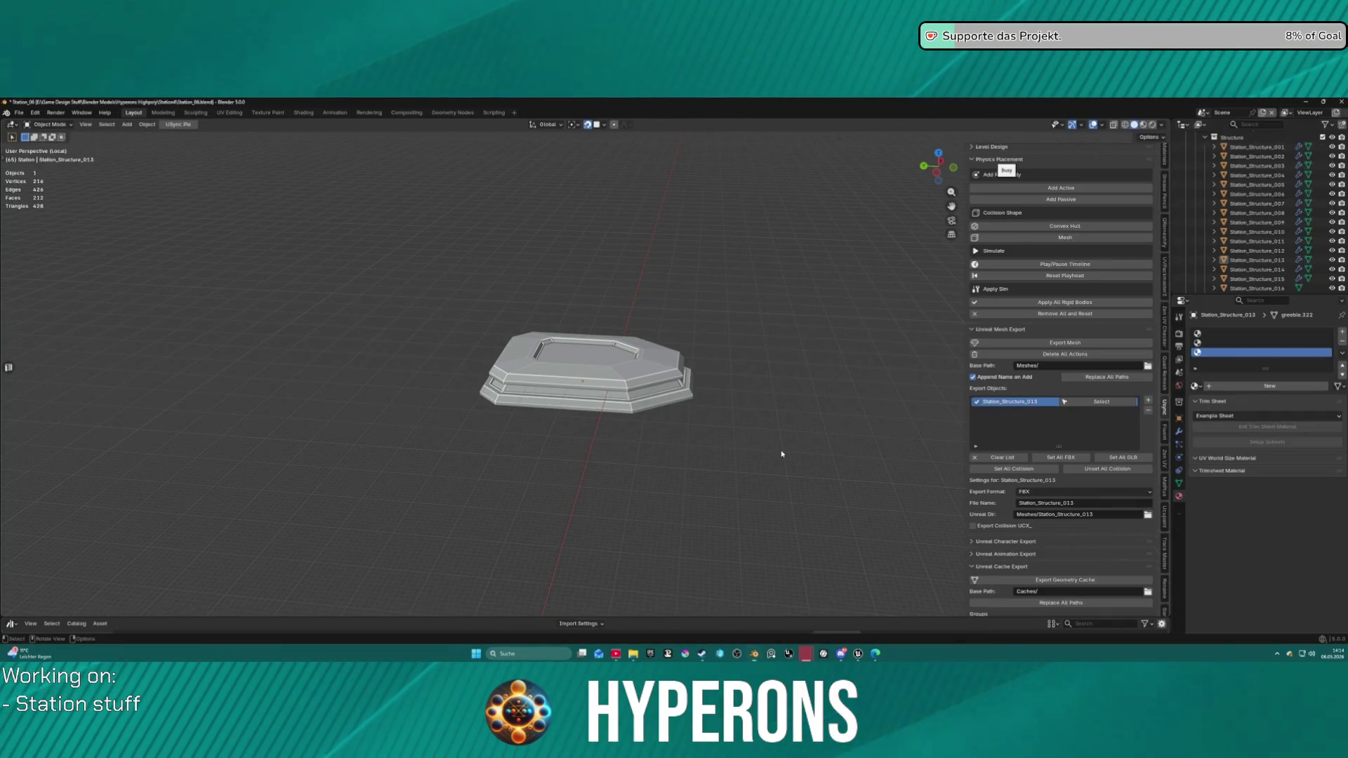
pyautogui.press('KP_Divide')
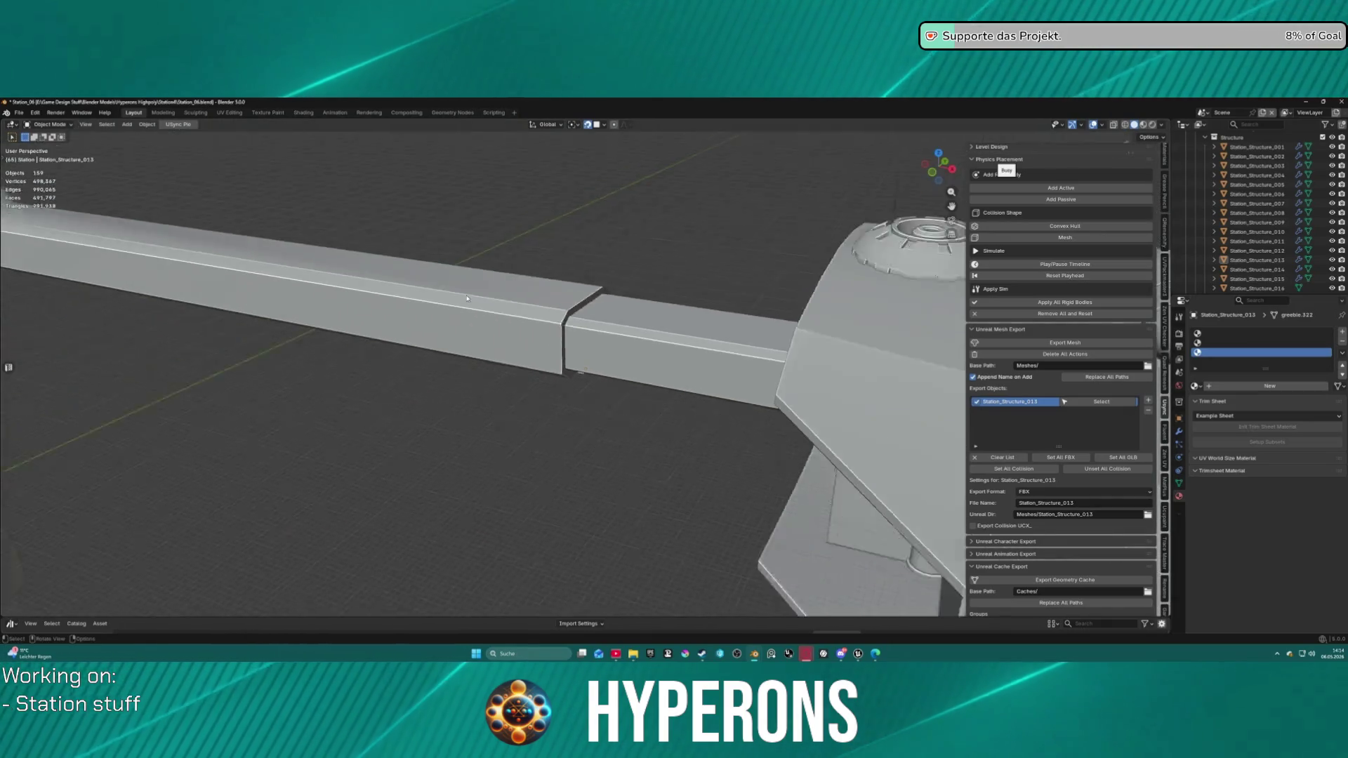
# Step: Orbit around the full station and select the round vent on the hull side
pyautogui.moveTo(467, 299)
pyautogui.mouseDown()
pyautogui.moveTo(577, 330)
pyautogui.moveTo(498, 379)
pyautogui.moveTo(628, 358)
pyautogui.moveTo(355, 412)
pyautogui.mouseUp()
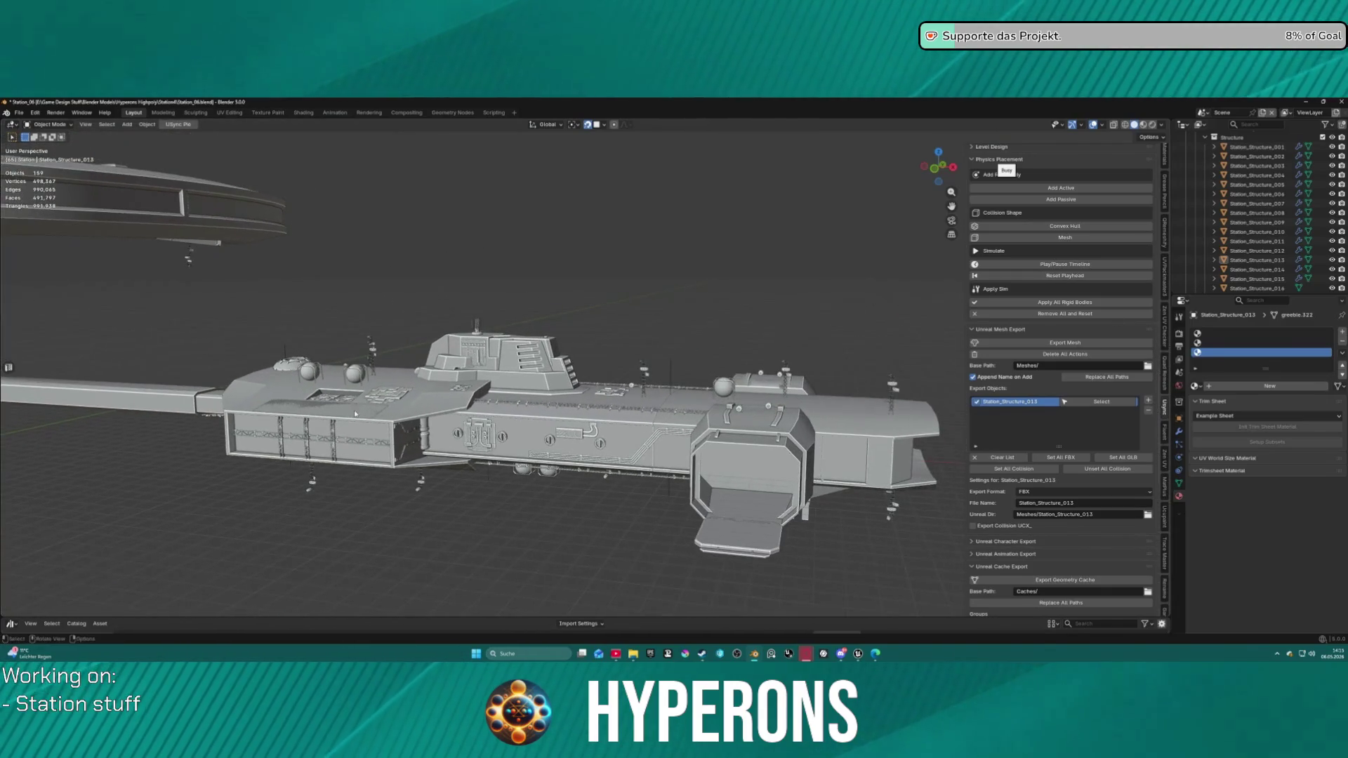
pyautogui.moveTo(563, 310)
pyautogui.mouseDown()
pyautogui.moveTo(651, 308)
pyautogui.moveTo(554, 331)
pyautogui.moveTo(482, 332)
pyautogui.moveTo(494, 314)
pyautogui.moveTo(428, 333)
pyautogui.moveTo(715, 386)
pyautogui.moveTo(835, 392)
pyautogui.moveTo(562, 385)
pyautogui.moveTo(503, 401)
pyautogui.moveTo(632, 344)
pyautogui.mouseUp()
pyautogui.scroll(8, 632, 344)
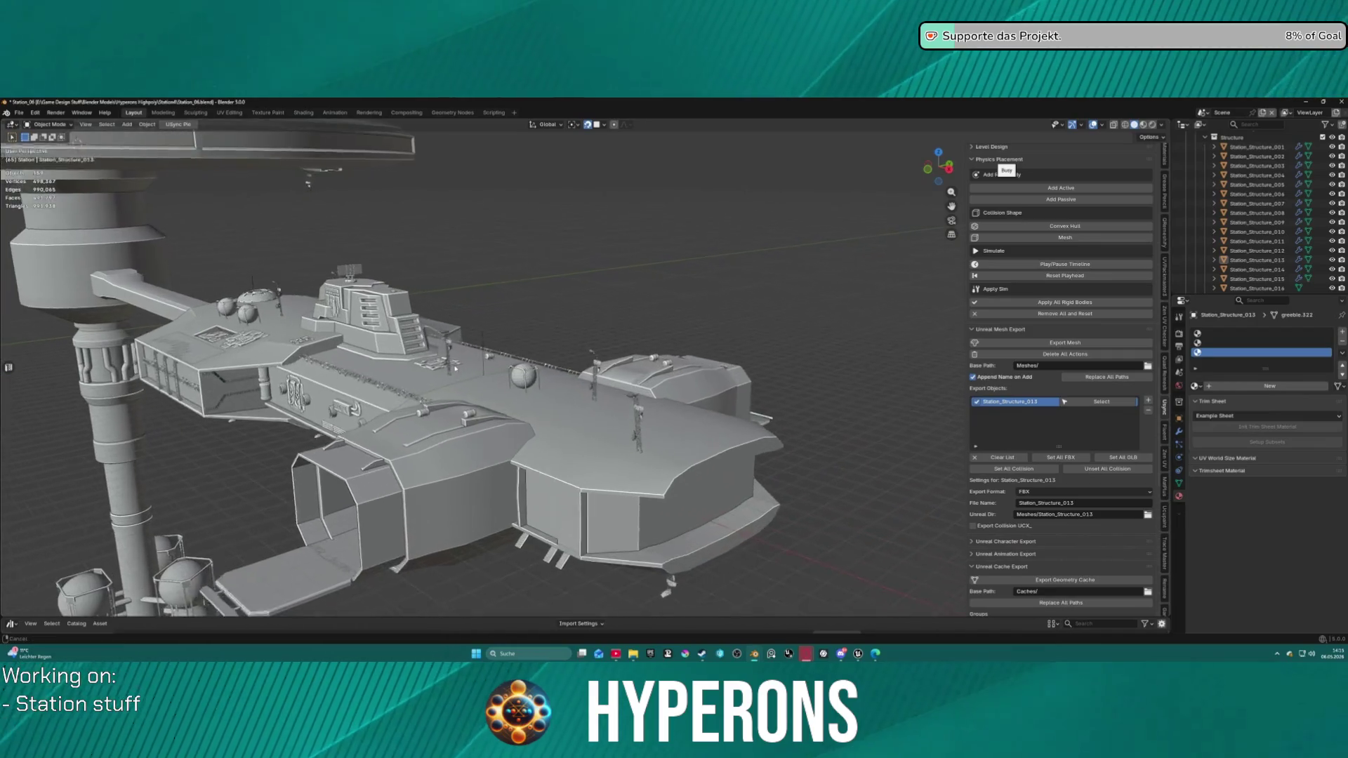
pyautogui.moveTo(737, 357); pyautogui.dragTo(611, 356)
pyautogui.scroll(4, 611, 356)
pyautogui.scroll(2, 611, 357)
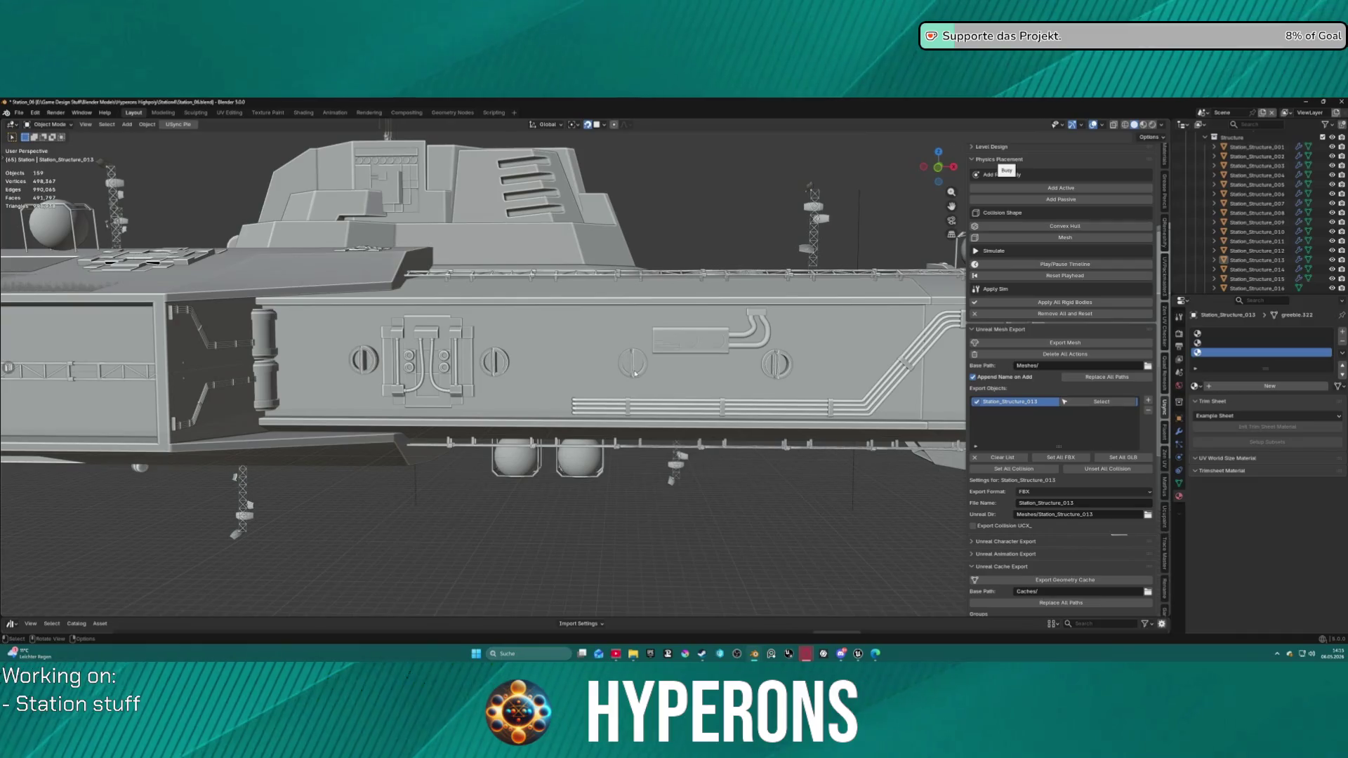
pyautogui.click(632, 351)
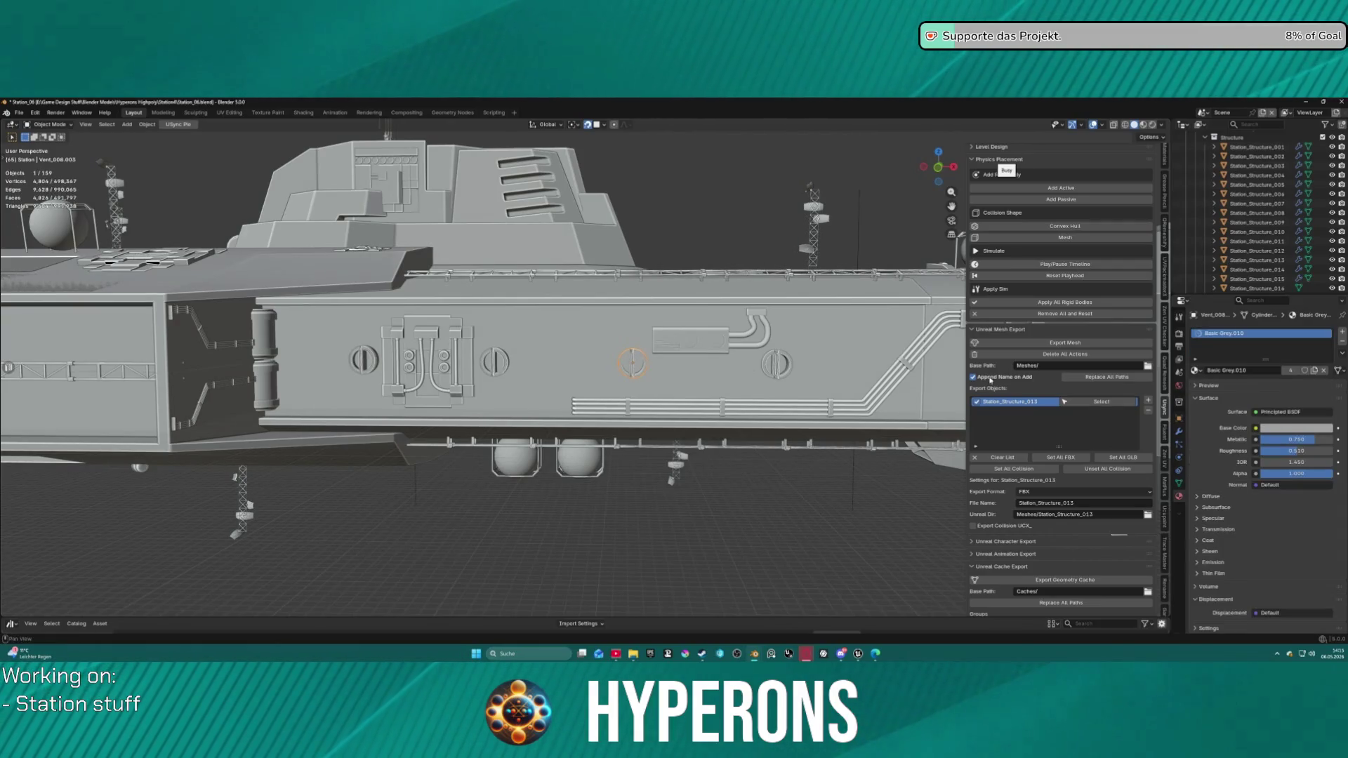
pyautogui.scroll(-5, 492, 351)
# Step: Survey the station from above and below, then bring up the ArtStation reference in the browser
pyautogui.moveTo(492, 351)
pyautogui.mouseDown()
pyautogui.moveTo(313, 451)
pyautogui.moveTo(566, 342)
pyautogui.mouseUp()
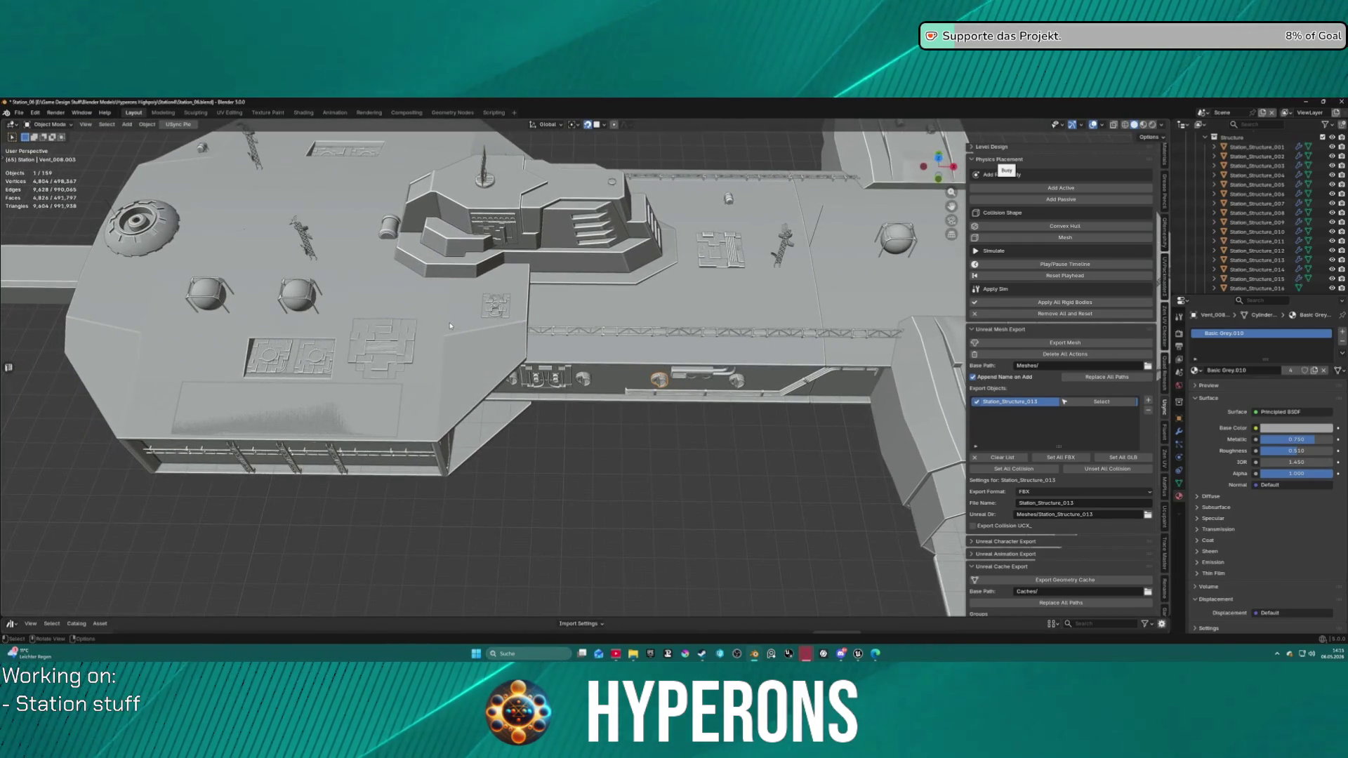
pyautogui.moveTo(457, 406)
pyautogui.mouseDown()
pyautogui.moveTo(487, 320)
pyautogui.moveTo(461, 343)
pyautogui.moveTo(674, 491)
pyautogui.mouseUp()
pyautogui.scroll(-2, 674, 492)
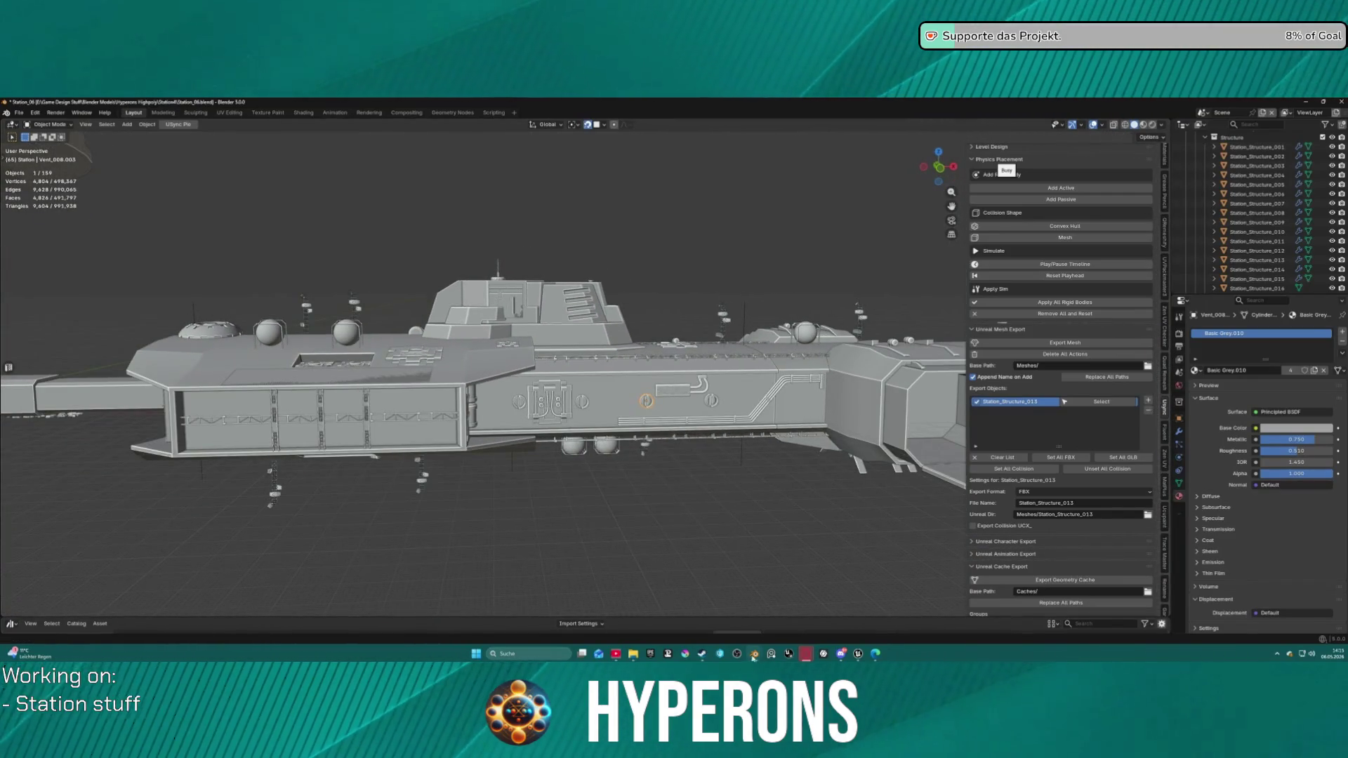
pyautogui.moveTo(811, 412); pyautogui.dragTo(777, 540)
pyautogui.moveTo(858, 654)
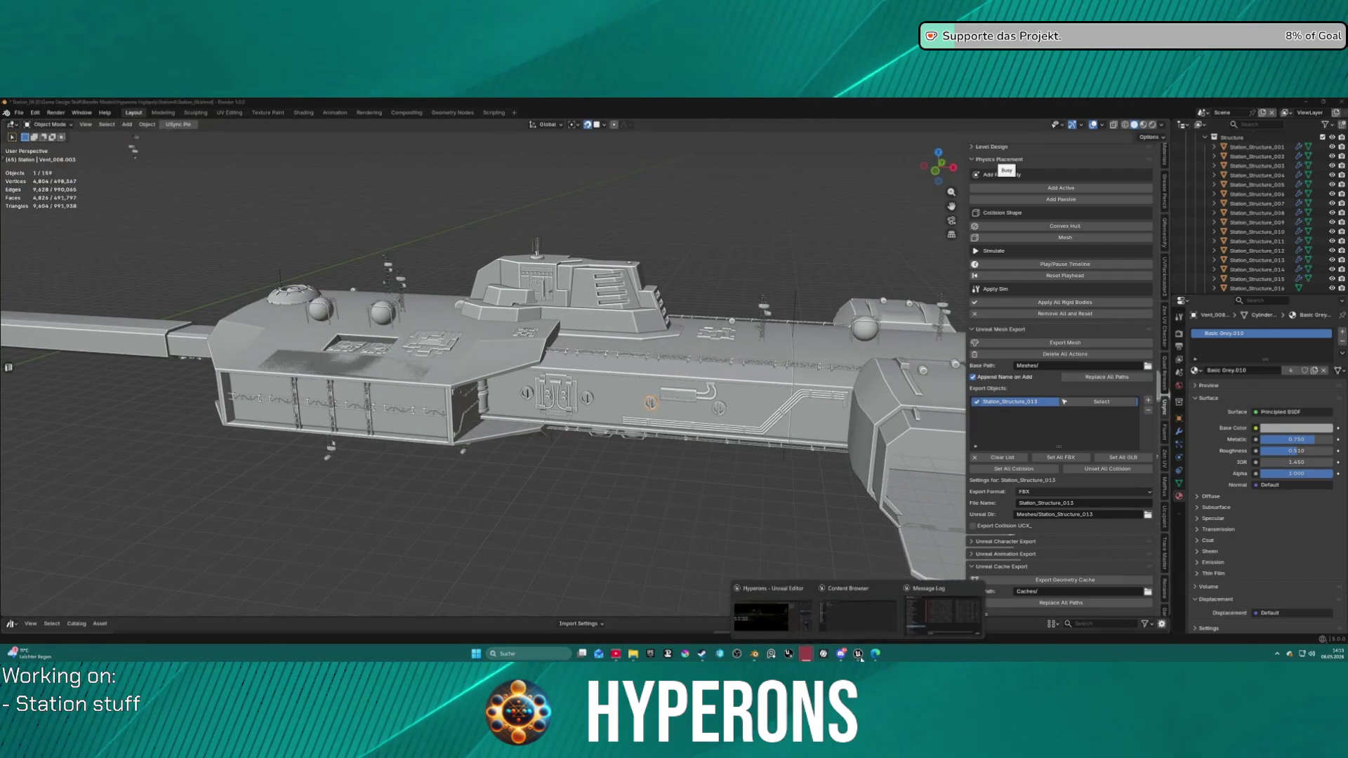
pyautogui.click(753, 616)
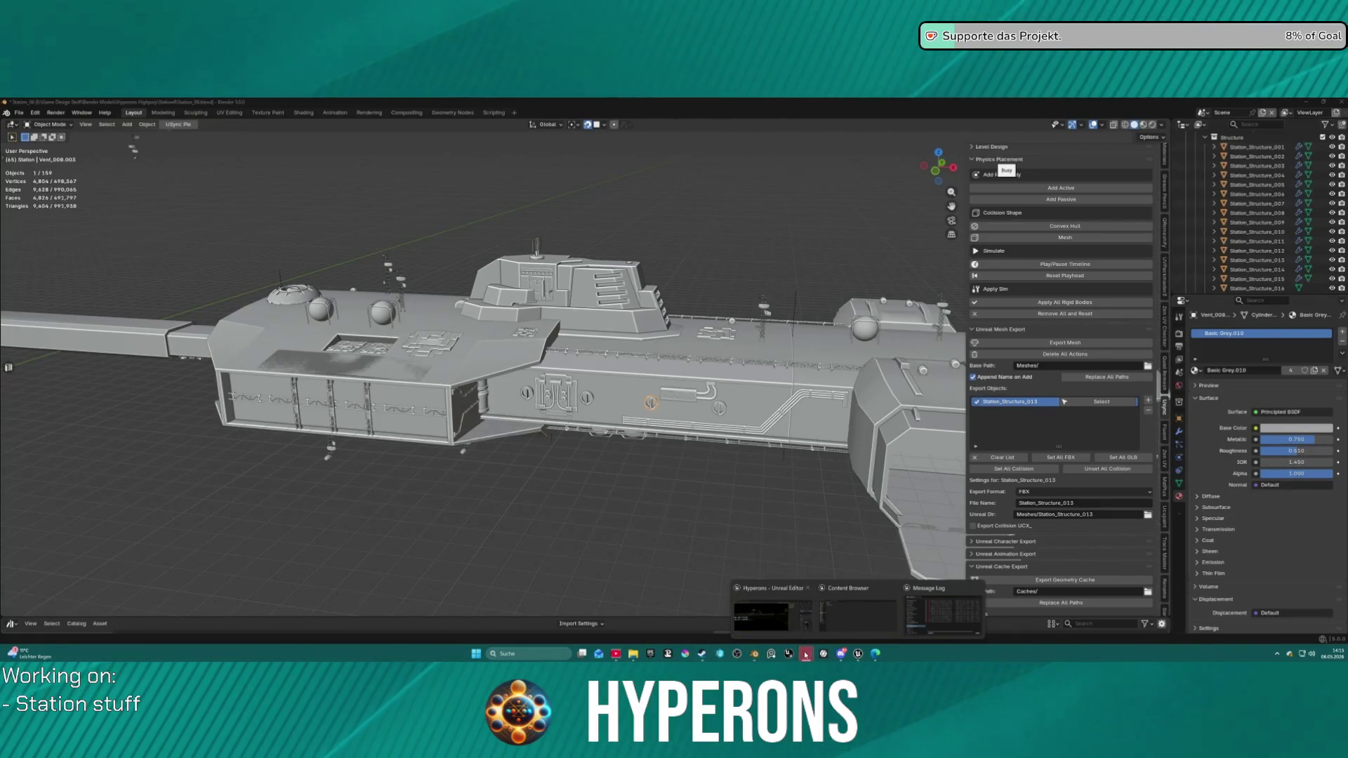
pyautogui.moveTo(807, 657)
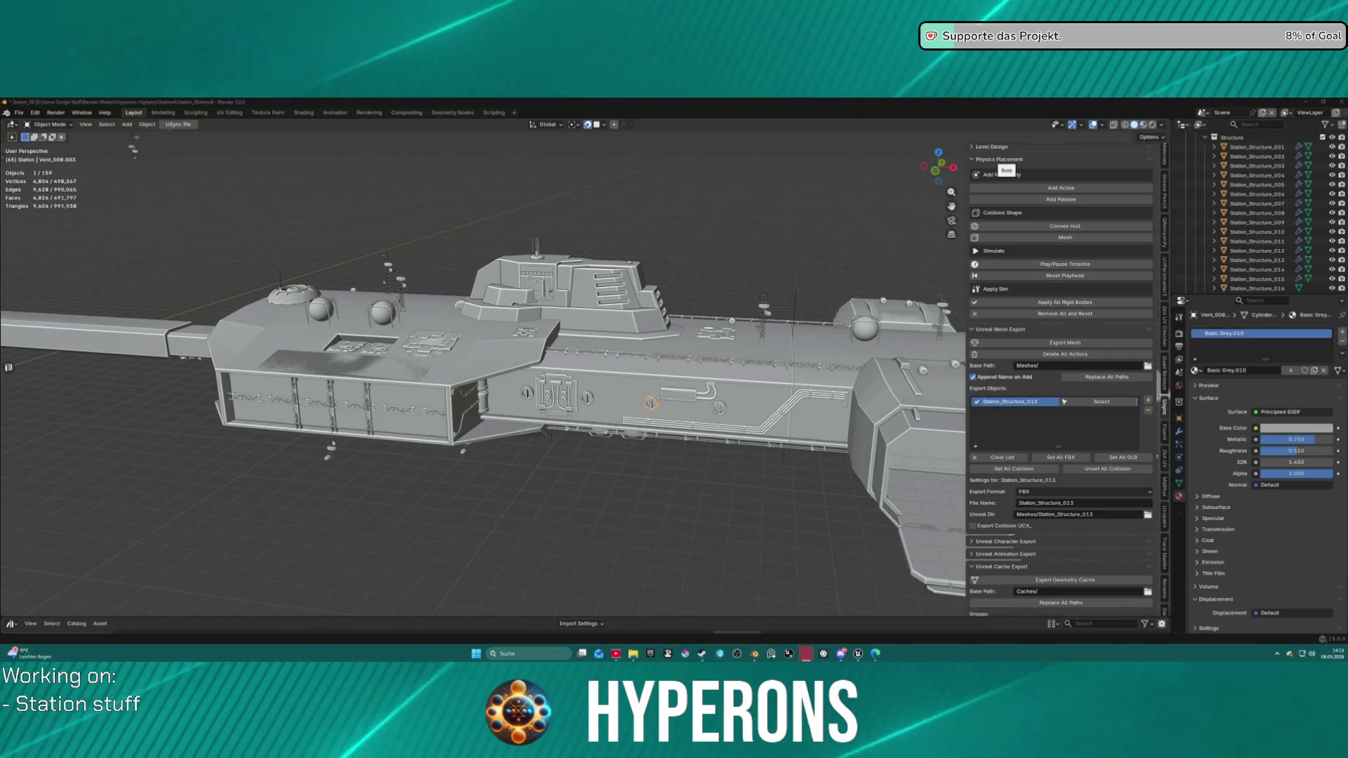
pyautogui.hotkey('alt', 'Tab')
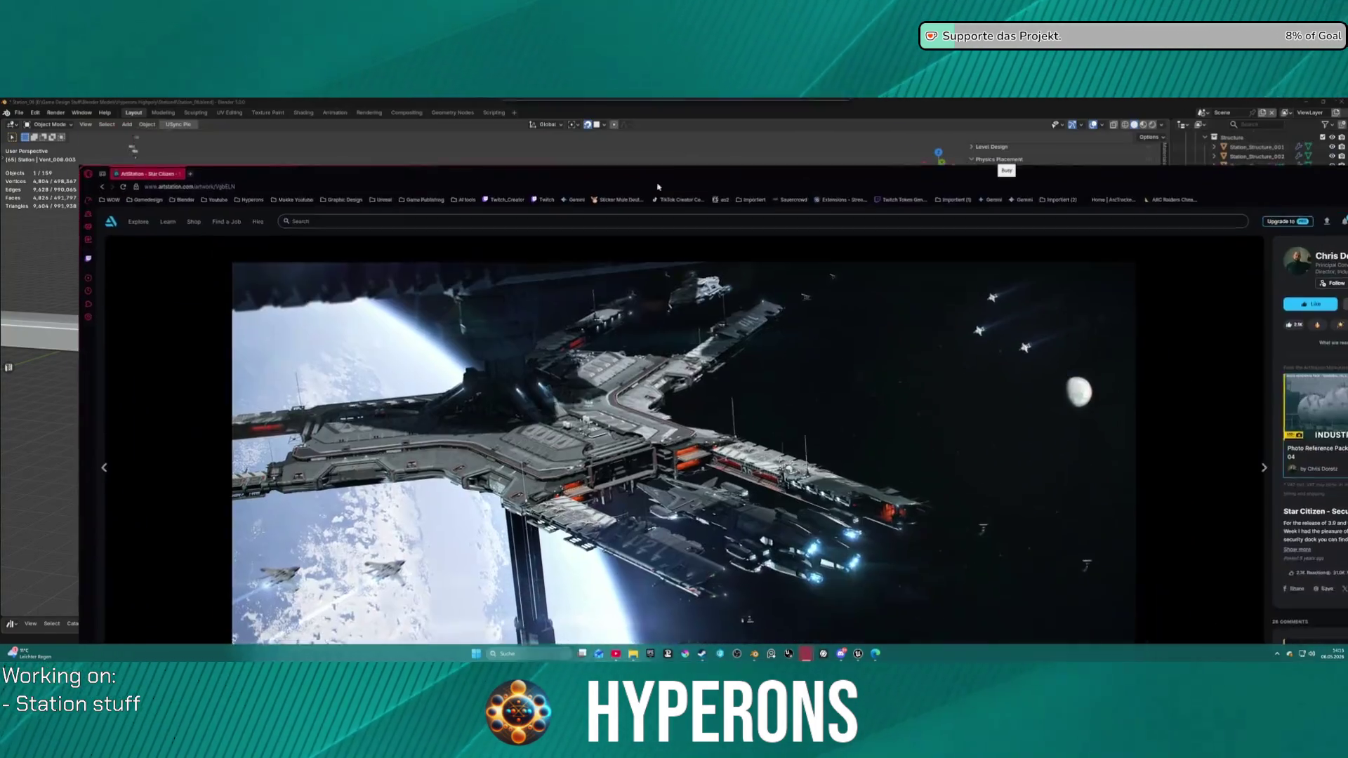
# Step: Scroll through the Star Citizen Security Dock station renders on ArtStation for reference
pyautogui.scroll(5, 623, 357)
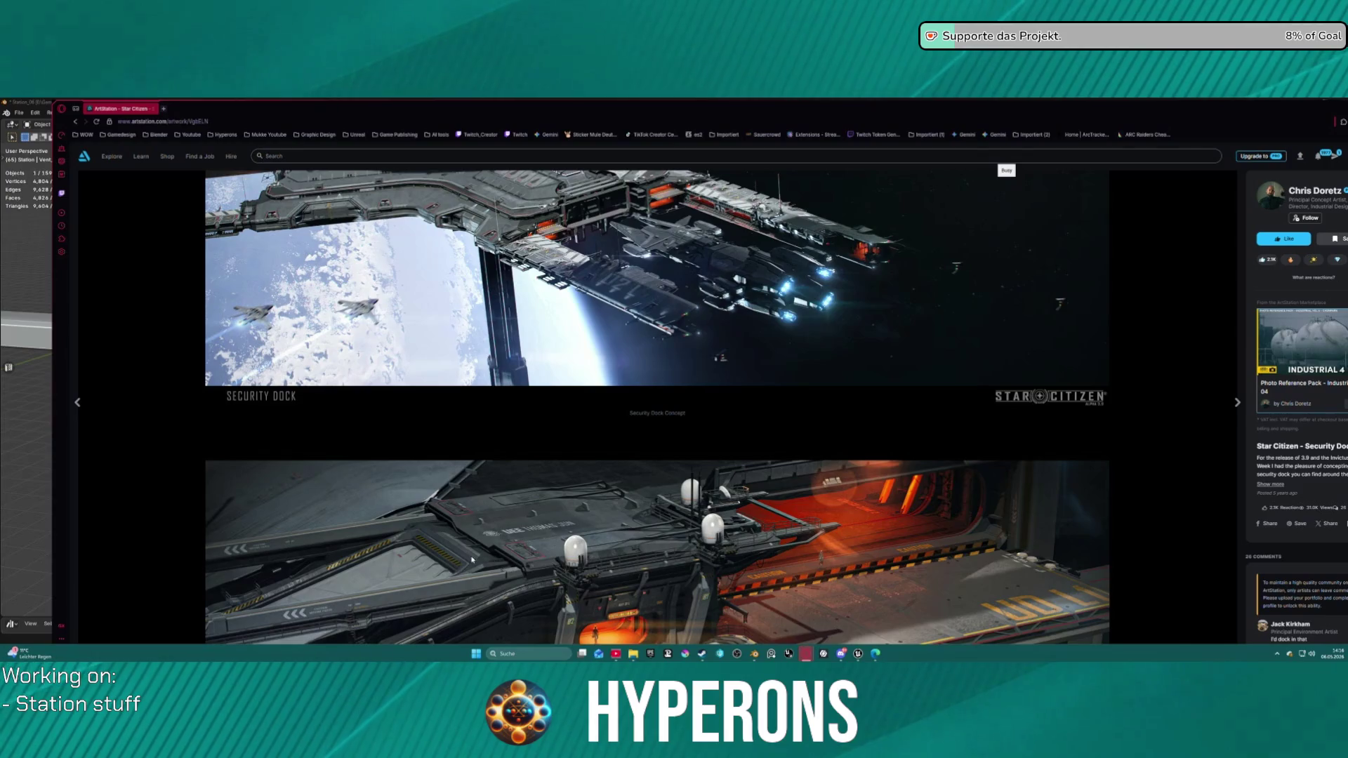
pyautogui.scroll(-8, 472, 559)
pyautogui.scroll(-4, 590, 554)
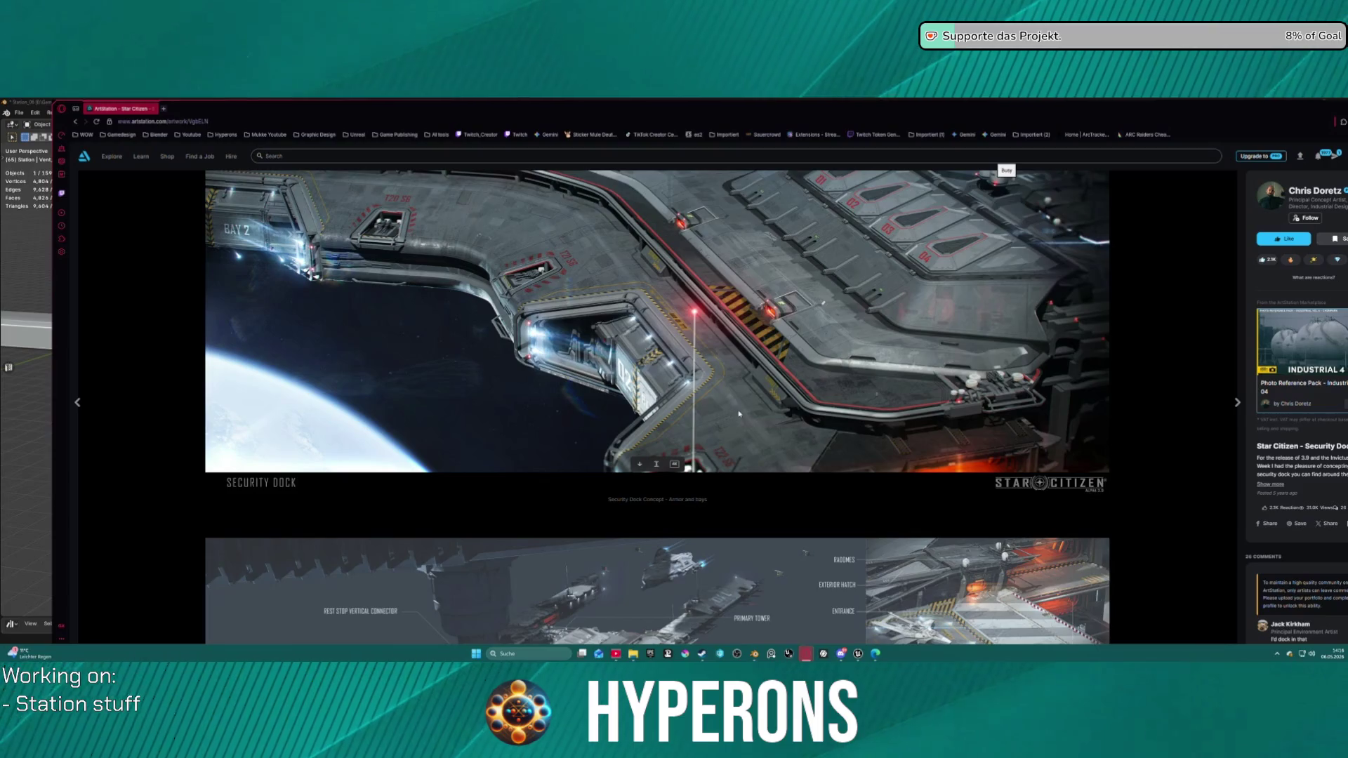
pyautogui.scroll(1, 737, 414)
pyautogui.scroll(-6, 800, 403)
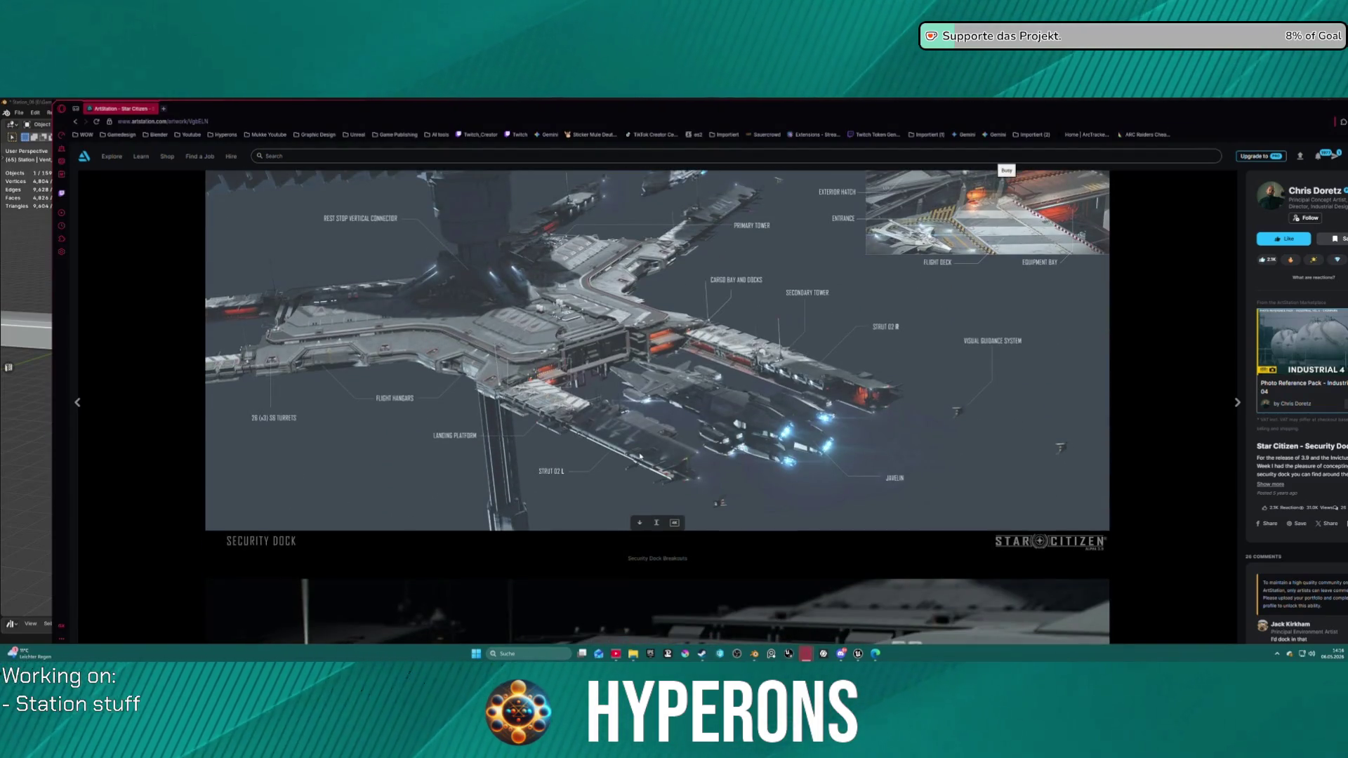
pyautogui.scroll(-15, 562, 402)
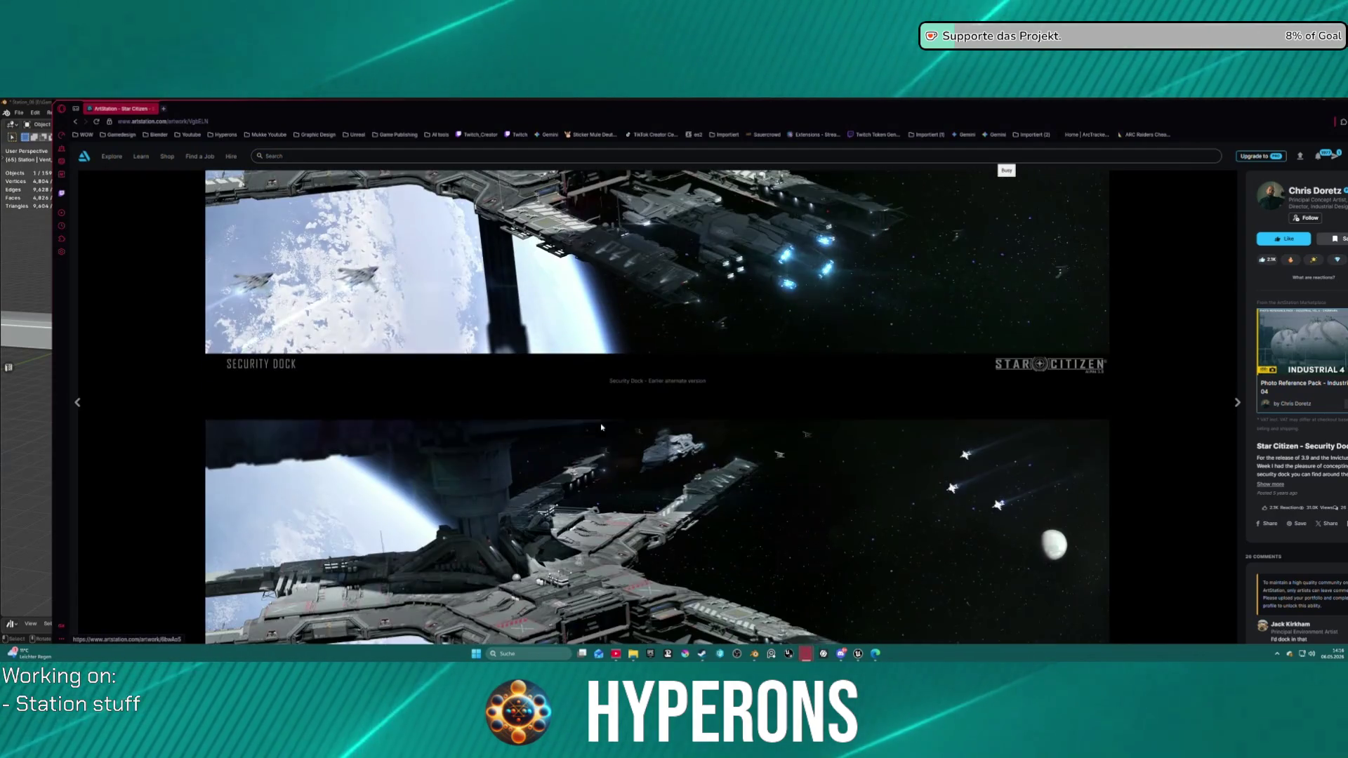
pyautogui.scroll(-1, 578, 536)
pyautogui.scroll(-2, 578, 536)
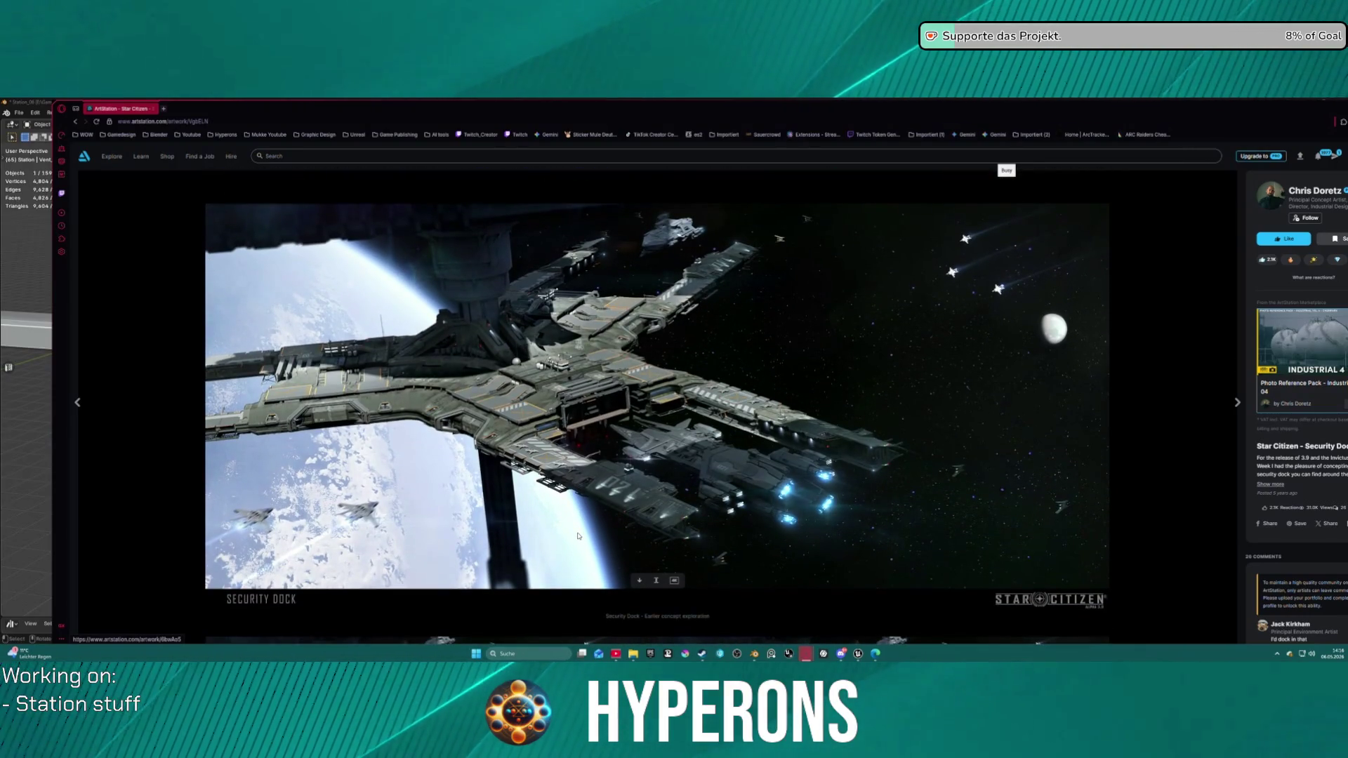
pyautogui.scroll(-13, 577, 535)
pyautogui.scroll(8, 564, 454)
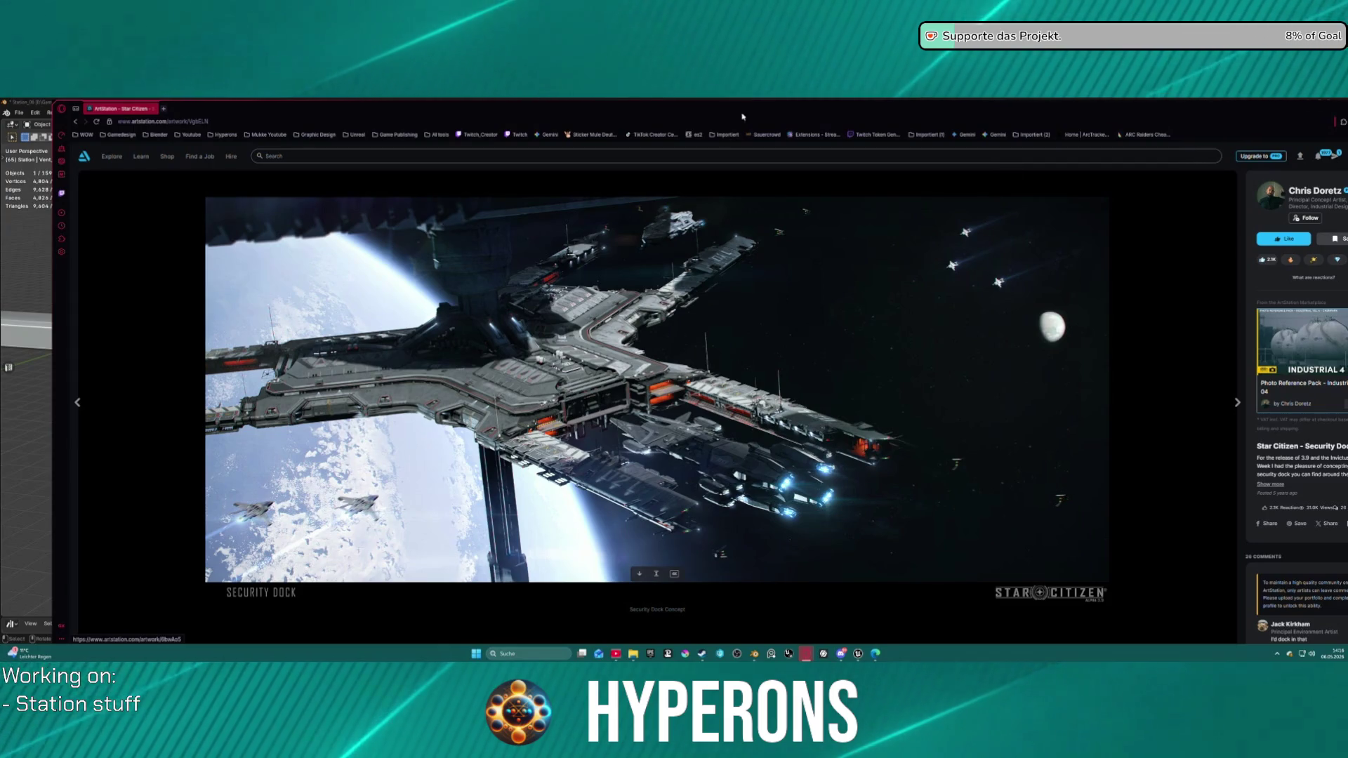
pyautogui.scroll(-12, 202, 220)
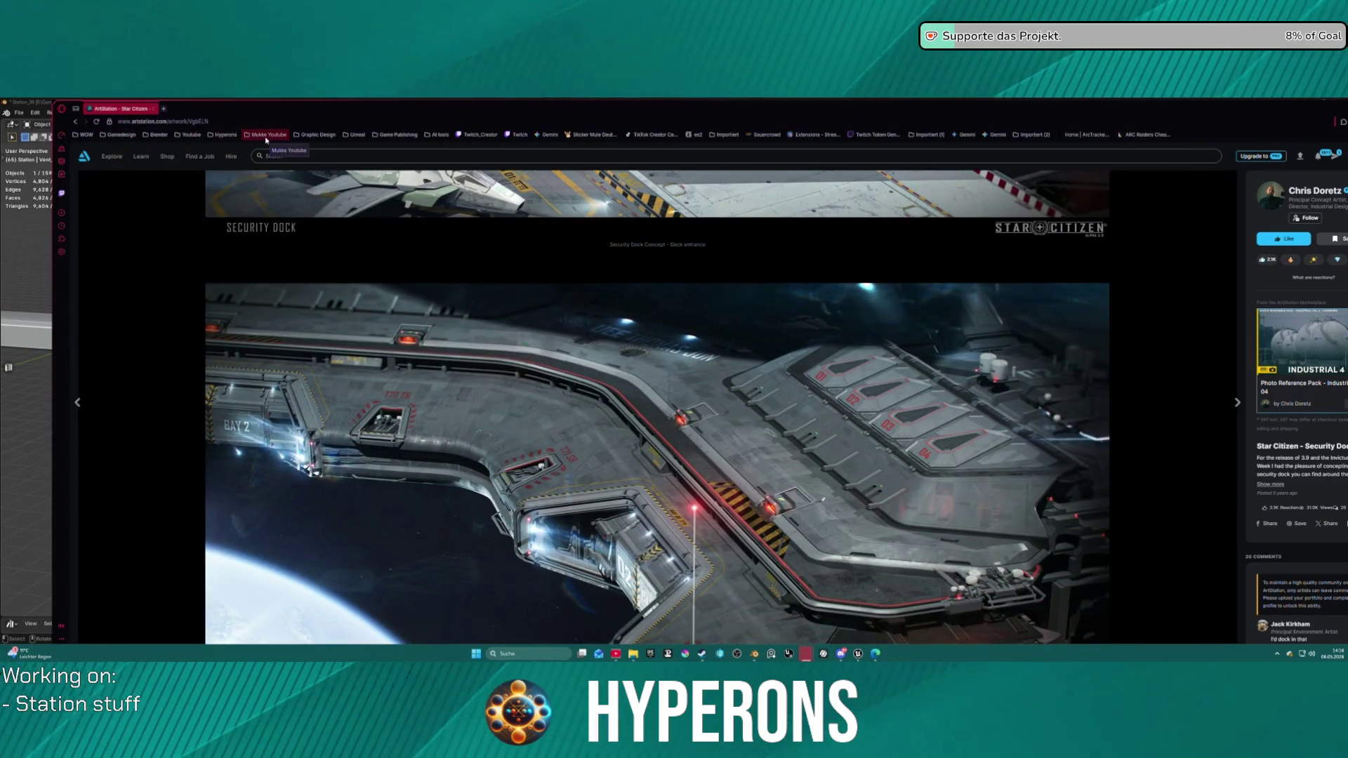
pyautogui.scroll(-20, 702, 517)
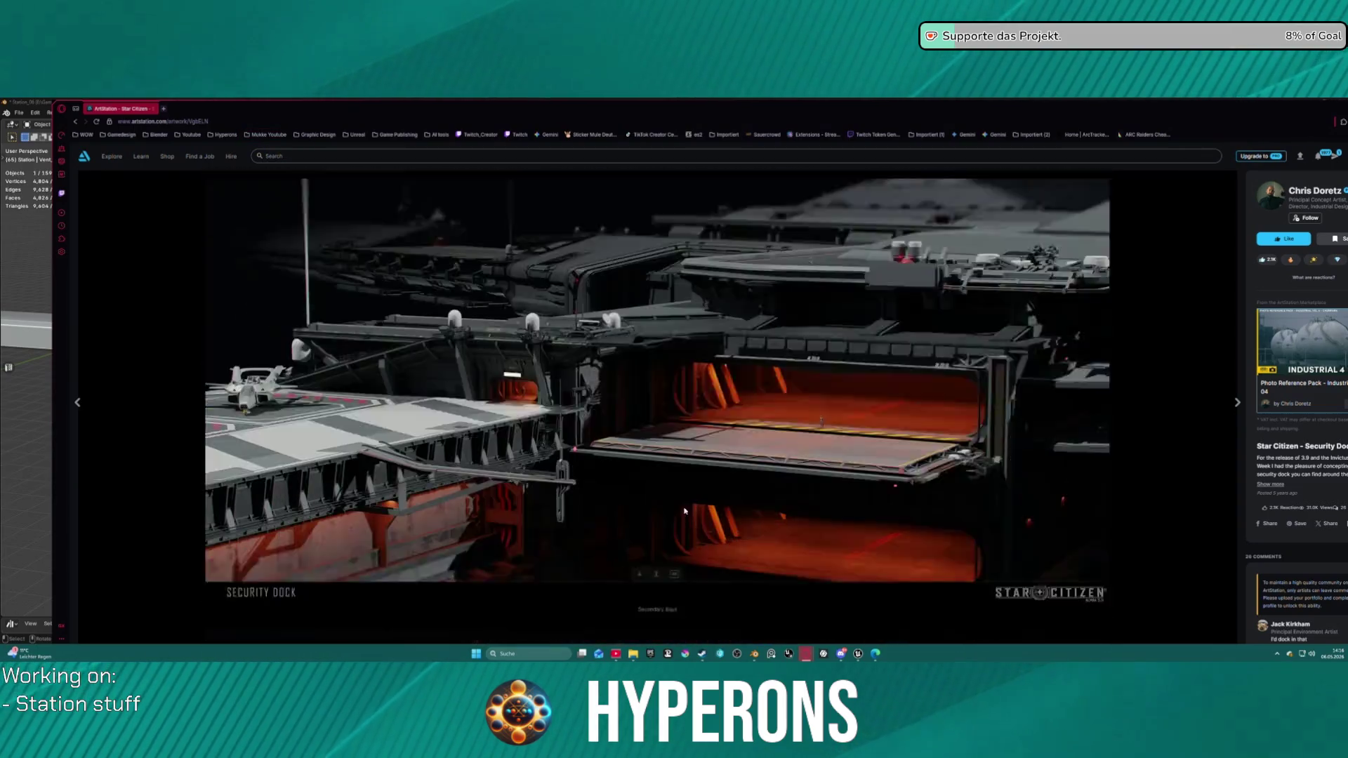
pyautogui.scroll(-10, 702, 516)
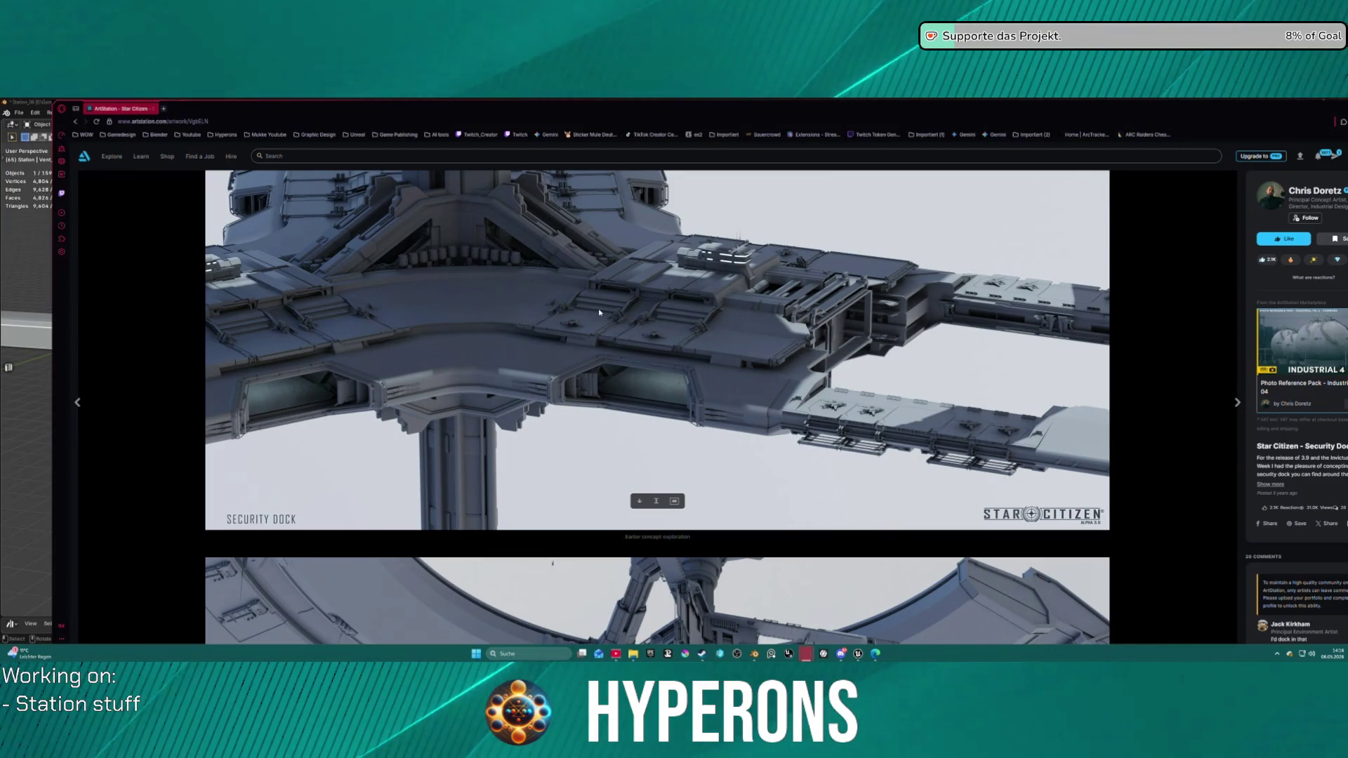
pyautogui.scroll(-5, 642, 353)
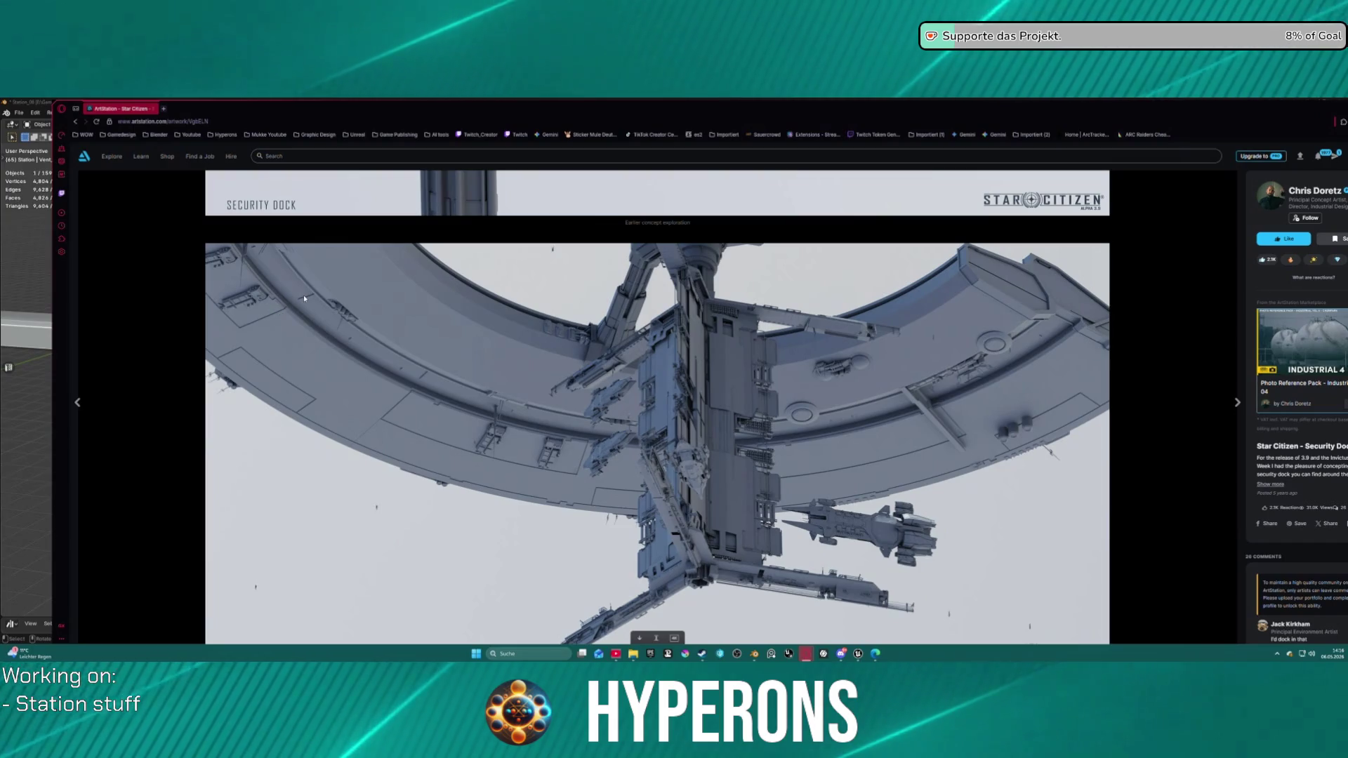
pyautogui.scroll(5, 612, 337)
pyautogui.scroll(-5, 612, 337)
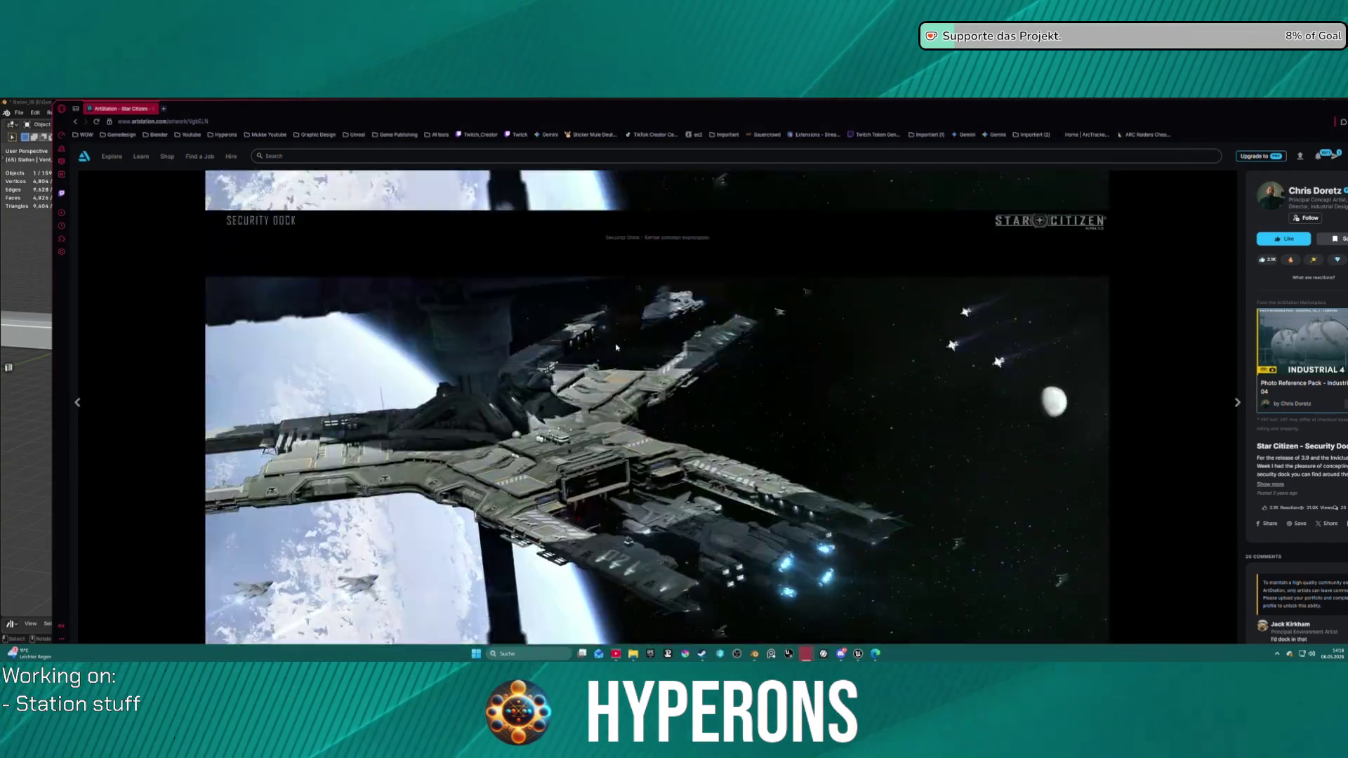
pyautogui.scroll(-5, 619, 317)
pyautogui.scroll(5, 619, 317)
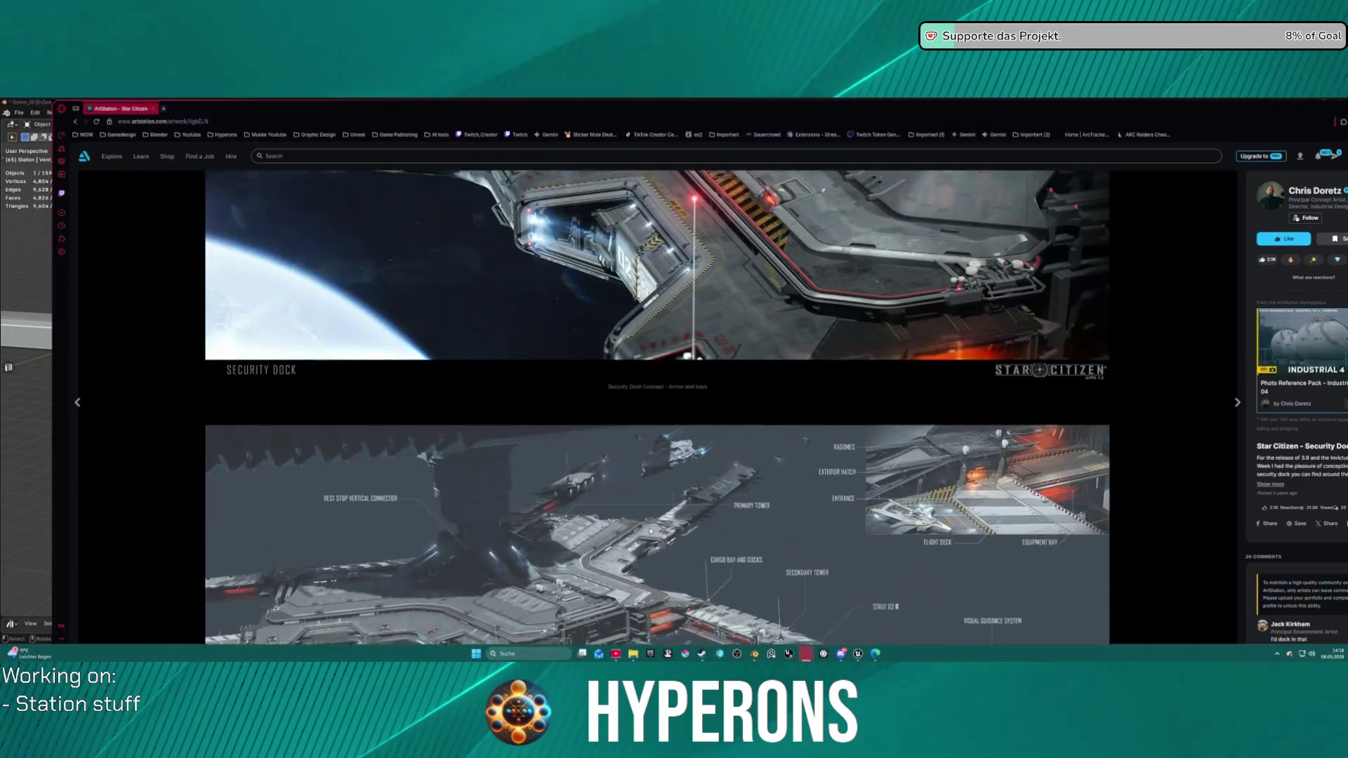
# Step: Fly the Unreal viewport toward the station's top deck, then return to the Blender scene
pyautogui.moveTo(860, 653)
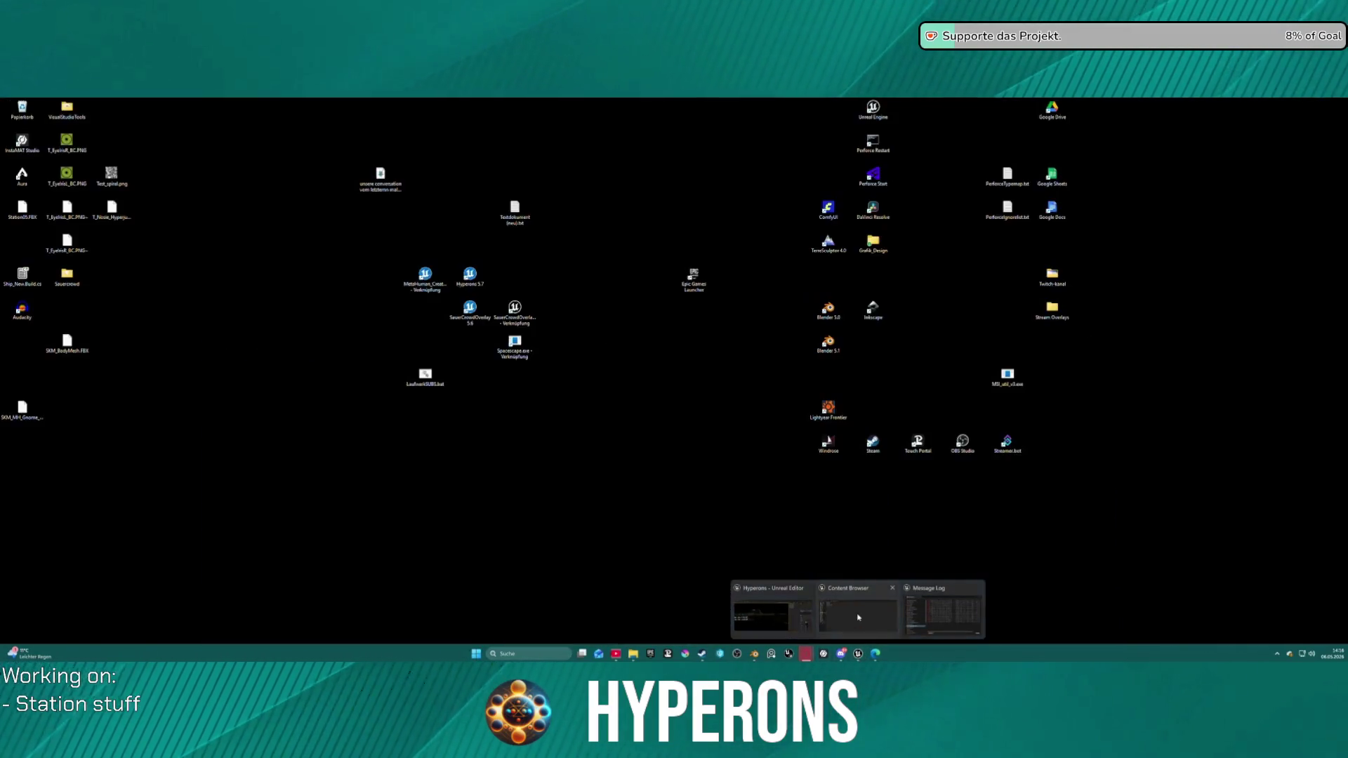
pyautogui.click(855, 614)
pyautogui.moveTo(722, 322); pyautogui.dragTo(596, 365)
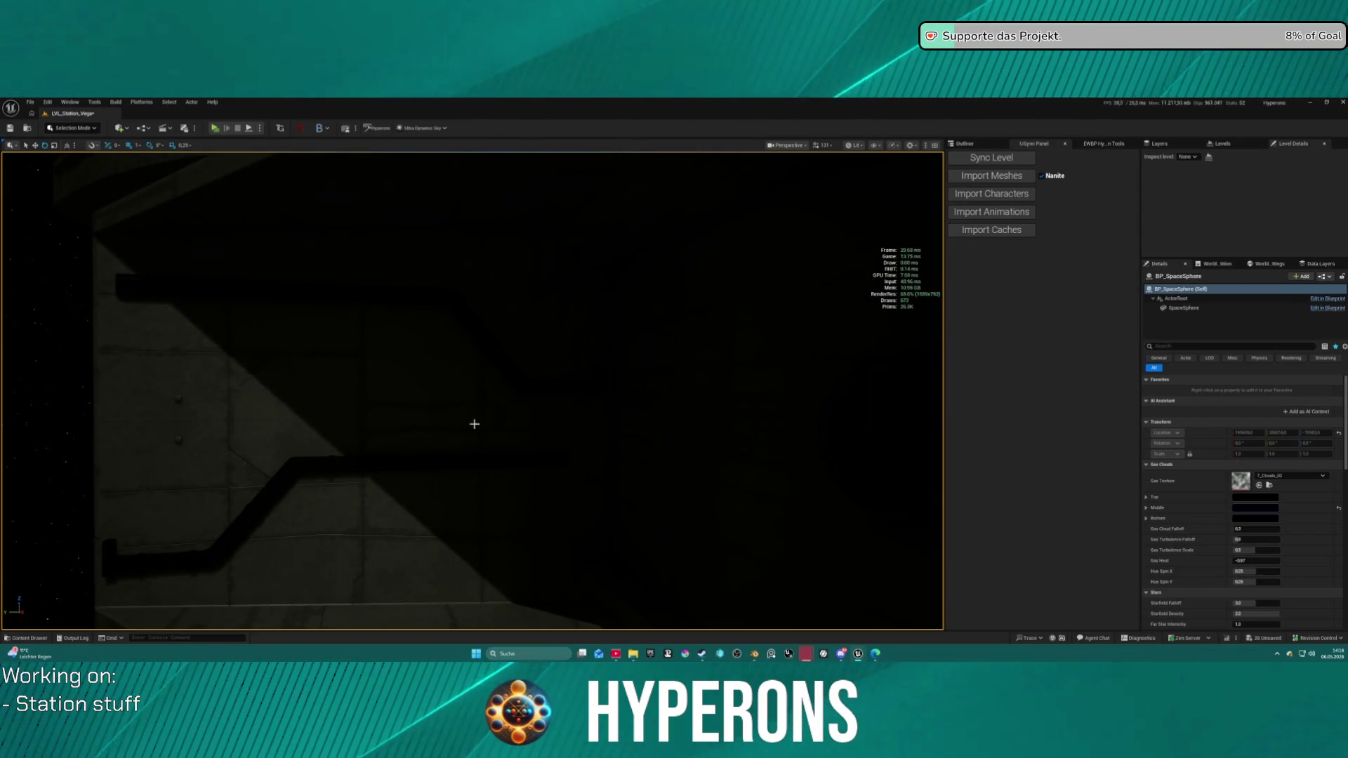
pyautogui.moveTo(758, 657)
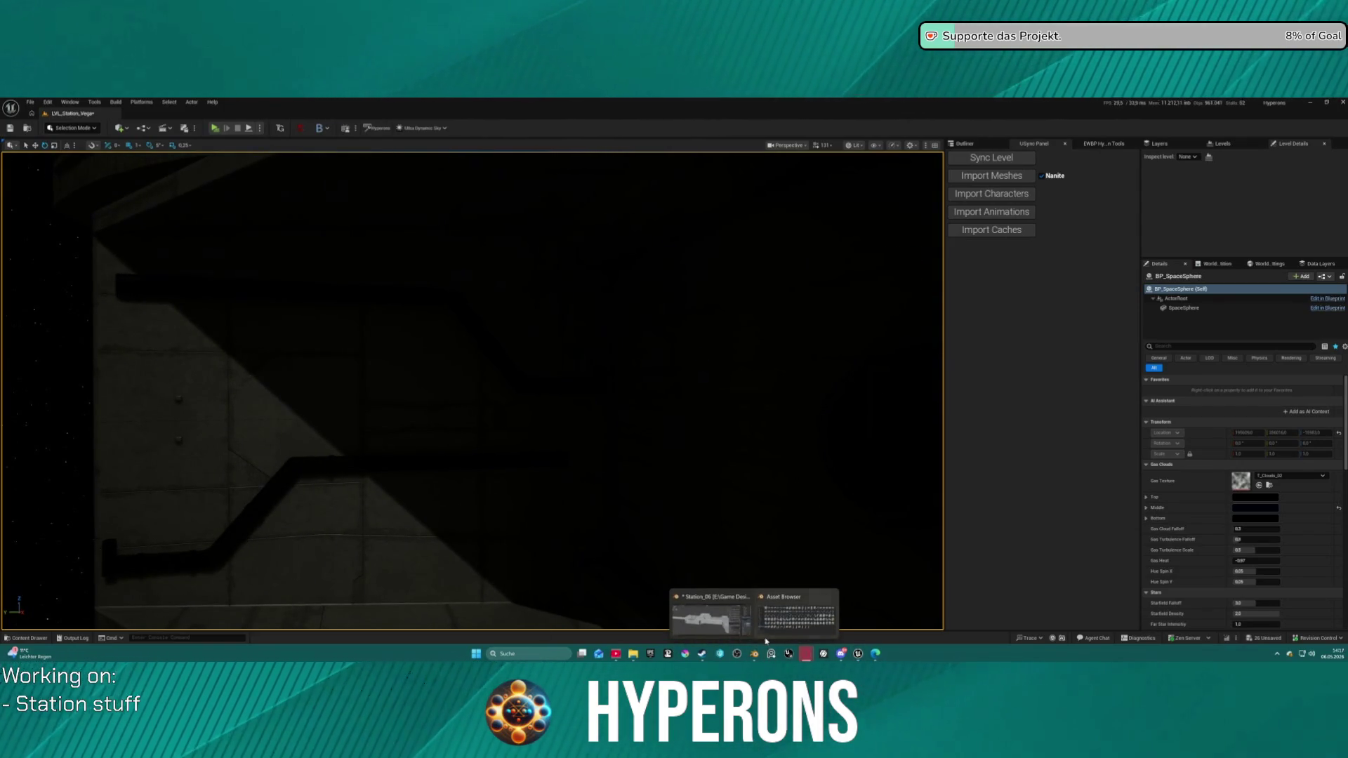
pyautogui.click(720, 618)
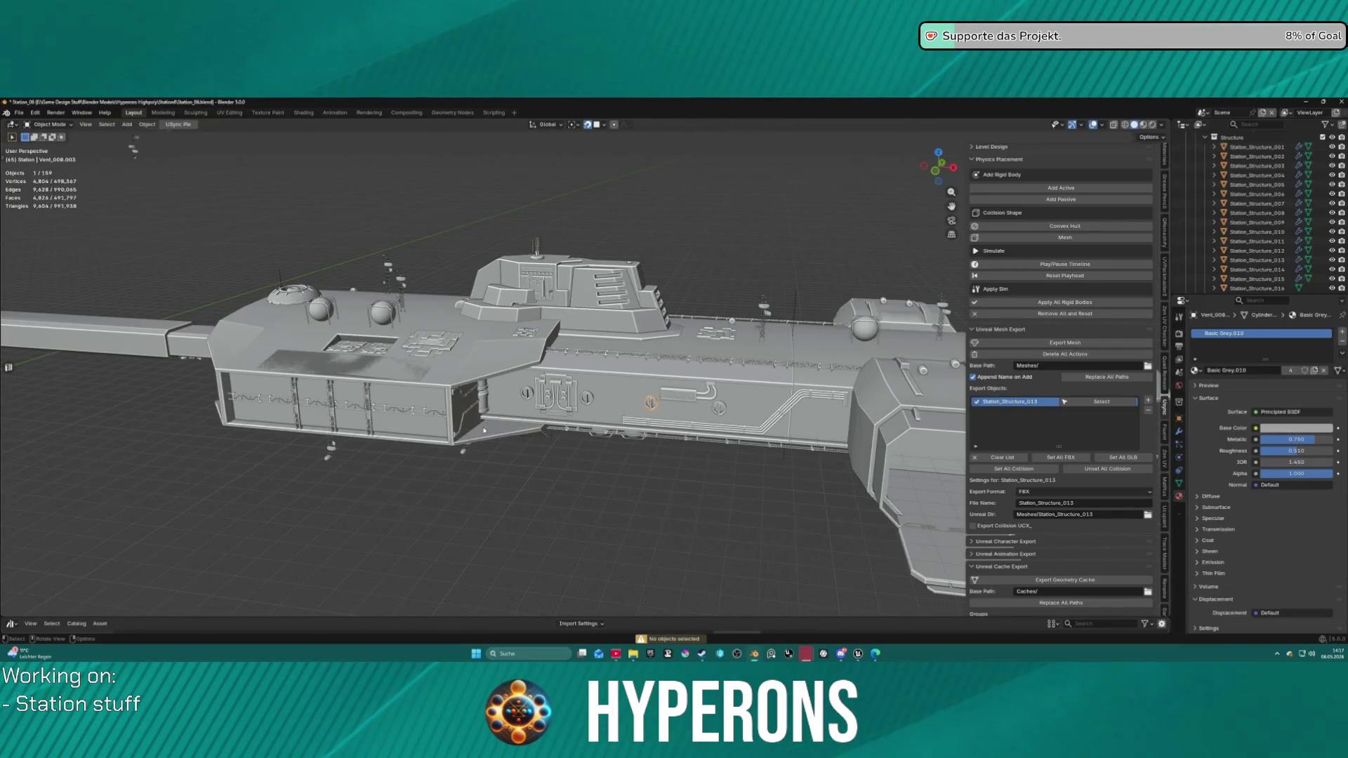
# Step: Select Station_Pipe_007.002 and set its X, Y and Z scale to 12 in the Item panel
pyautogui.click(464, 395)
pyautogui.scroll(3, 1257, 211)
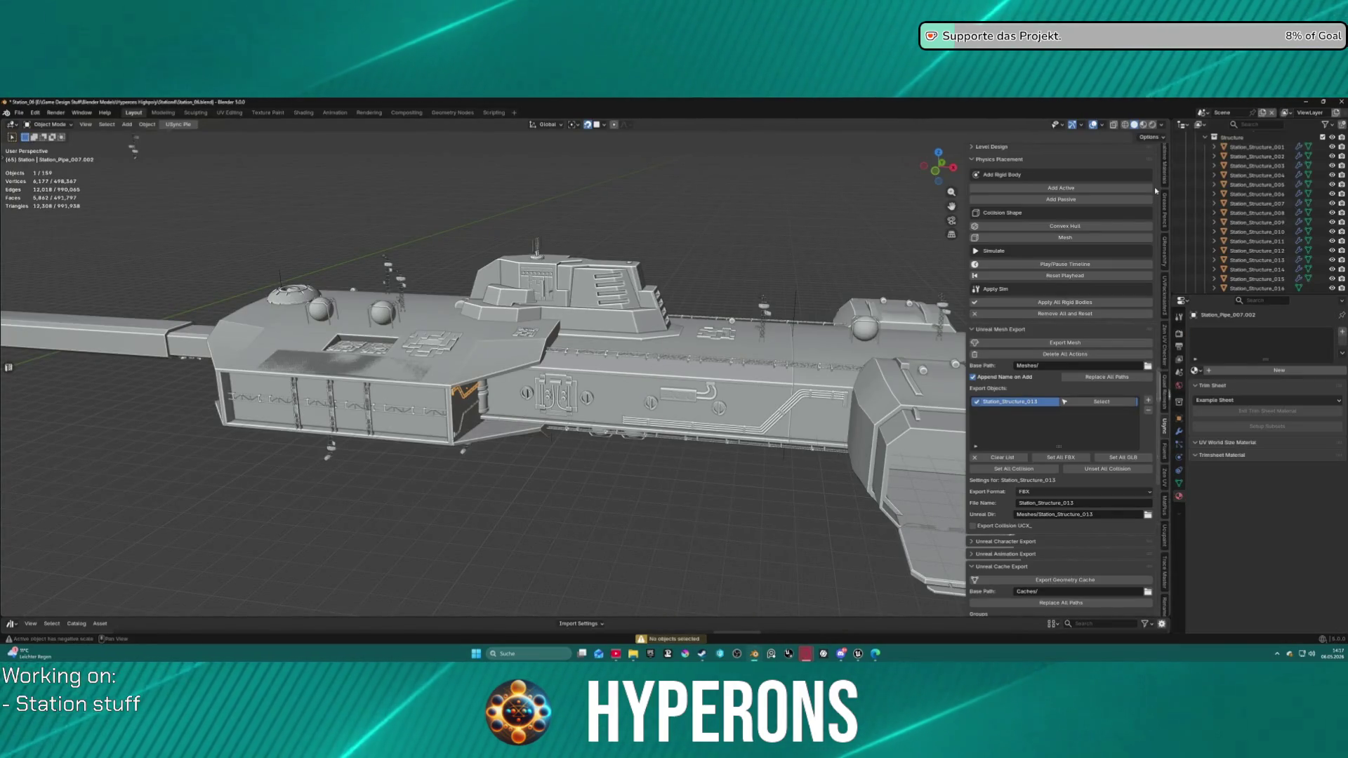
pyautogui.scroll(5, 1162, 161)
pyautogui.click(1162, 161)
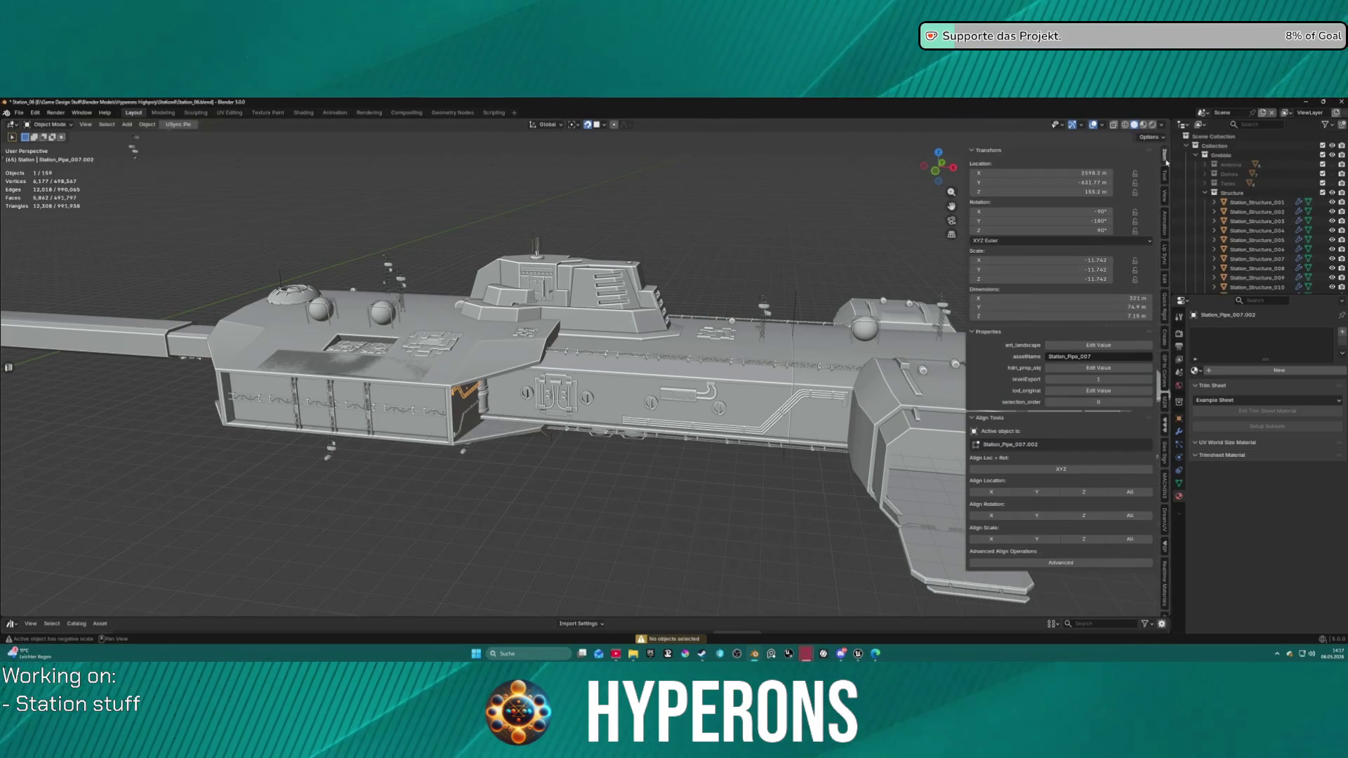
pyautogui.click(1086, 260)
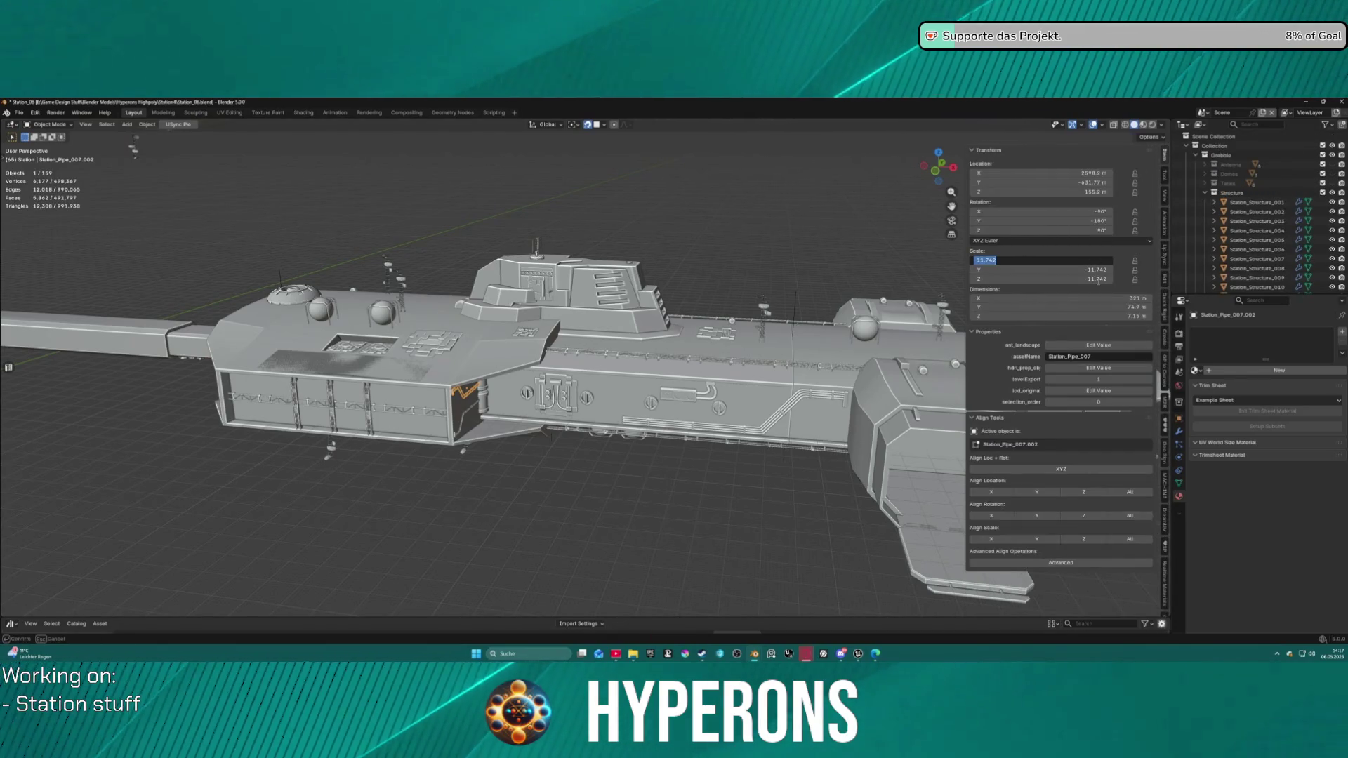
pyautogui.write('12')
pyautogui.press('Tab')
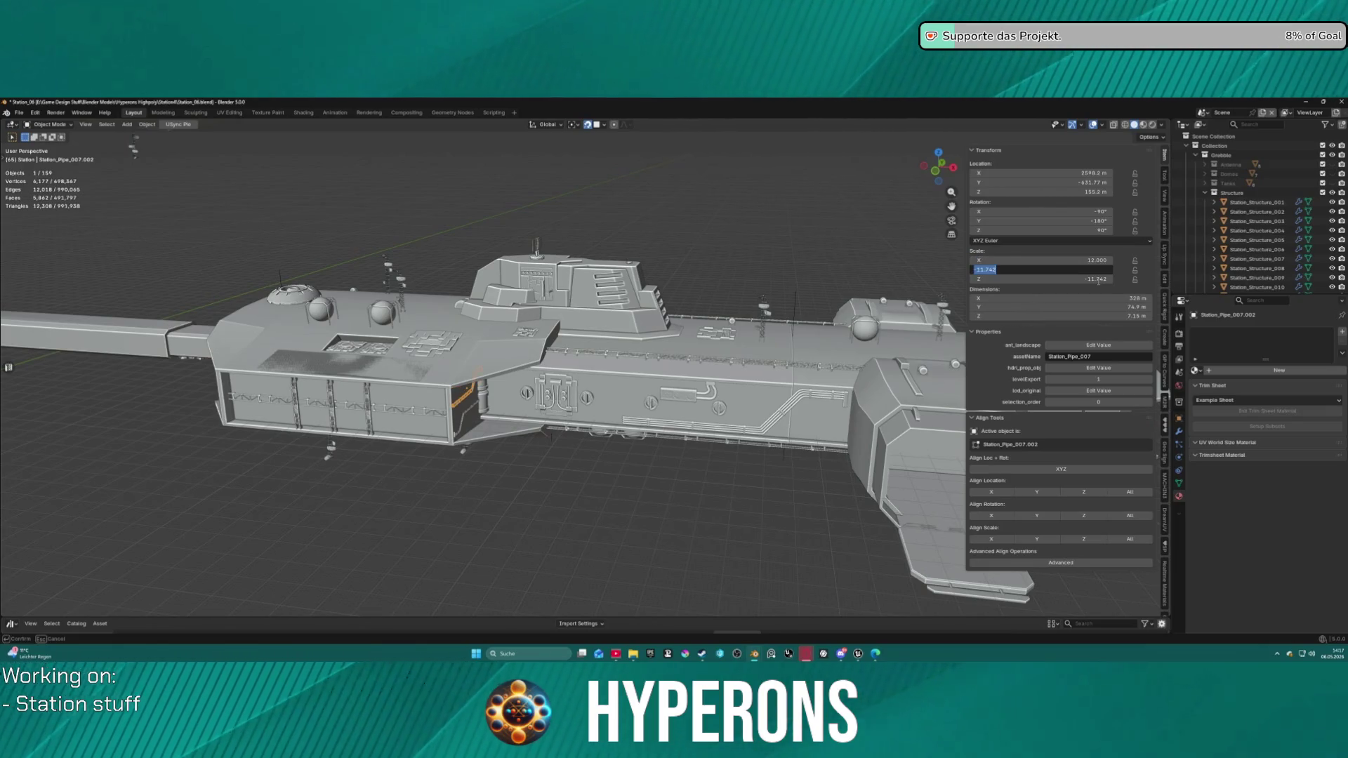
pyautogui.write('12')
pyautogui.press('Tab')
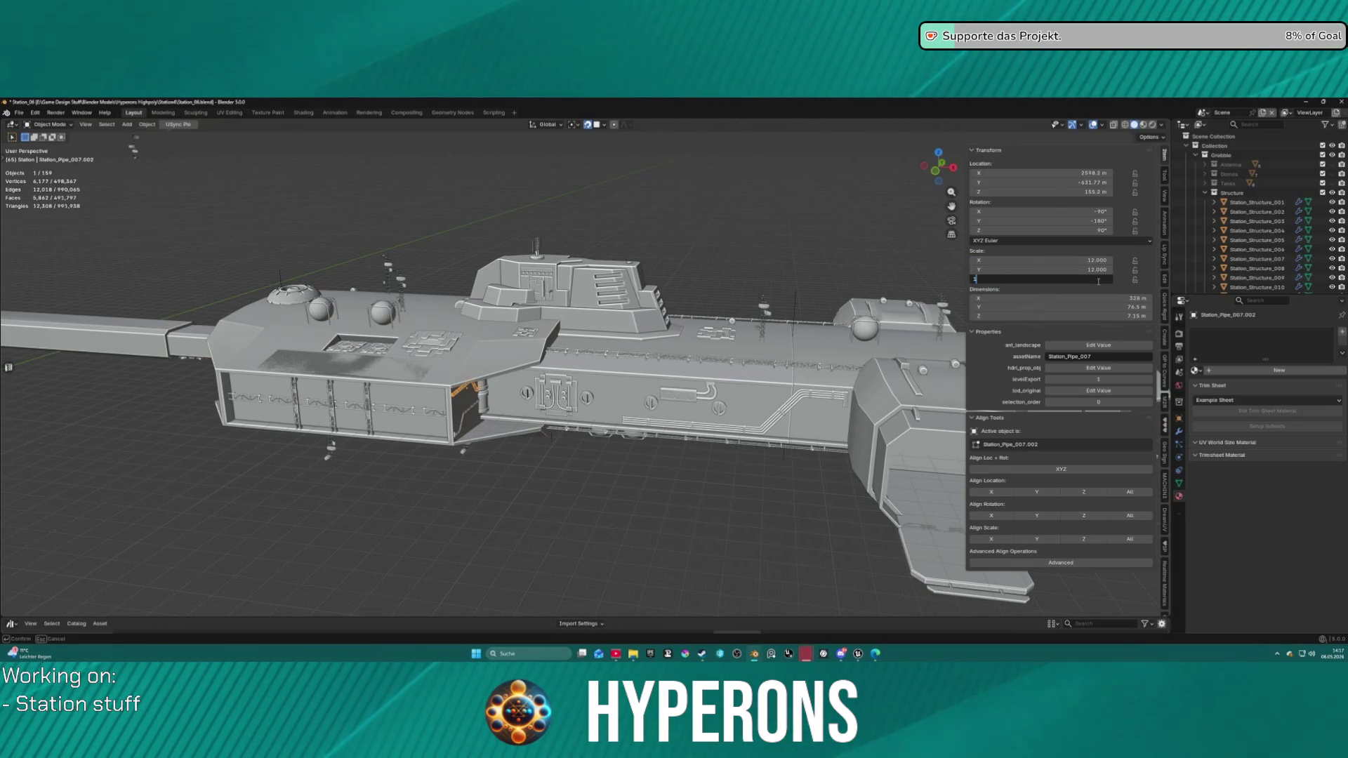
# Step: Rotate the pipe 180° about Z, then make Station_Part03 the active object
pyautogui.scroll(5, 672, 472)
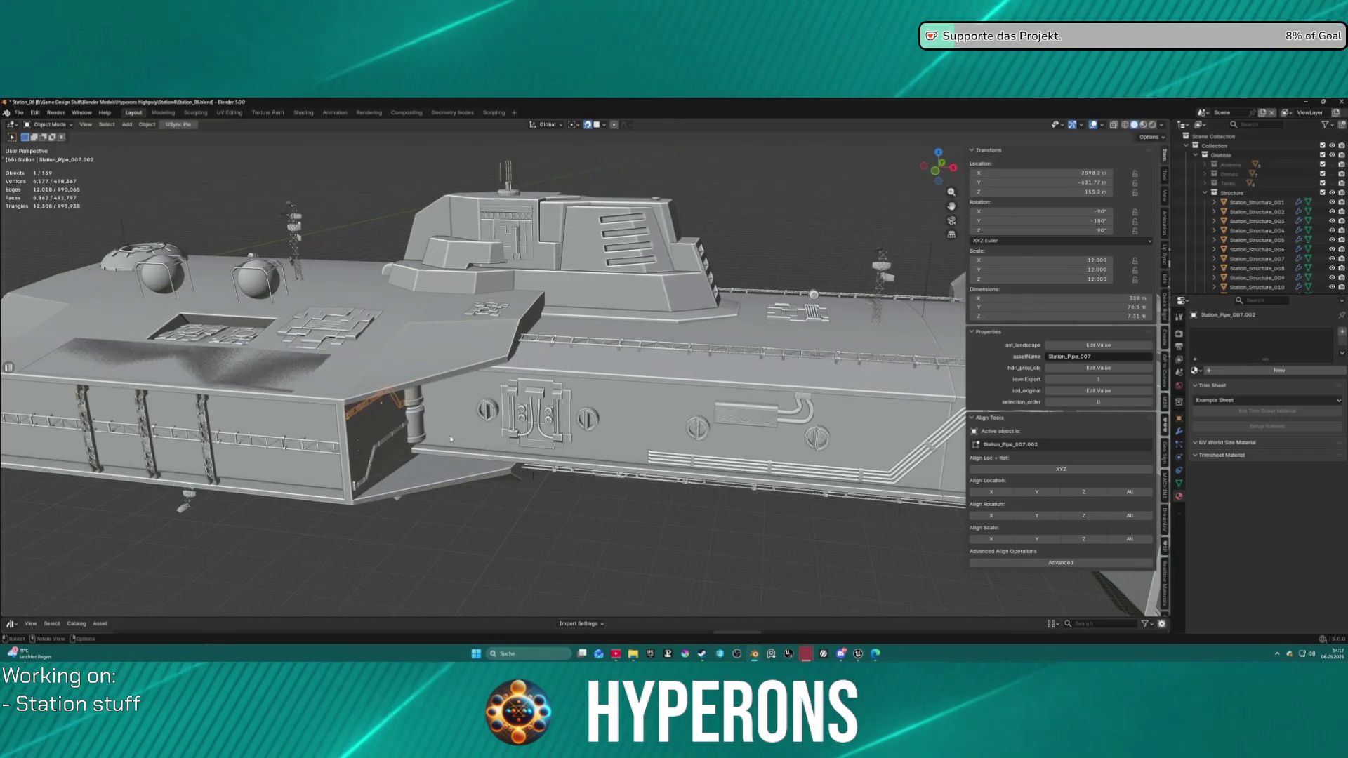
pyautogui.moveTo(335, 365); pyautogui.dragTo(524, 371)
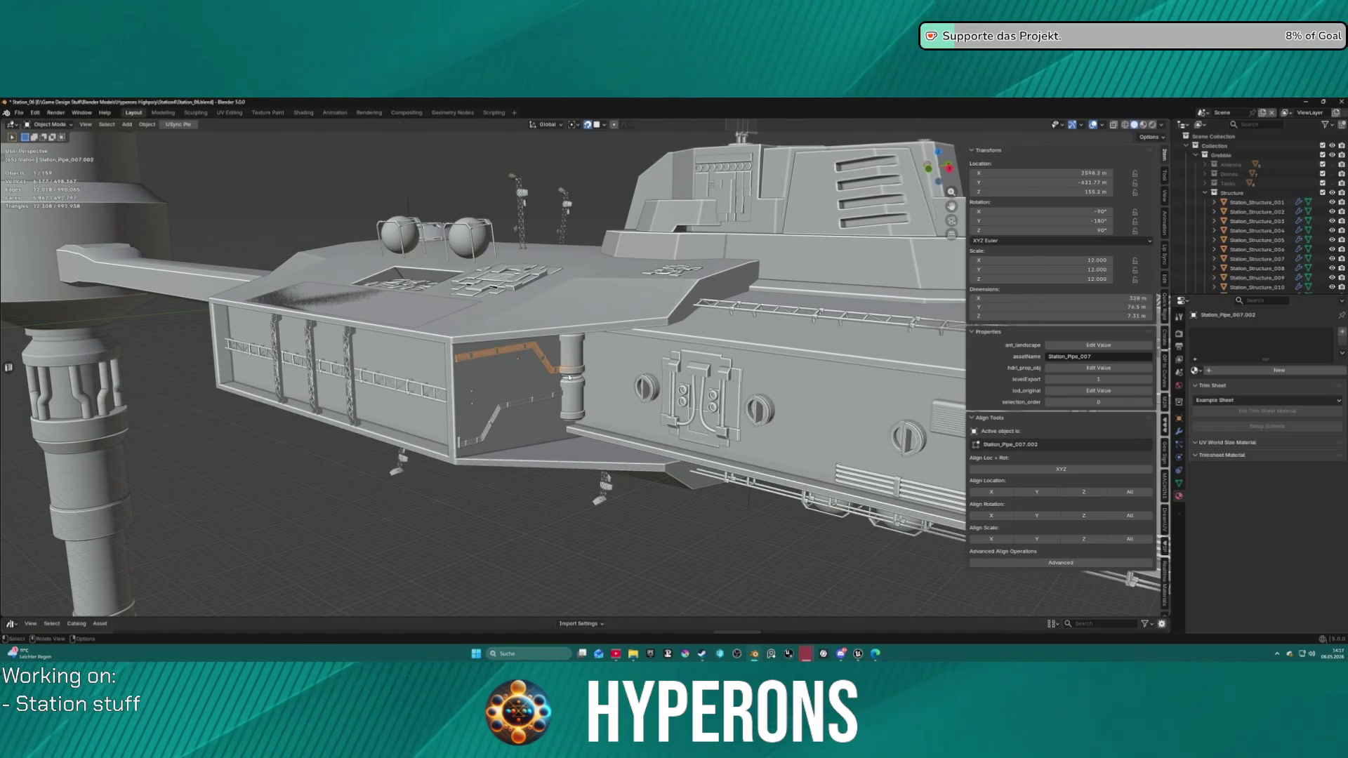
pyautogui.press('r')
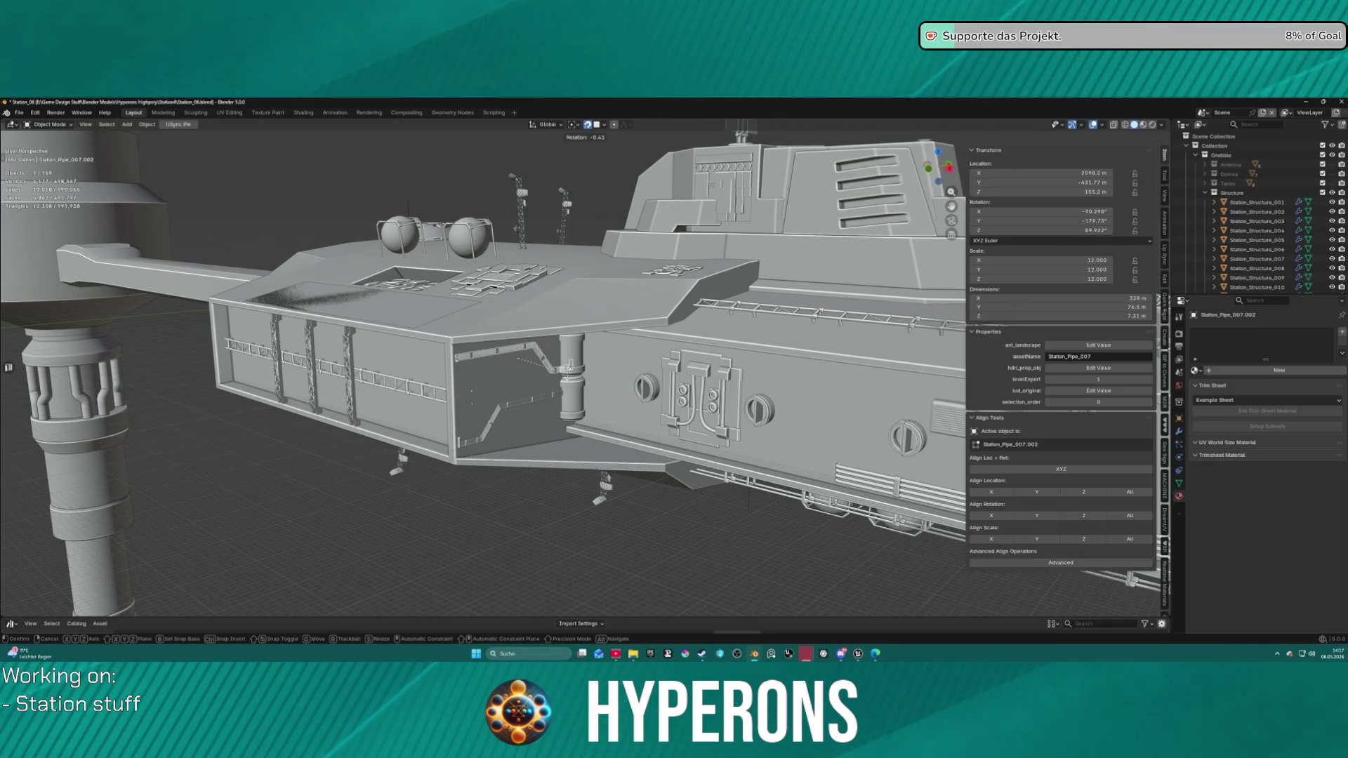
pyautogui.write('z180')
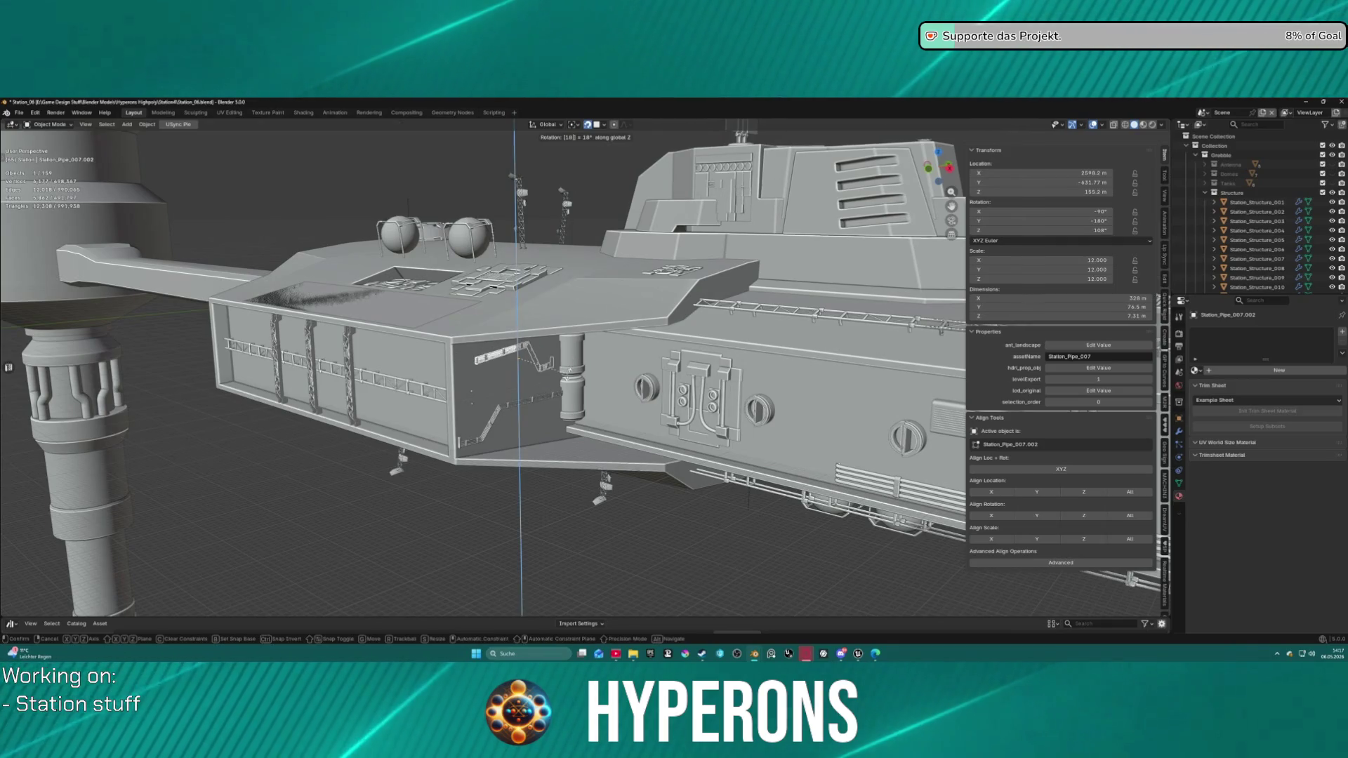
pyautogui.press('Return')
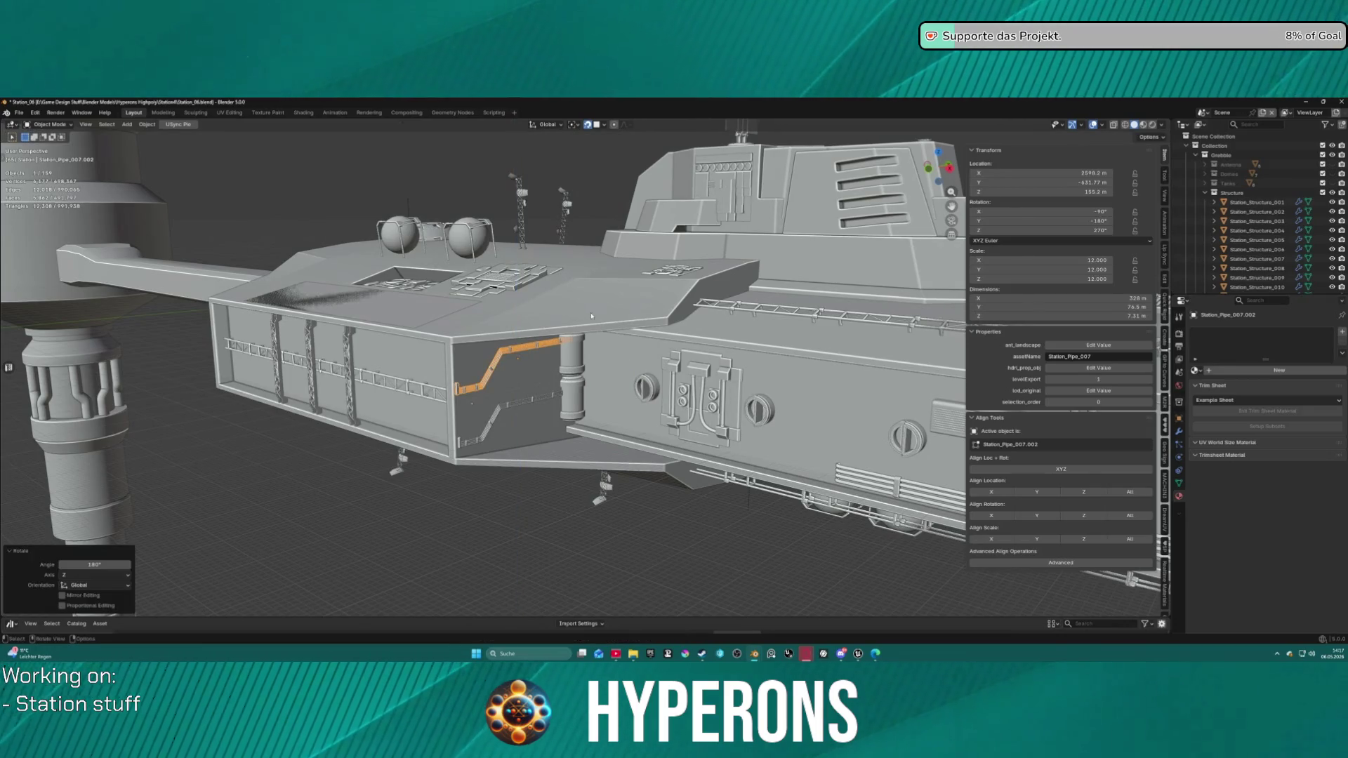
pyautogui.click(605, 415)
pyautogui.scroll(-3, 817, 200)
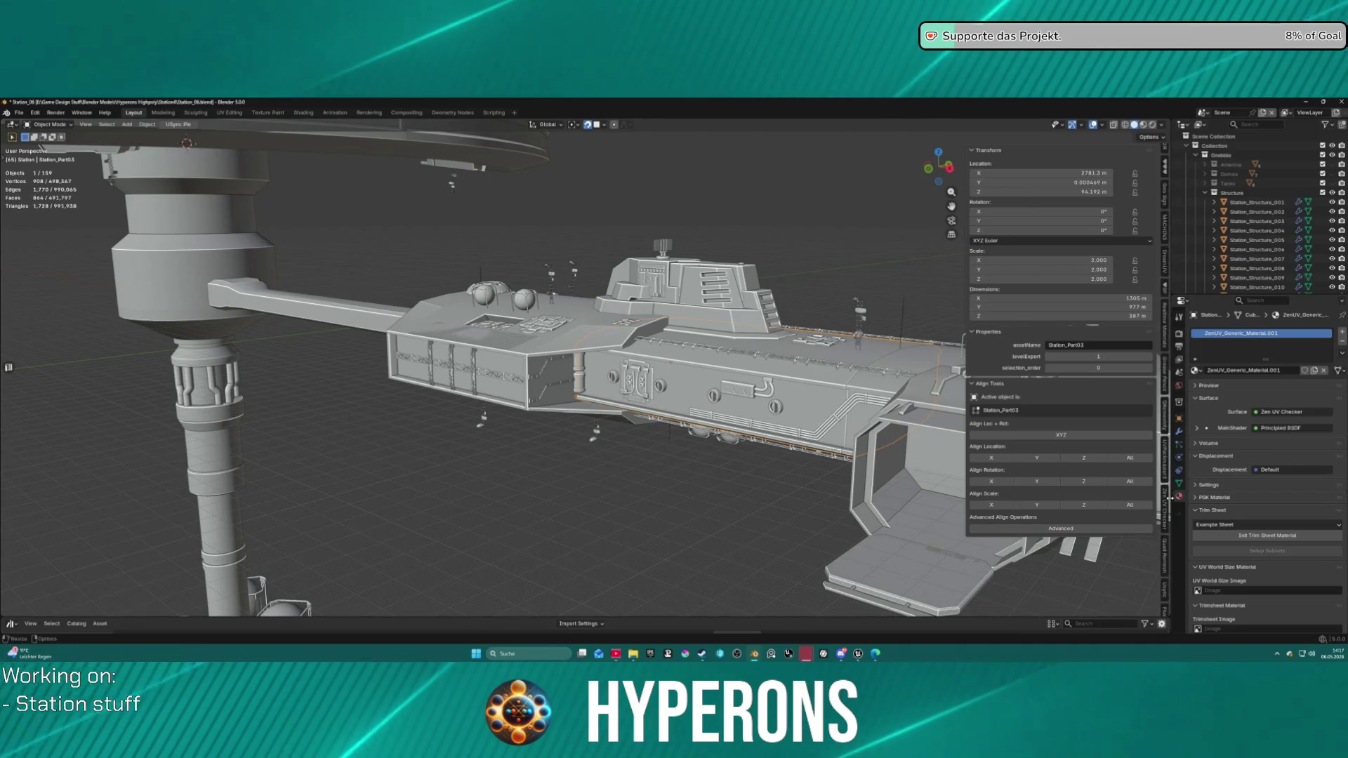
# Step: Export the LVL_Station_Vega level layout as JSON from the USync tab, then switch to Unreal Editor
pyautogui.click(1167, 528)
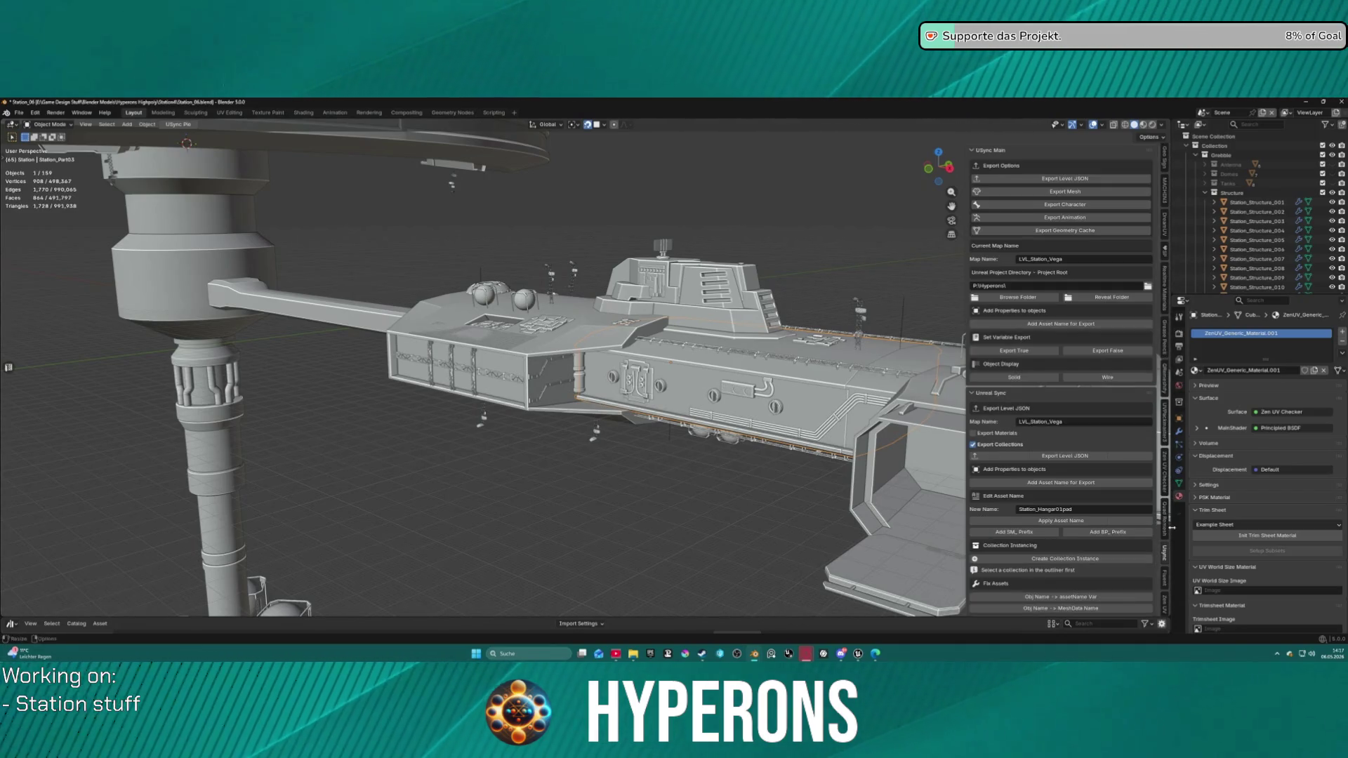
pyautogui.click(1064, 177)
pyautogui.scroll(-3, 701, 326)
pyautogui.moveTo(701, 326); pyautogui.dragTo(783, 345)
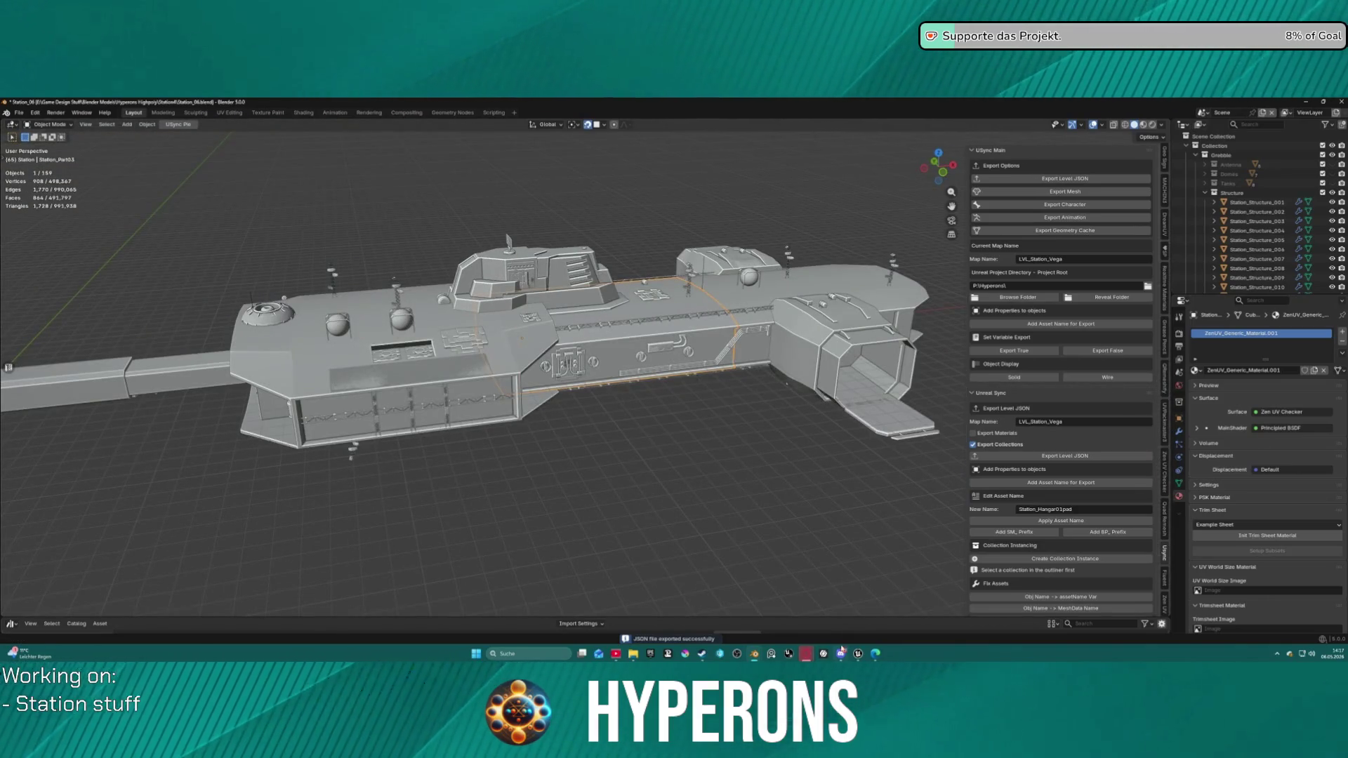
pyautogui.moveTo(857, 653)
pyautogui.click(772, 609)
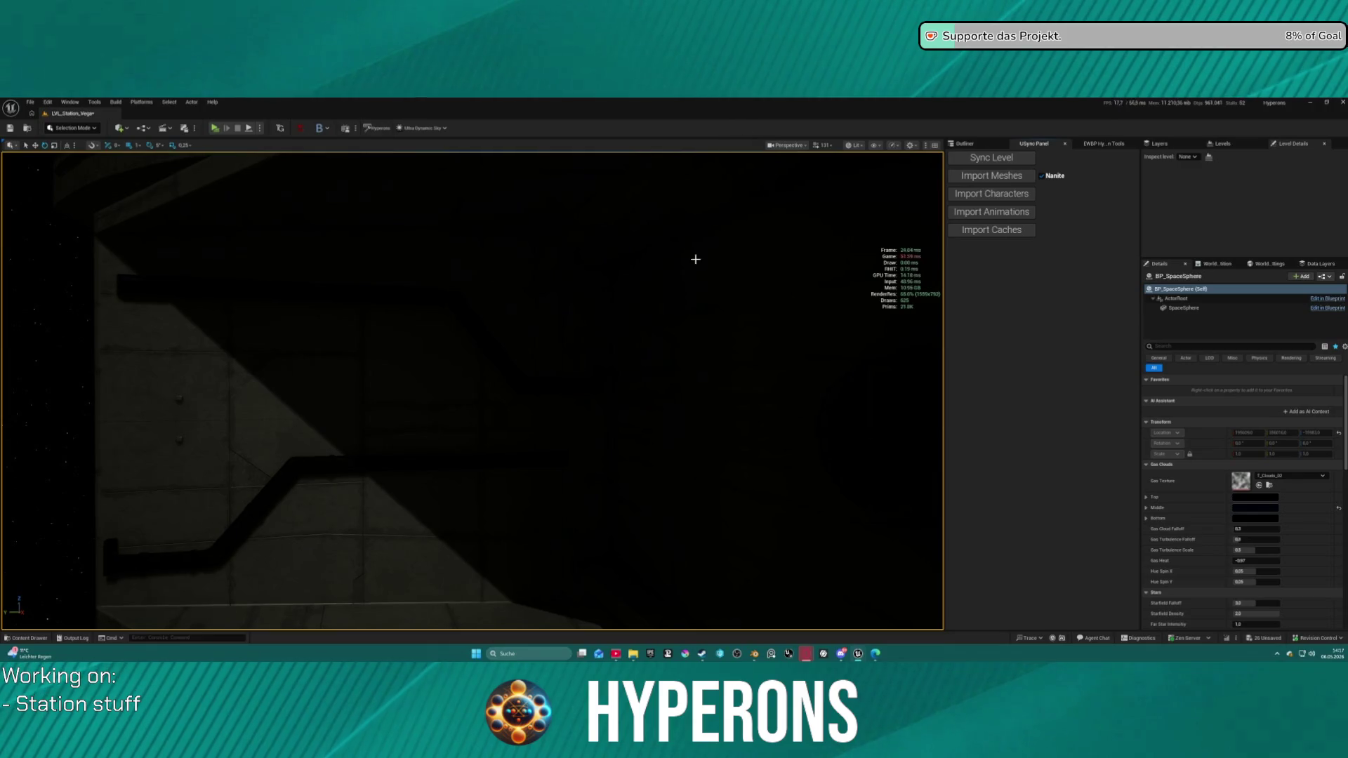
# Step: Select Station_Pipe_012.001 in the level and open the content drawer on the Meshes folder
pyautogui.scroll(-5, 394, 391)
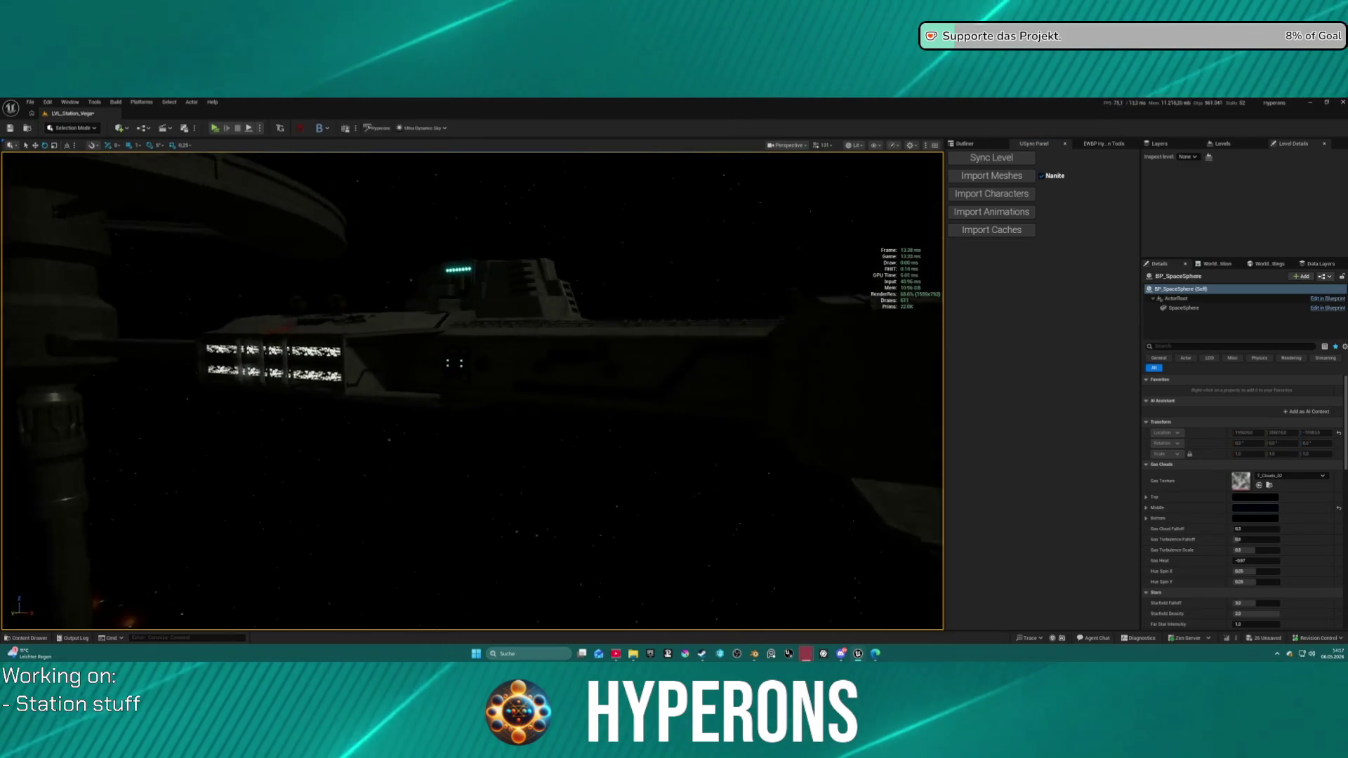
pyautogui.scroll(5, 505, 372)
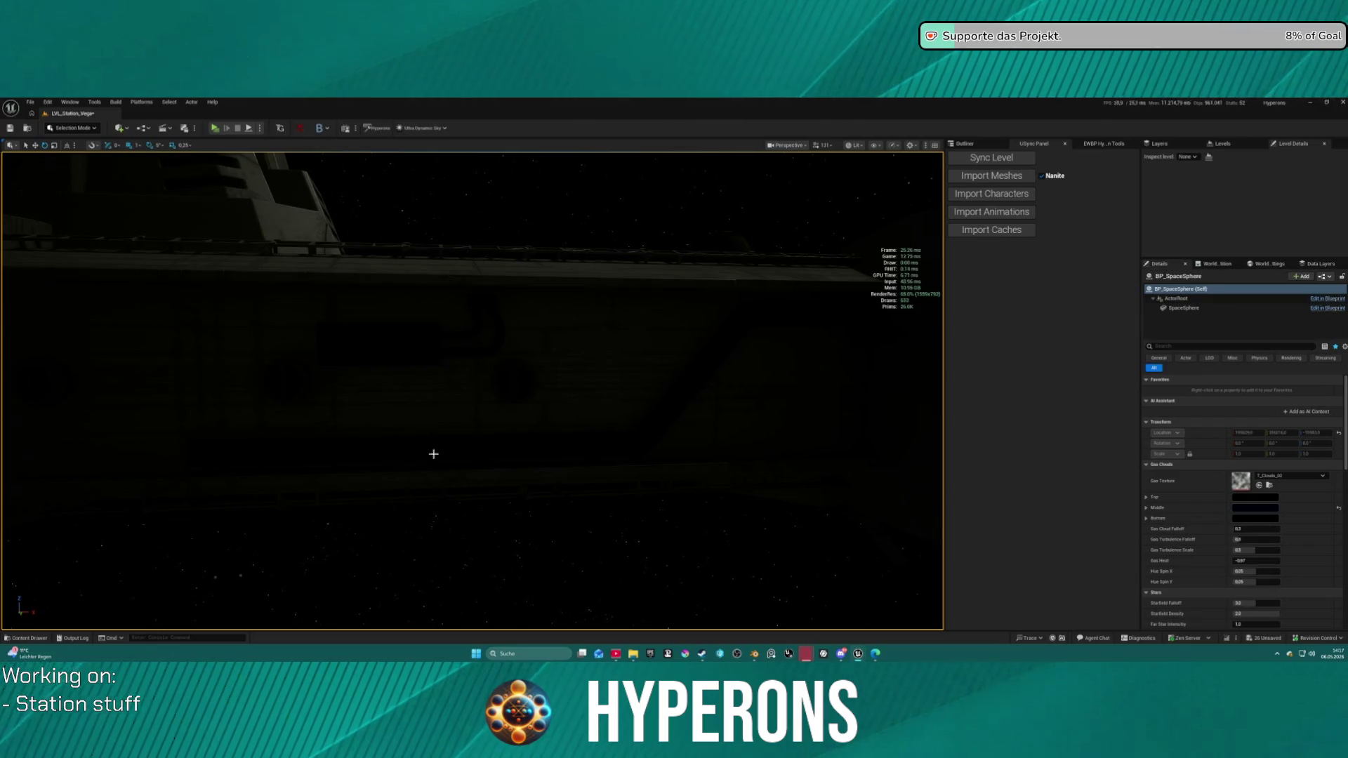
pyautogui.click(392, 361)
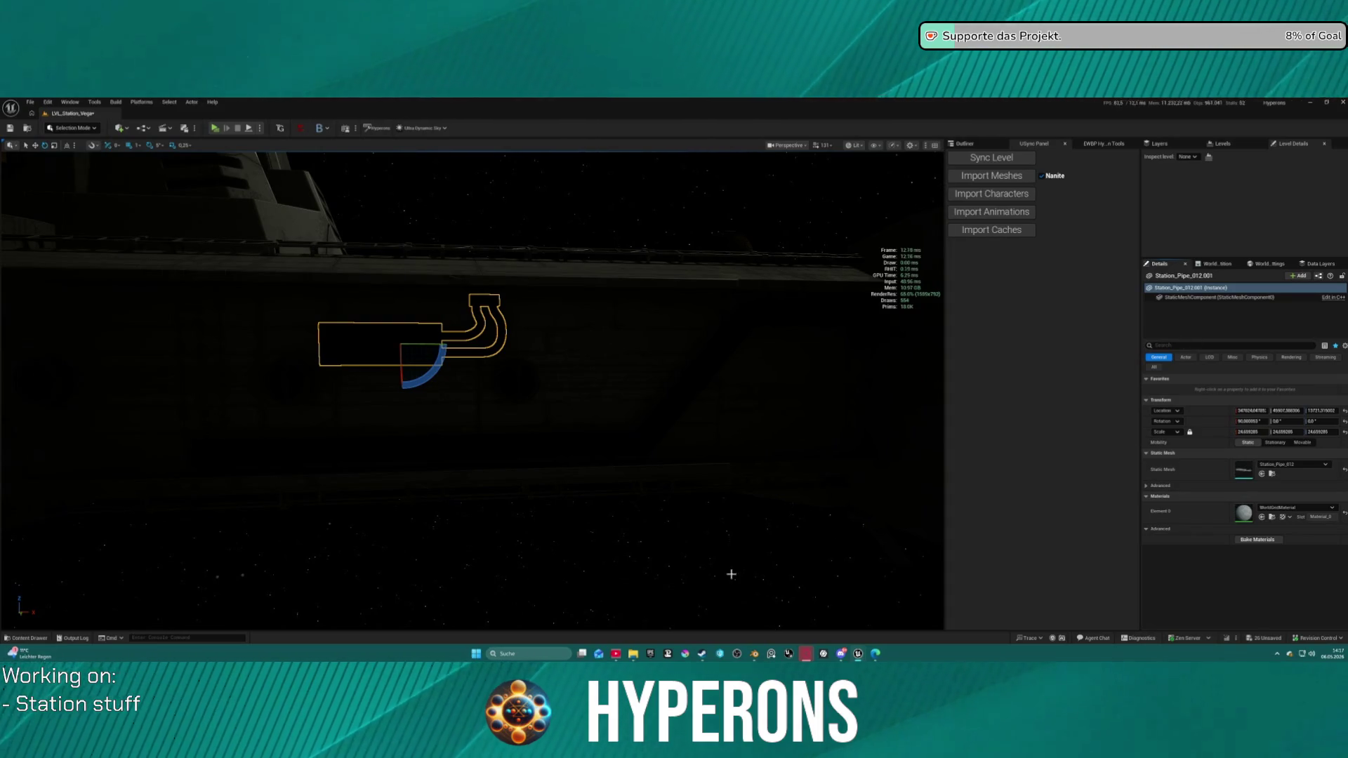
pyautogui.hotkey('ctrl', 'space')
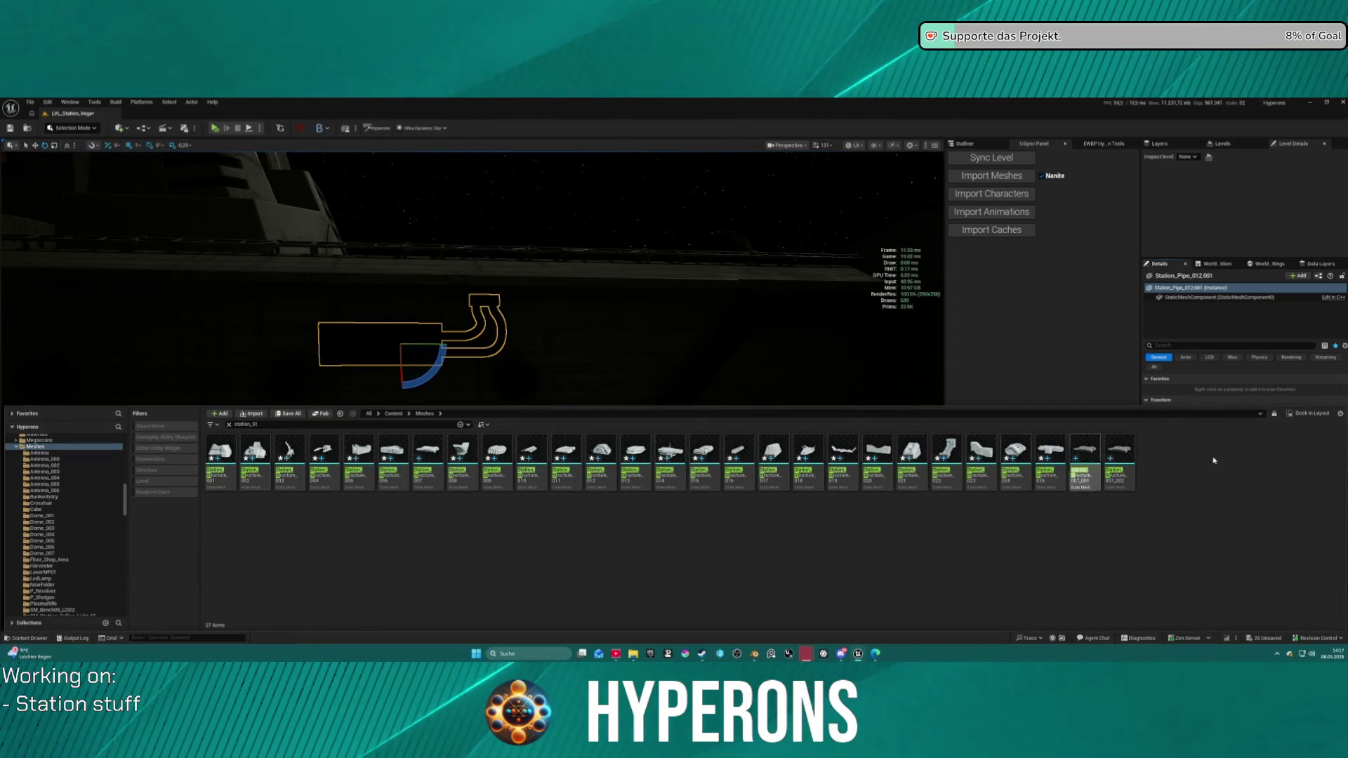
# Step: Dock the Content Browser in the layout and give it more height
pyautogui.click(1339, 414)
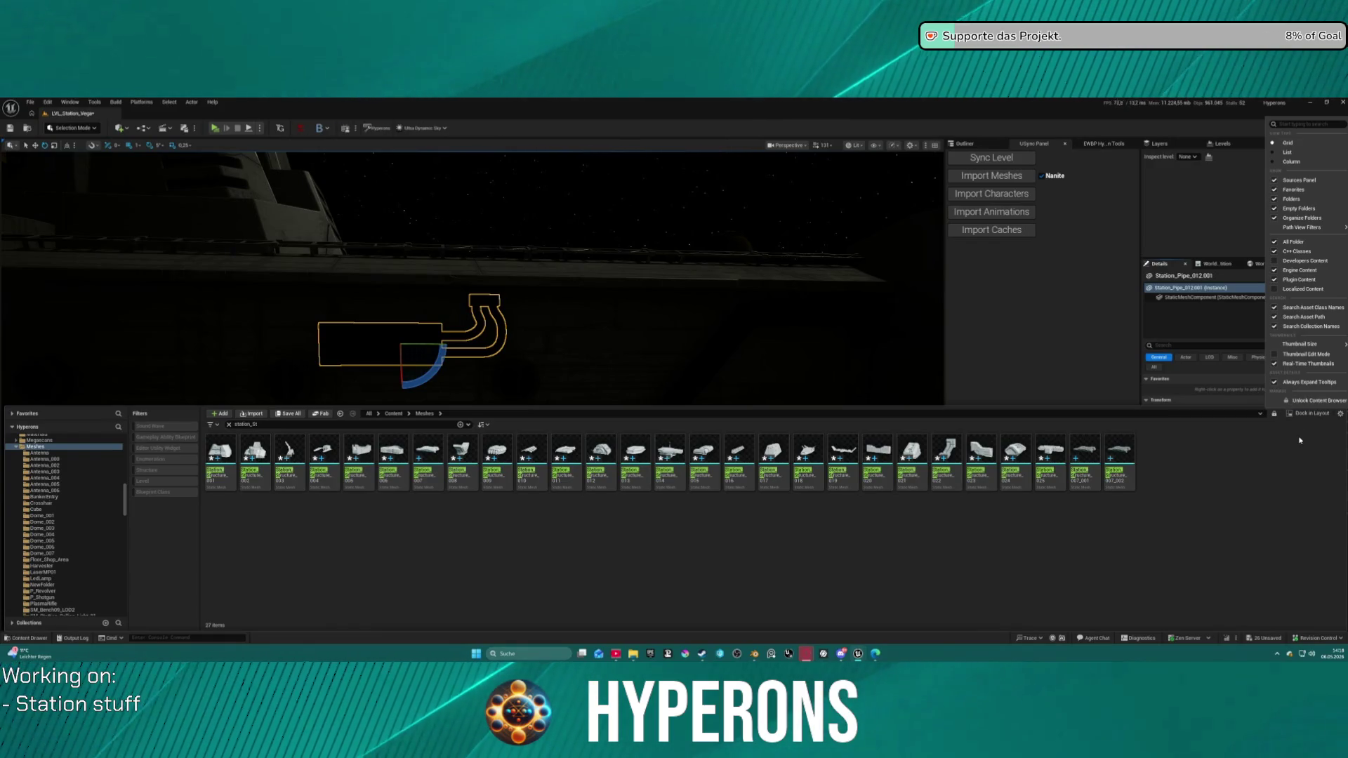
pyautogui.click(1295, 416)
pyautogui.click(1295, 414)
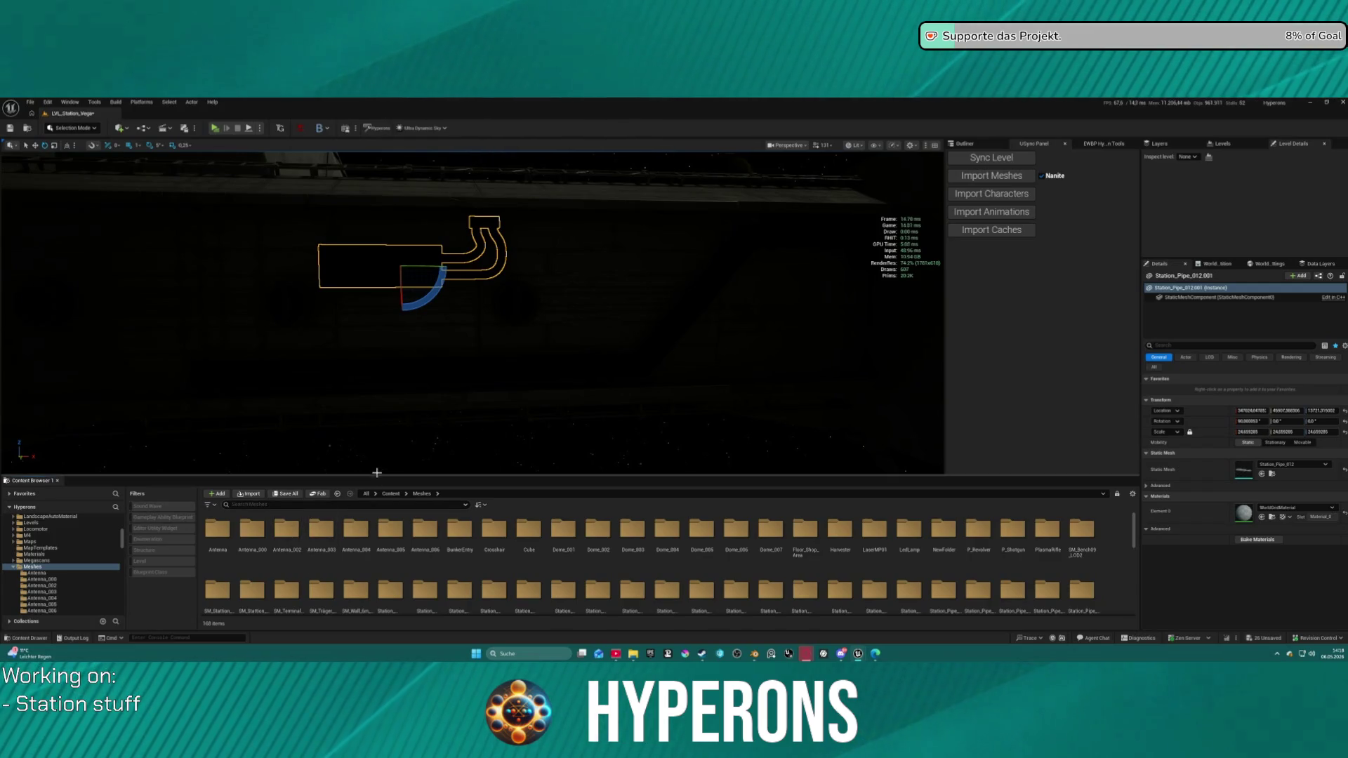
pyautogui.click(481, 429)
pyautogui.scroll(-5, 605, 568)
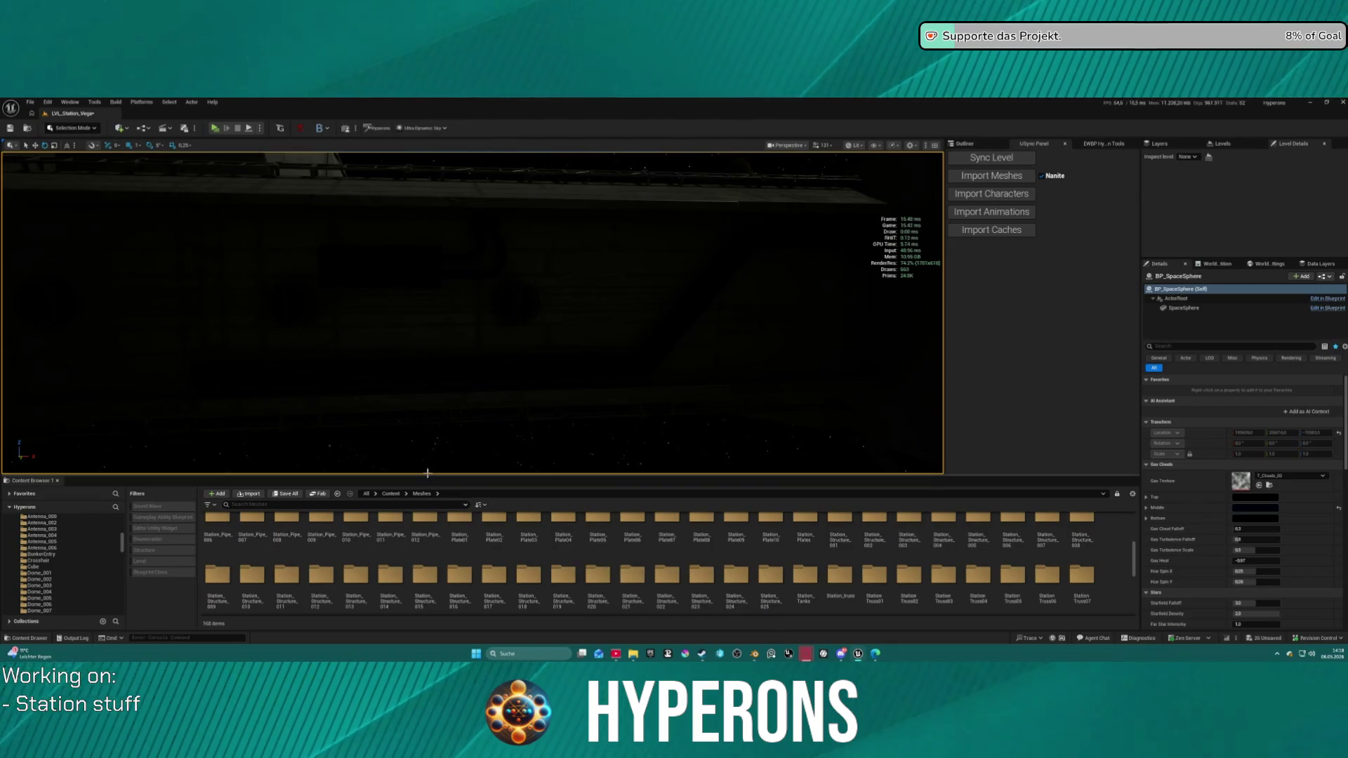
pyautogui.moveTo(428, 476); pyautogui.dragTo(428, 432)
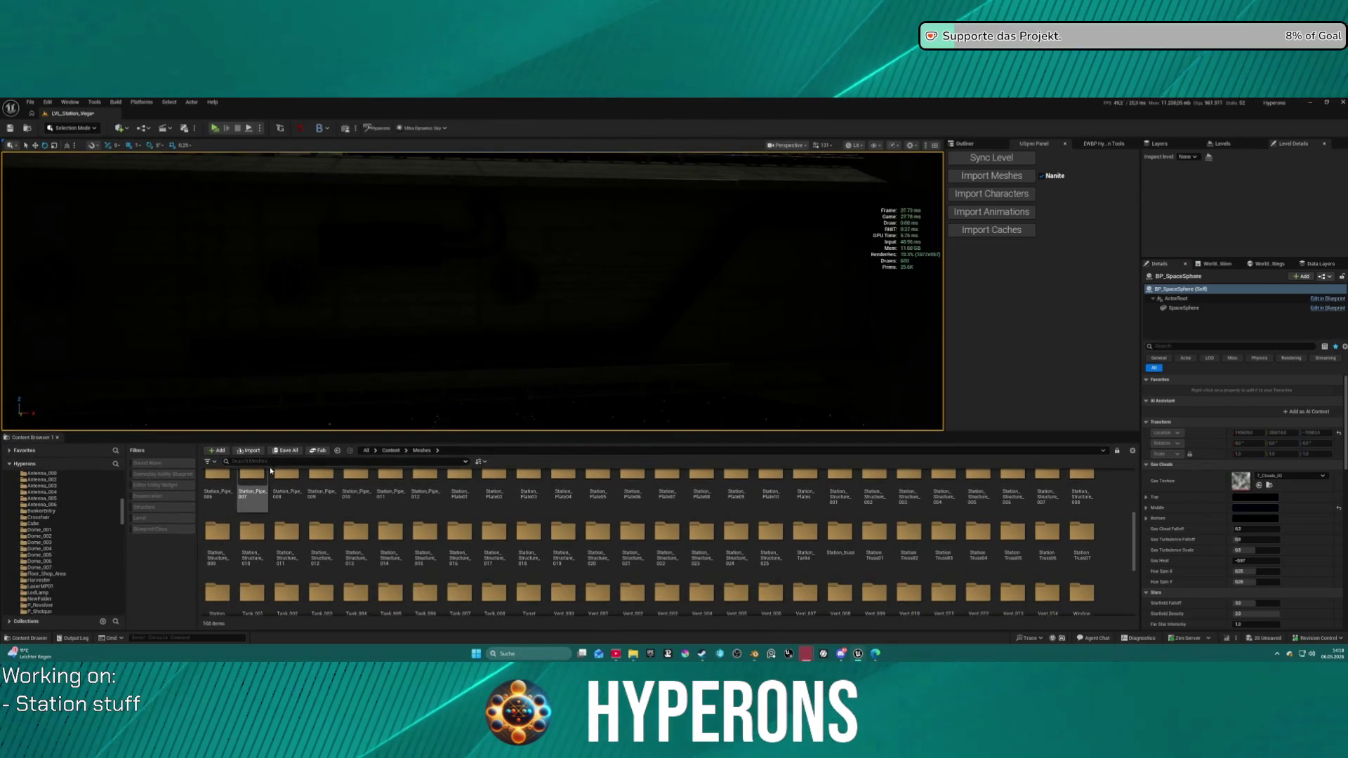
# Step: Search 'pipe' and open all twelve Station_Pipe meshes for editing, then return to the level
pyautogui.write('pipe')
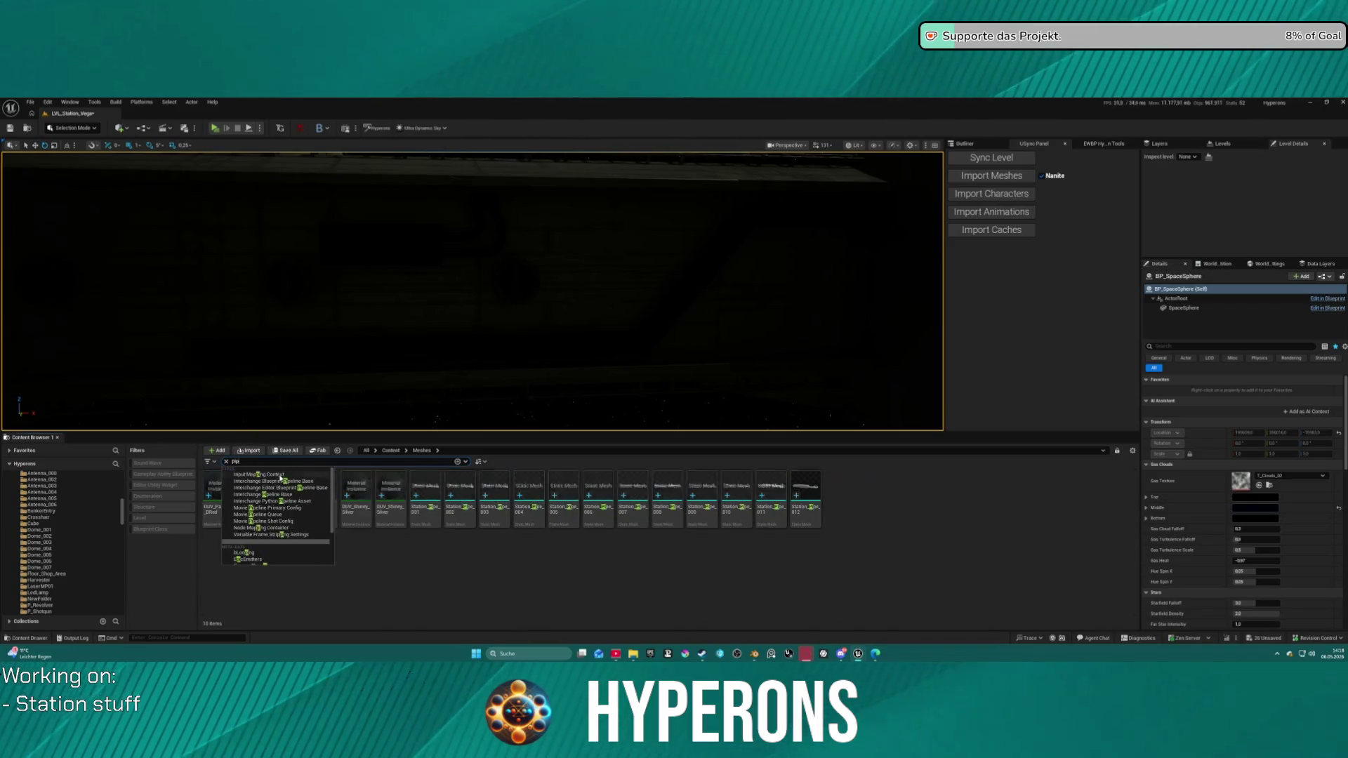
pyautogui.click(425, 492)
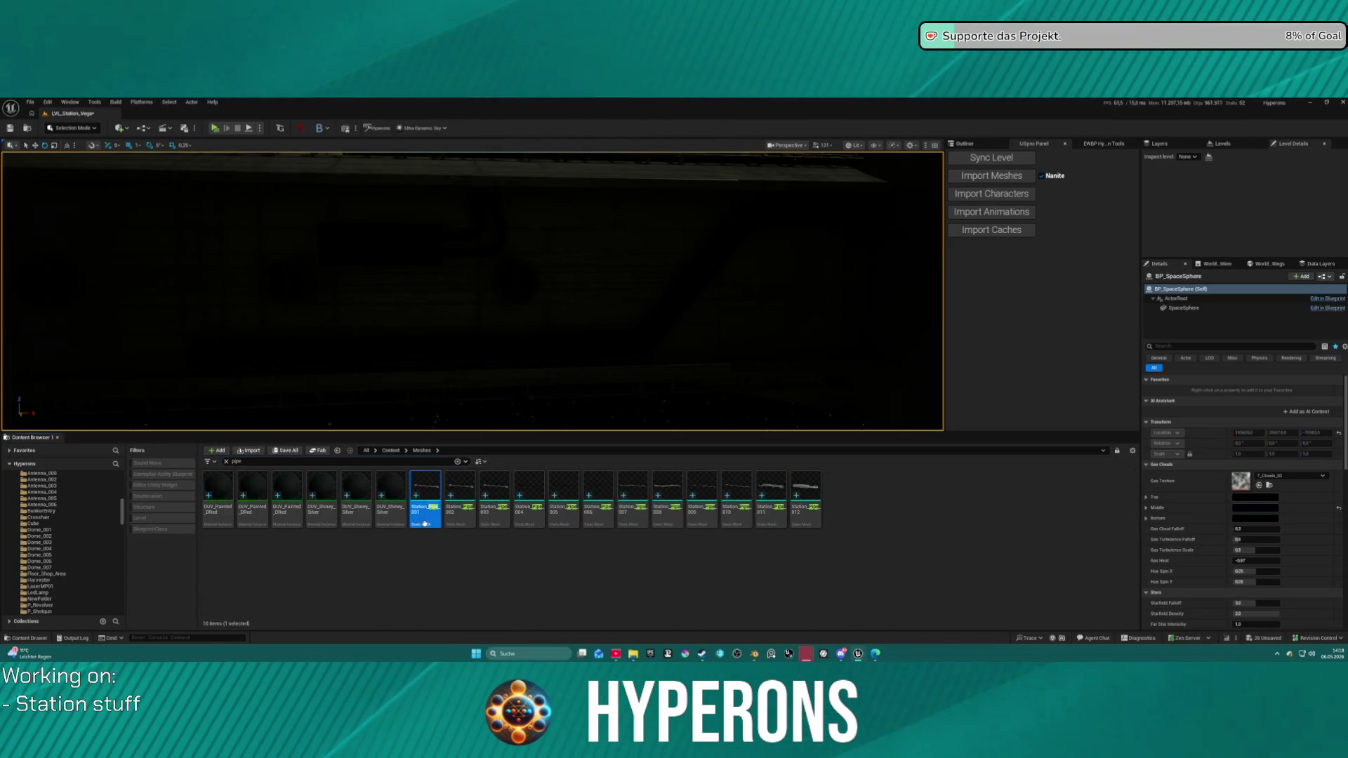
pyautogui.keyDown('shift'); pyautogui.click(790, 490); pyautogui.keyUp('shift')
pyautogui.rightClick(790, 490)
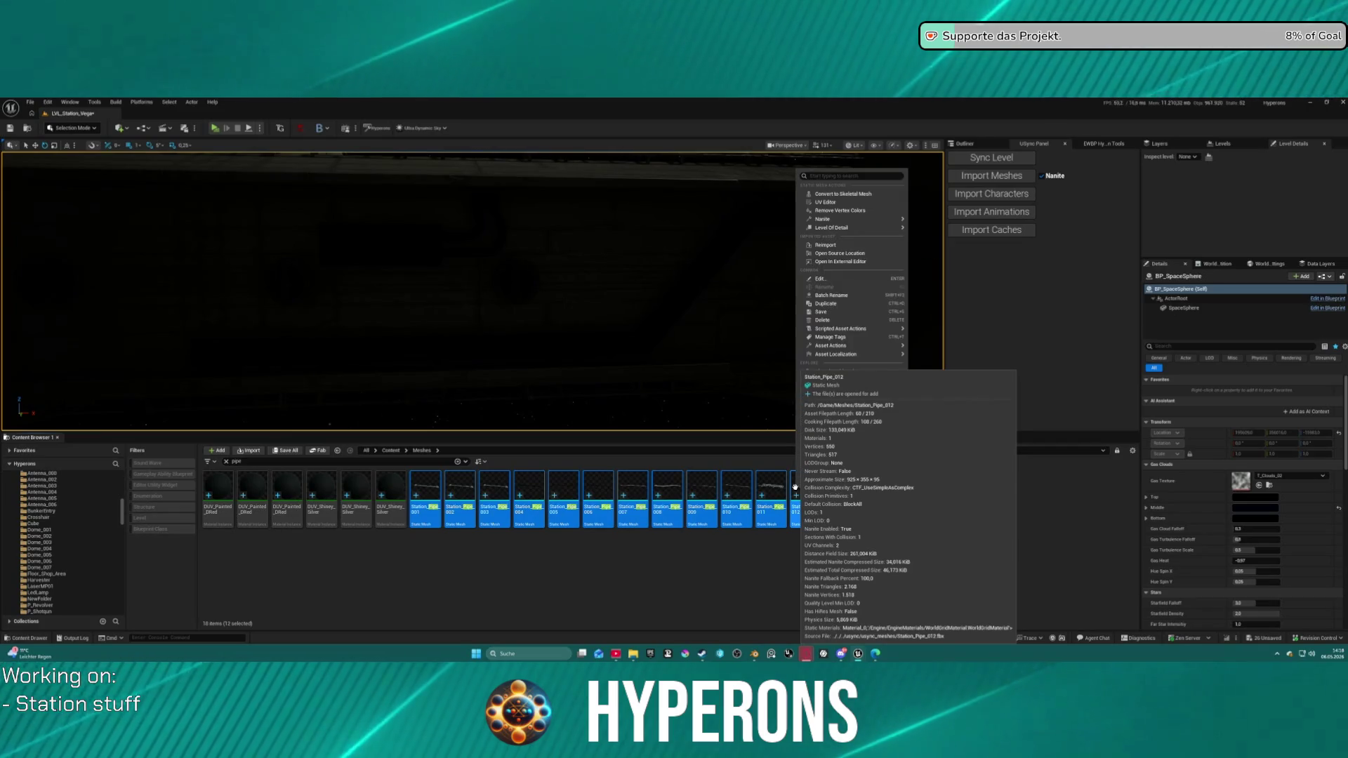
pyautogui.click(846, 279)
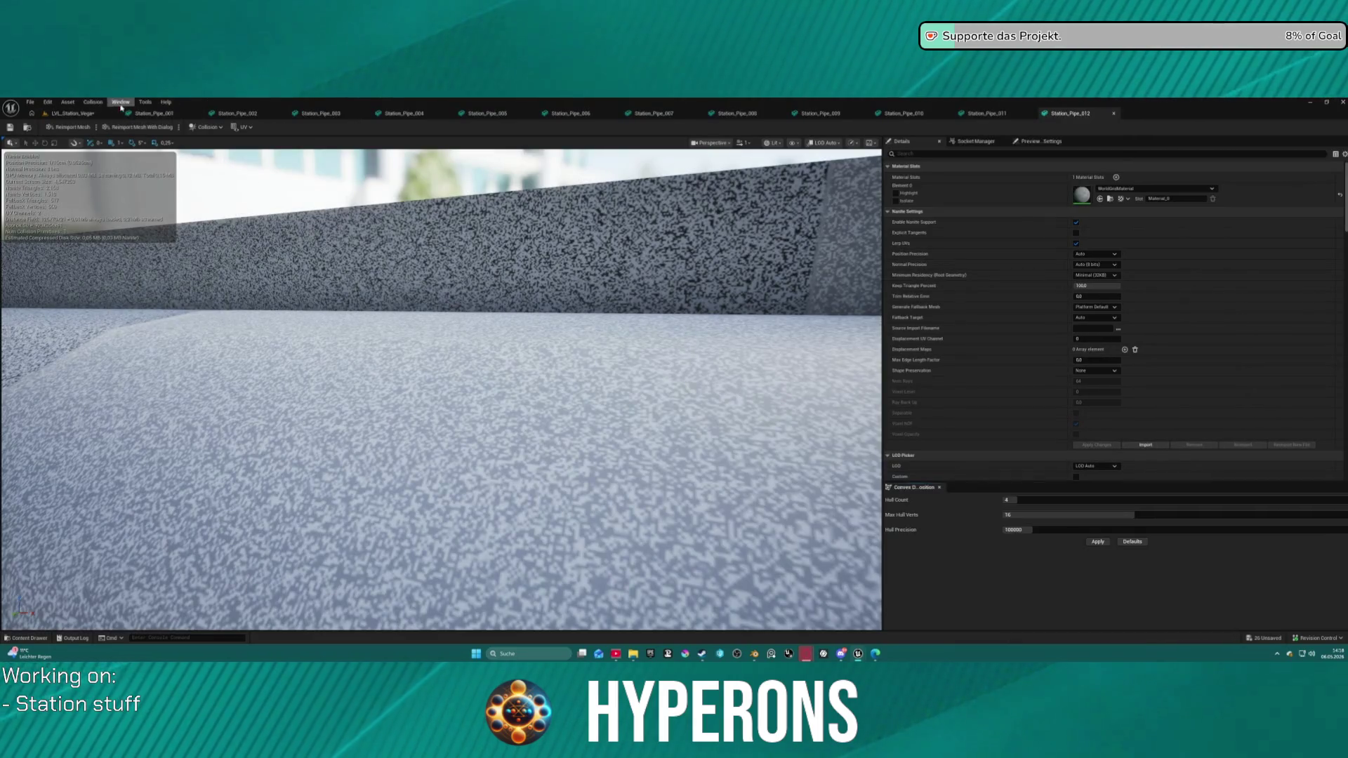
pyautogui.click(73, 113)
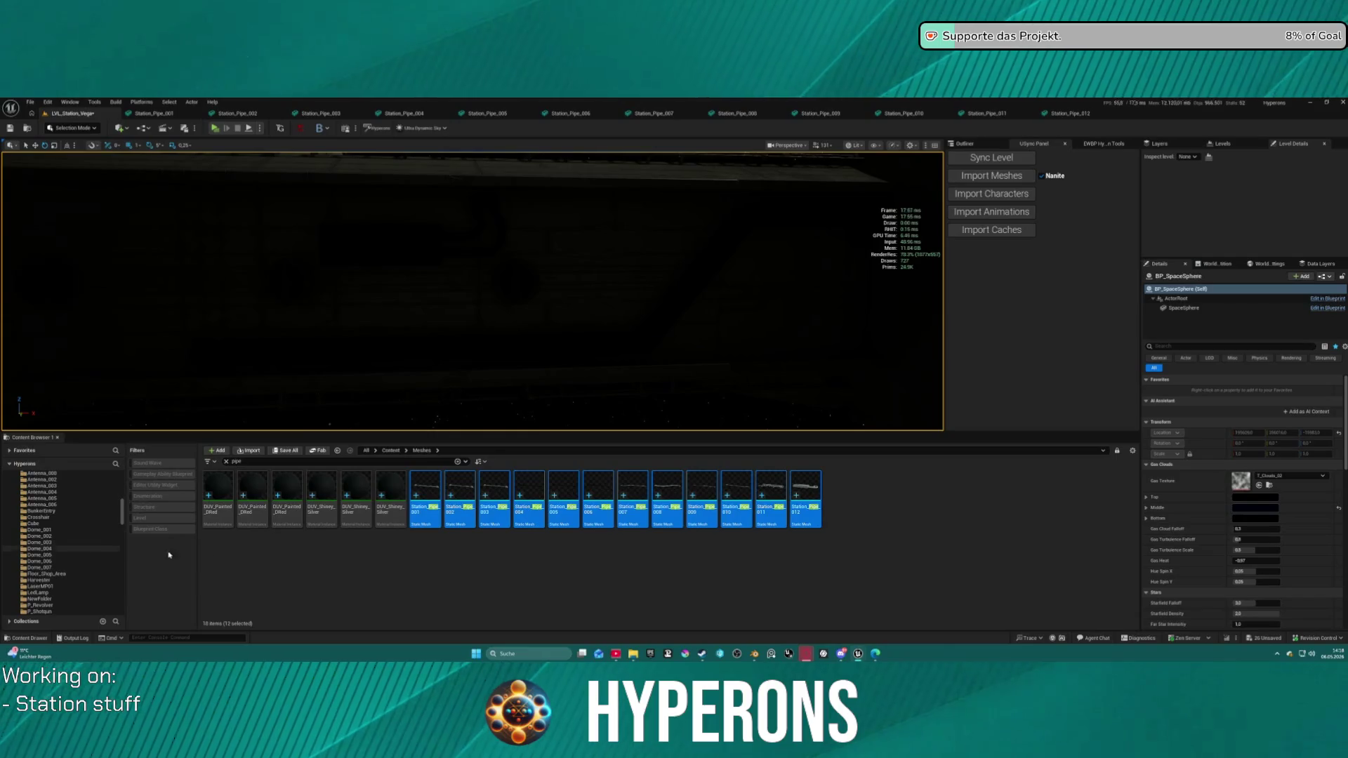
# Step: Force-delete the six DUV material instances, from DUV_Painted_DRed onward
pyautogui.click(218, 492)
pyautogui.keyDown('shift'); pyautogui.click(386, 514); pyautogui.keyUp('shift')
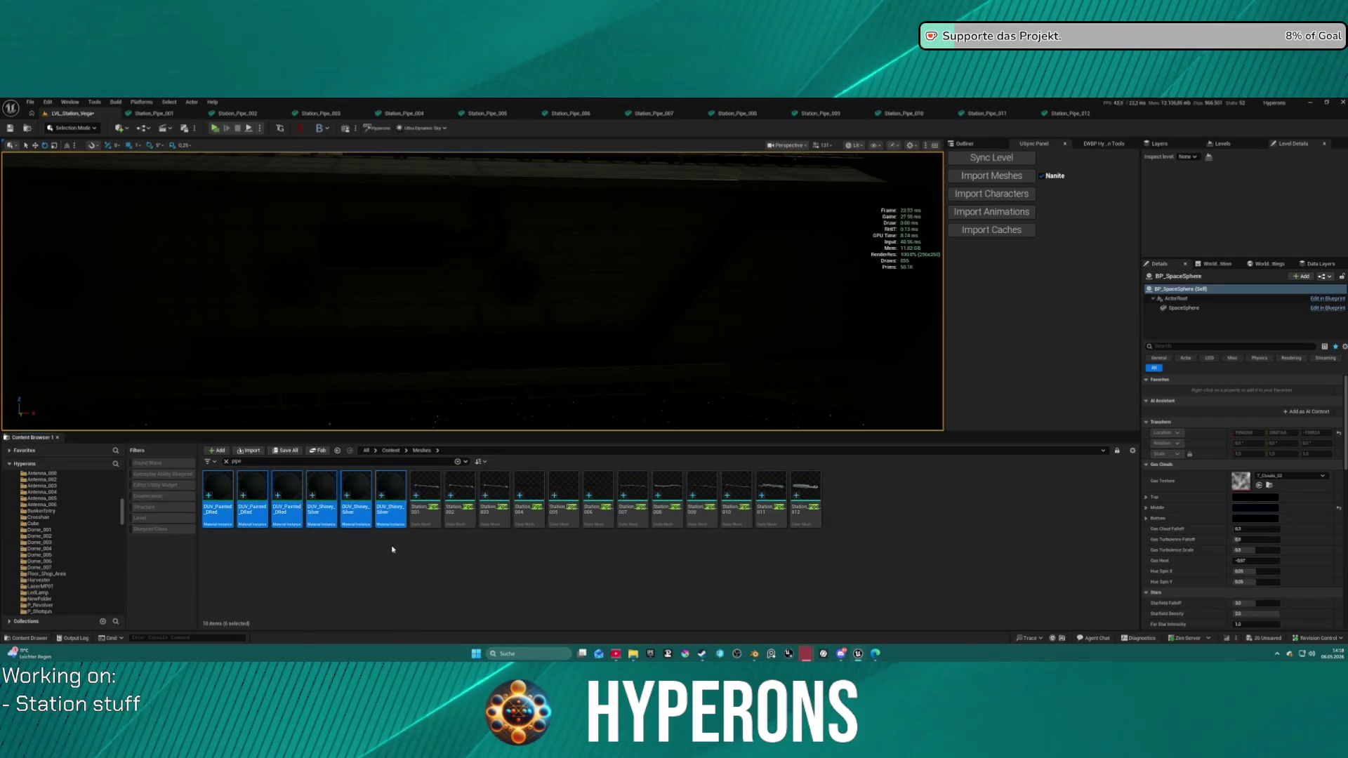
pyautogui.press('Delete')
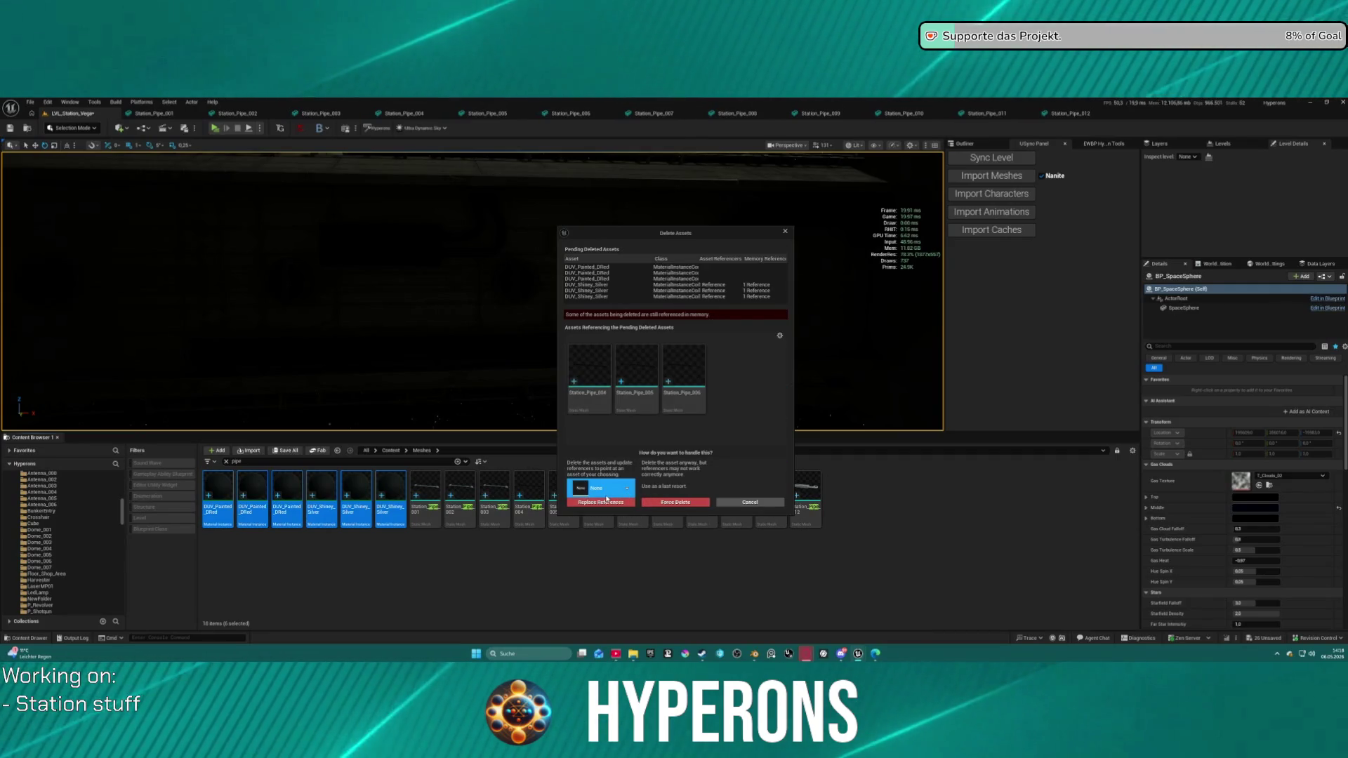
pyautogui.click(663, 503)
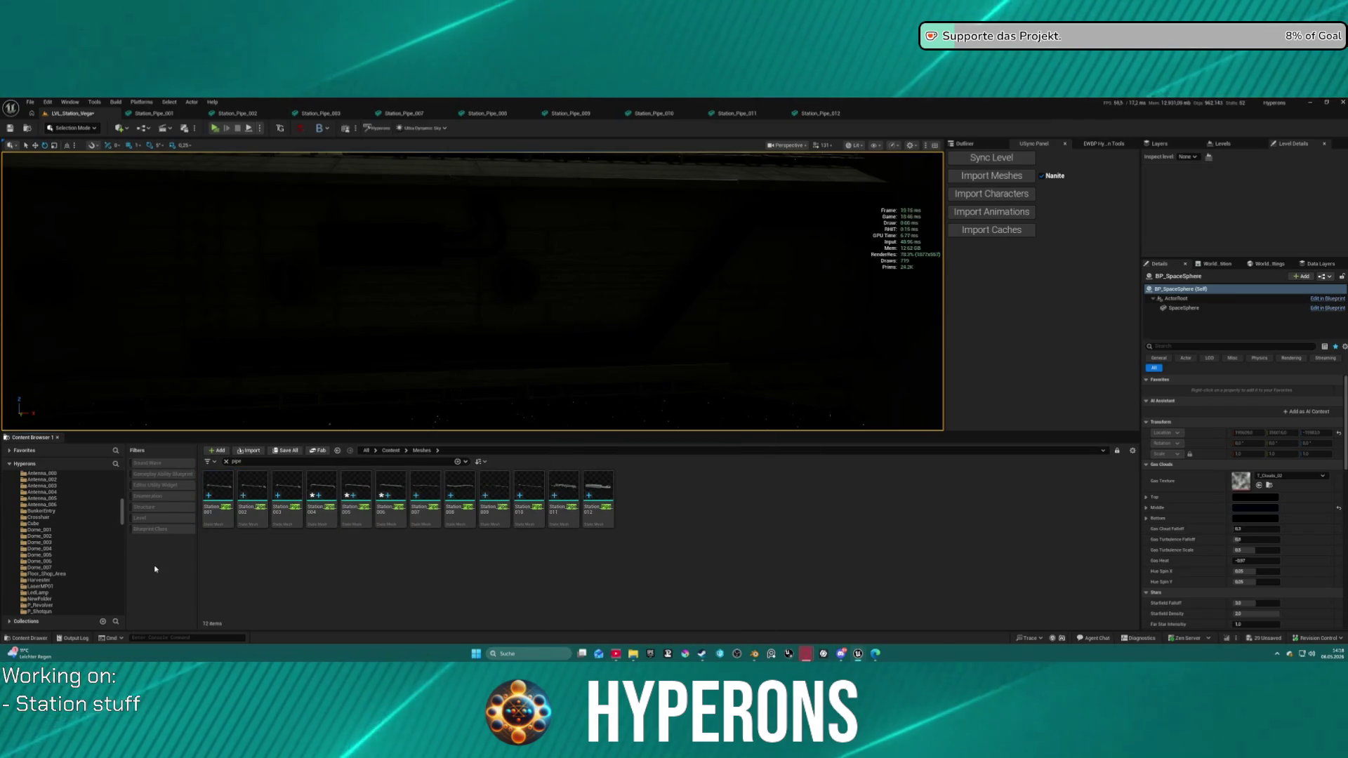
# Step: Clear the 'pipe' search filter and scroll down the folder list
pyautogui.scroll(1, 61, 545)
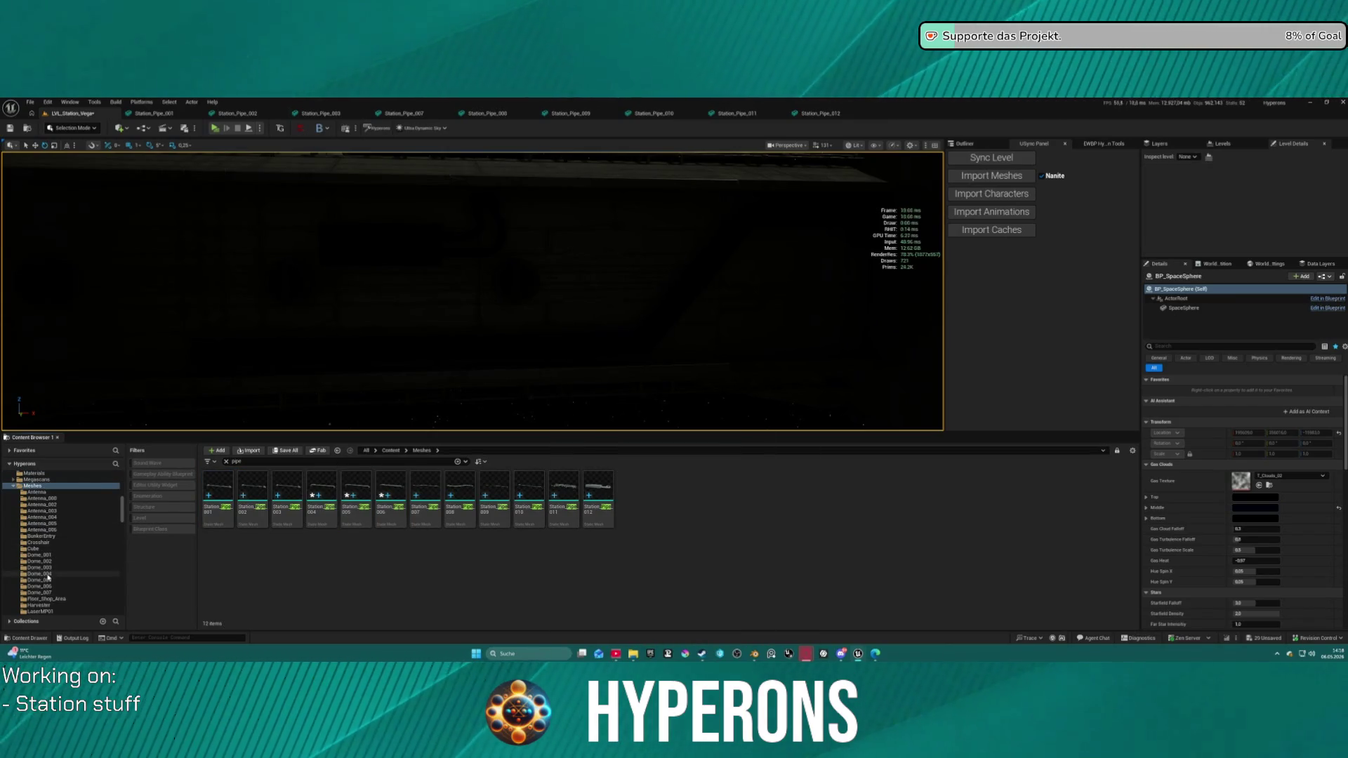
pyautogui.click(47, 574)
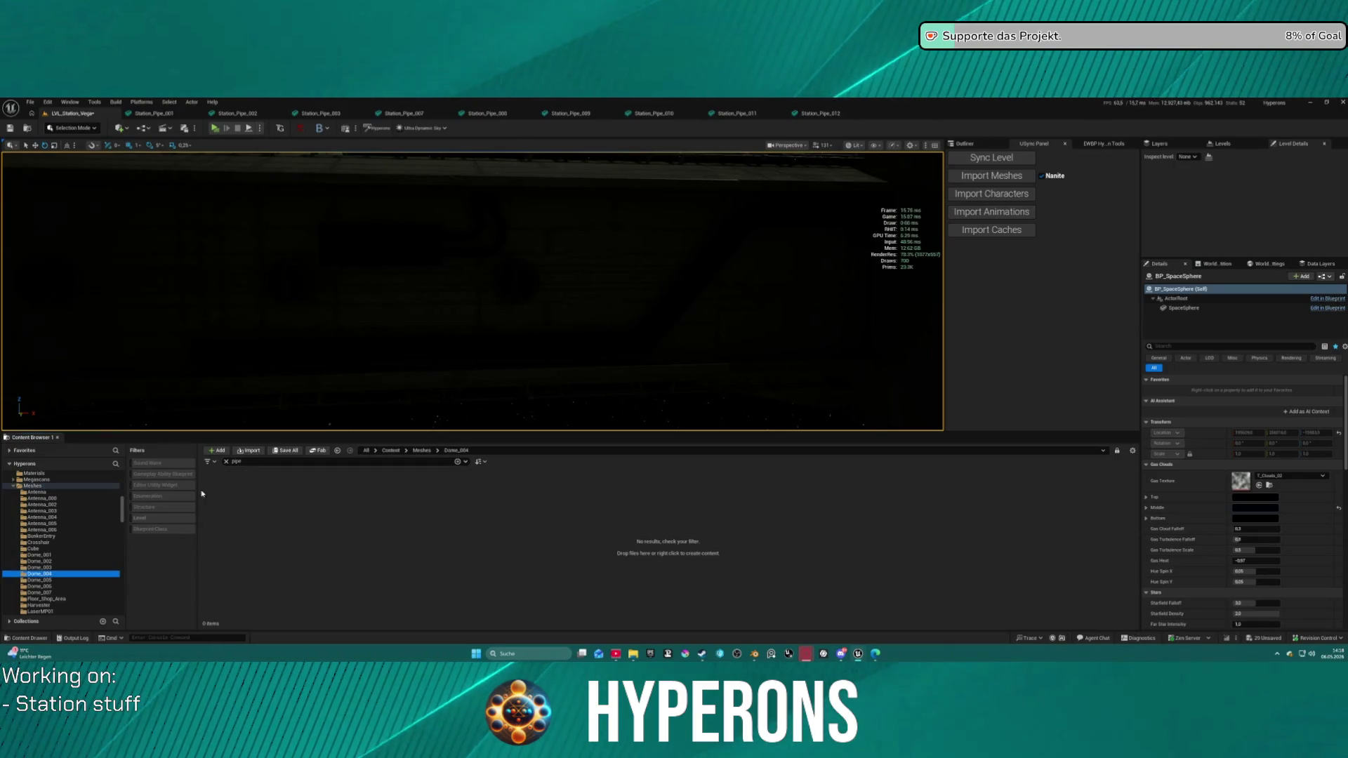
pyautogui.click(226, 462)
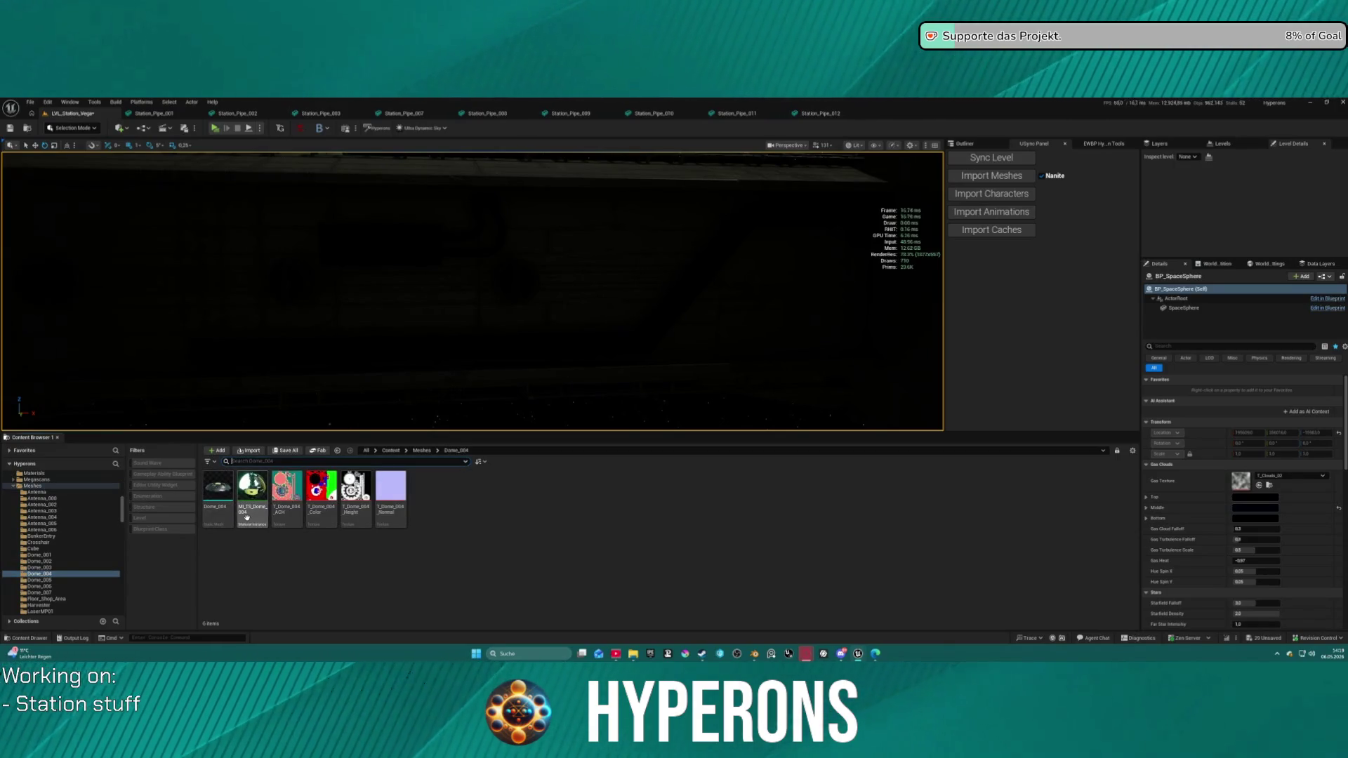
pyautogui.scroll(-5, 79, 585)
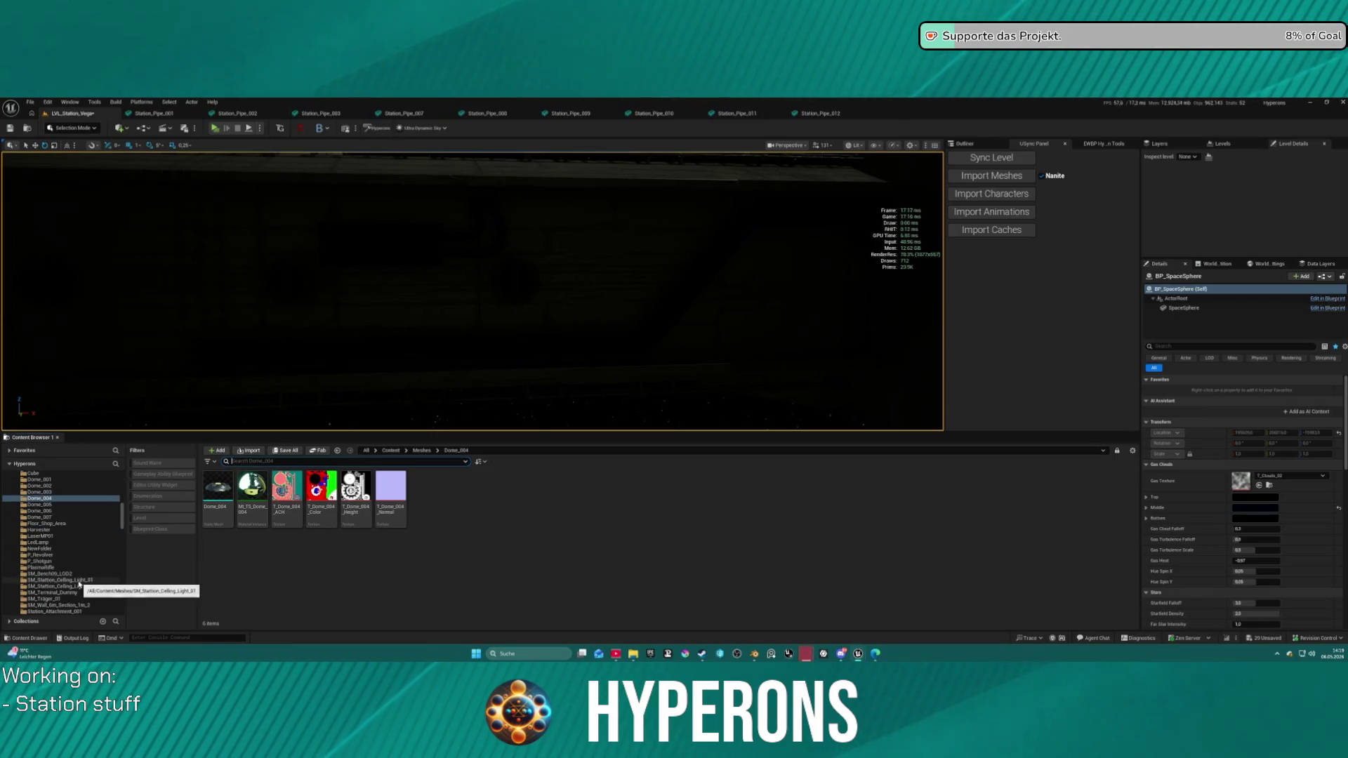
pyautogui.scroll(-5, 85, 562)
pyautogui.scroll(-5, 86, 558)
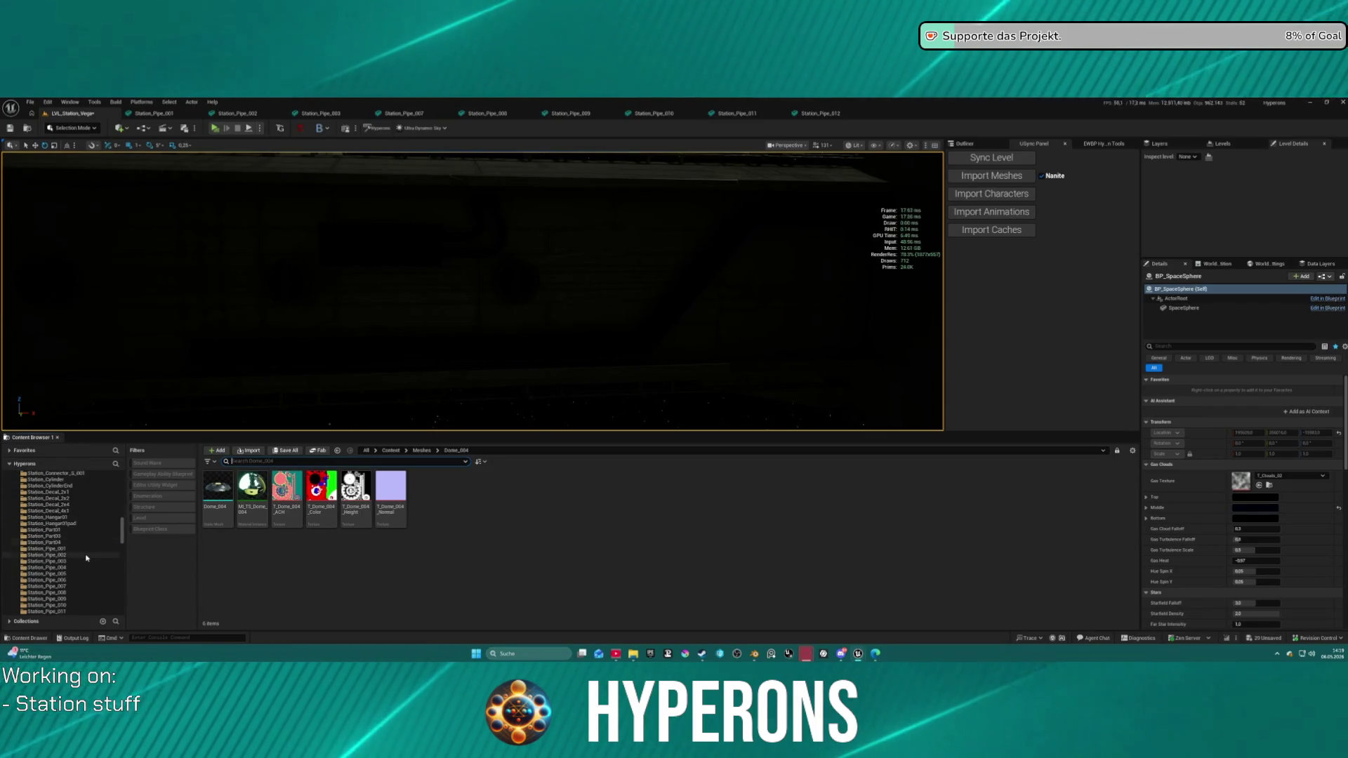
pyautogui.scroll(-5, 86, 558)
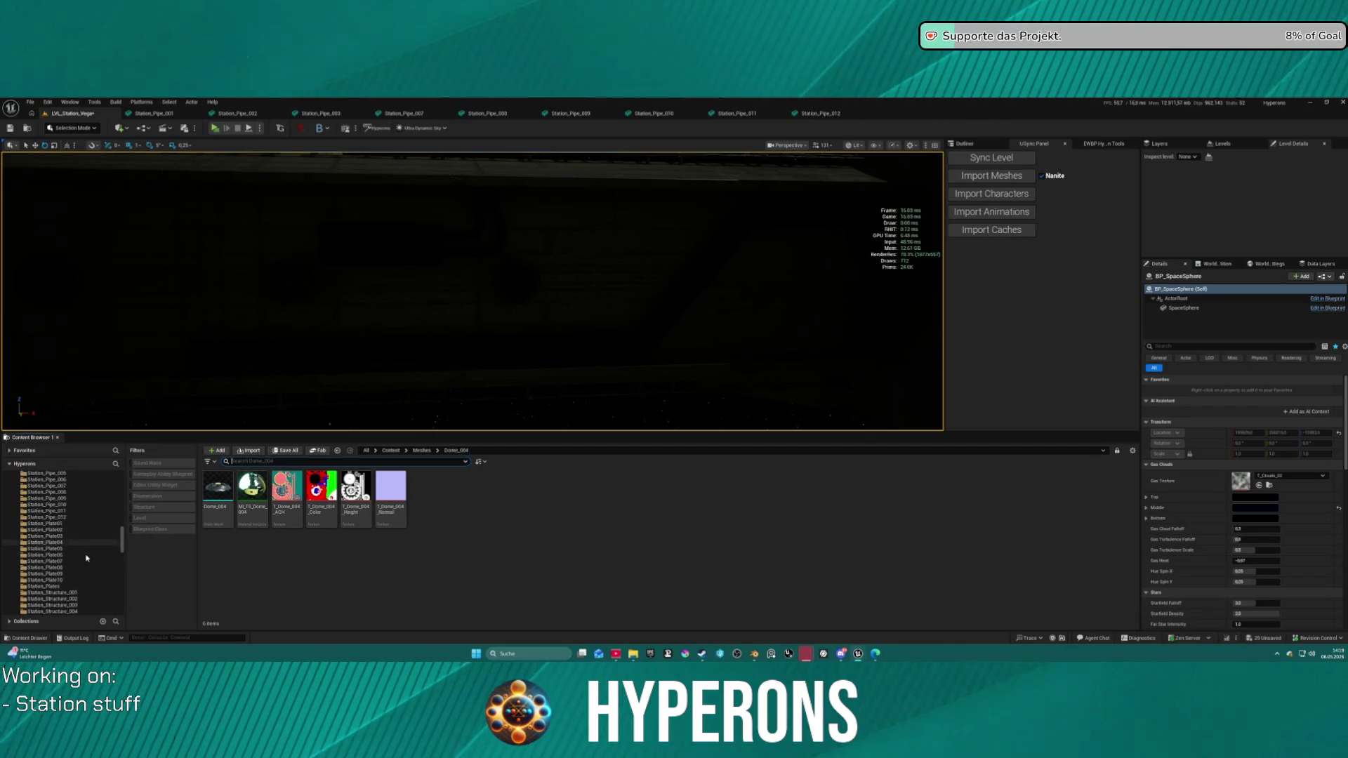
pyautogui.scroll(-8, 86, 558)
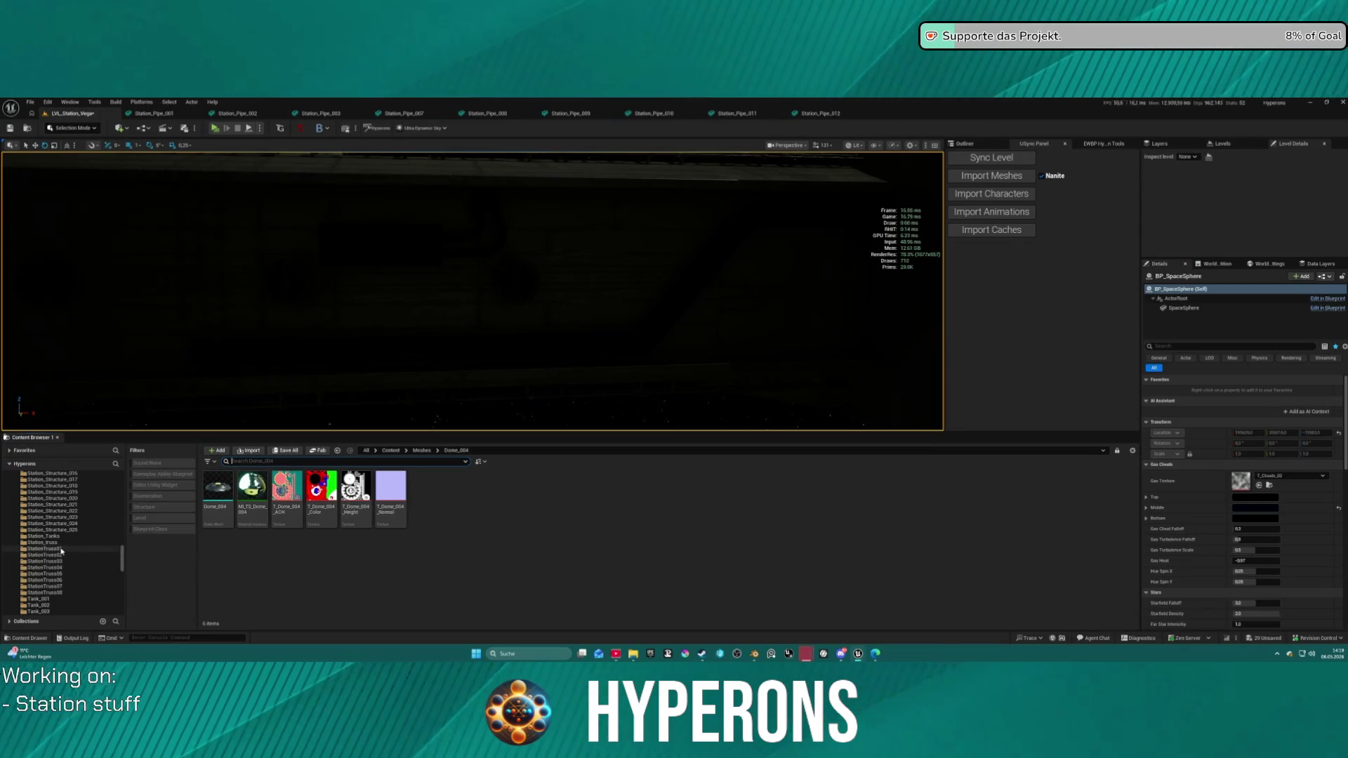
pyautogui.scroll(-5, 71, 571)
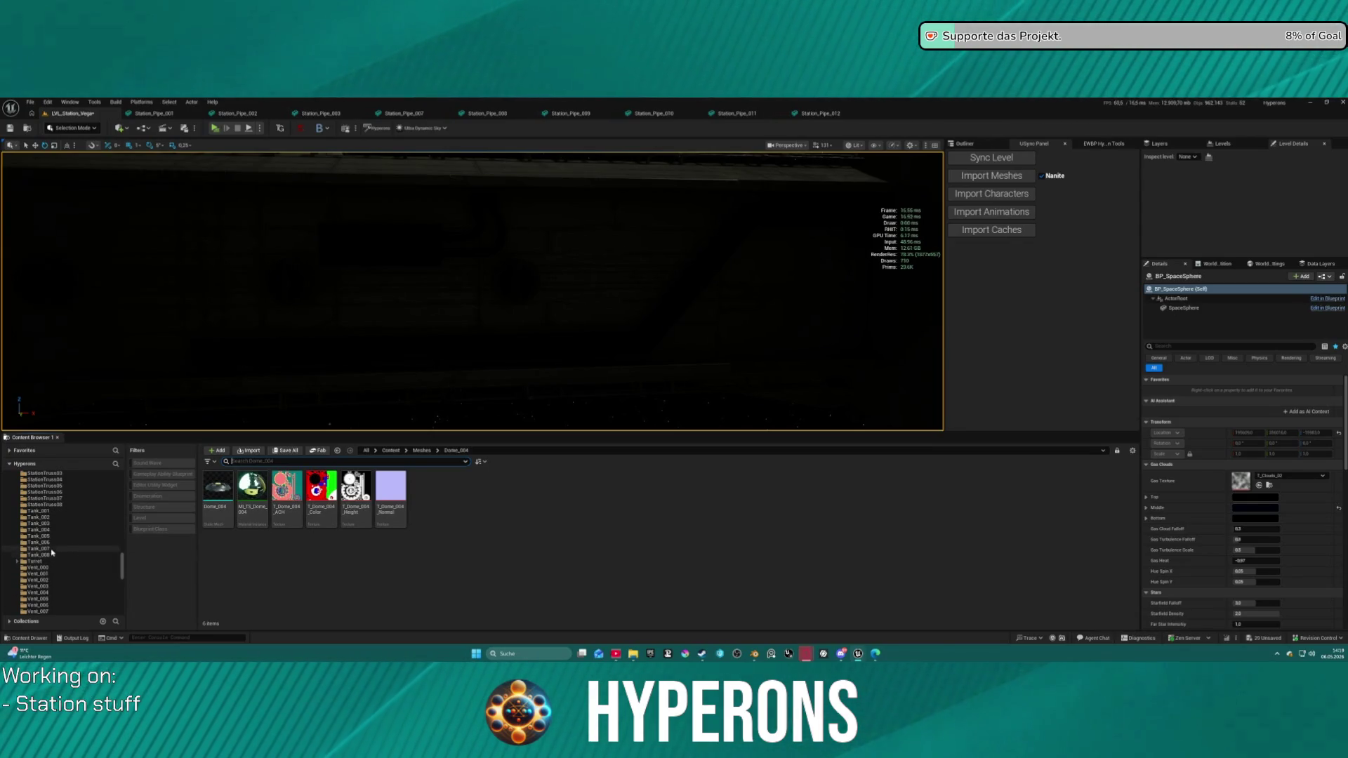
# Step: Open the Tank_001 folder and duplicate the MI_TS_Tank_001 material instance
pyautogui.click(39, 511)
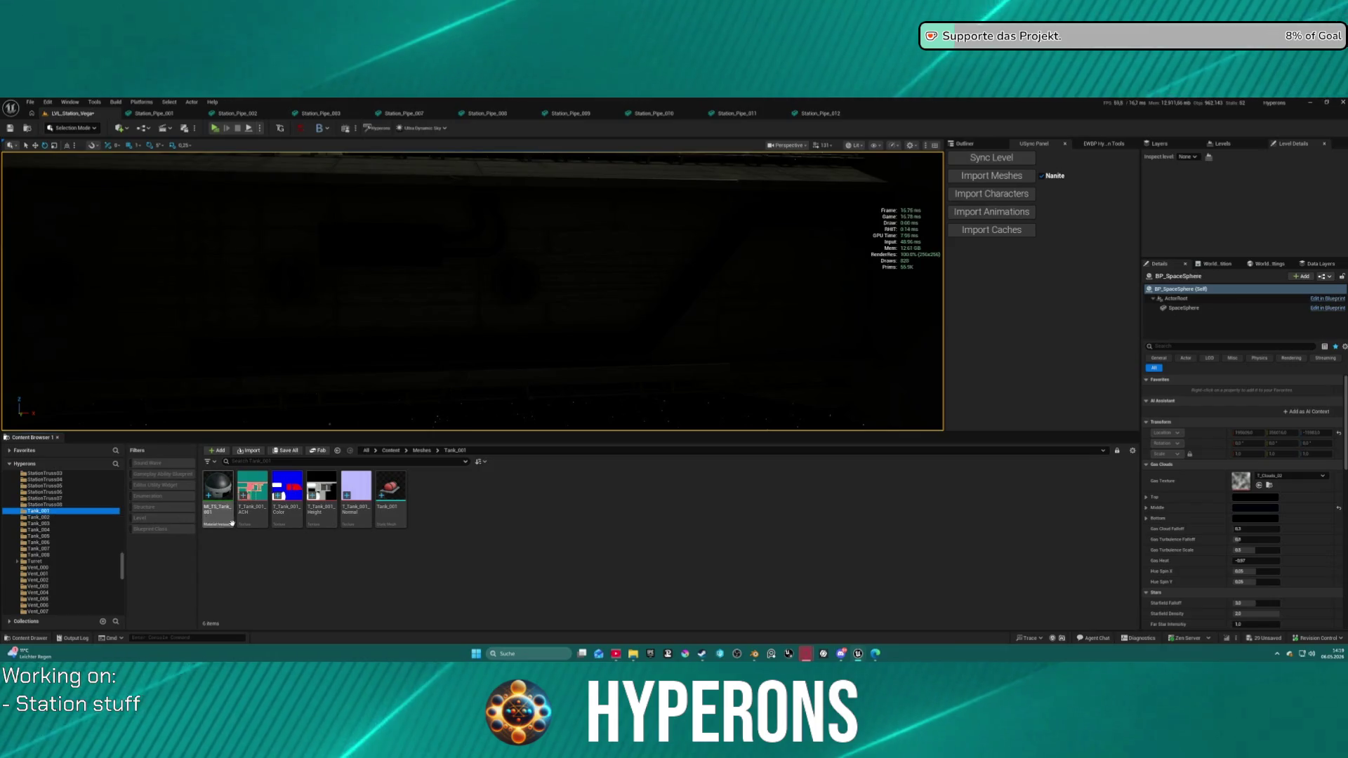
pyautogui.rightClick(218, 494)
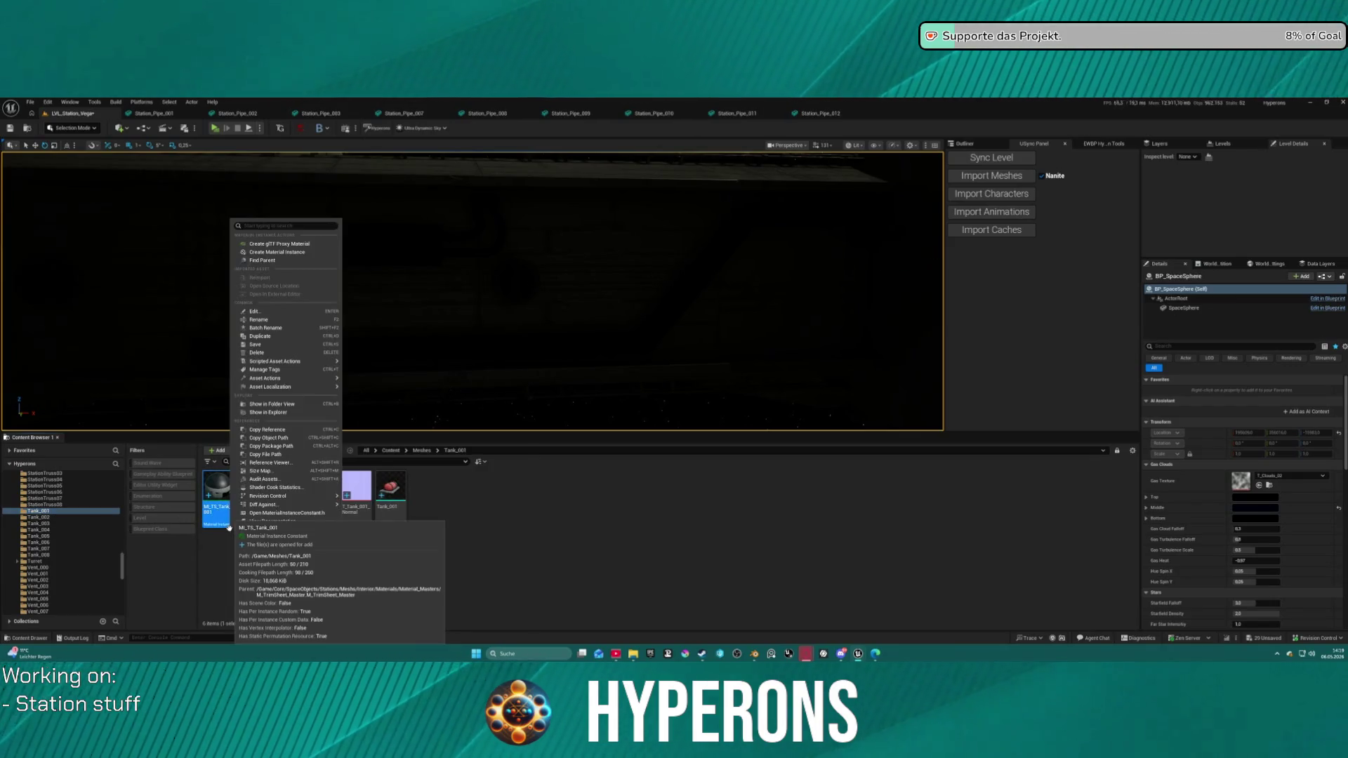
pyautogui.click(287, 337)
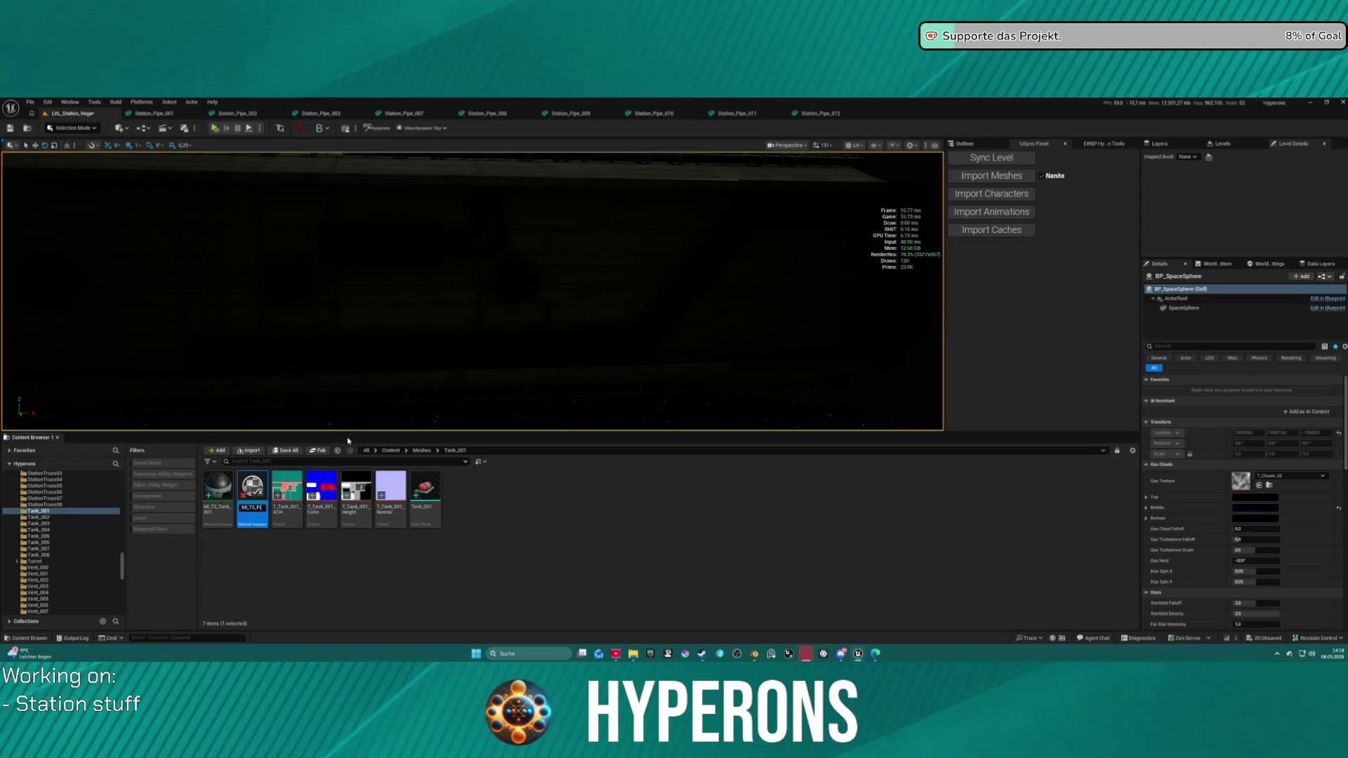
# Step: Name the duplicate MI_TS_Pipe_001, move it into the Station_Pipe_001 folder and open that folder
pyautogui.write('_Pipe_001')
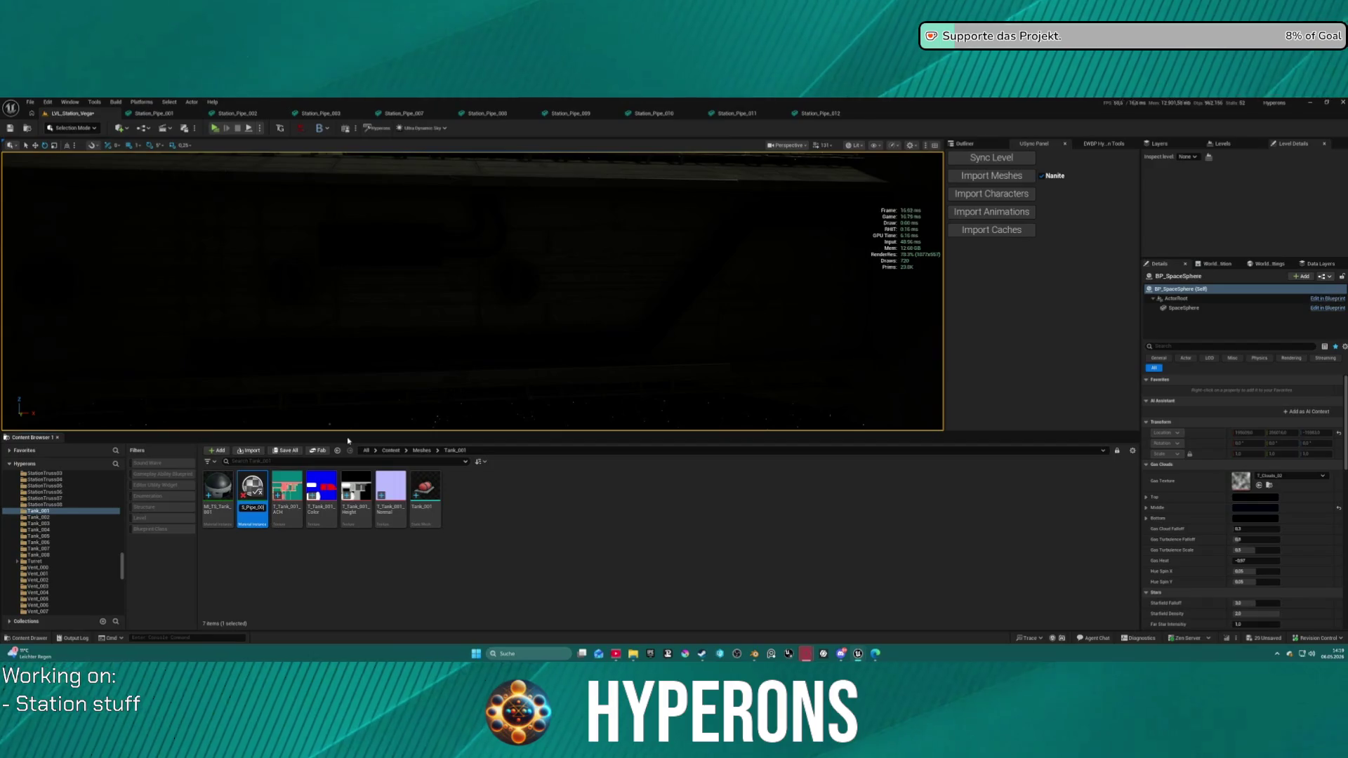
pyautogui.press('Return')
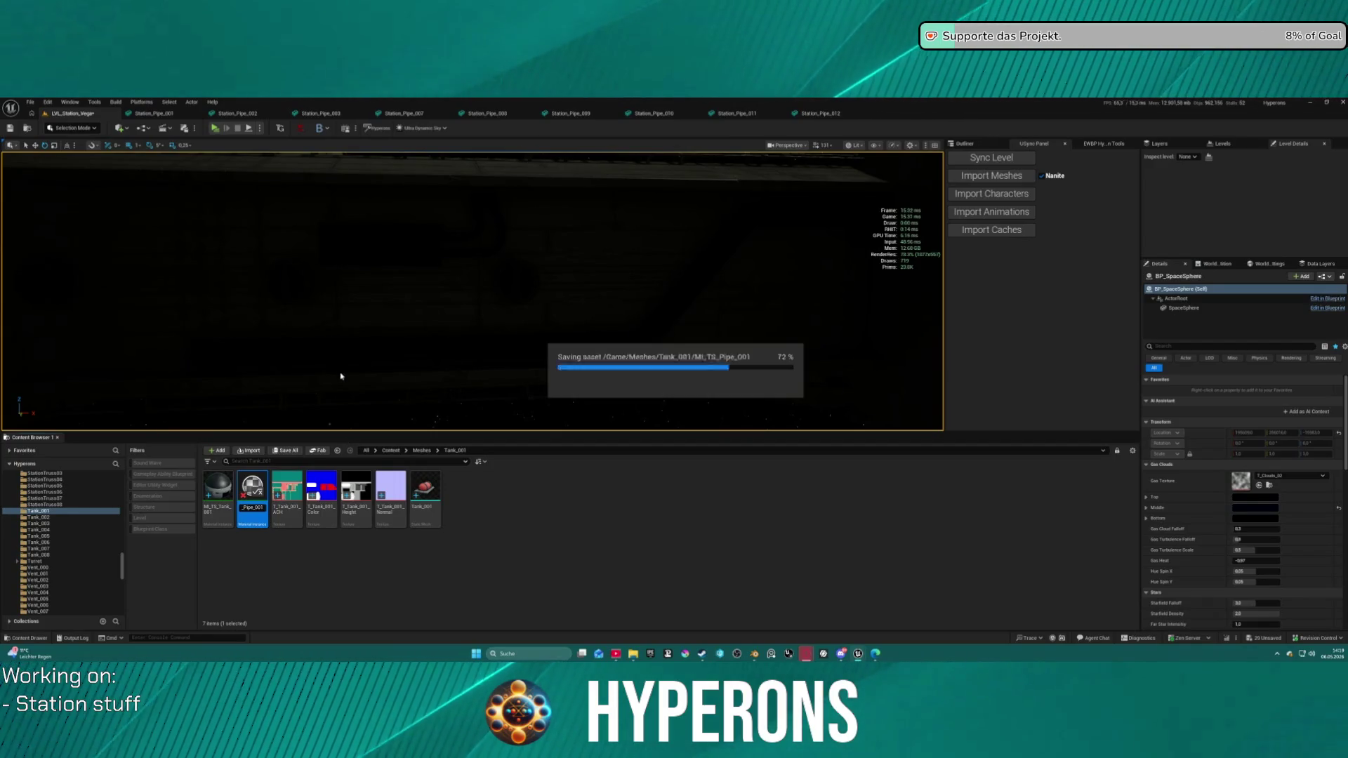
pyautogui.moveTo(218, 491)
pyautogui.mouseDown()
pyautogui.moveTo(101, 494)
pyautogui.moveTo(90, 543)
pyautogui.moveTo(63, 525)
pyautogui.mouseUp()
pyautogui.scroll(5, 93, 528)
pyautogui.scroll(3, 101, 523)
pyautogui.click(98, 544)
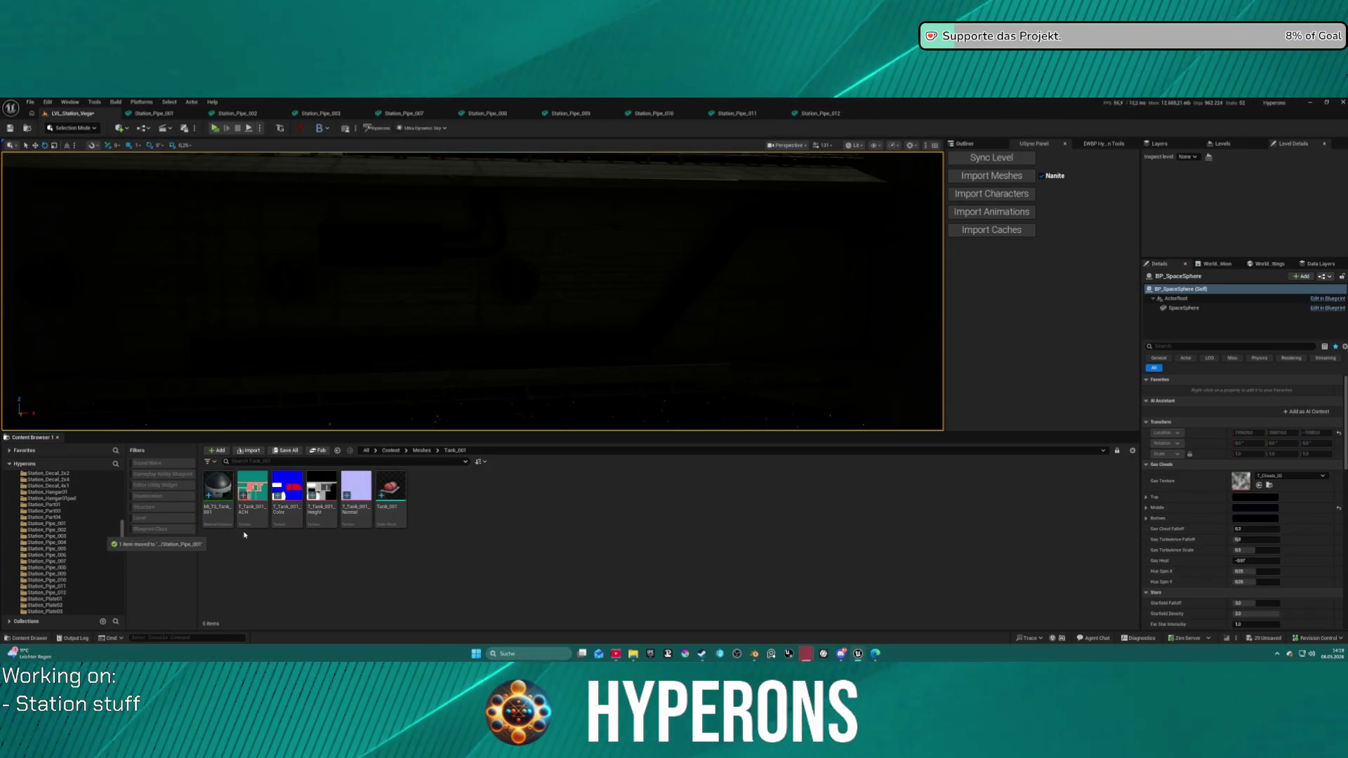
pyautogui.click(46, 524)
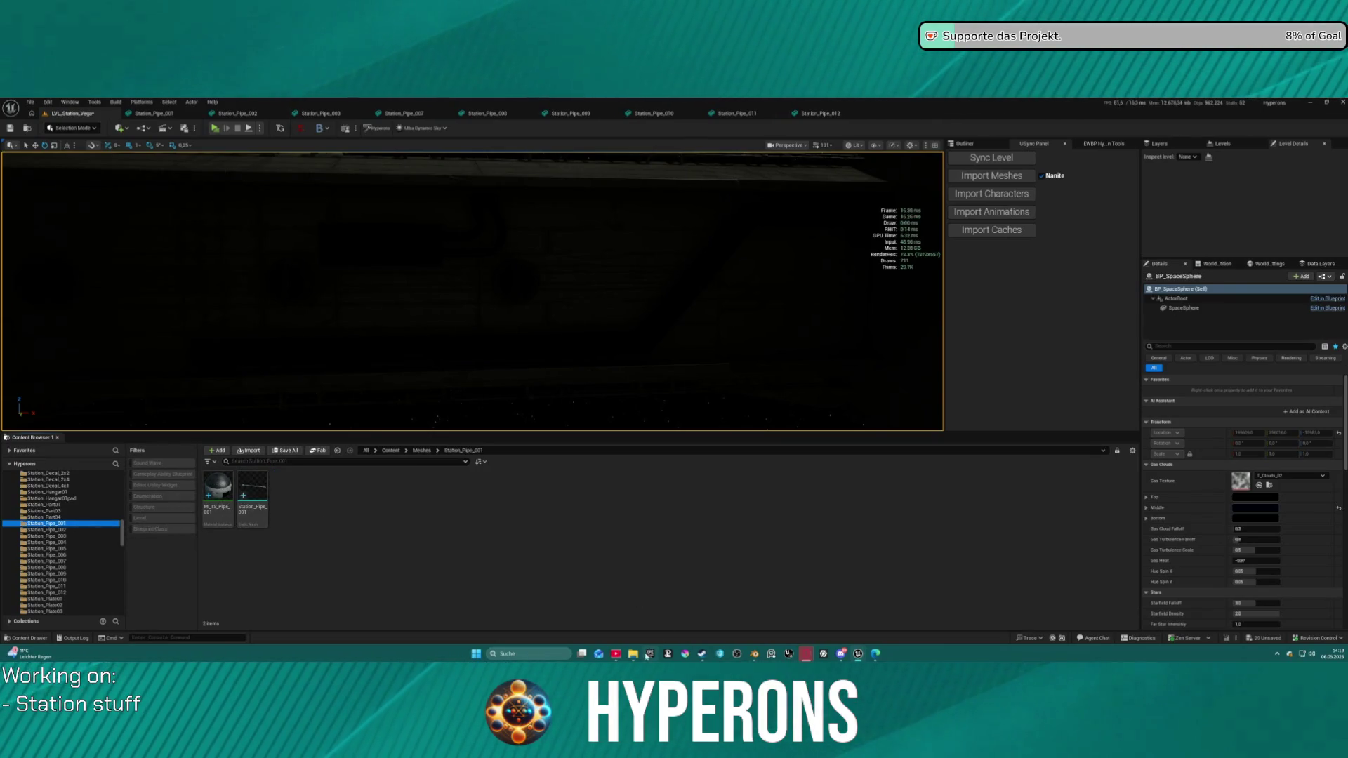
# Step: Bring the pipe textures from Explorer into Station_Pipe_001, then launch Substance 3D Painter from Steam
pyautogui.click(626, 611)
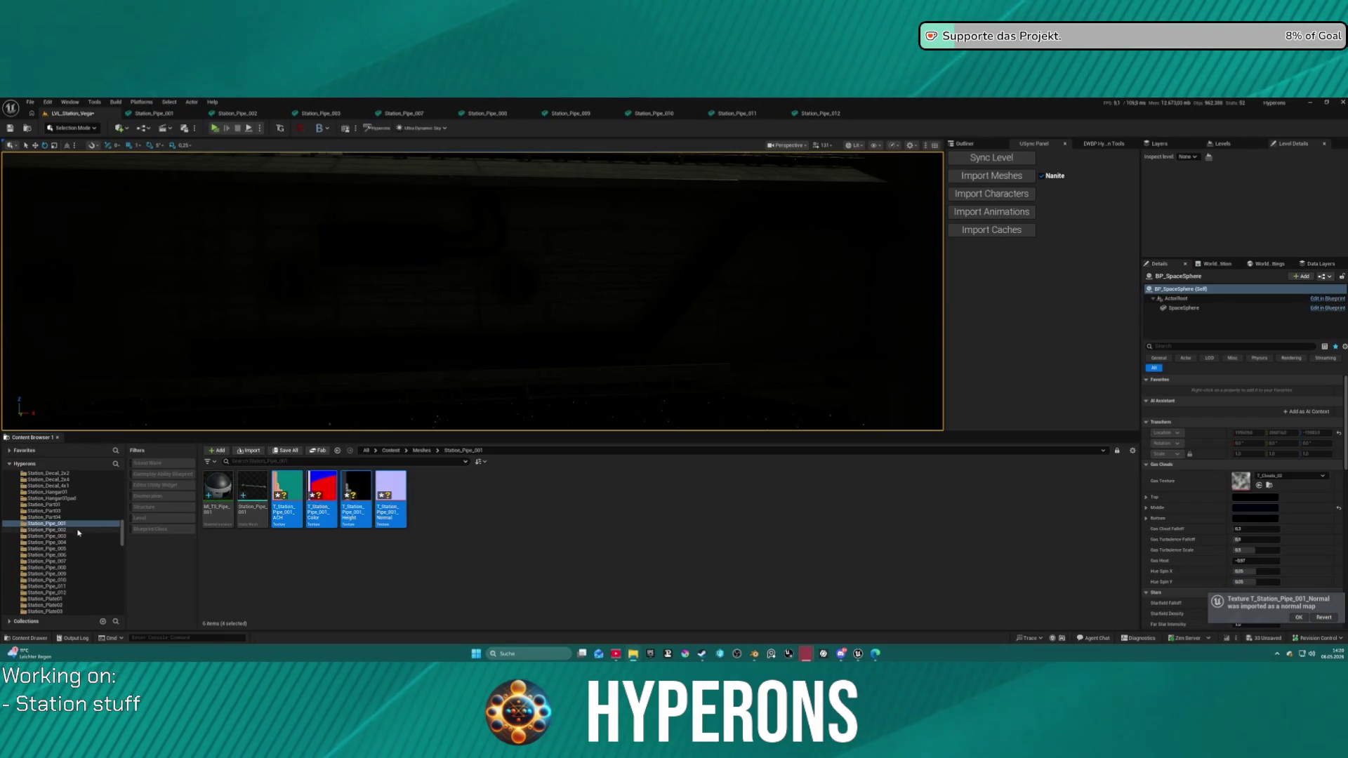
pyautogui.click(218, 491)
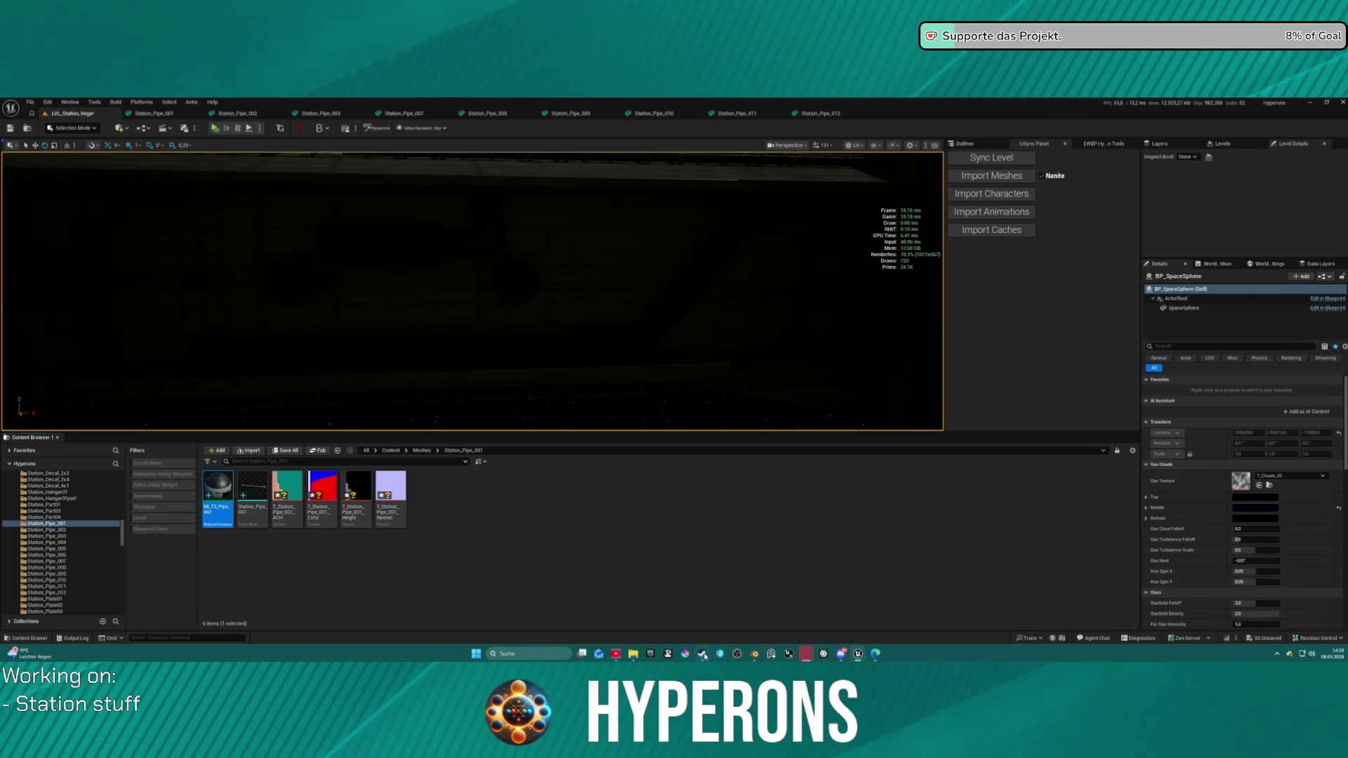
pyautogui.click(703, 654)
pyautogui.click(399, 320)
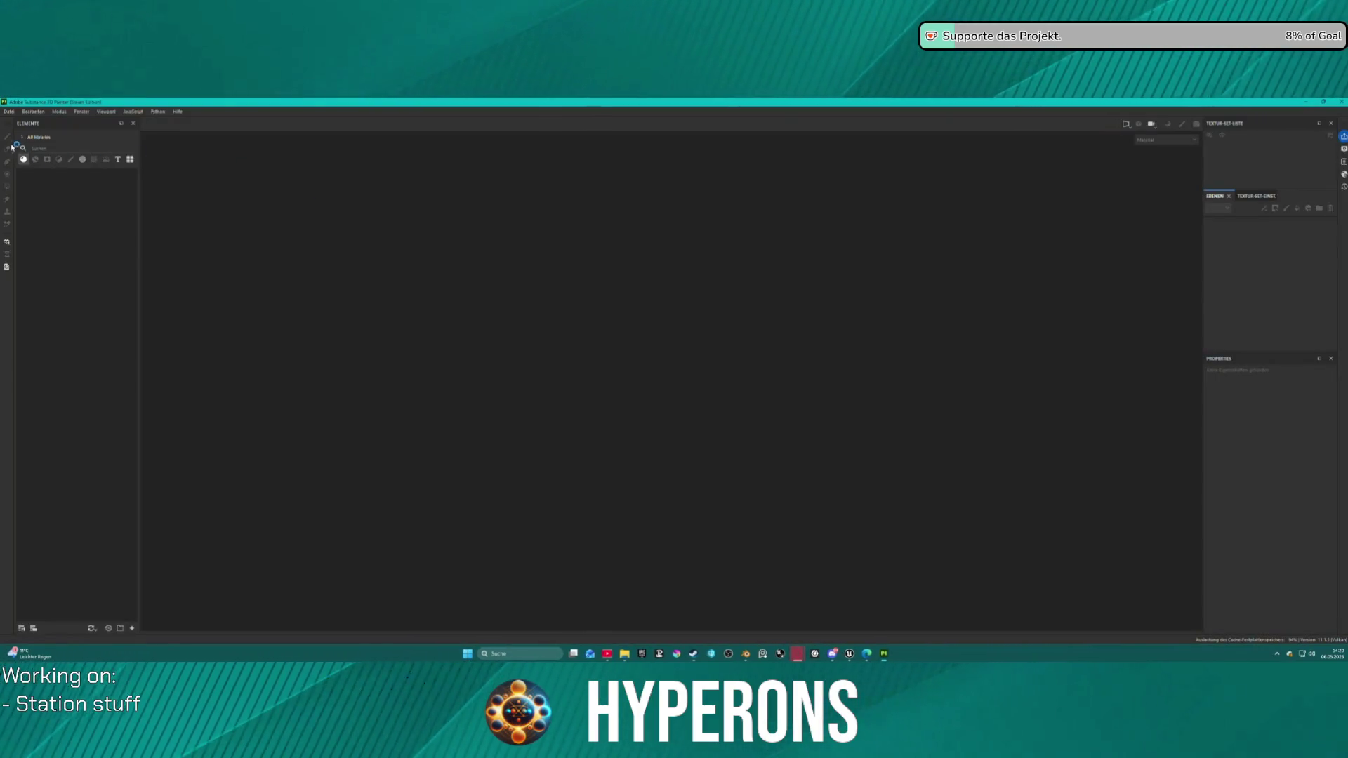
# Step: Open the pipe project from the pipes folder under Greeble
pyautogui.click(3, 112)
pyautogui.click(54, 133)
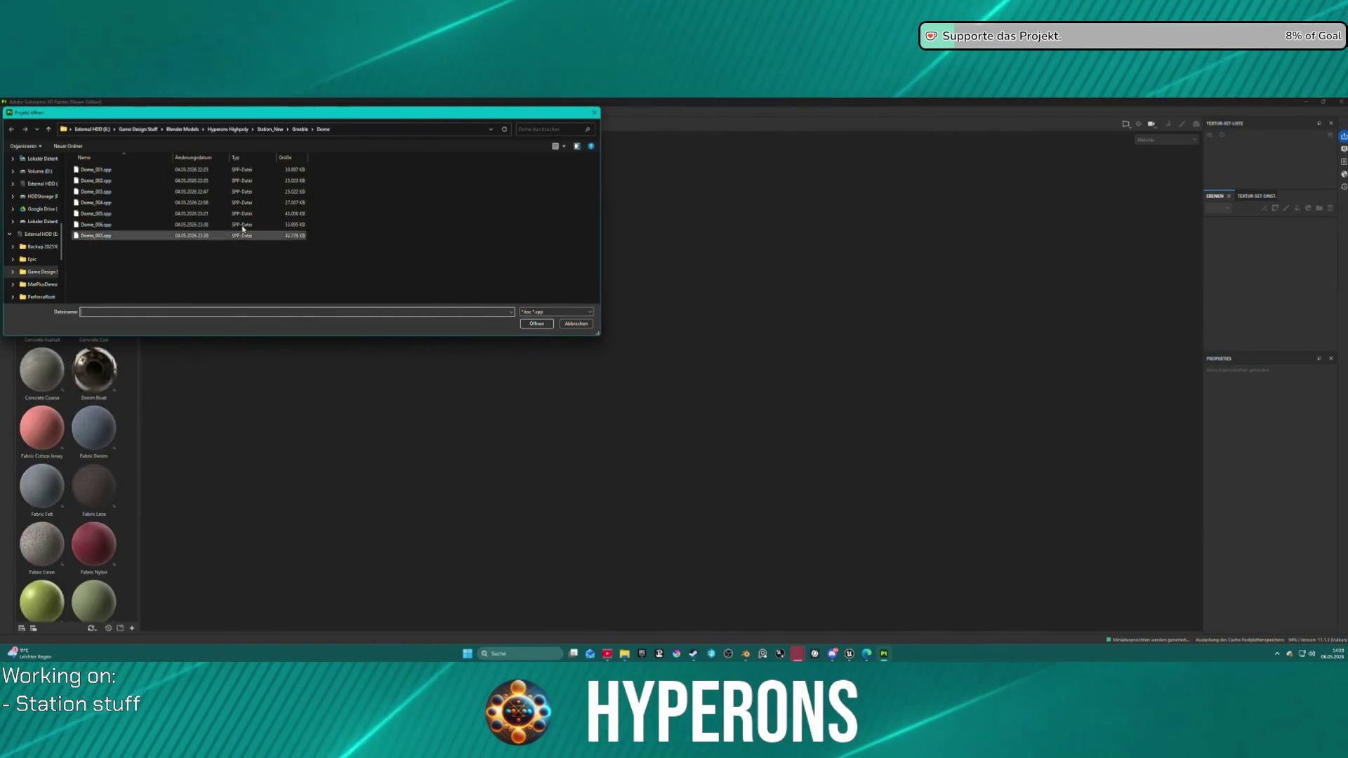
pyautogui.click(300, 129)
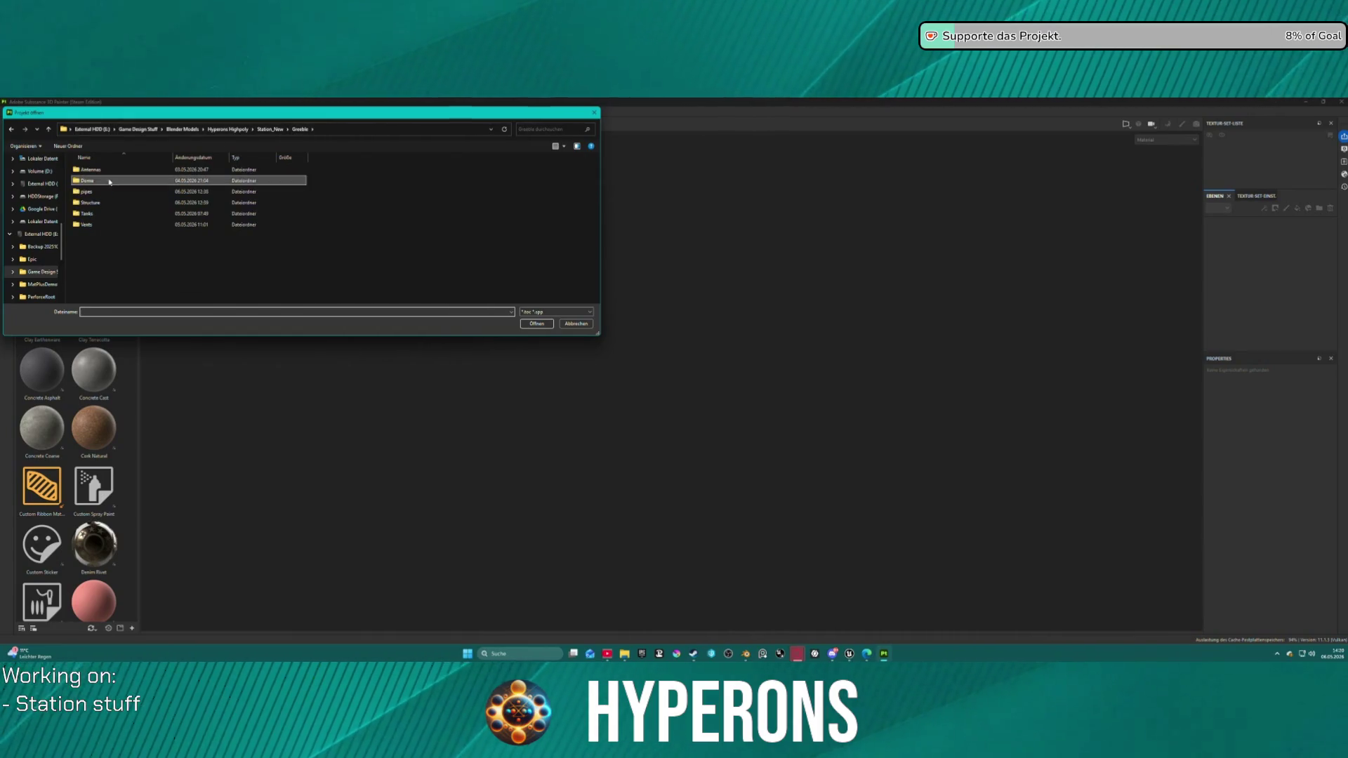
pyautogui.doubleClick(106, 191)
pyautogui.doubleClick(118, 192)
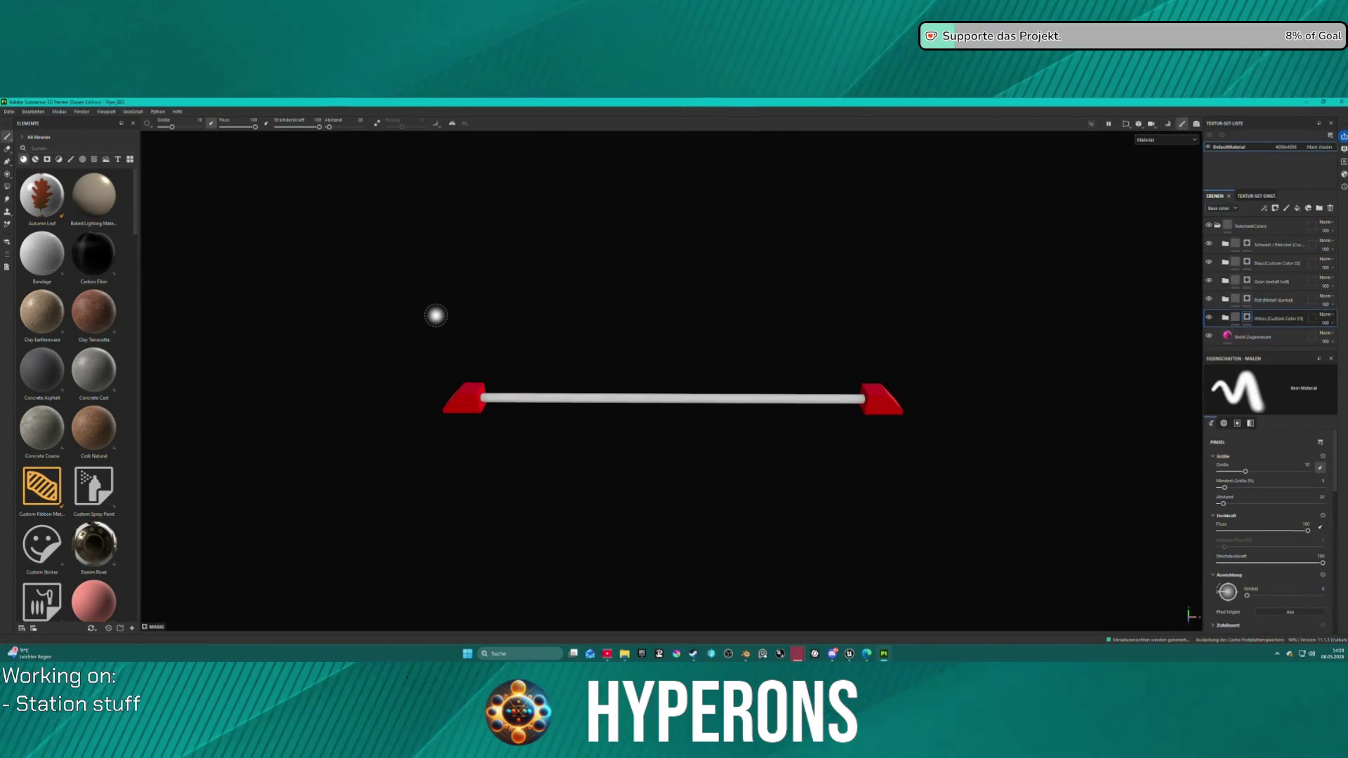
# Step: Set the texture export template to A ACH TrimSheet and save the export settings
pyautogui.click(9, 110)
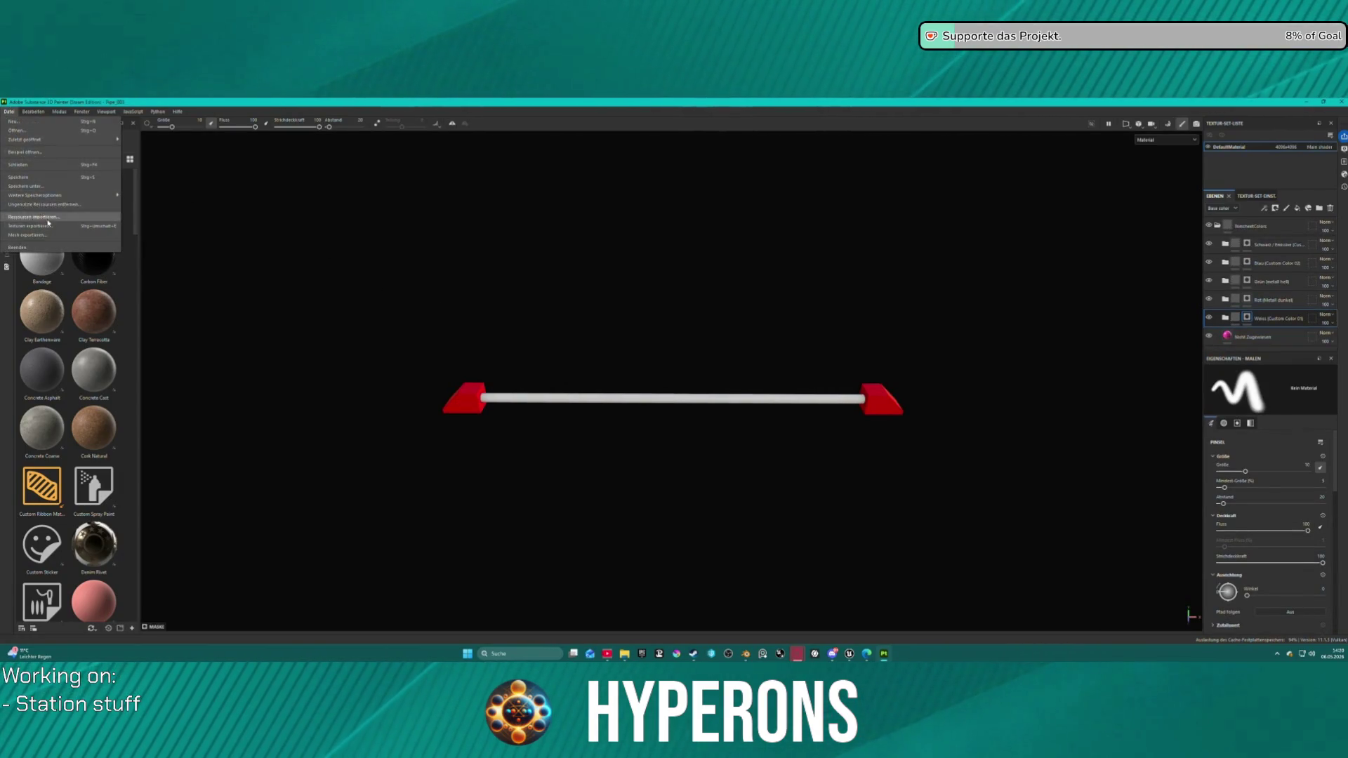
pyautogui.click(35, 219)
pyautogui.click(697, 283)
pyautogui.click(690, 285)
pyautogui.click(690, 285)
pyautogui.scroll(10, 688, 330)
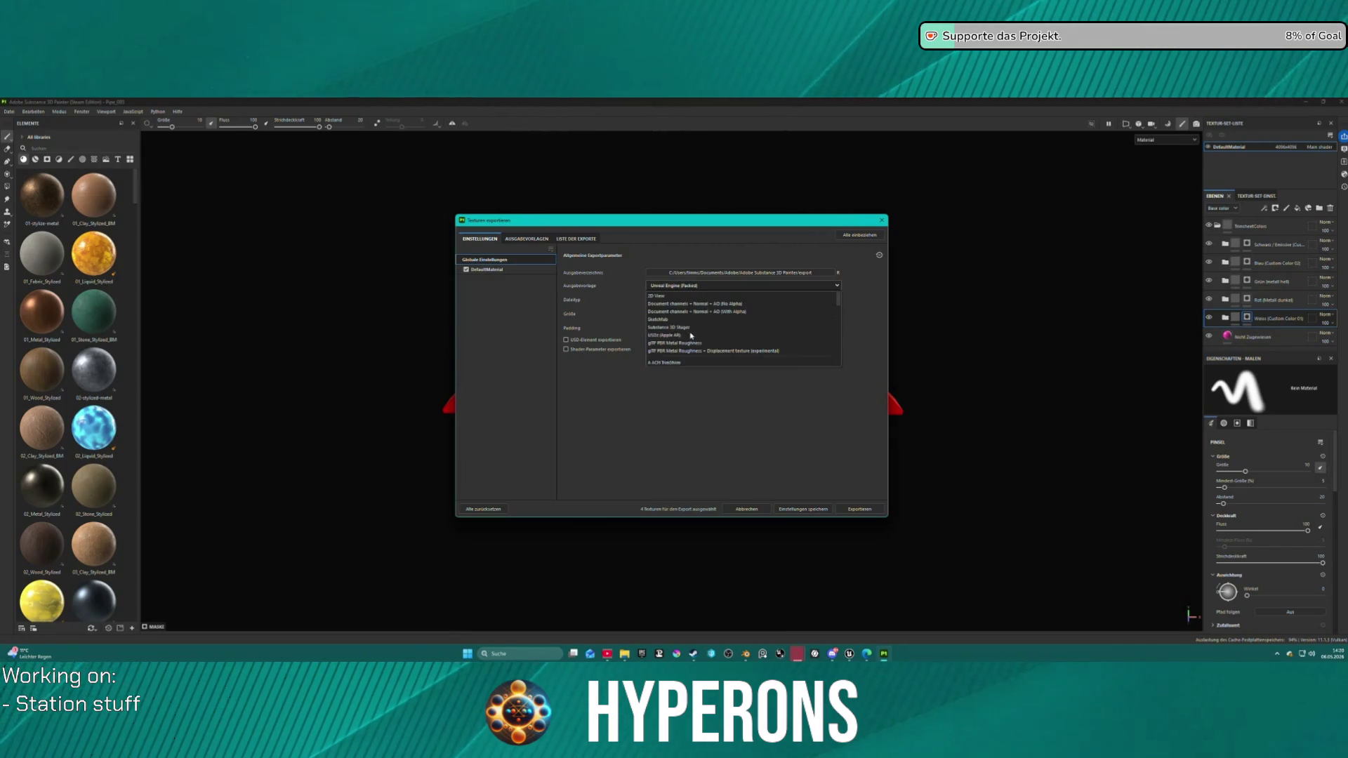
pyautogui.click(690, 359)
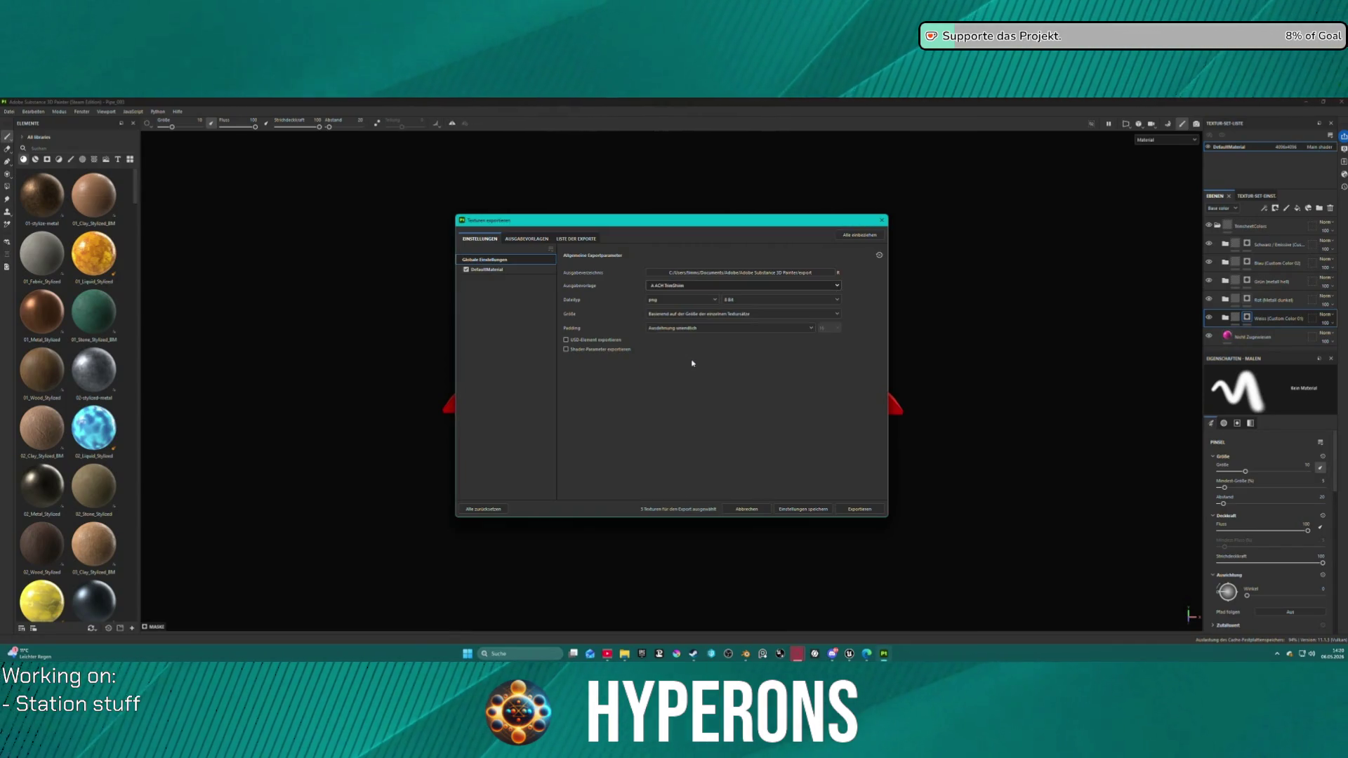
pyautogui.click(820, 510)
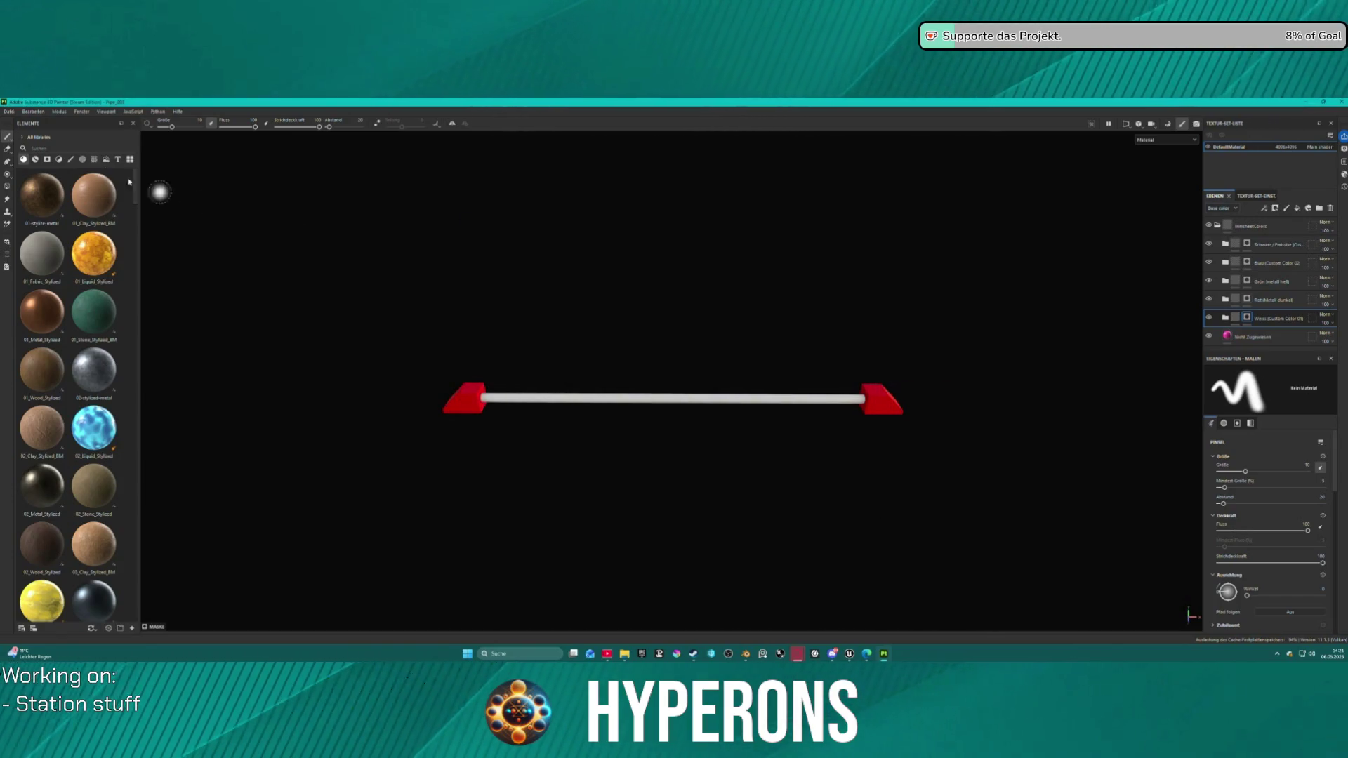
# Step: Export the pipe's Color, Normal, ACH and Height textures, then return to Unreal Editor
pyautogui.click(9, 112)
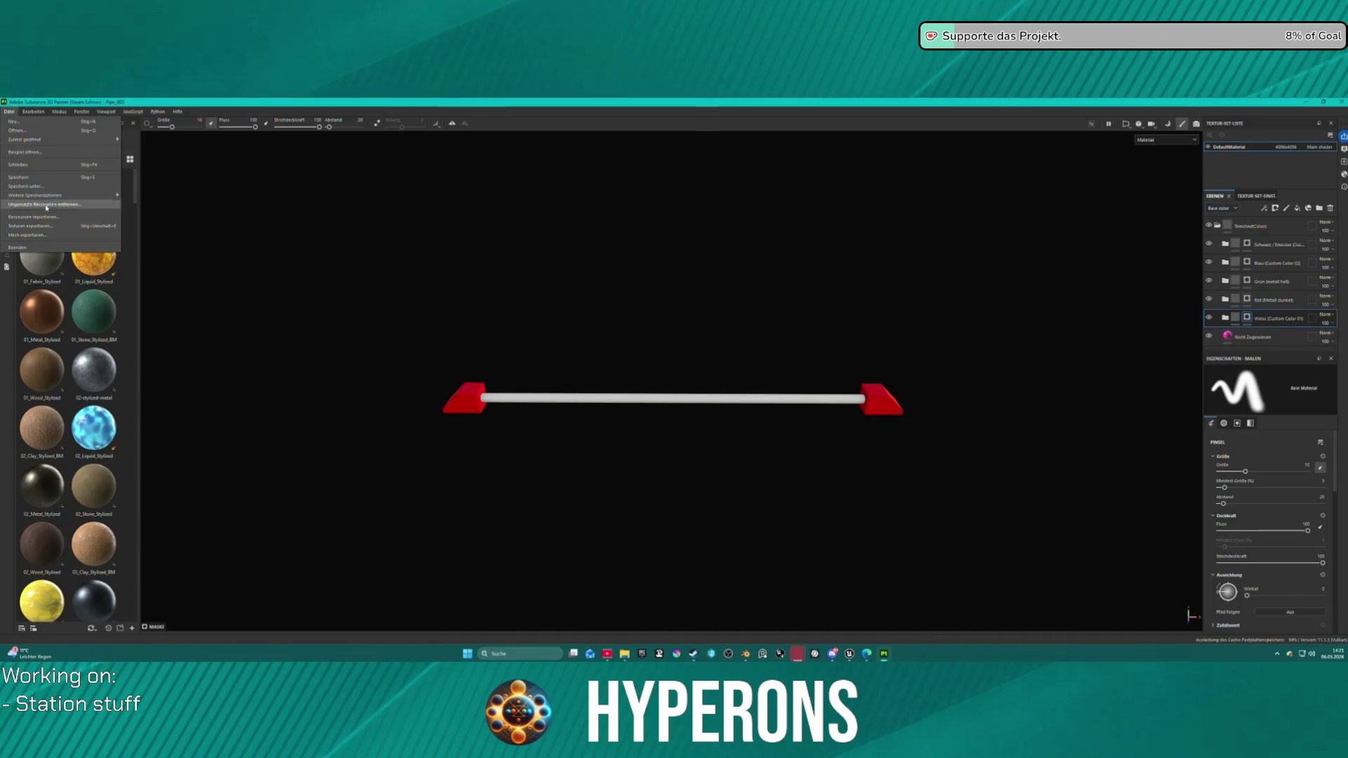
pyautogui.click(49, 226)
pyautogui.click(864, 509)
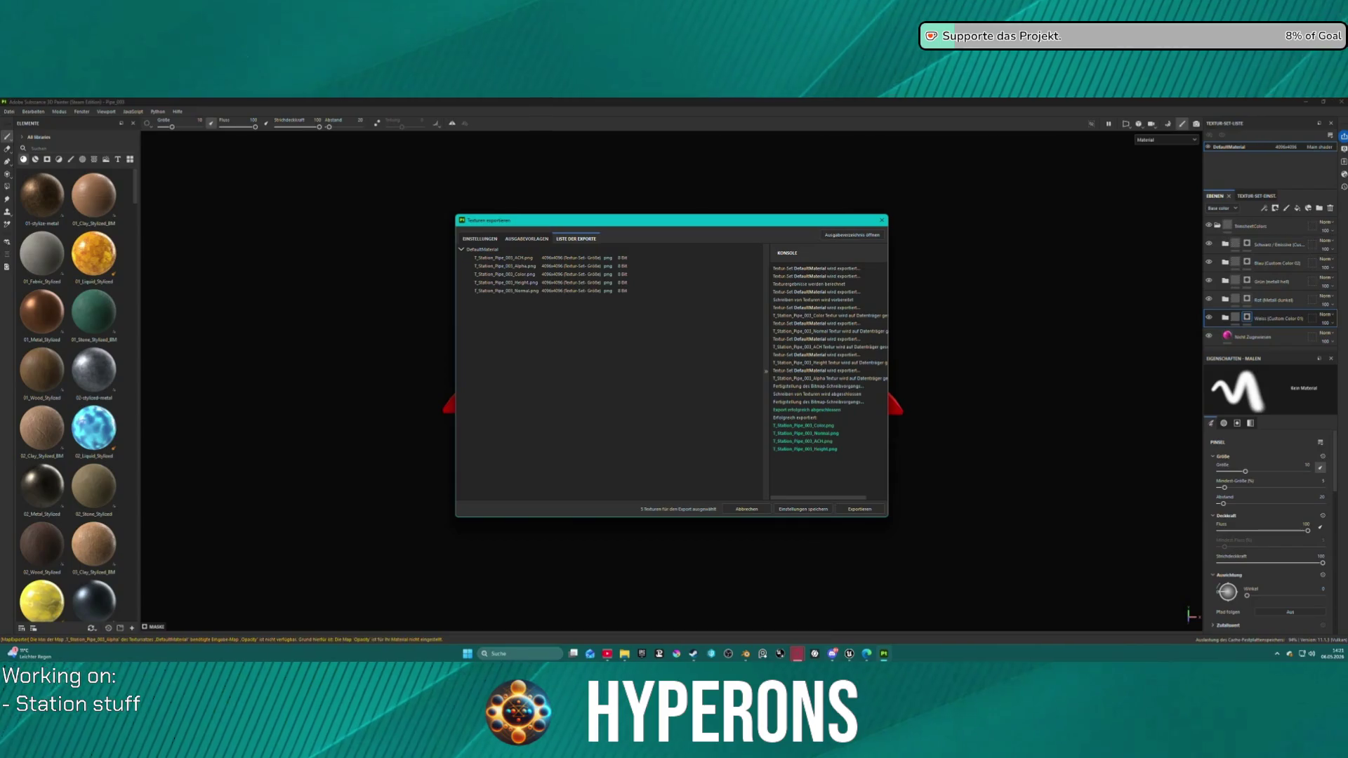
pyautogui.click(646, 652)
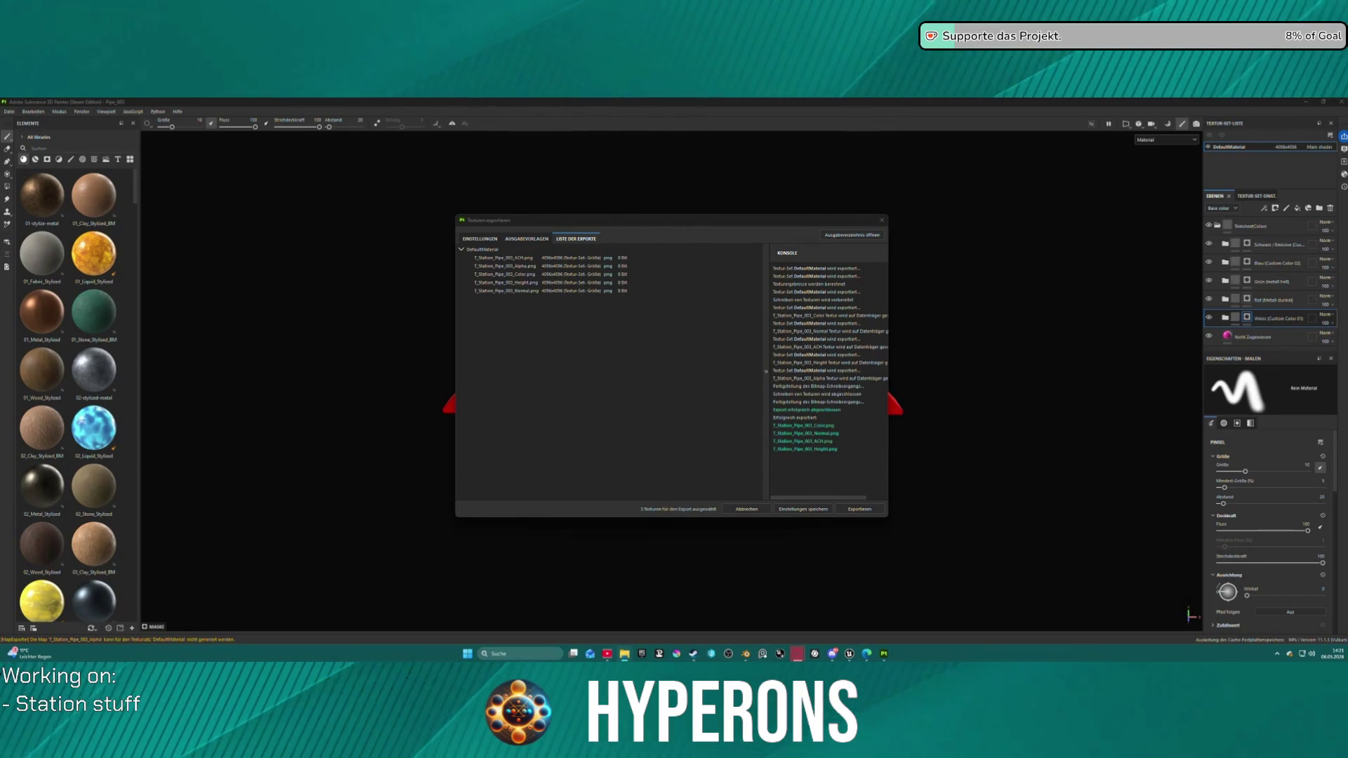
pyautogui.click(884, 654)
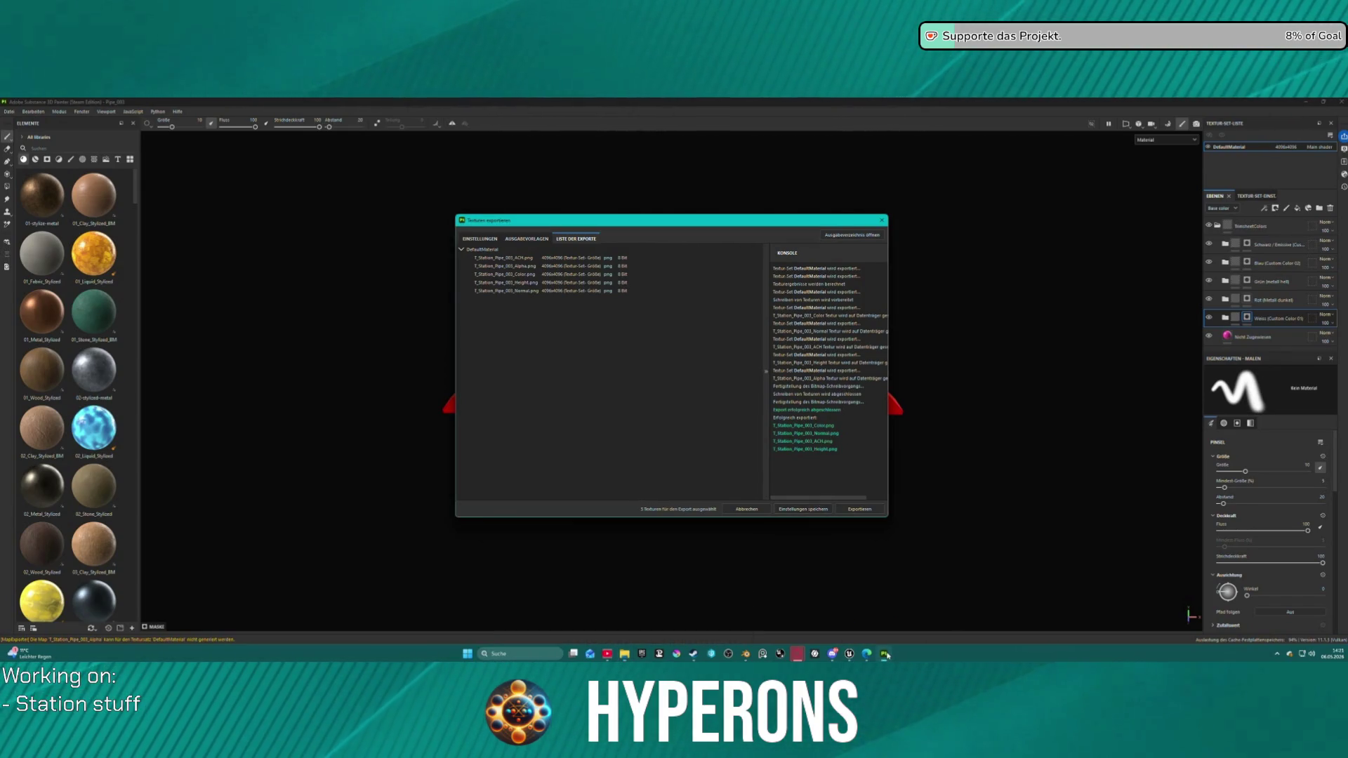
pyautogui.click(848, 654)
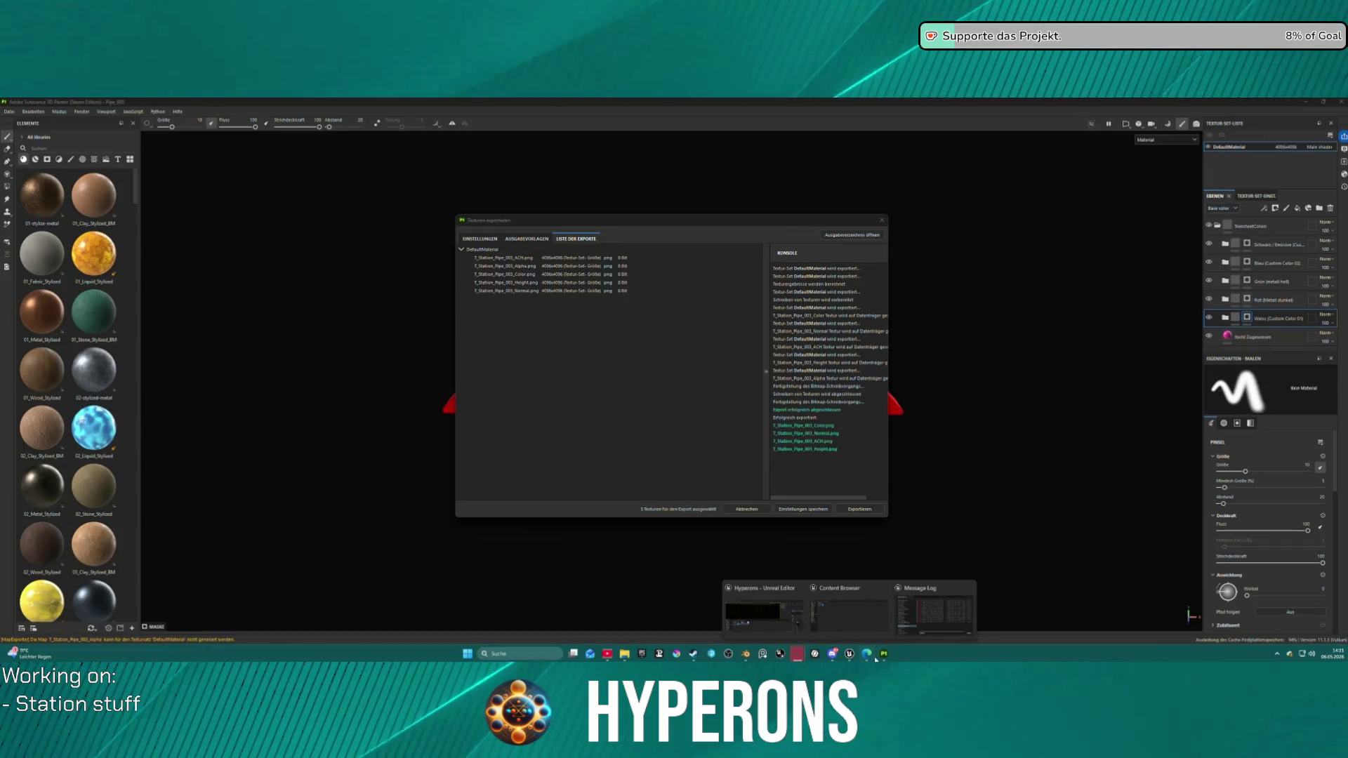
pyautogui.click(850, 611)
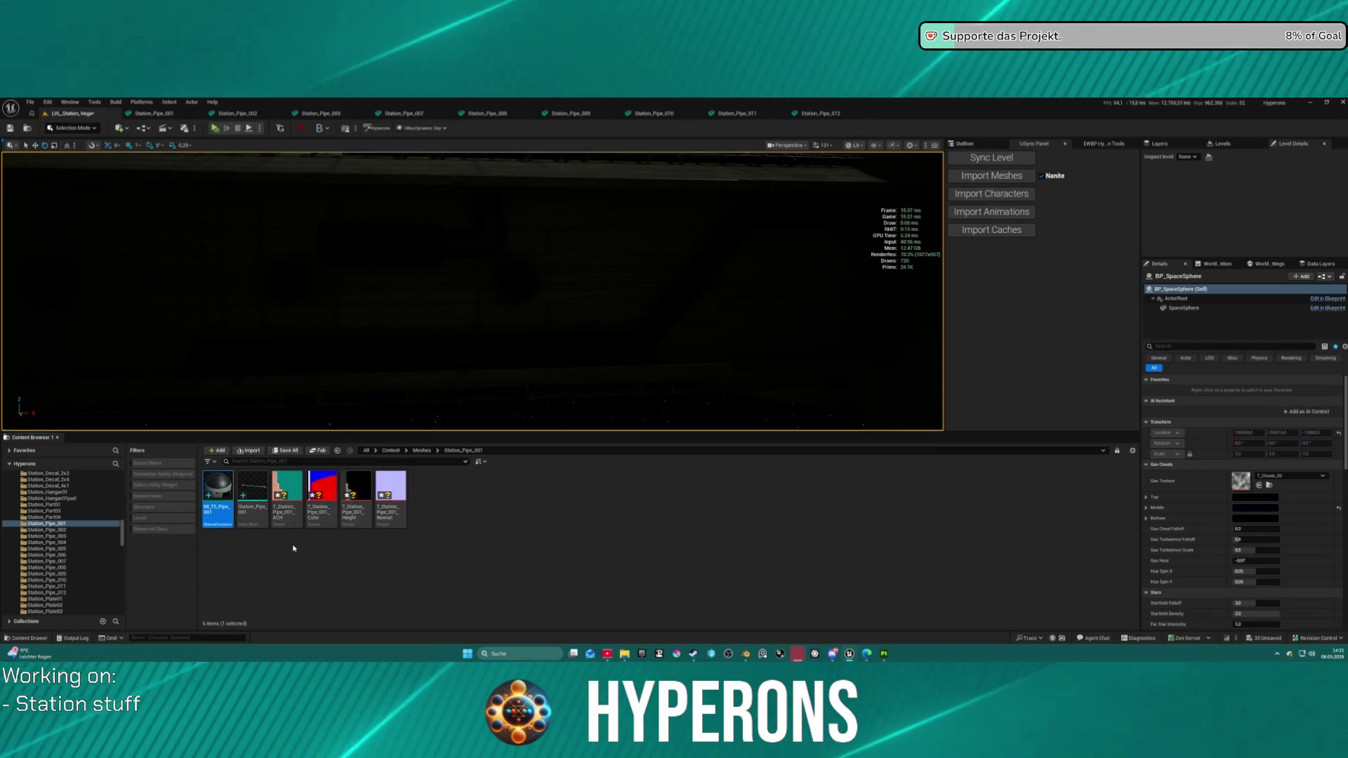
# Step: Duplicate MI_TS_Pipe_001 into the copies MI_TS_Pipe_002 through MI_TS_Pipe_005
pyautogui.hotkey('ctrl', 'd')
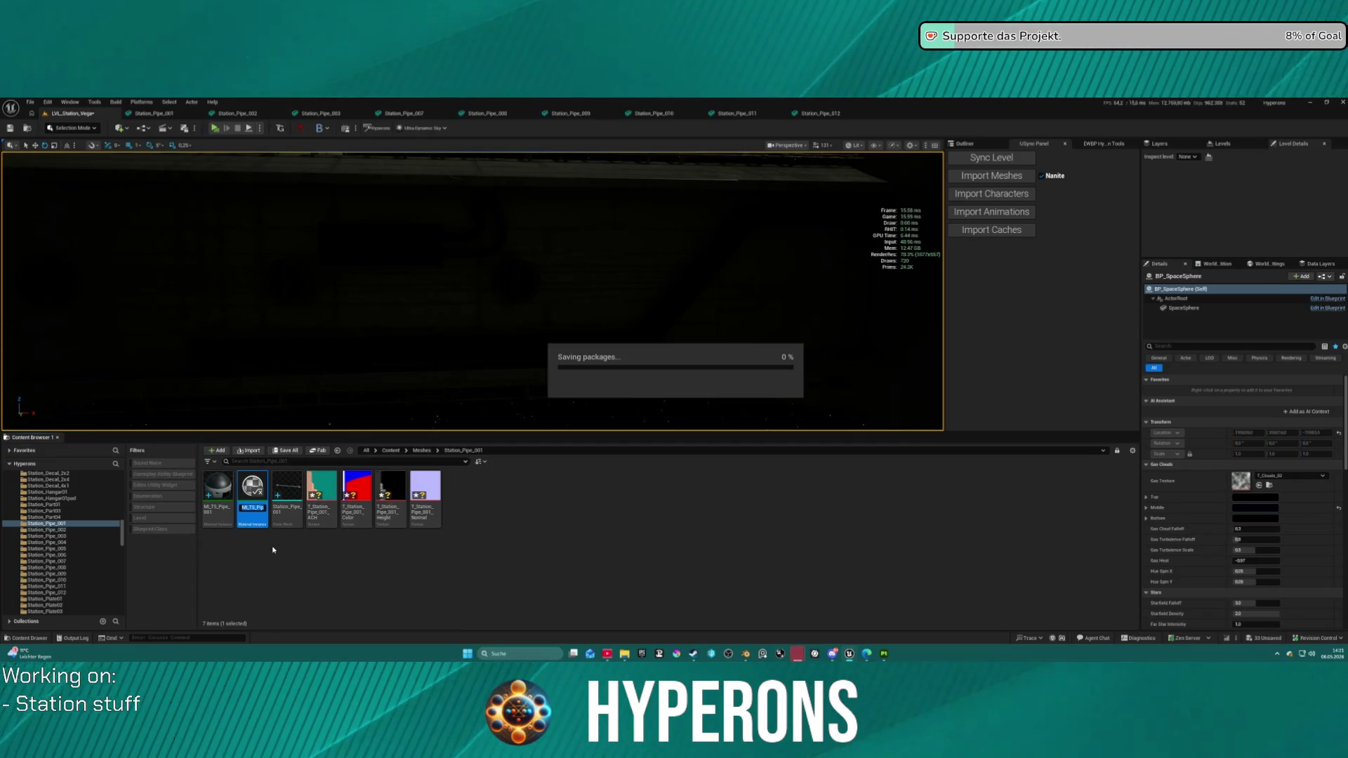
pyautogui.press('Return')
pyautogui.hotkey('ctrl', 'd')
pyautogui.press('Return')
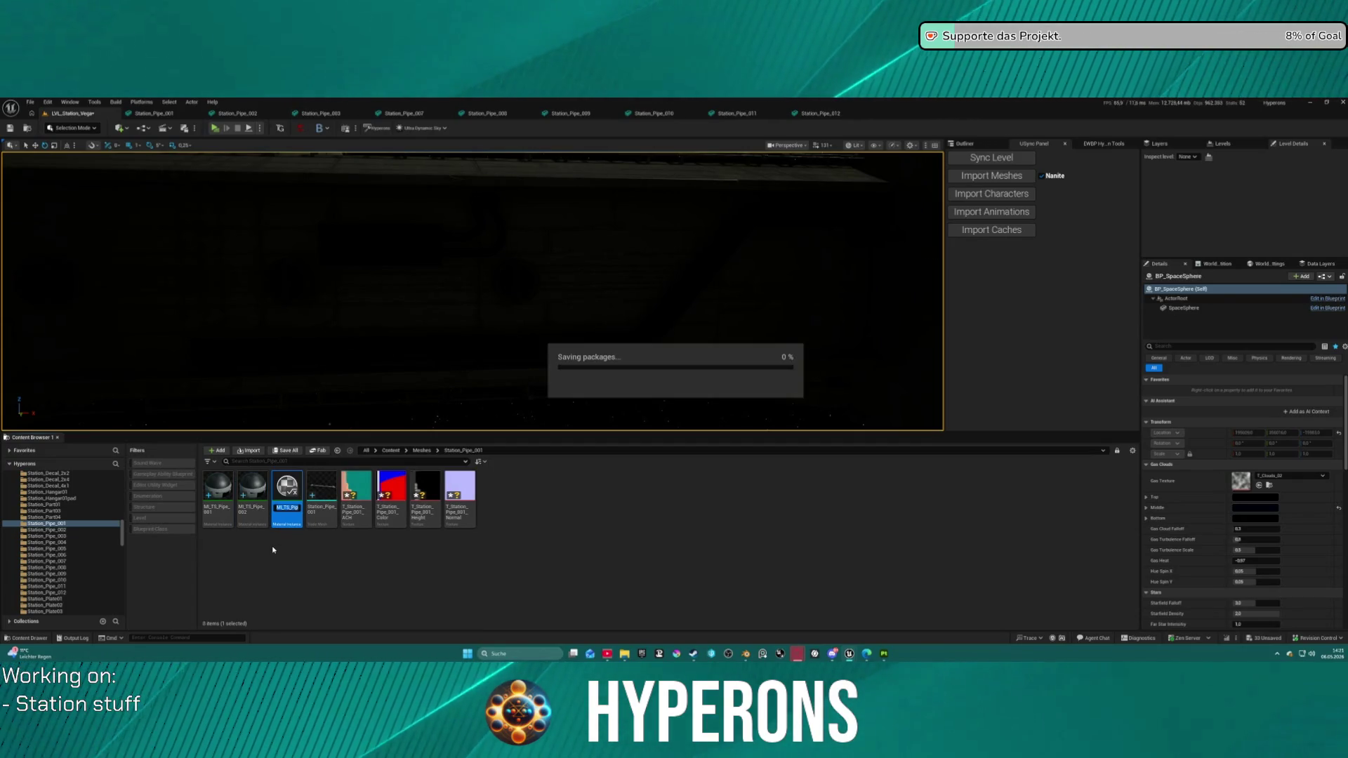
pyautogui.hotkey('ctrl', 'd')
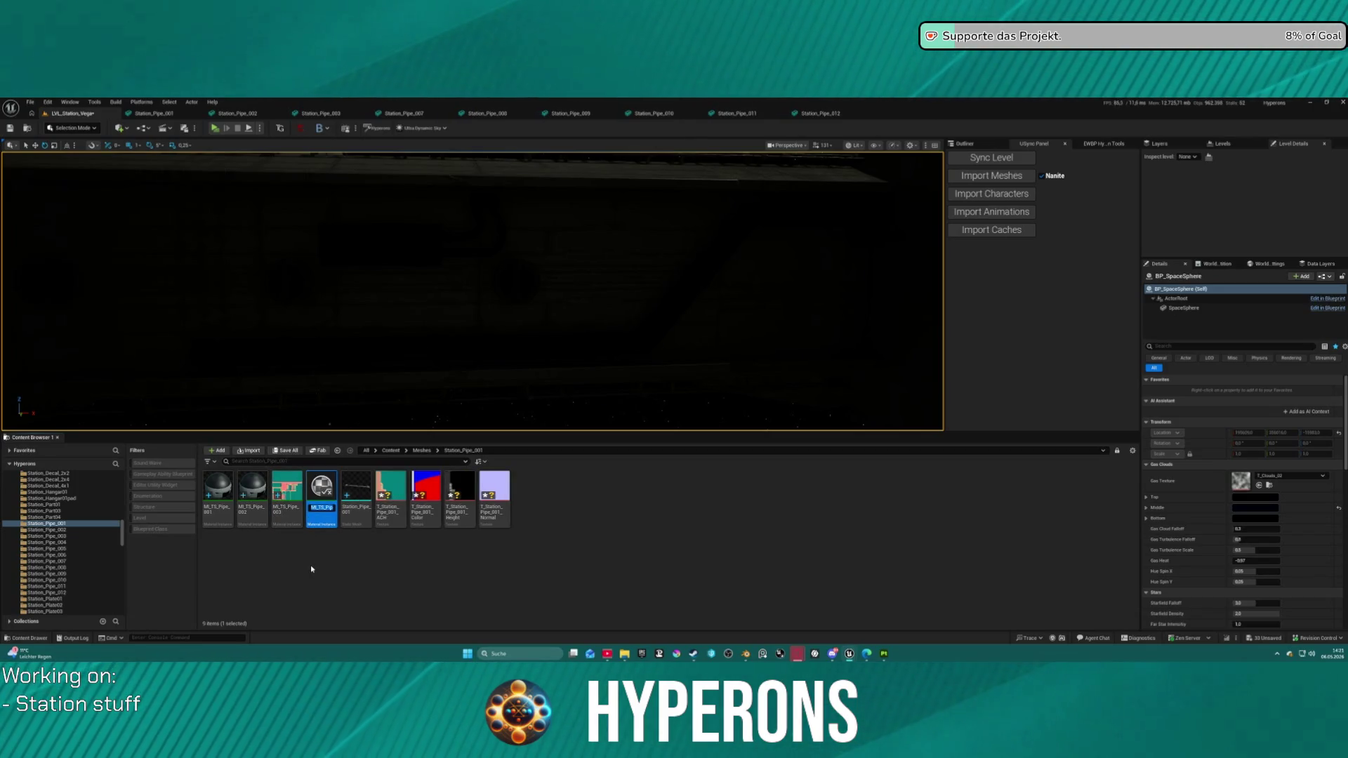
pyautogui.press('Return')
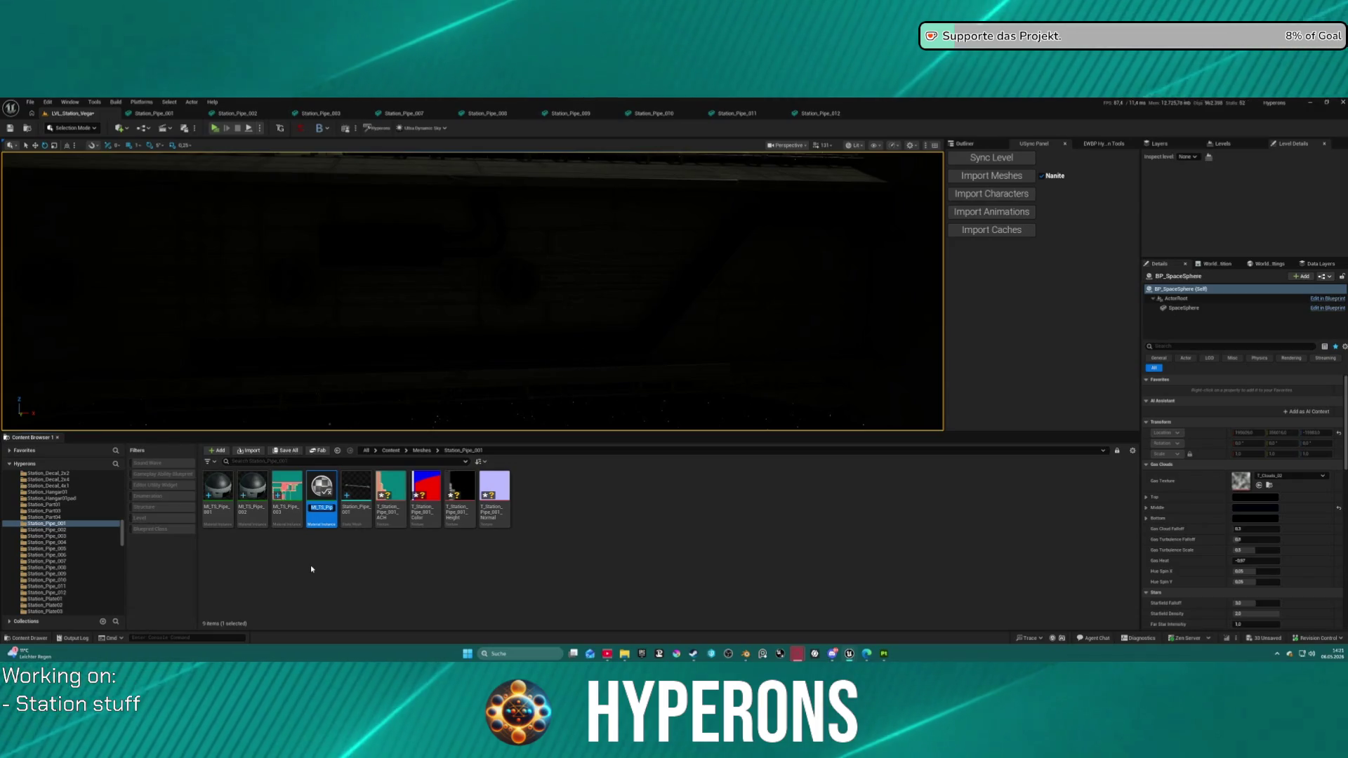
pyautogui.hotkey('ctrl', 'd')
pyautogui.press('Return')
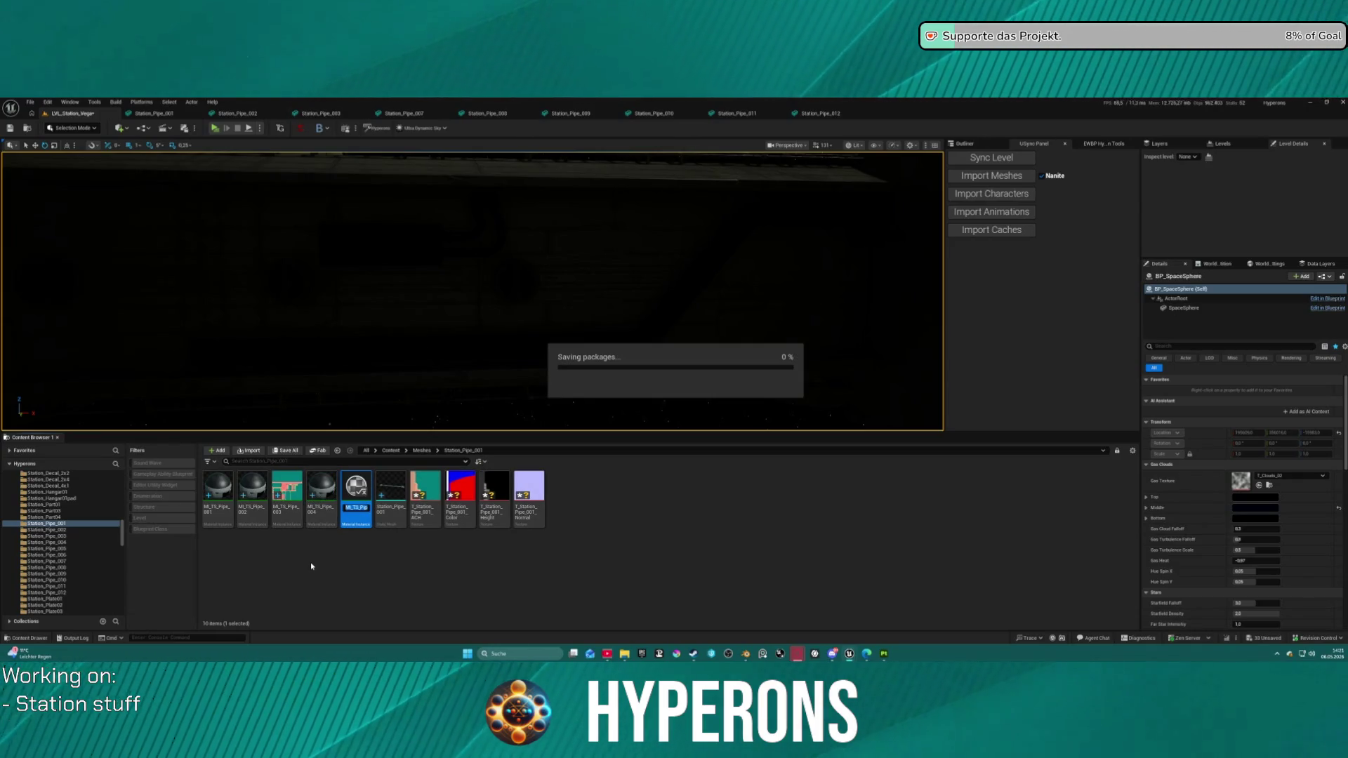
pyautogui.hotkey('ctrl', 'd')
pyautogui.press('Return')
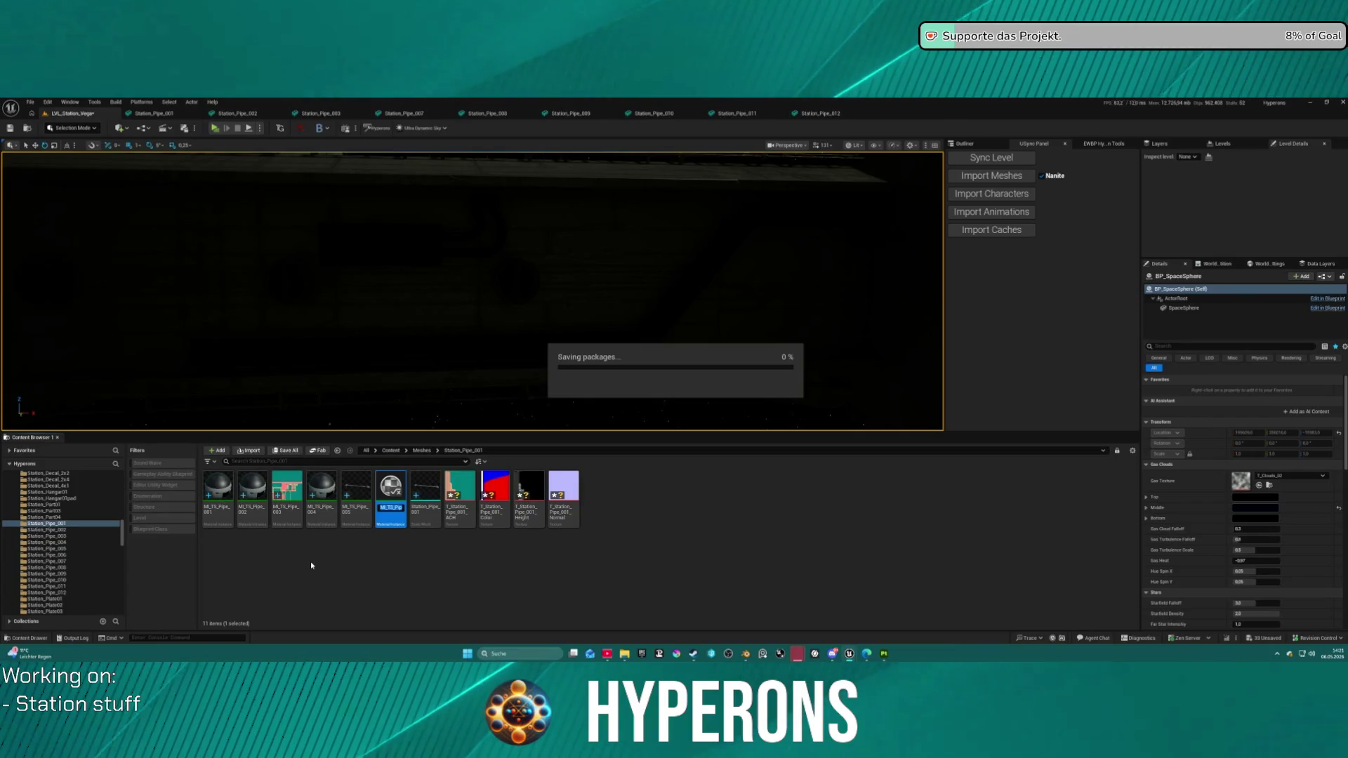
# Step: Make further material instance copies, MI_TS_Pipe_006 through MI_TS_Pipe_011
pyautogui.hotkey('ctrl', 'd')
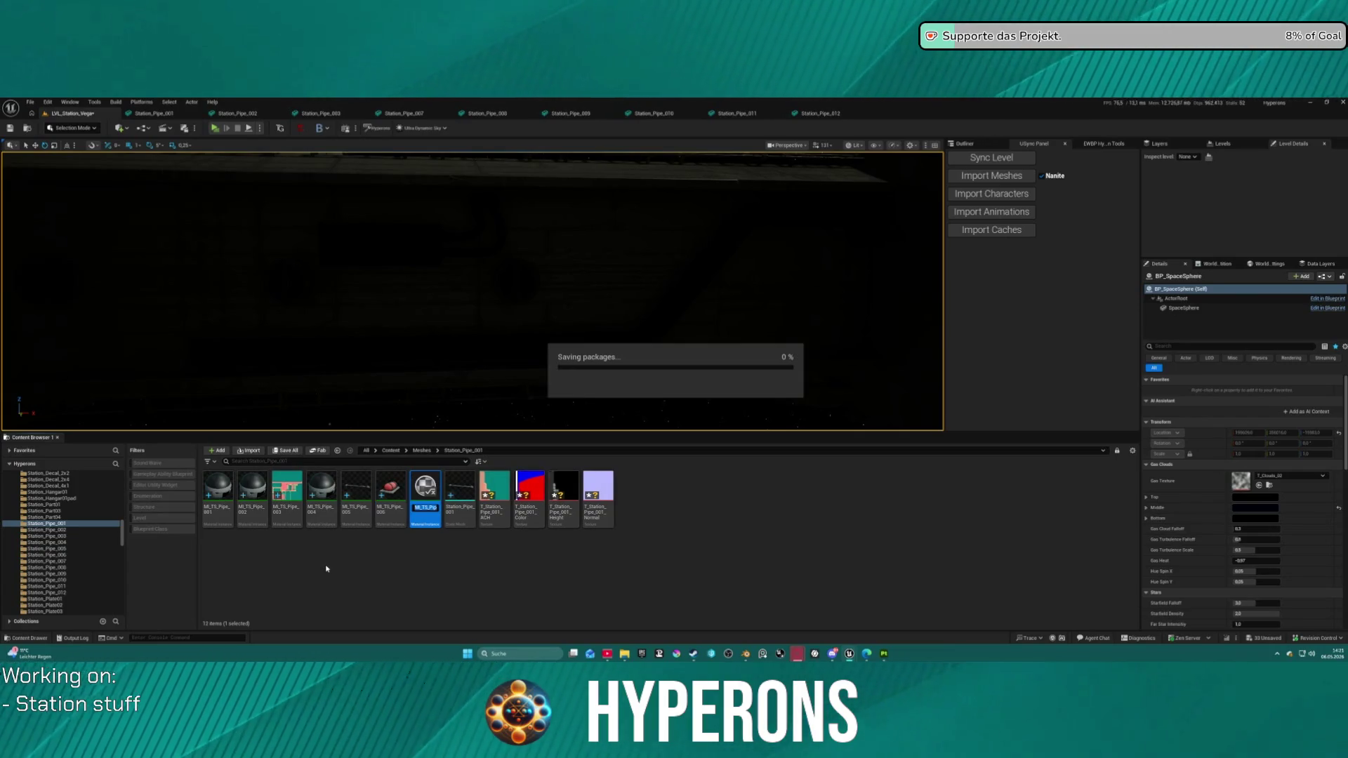
pyautogui.hotkey('ctrl', 'd')
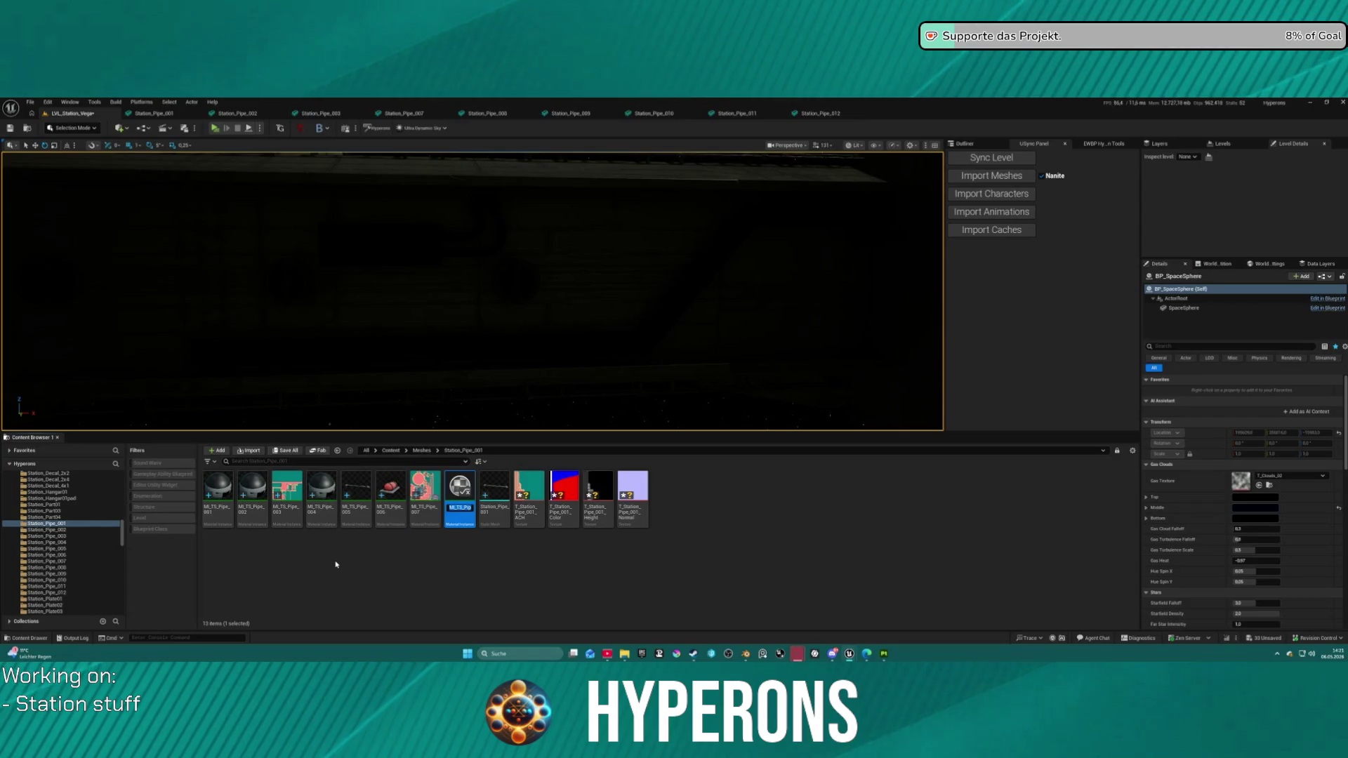
pyautogui.hotkey('ctrl', 'd')
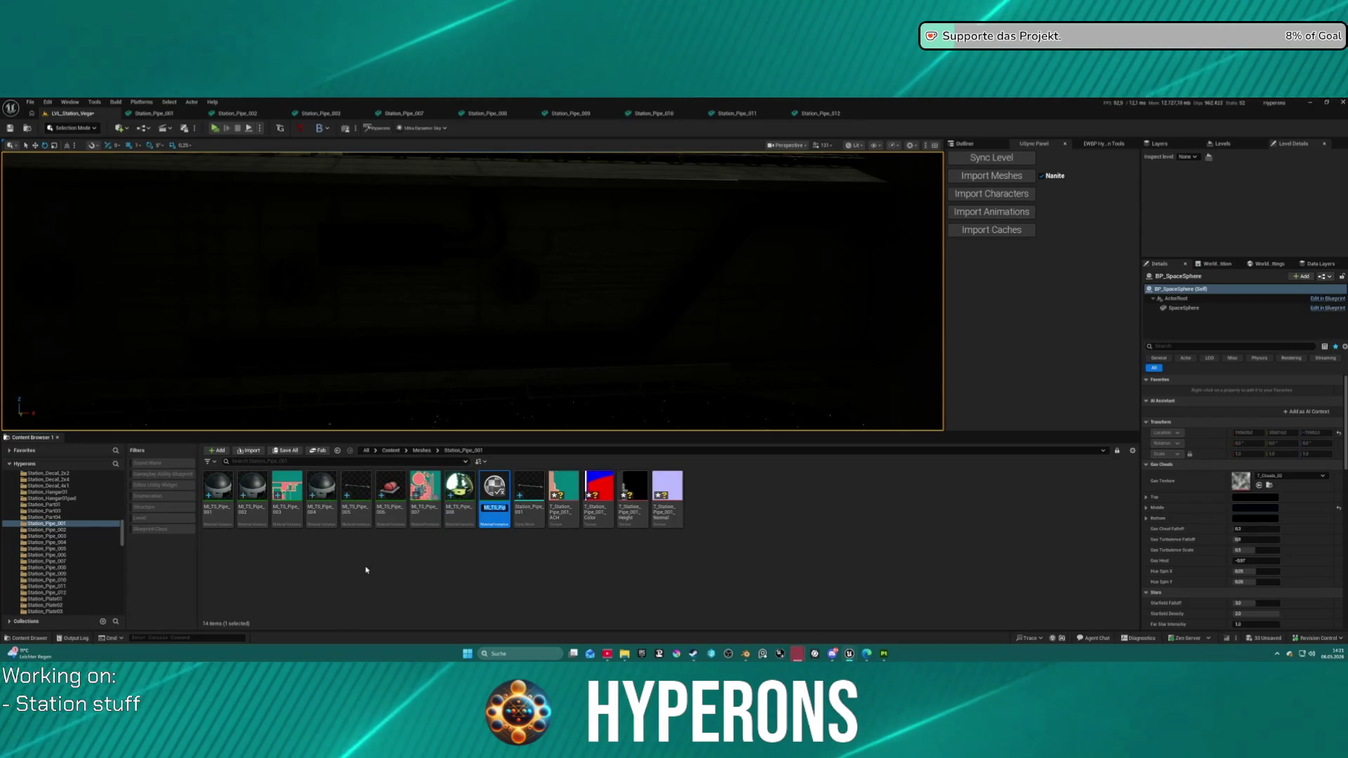
pyautogui.click(404, 578)
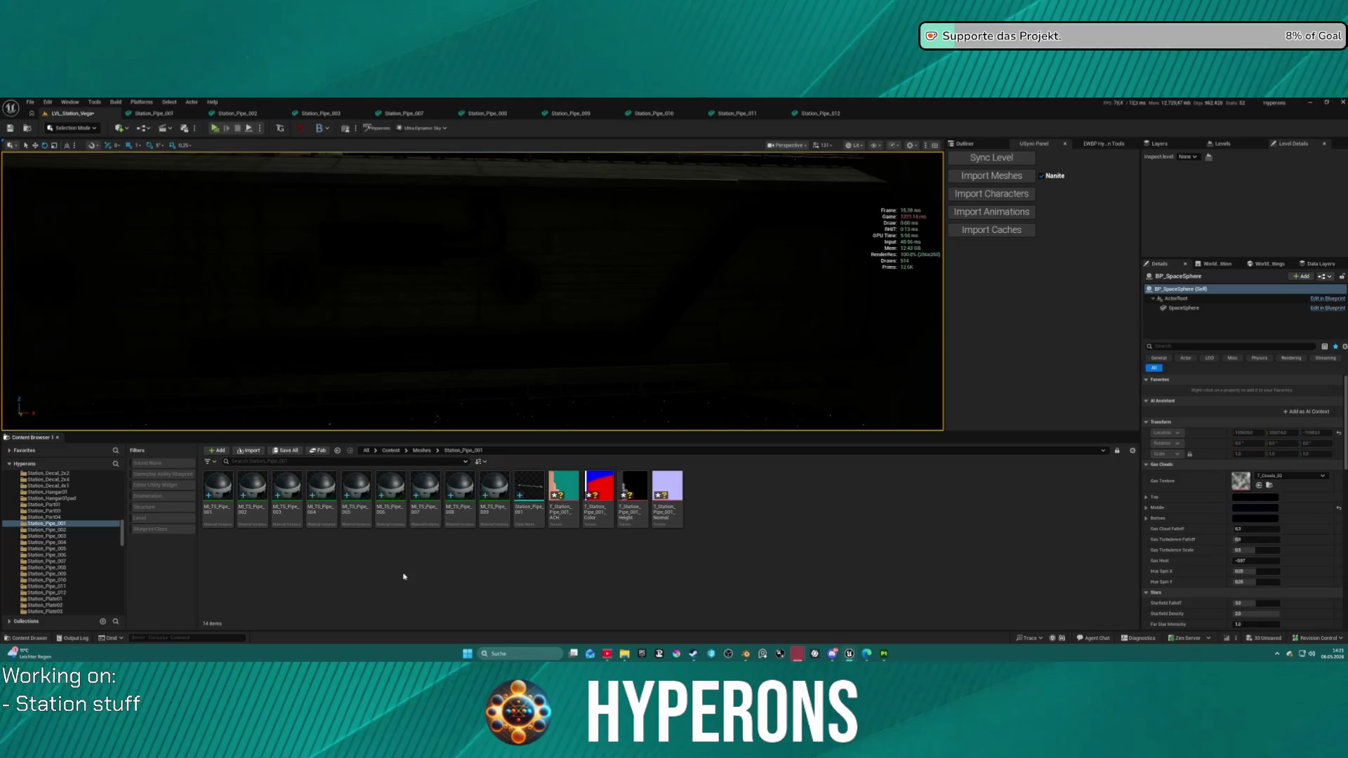
pyautogui.click(494, 492)
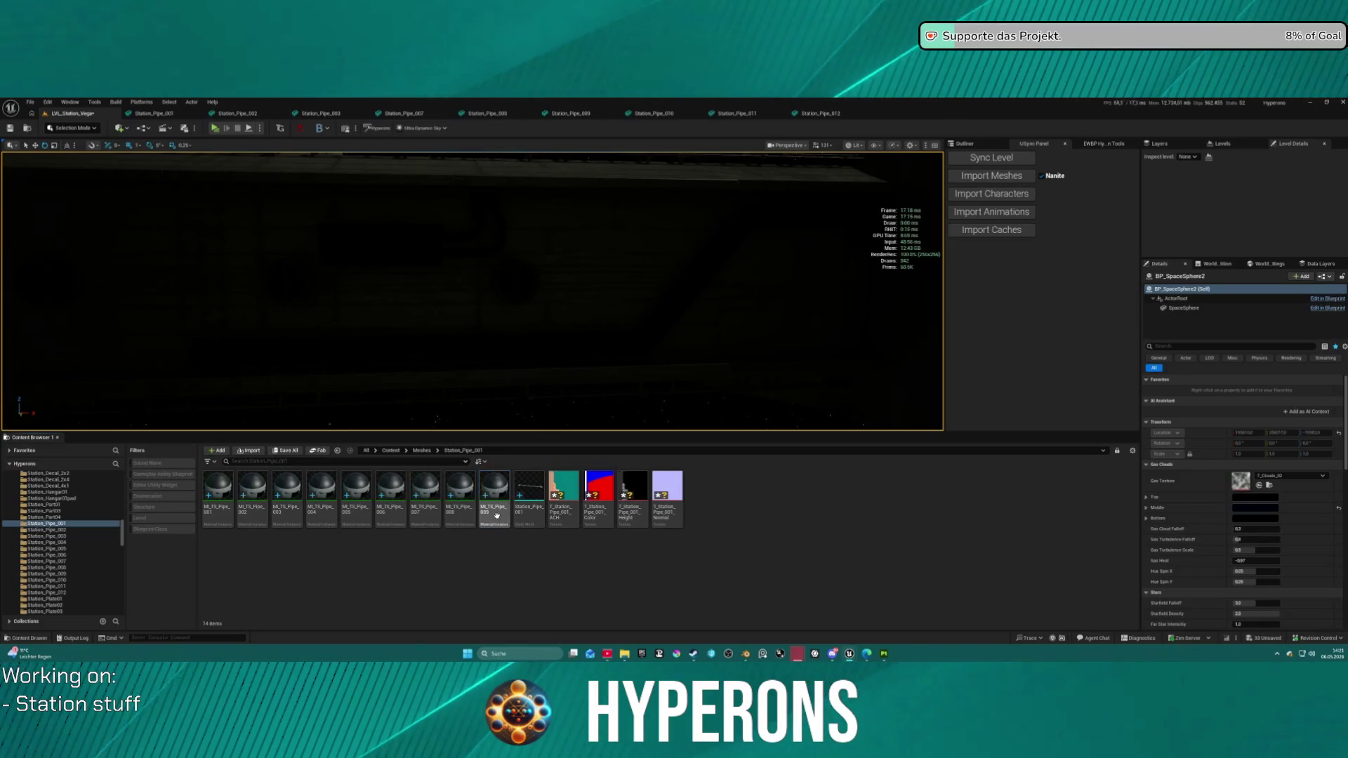
pyautogui.hotkey('ctrl', 'd')
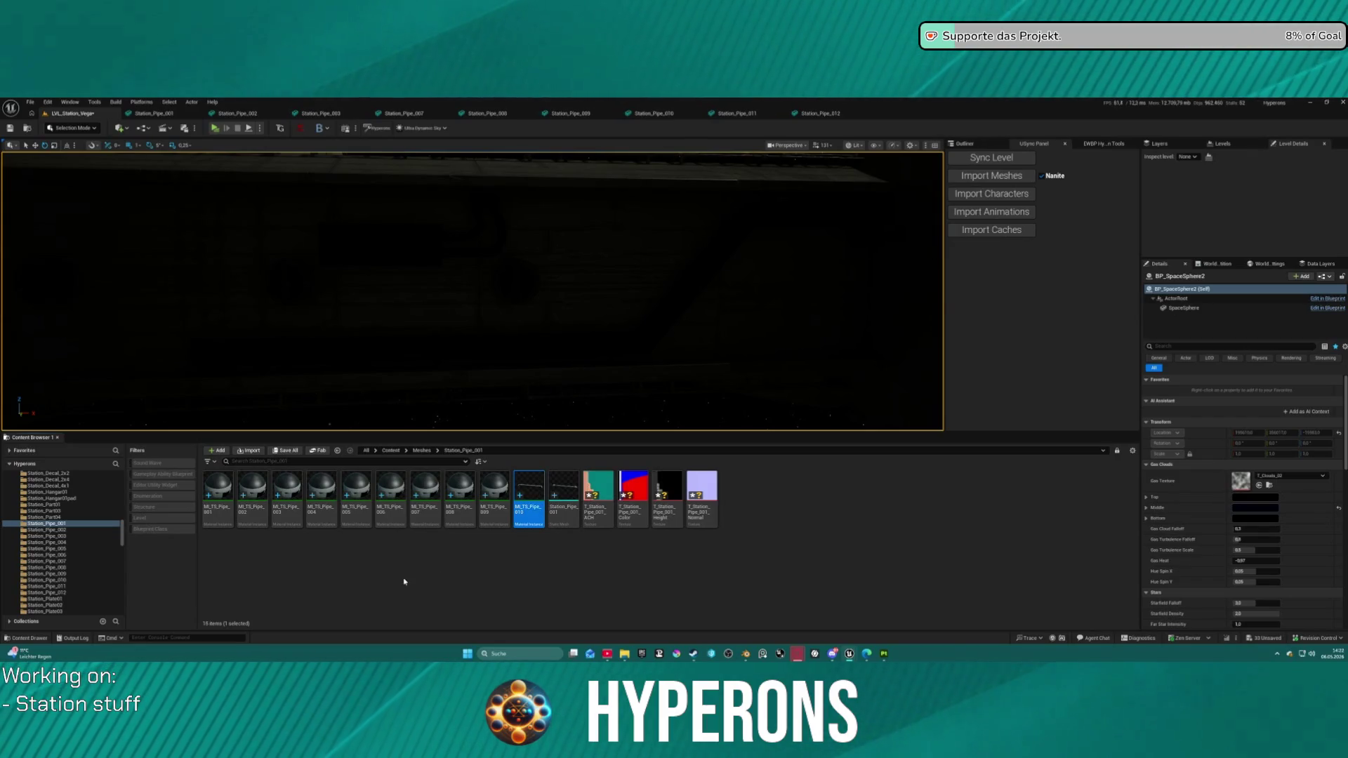
pyautogui.click(529, 491)
pyautogui.hotkey('ctrl', 'd')
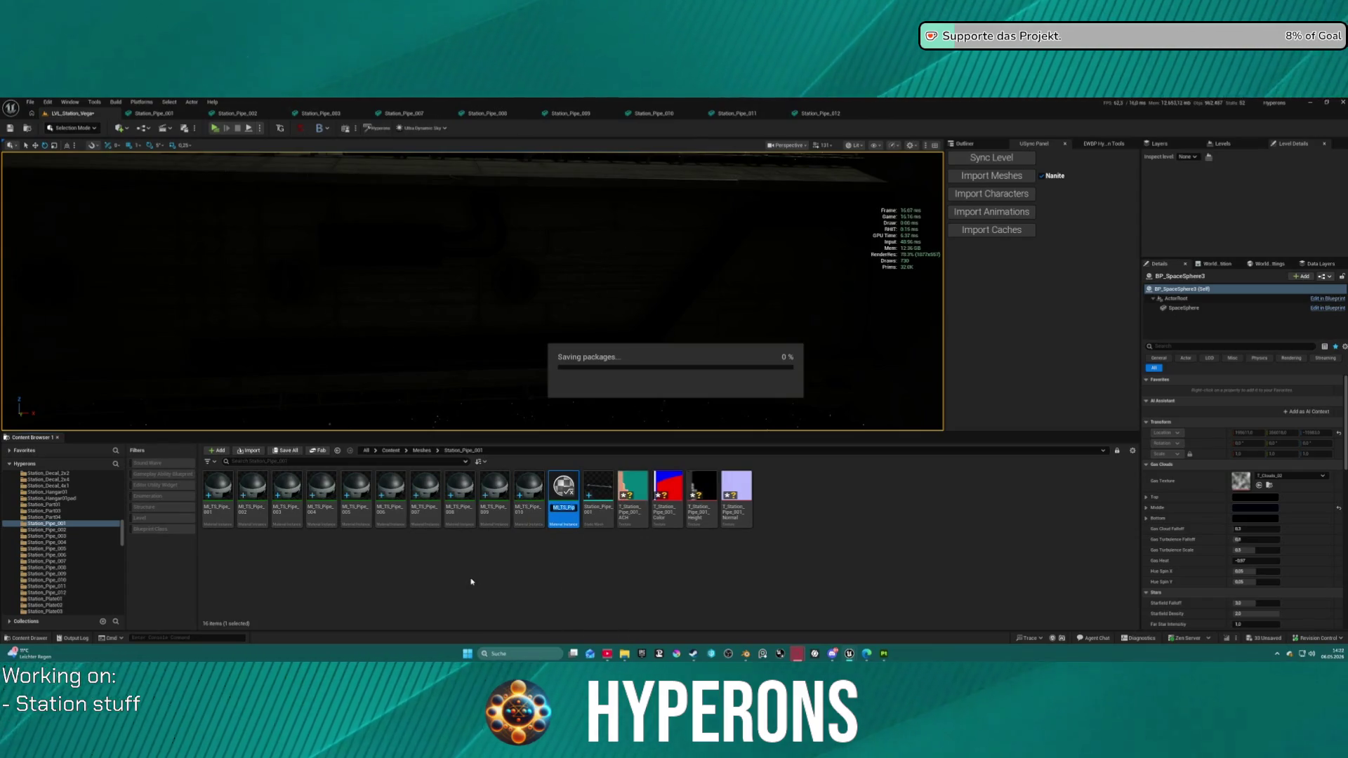
pyautogui.hotkey('ctrl', 'd')
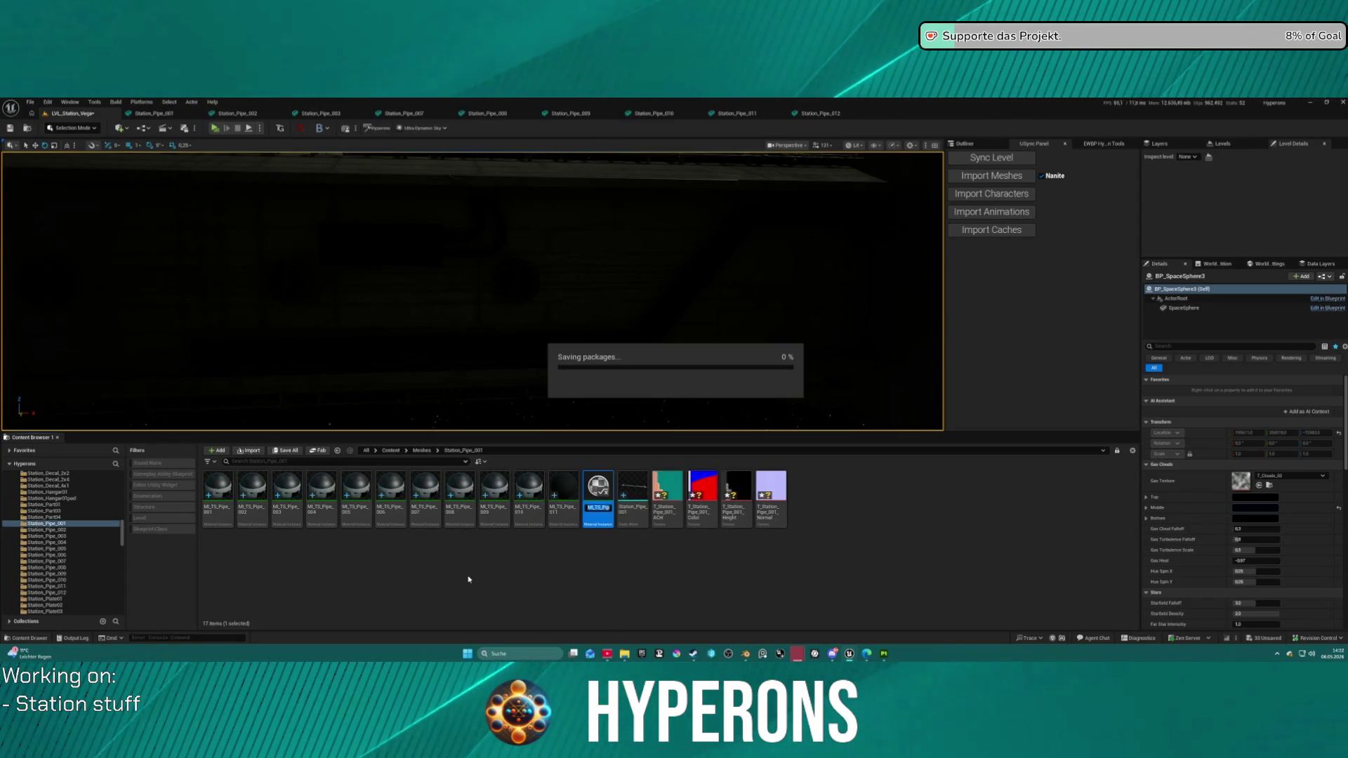
# Step: Move MI_TS_Pipe_002 through MI_TS_Pipe_007 into their matching Station_Pipe folders
pyautogui.moveTo(253, 491)
pyautogui.mouseDown()
pyautogui.moveTo(267, 531)
pyautogui.moveTo(74, 537)
pyautogui.mouseUp()
pyautogui.click(91, 548)
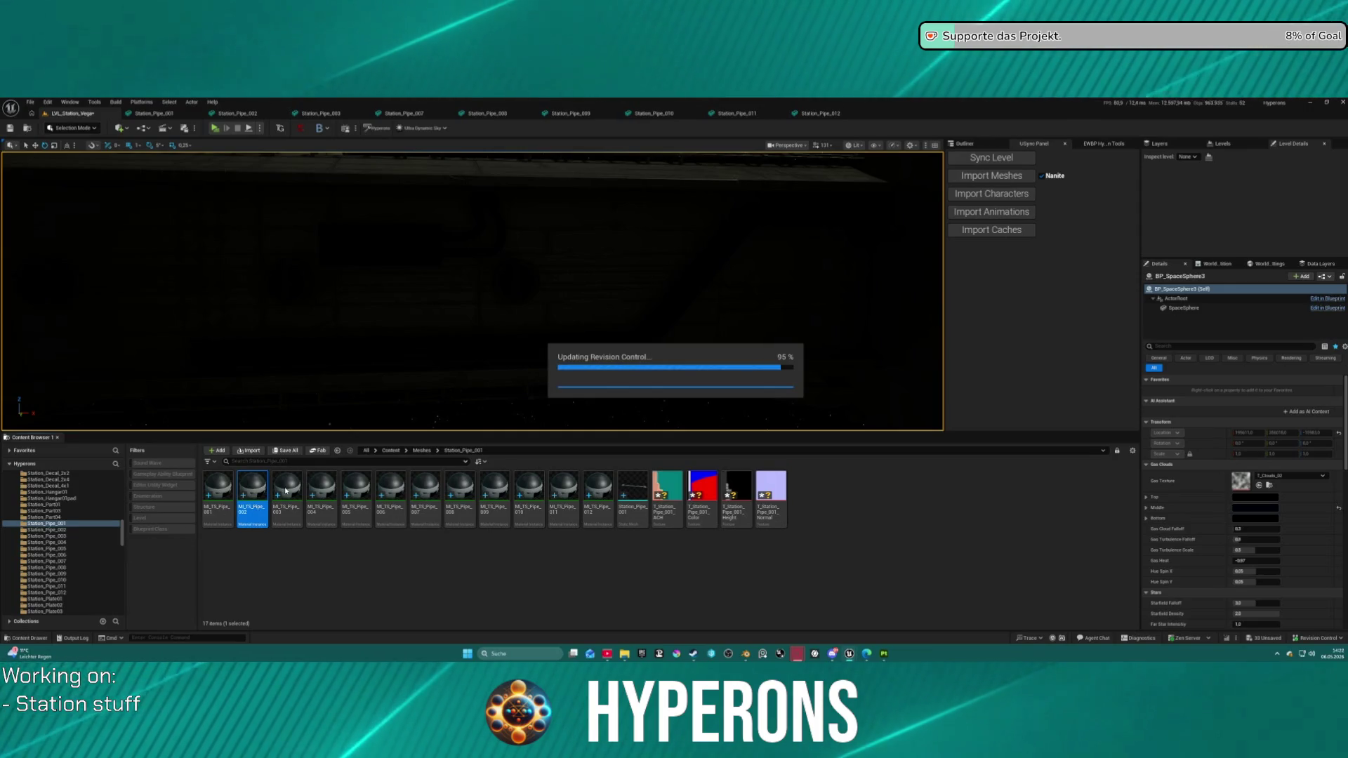
pyautogui.moveTo(265, 487)
pyautogui.mouseDown()
pyautogui.moveTo(172, 526)
pyautogui.moveTo(76, 542)
pyautogui.mouseUp()
pyautogui.click(113, 554)
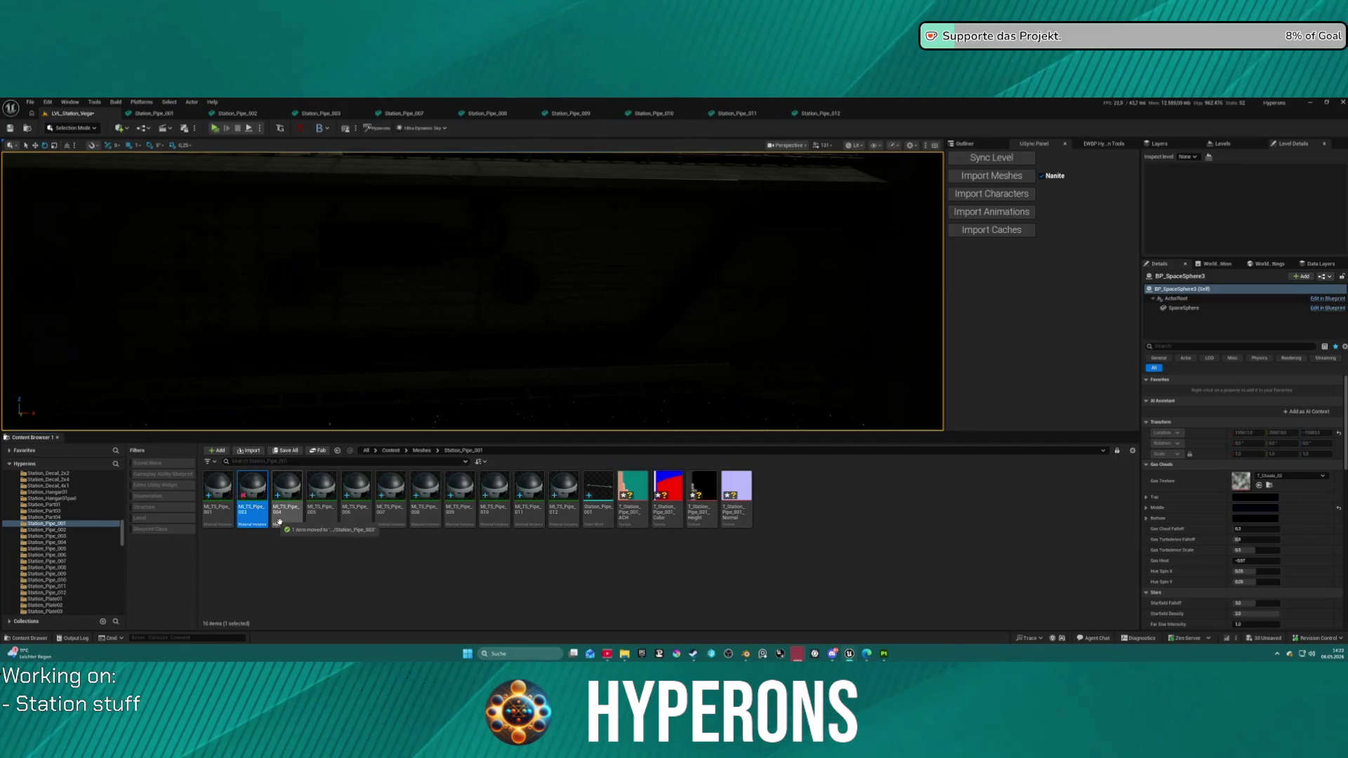
pyautogui.moveTo(245, 488)
pyautogui.mouseDown()
pyautogui.moveTo(130, 544)
pyautogui.moveTo(73, 546)
pyautogui.mouseUp()
pyautogui.click(113, 555)
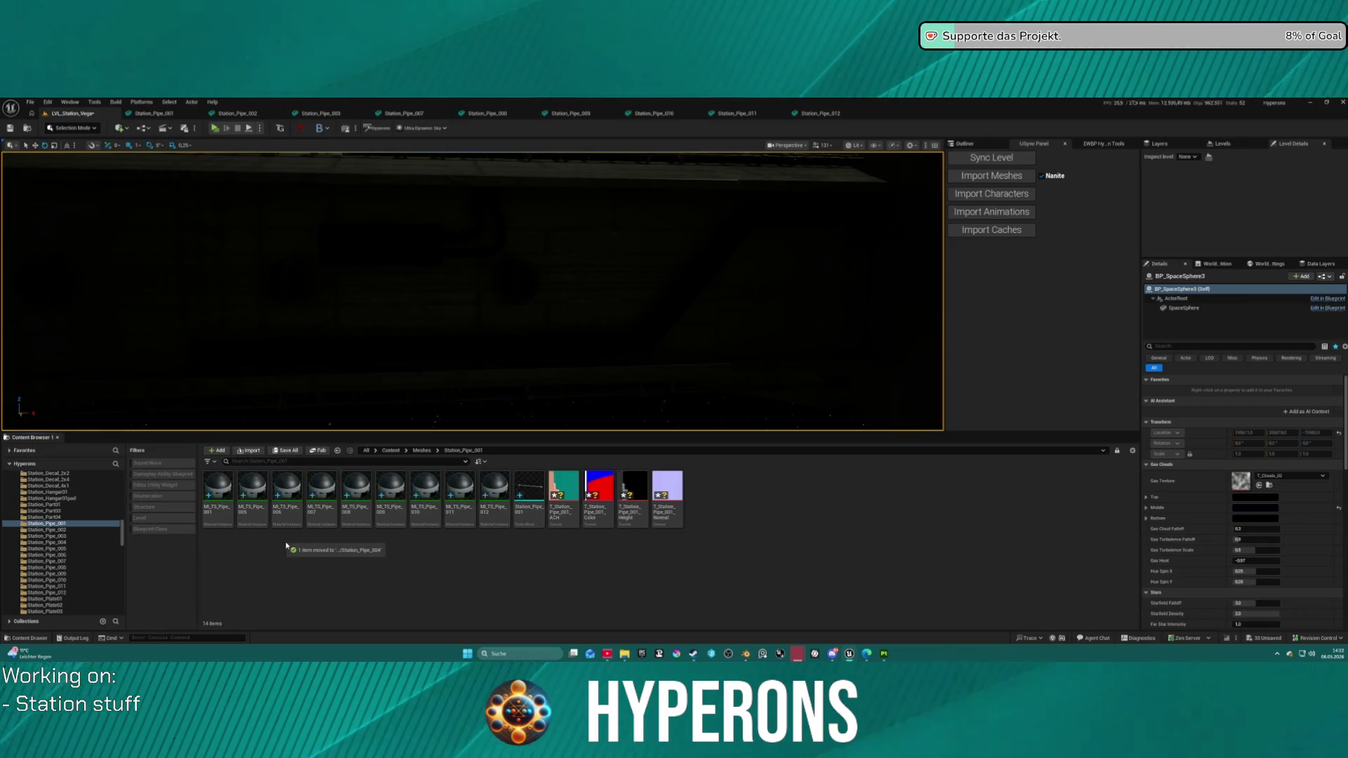
pyautogui.moveTo(253, 491)
pyautogui.mouseDown()
pyautogui.moveTo(196, 542)
pyautogui.moveTo(56, 553)
pyautogui.moveTo(69, 555)
pyautogui.mouseUp()
pyautogui.click(101, 566)
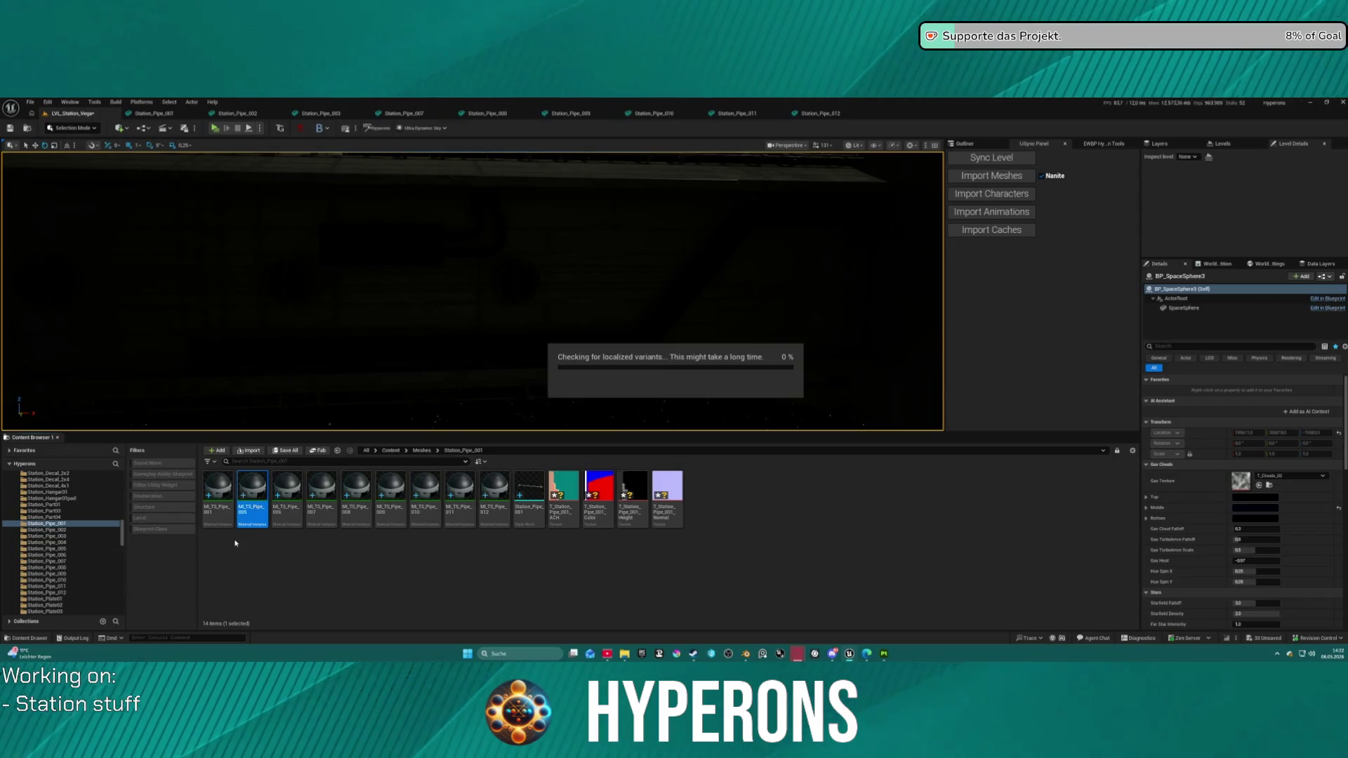
pyautogui.moveTo(252, 491); pyautogui.dragTo(87, 558)
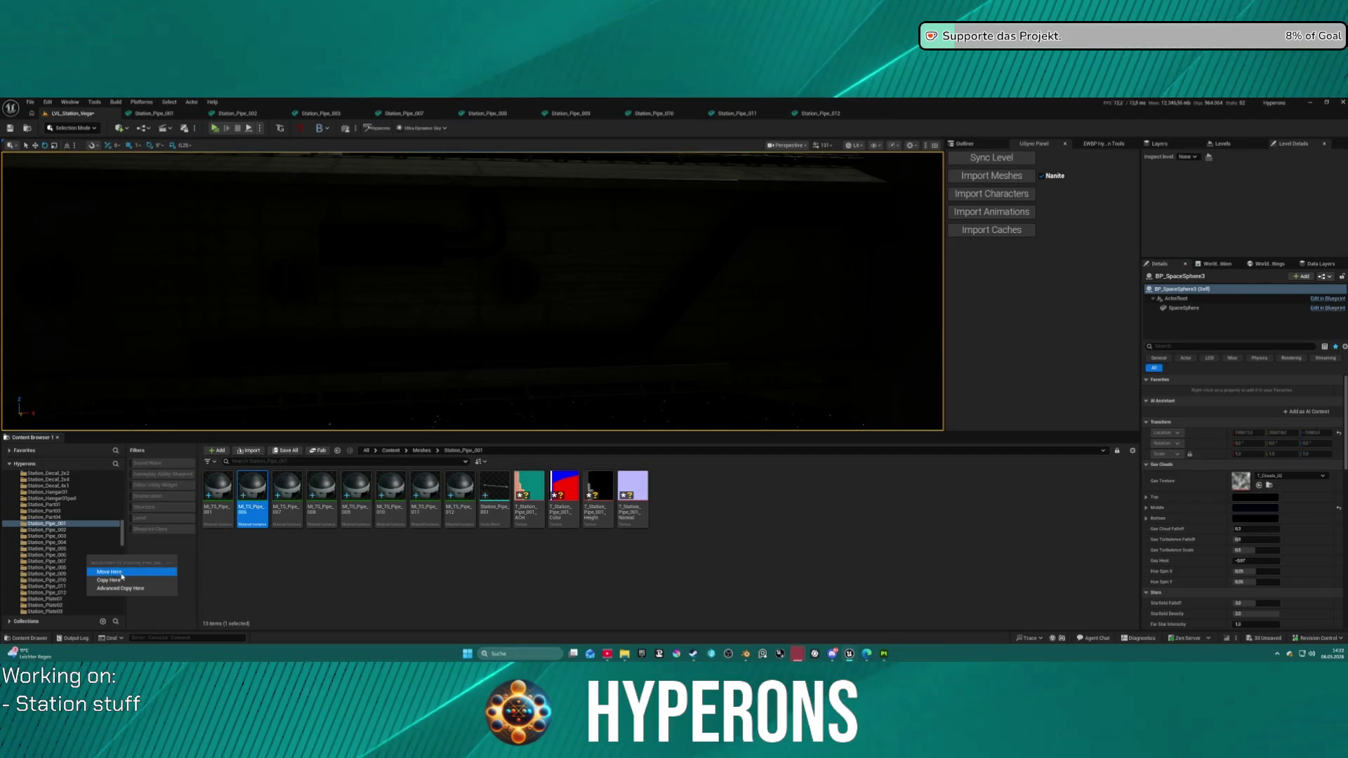
pyautogui.click(109, 572)
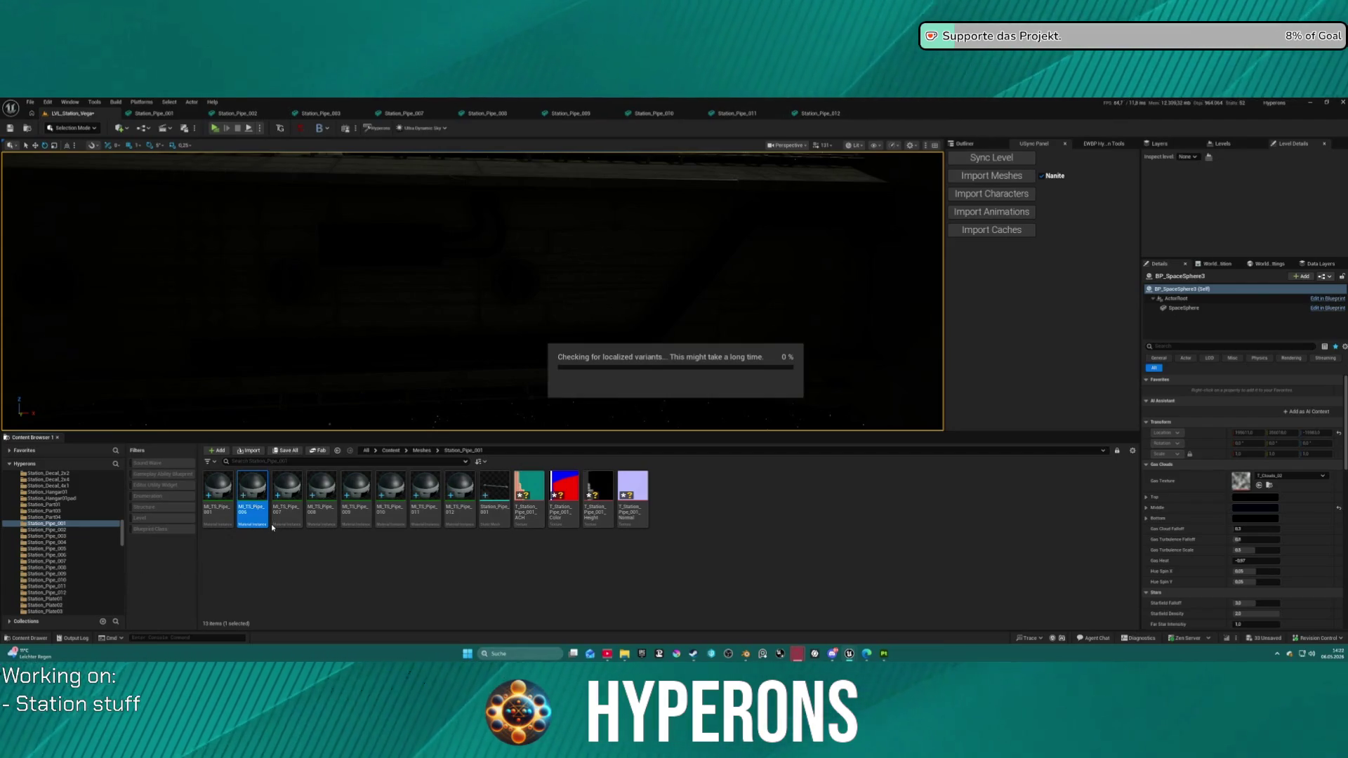
pyautogui.moveTo(217, 525); pyautogui.dragTo(97, 560)
pyautogui.click(115, 579)
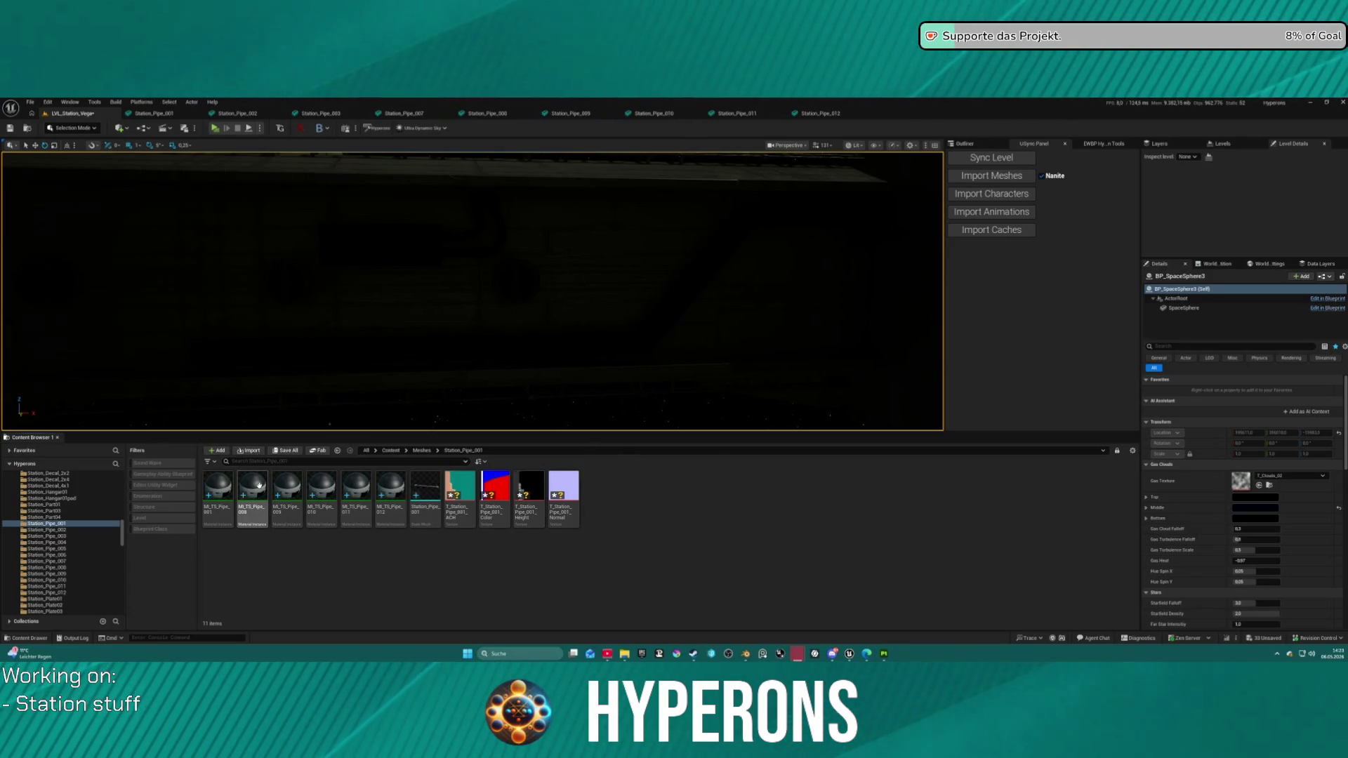
# Step: Move MI_TS_Pipe_008 through MI_TS_Pipe_012 into their matching Station_Pipe folders
pyautogui.moveTo(261, 490)
pyautogui.mouseDown()
pyautogui.moveTo(119, 570)
pyautogui.moveTo(72, 573)
pyautogui.mouseUp()
pyautogui.click(95, 587)
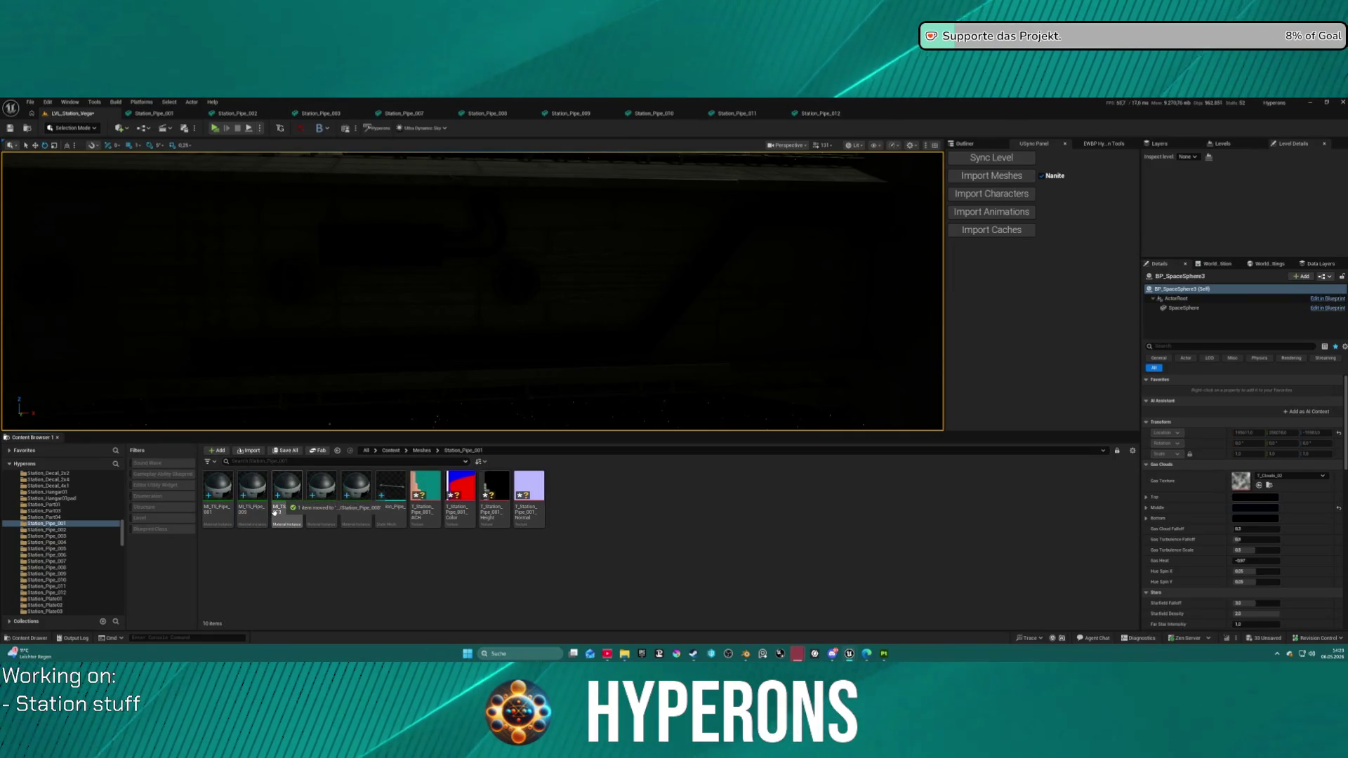
pyautogui.moveTo(253, 494); pyautogui.dragTo(85, 580)
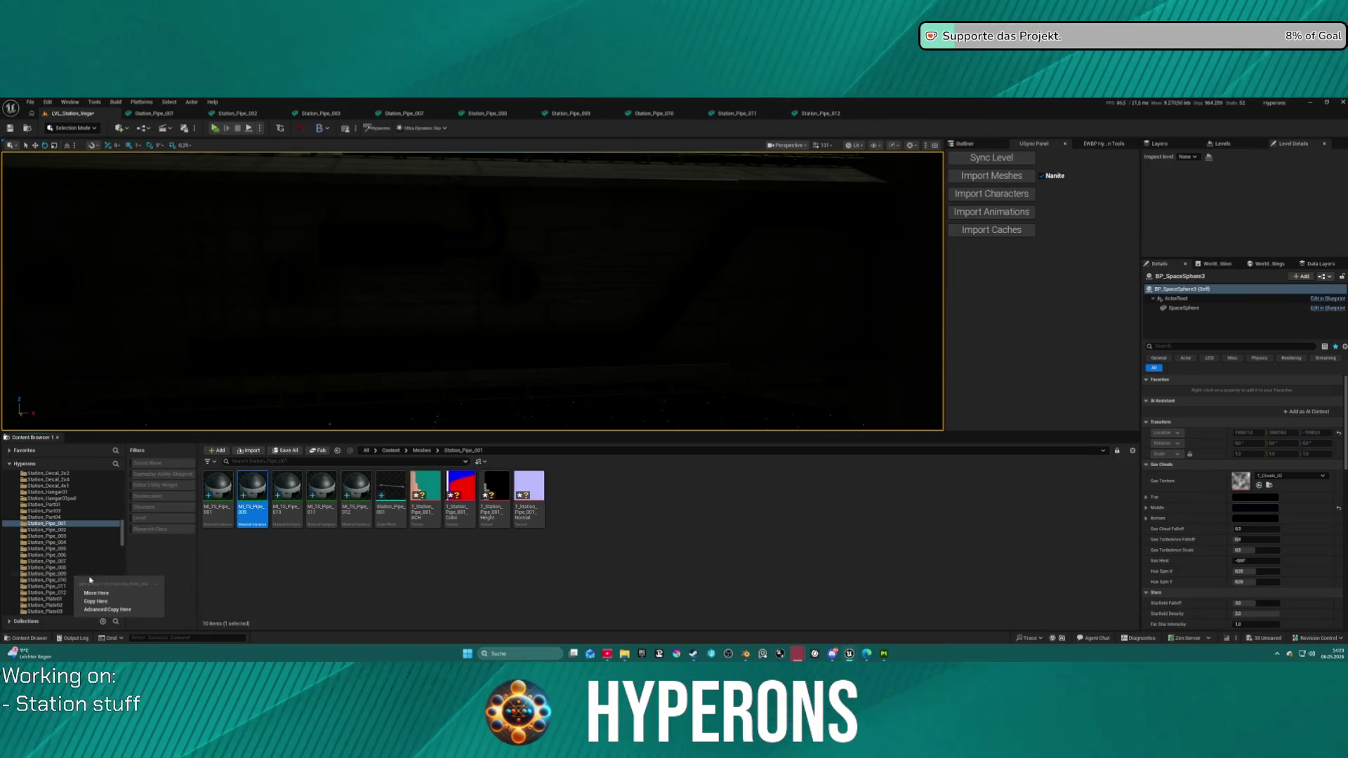
pyautogui.click(139, 594)
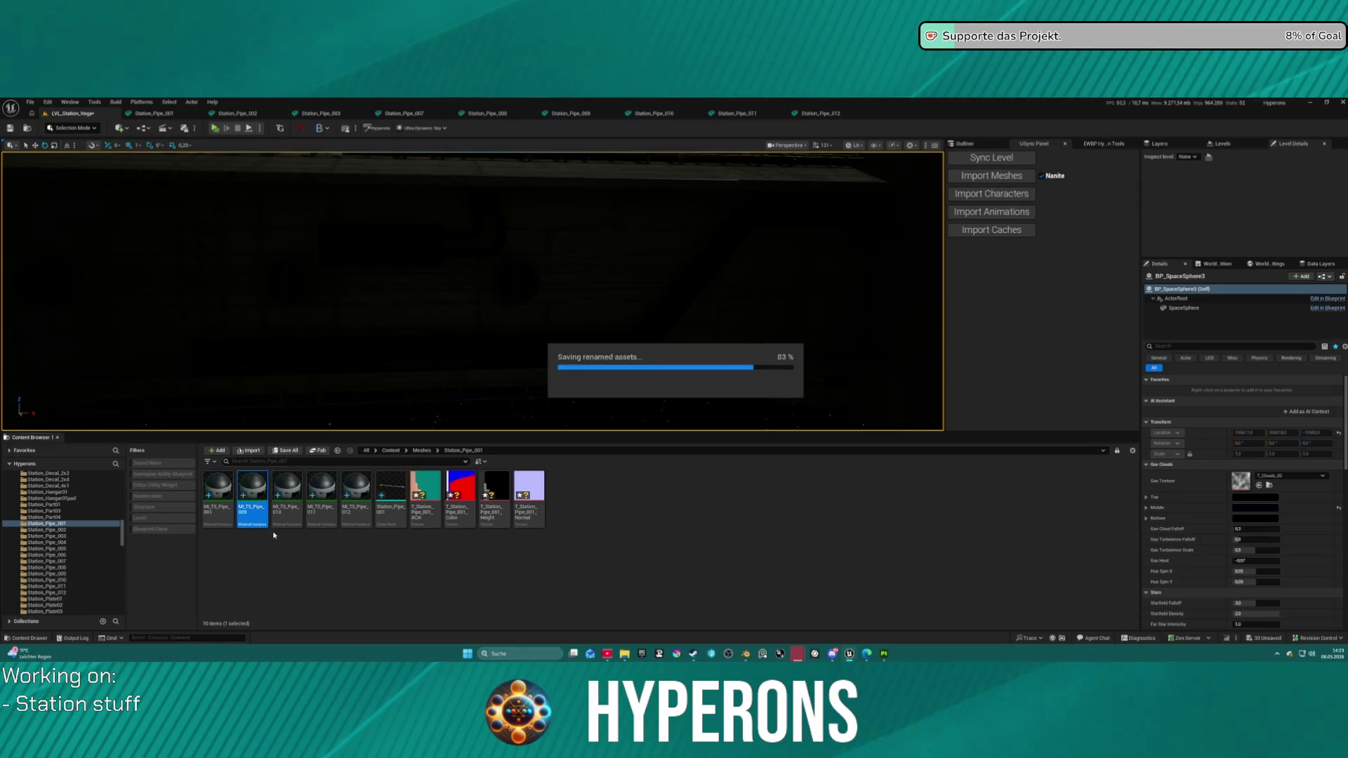
pyautogui.moveTo(254, 493); pyautogui.dragTo(80, 581)
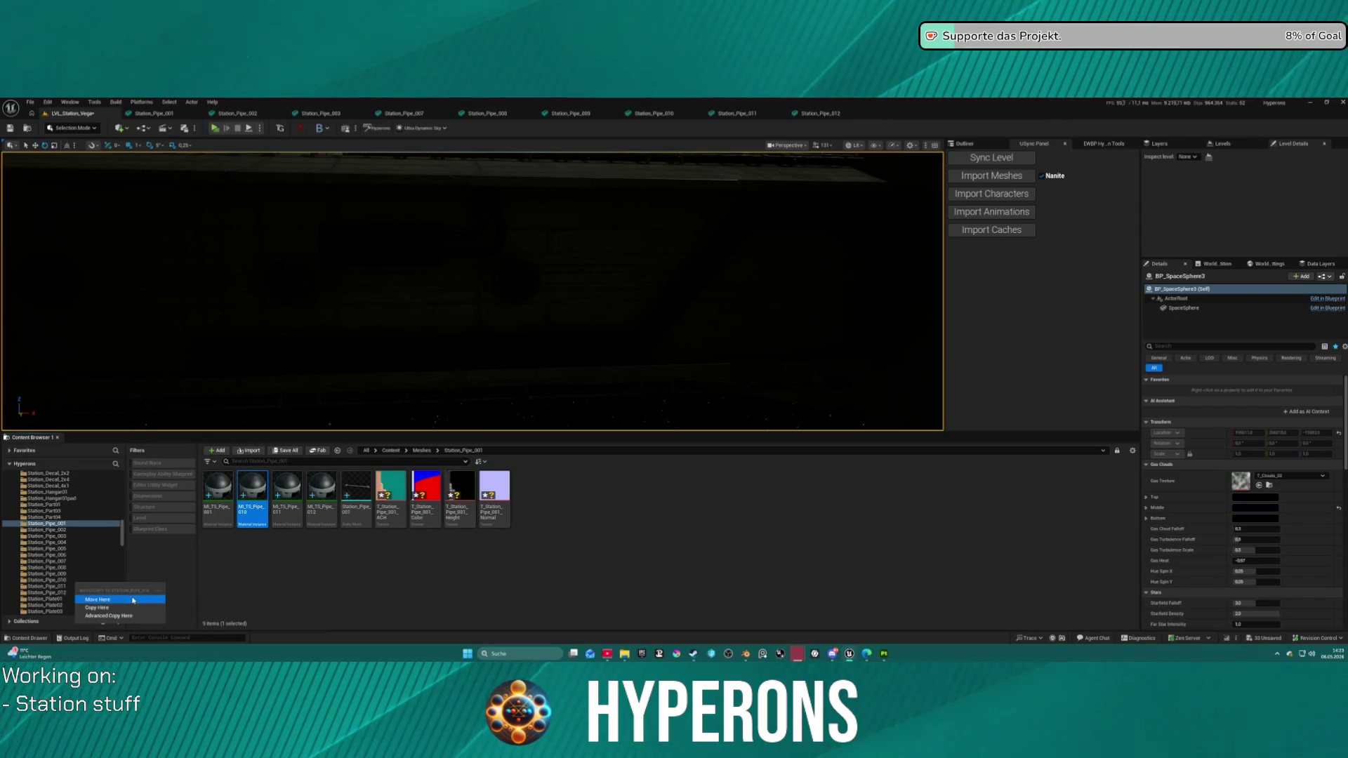
pyautogui.click(134, 601)
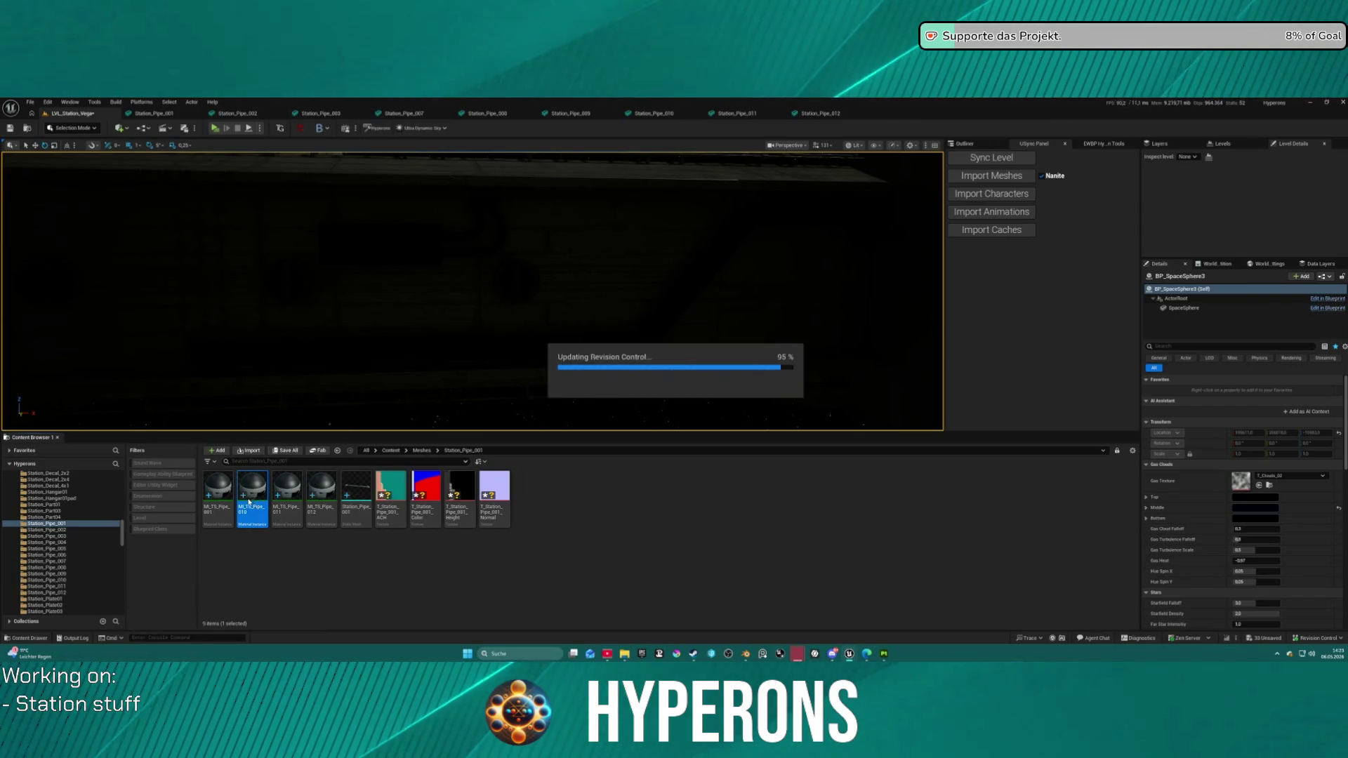
pyautogui.moveTo(249, 501)
pyautogui.mouseDown()
pyautogui.moveTo(67, 574)
pyautogui.moveTo(77, 588)
pyautogui.mouseUp()
pyautogui.click(107, 604)
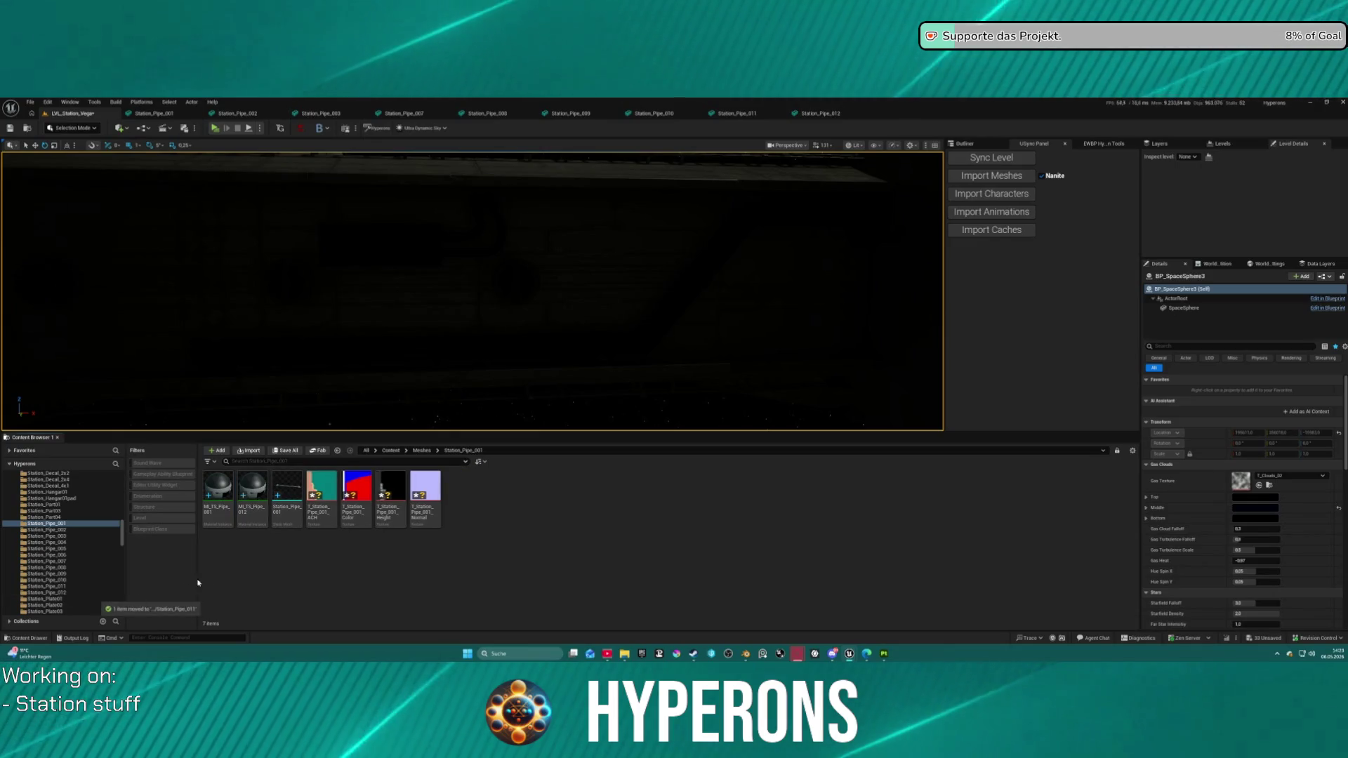
pyautogui.moveTo(252, 492)
pyautogui.mouseDown()
pyautogui.moveTo(85, 598)
pyautogui.moveTo(59, 599)
pyautogui.mouseUp()
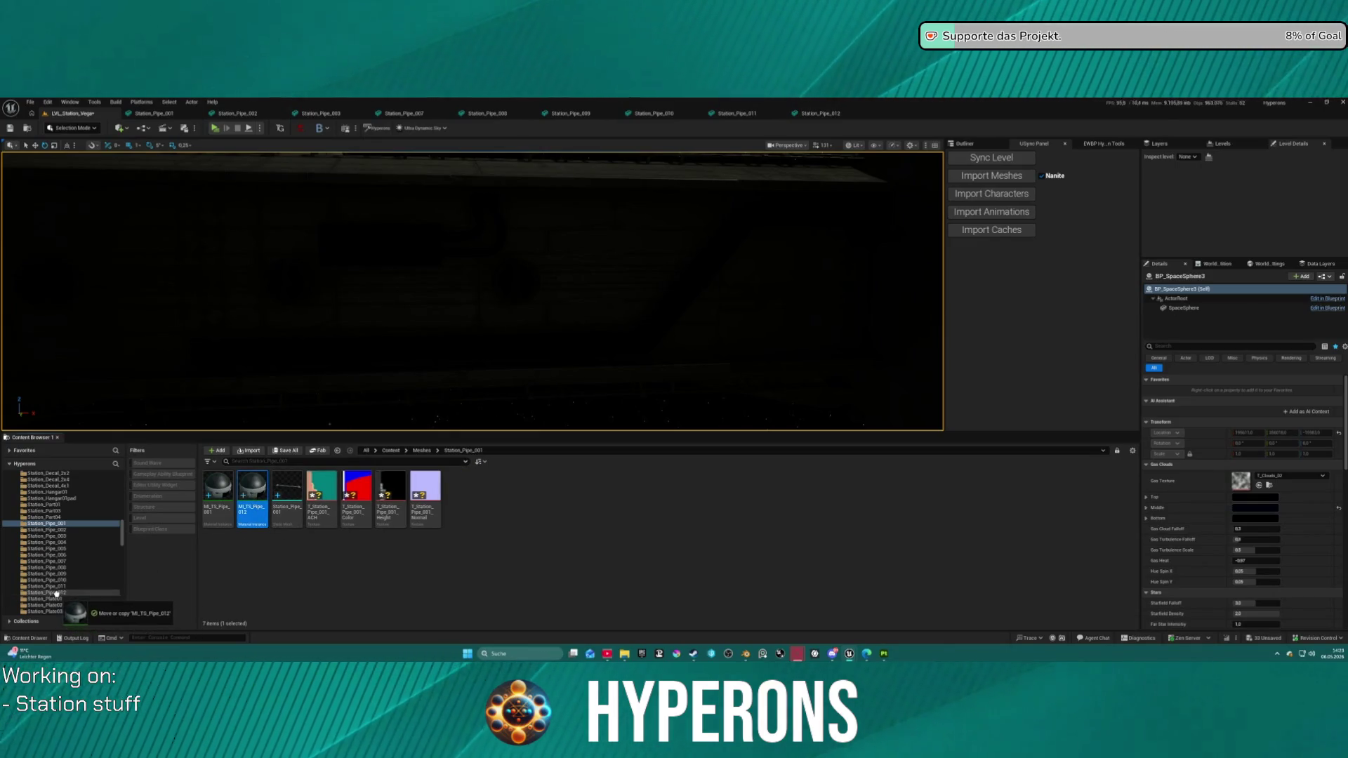
pyautogui.click(119, 612)
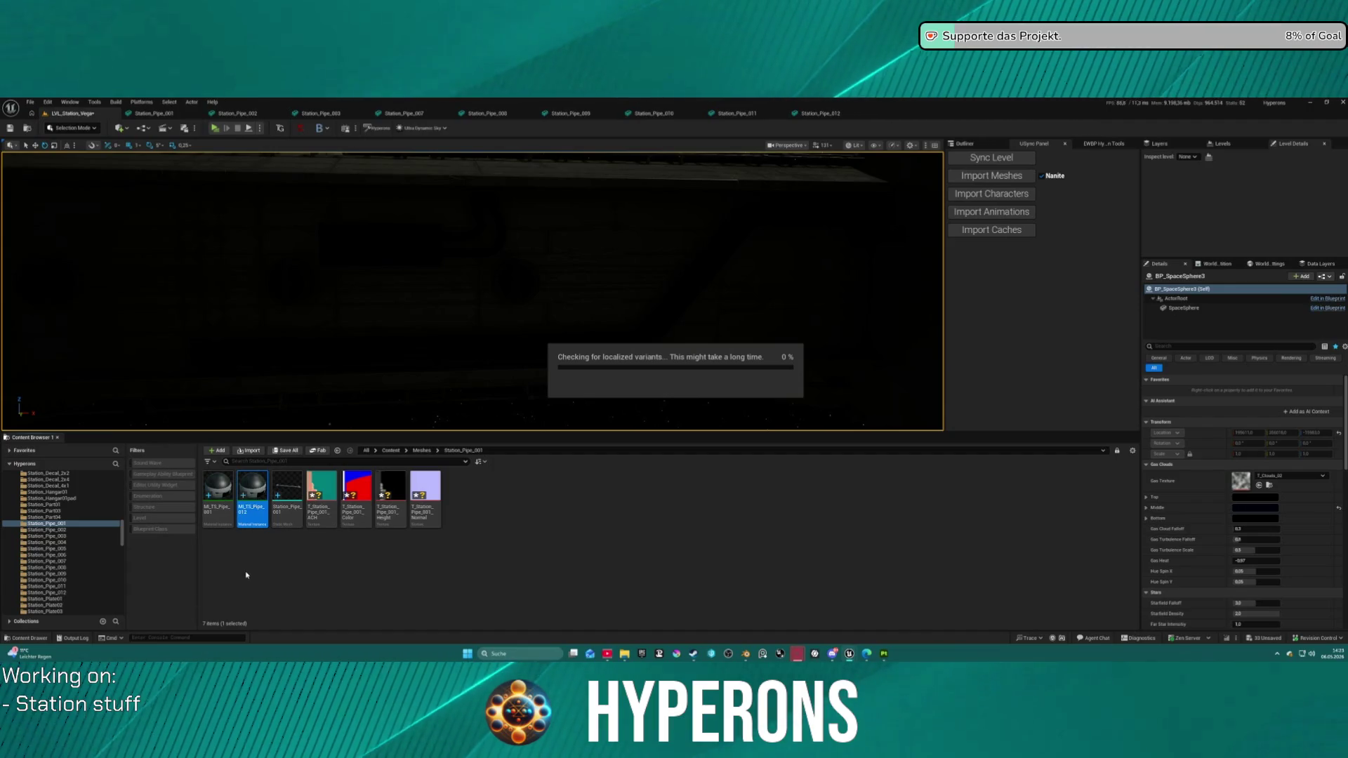
pyautogui.click(223, 516)
# Step: In MI_TS_Pipe_001, set T_AC, T_ID and T_Normal to Station_Pipe_001's ACH, Color and Normal textures
pyautogui.doubleClick(222, 516)
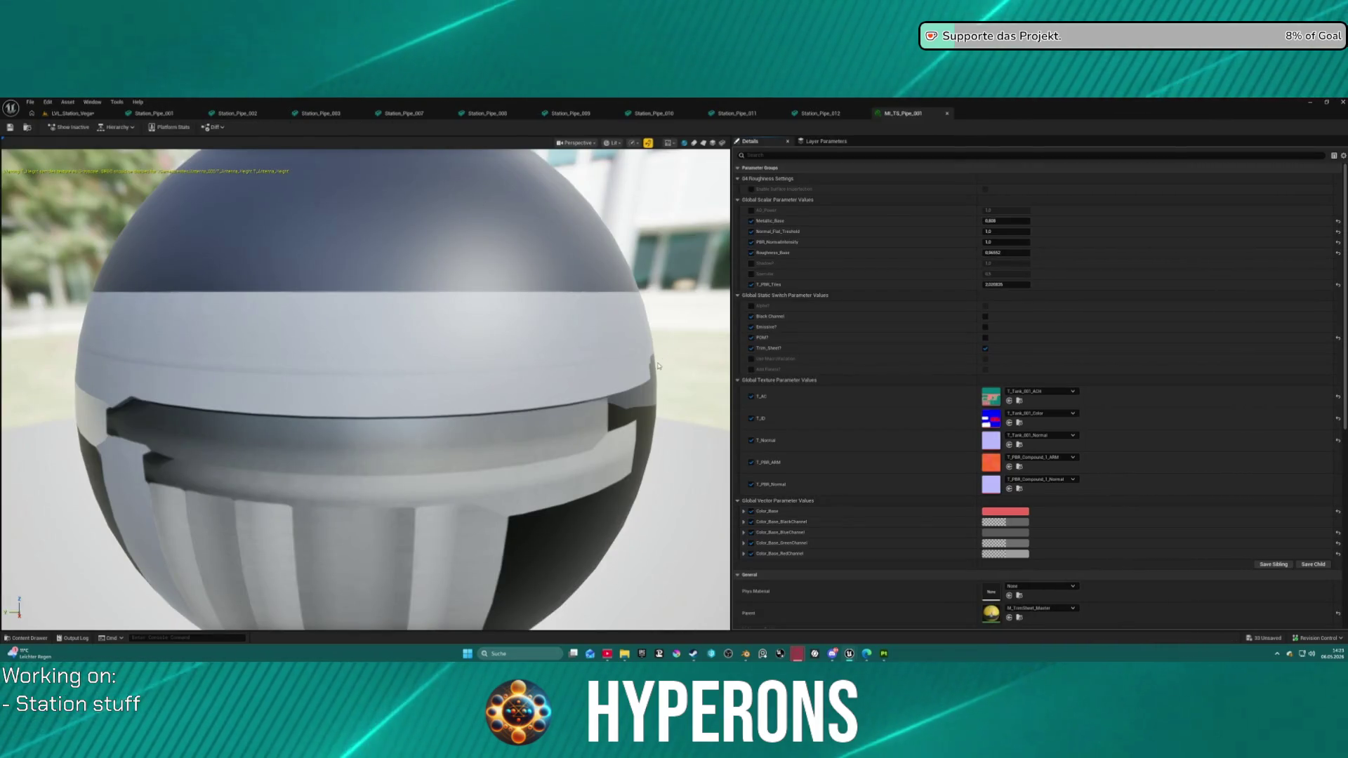
pyautogui.hotkey('ctrl', 'space')
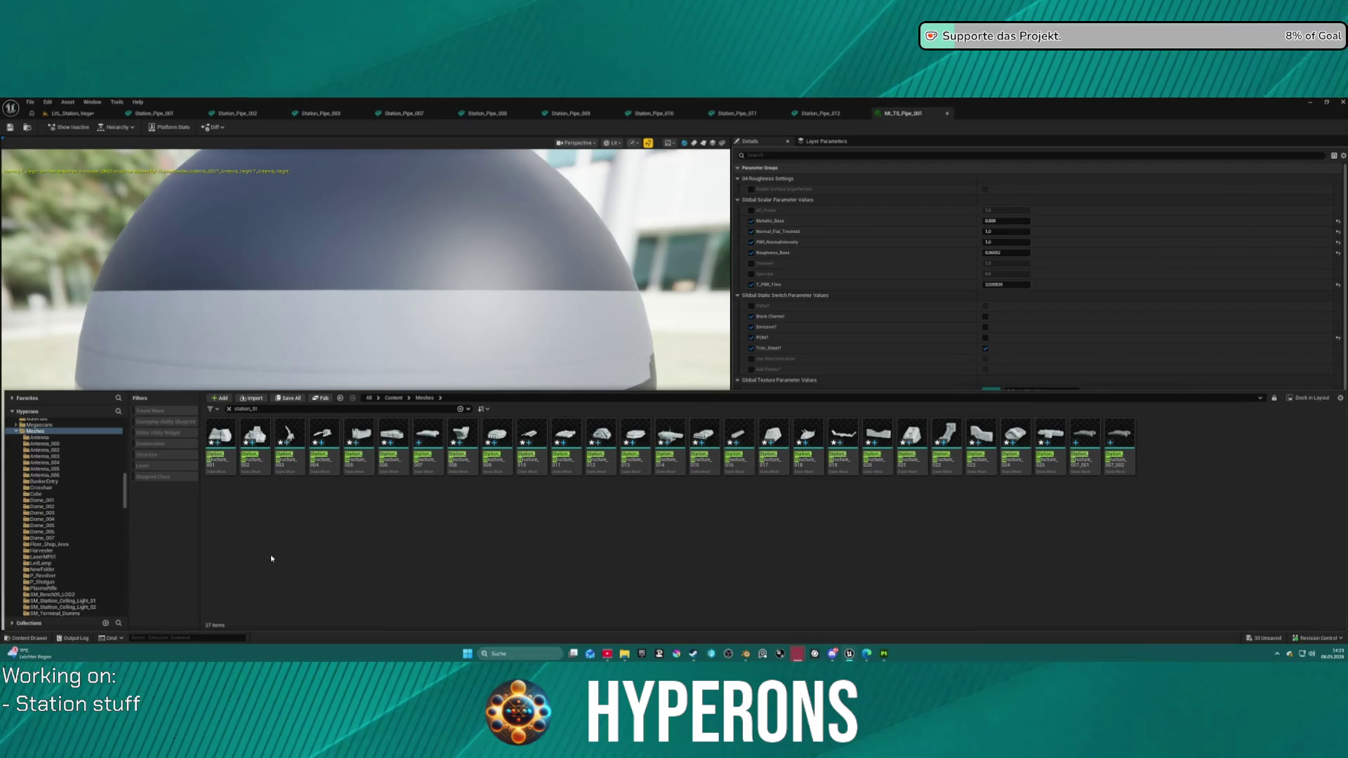
pyautogui.scroll(-10, 74, 562)
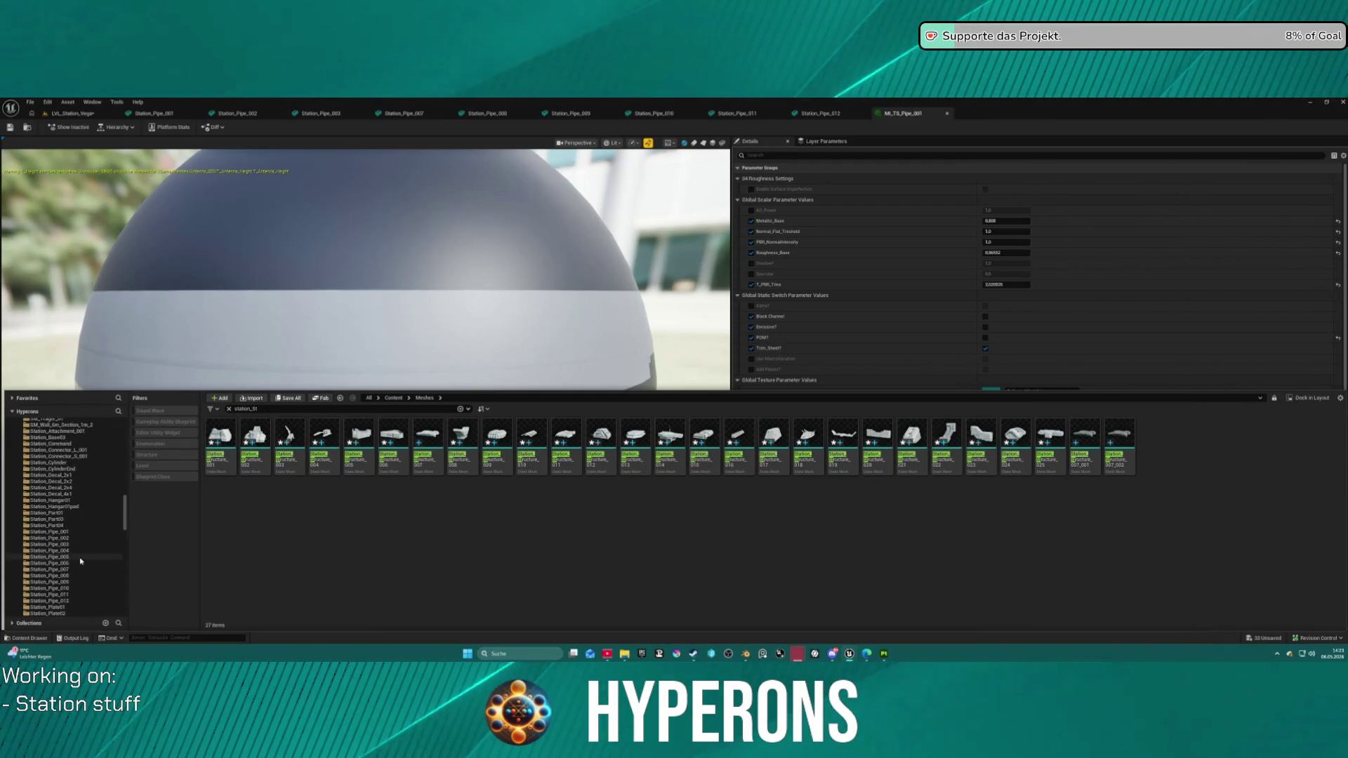
pyautogui.click(49, 519)
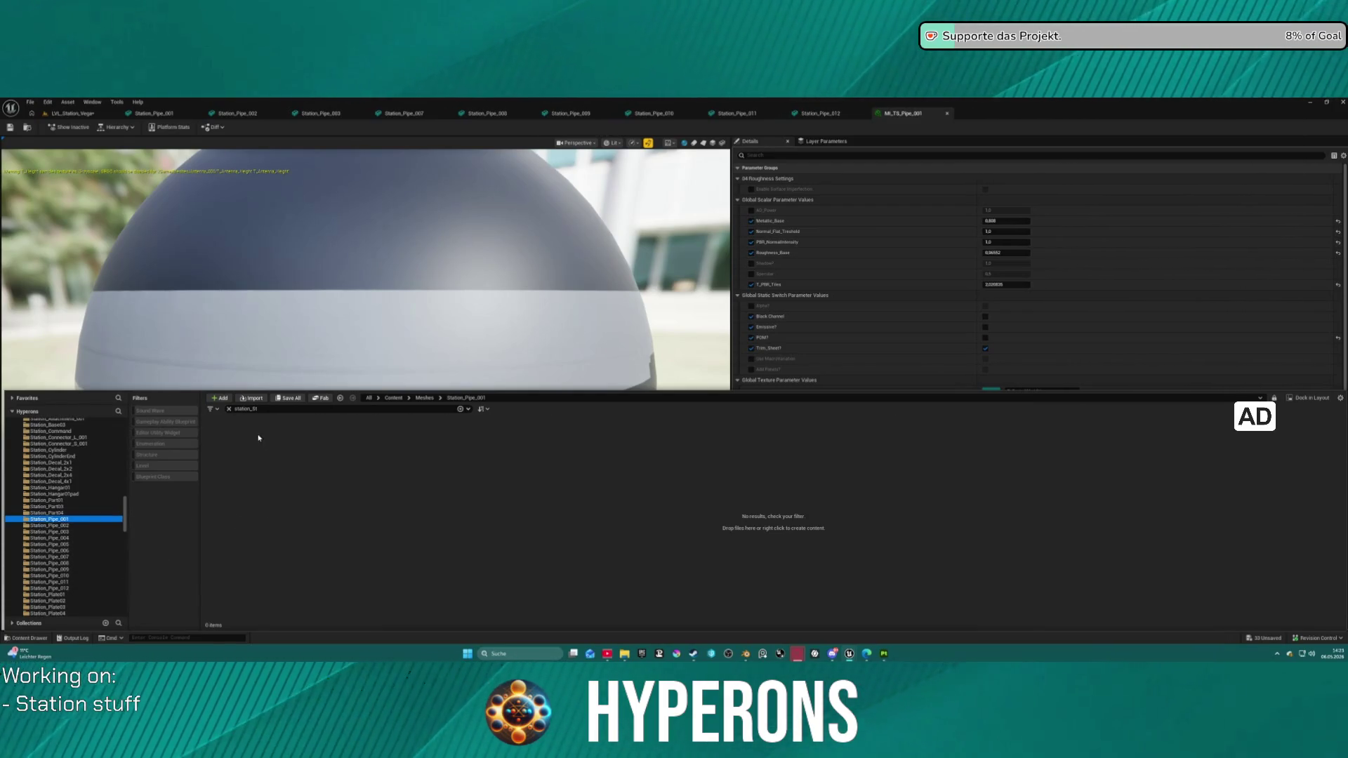
pyautogui.click(230, 410)
pyautogui.scroll(-5, 909, 253)
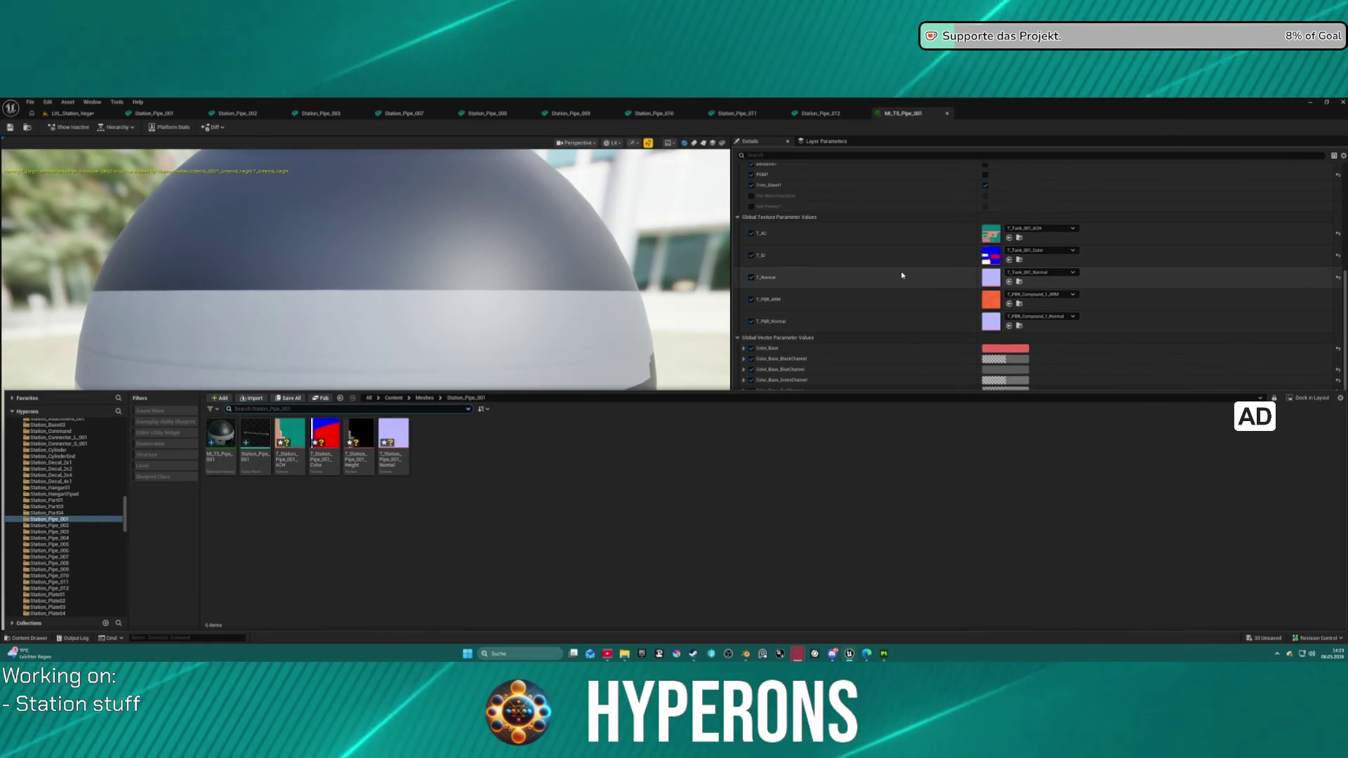
pyautogui.moveTo(290, 436)
pyautogui.mouseDown()
pyautogui.moveTo(498, 395)
pyautogui.moveTo(1084, 226)
pyautogui.moveTo(990, 233)
pyautogui.mouseUp()
pyautogui.moveTo(325, 439); pyautogui.dragTo(991, 253)
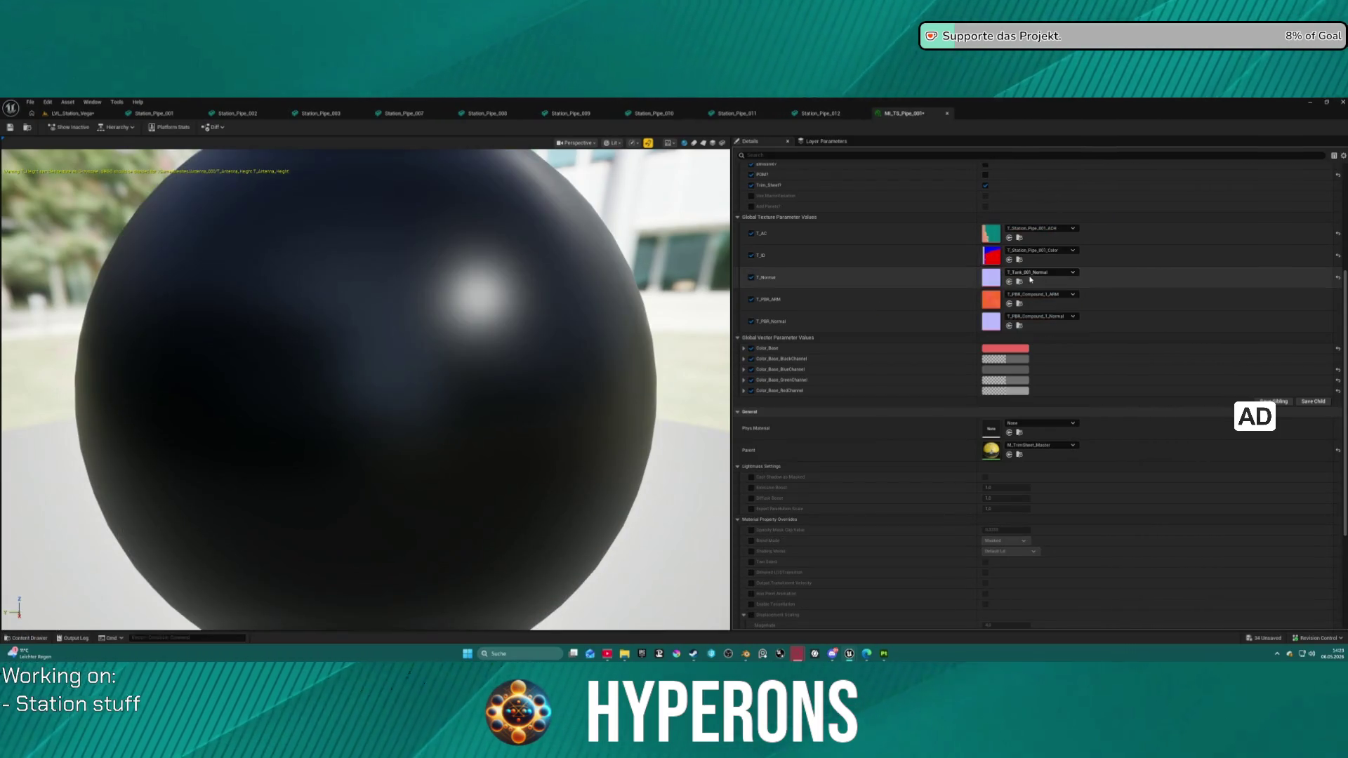
pyautogui.hotkey('ctrl', 'space')
pyautogui.moveTo(379, 441)
pyautogui.mouseDown()
pyautogui.moveTo(806, 354)
pyautogui.moveTo(1017, 291)
pyautogui.moveTo(996, 278)
pyautogui.mouseUp()
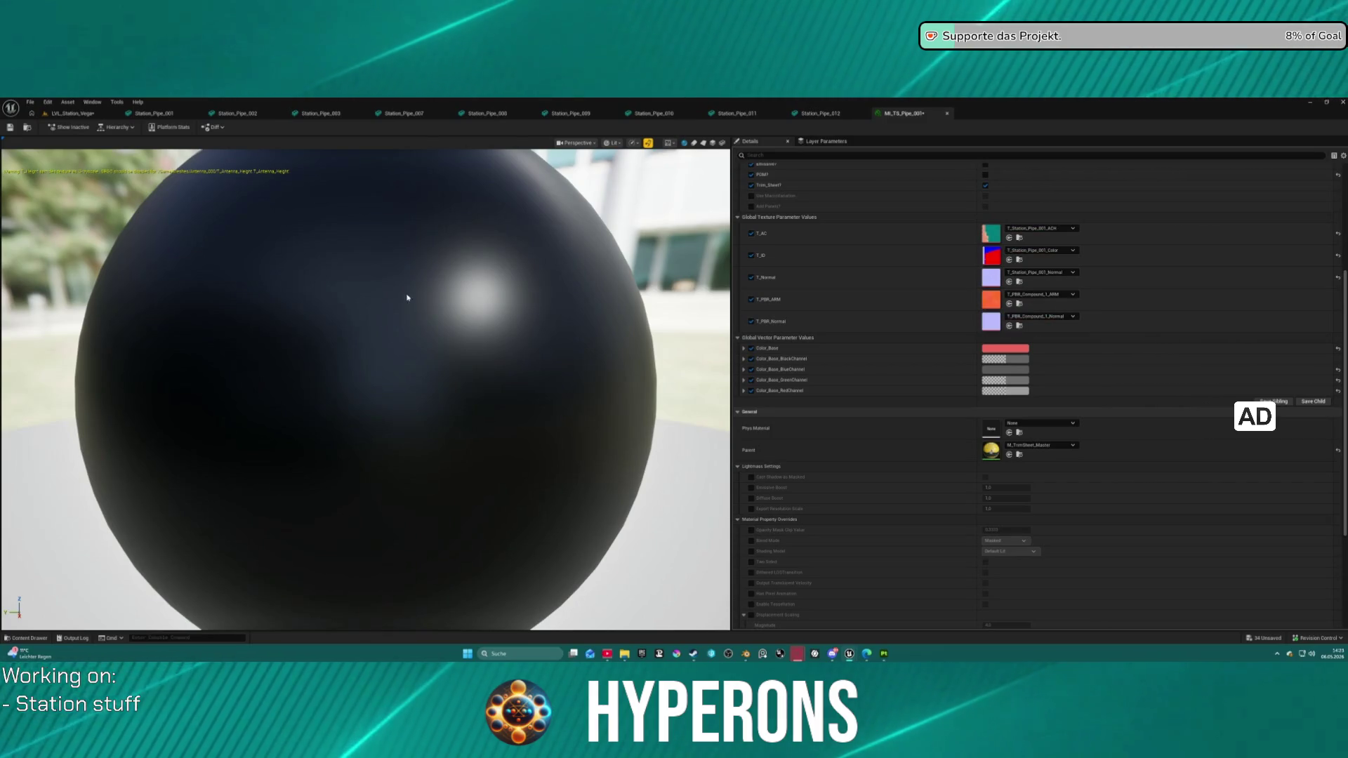
pyautogui.click(158, 114)
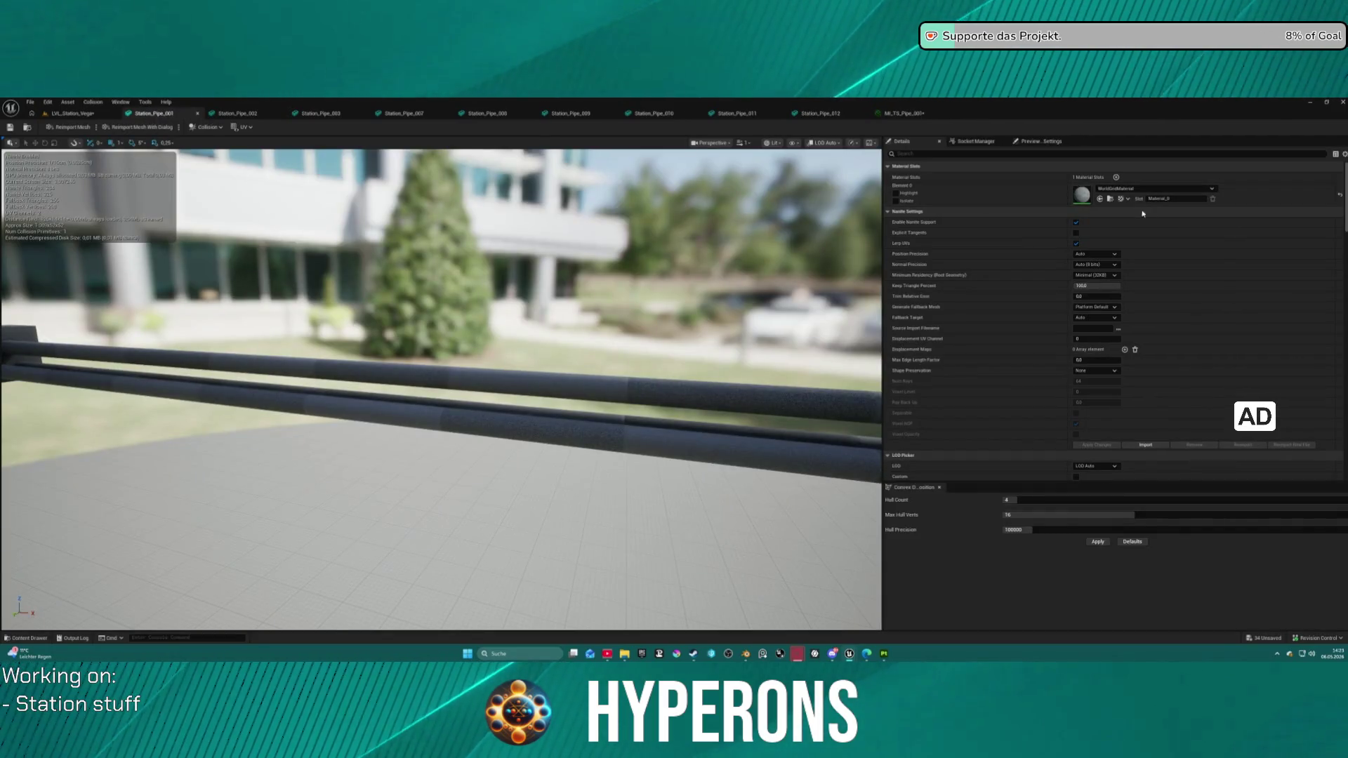
# Step: Assign MI_TS_Pipe_001 to Station_Pipe_001's material slot, inspect the red pipe, then return to Blender
pyautogui.hotkey('ctrl', 'space')
pyautogui.moveTo(220, 495); pyautogui.dragTo(1085, 193)
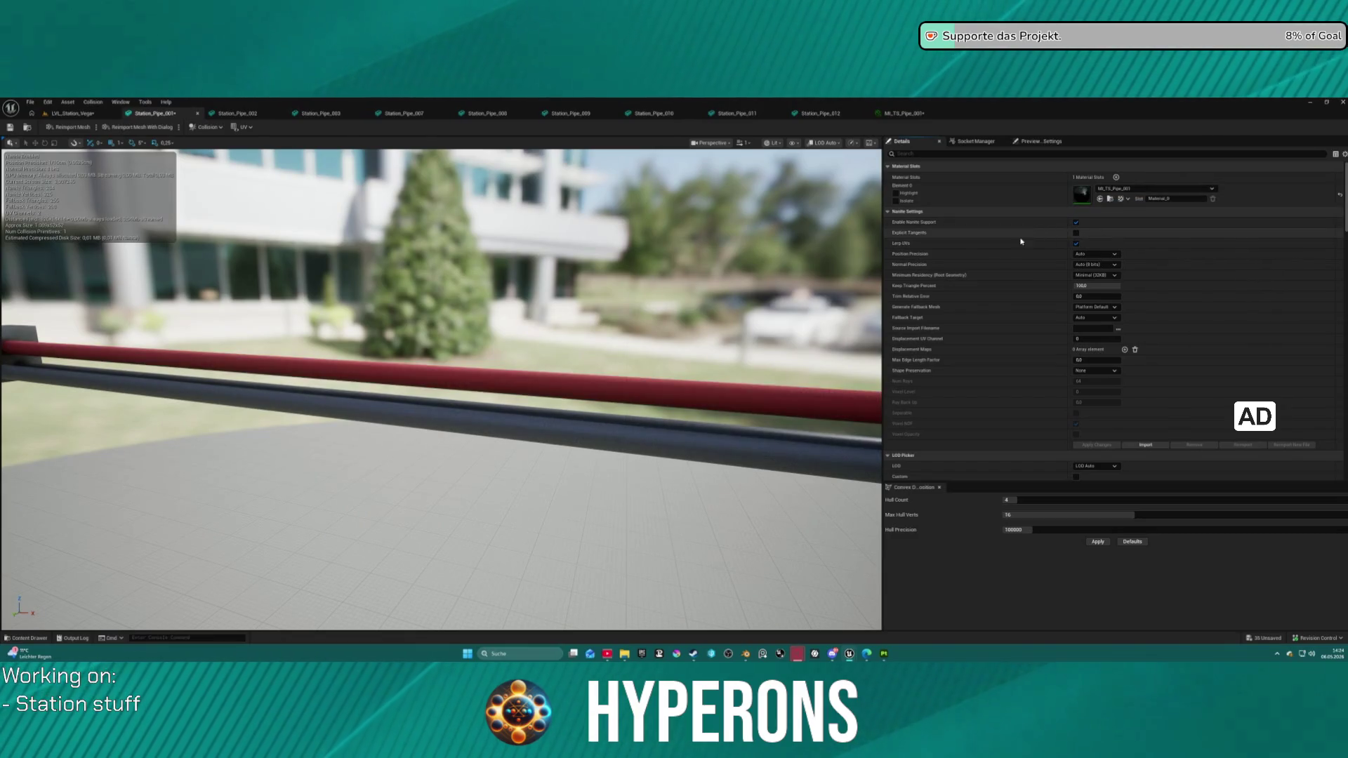
pyautogui.moveTo(565, 293)
pyautogui.mouseDown()
pyautogui.moveTo(442, 337)
pyautogui.moveTo(393, 309)
pyautogui.moveTo(365, 337)
pyautogui.moveTo(253, 337)
pyautogui.mouseUp()
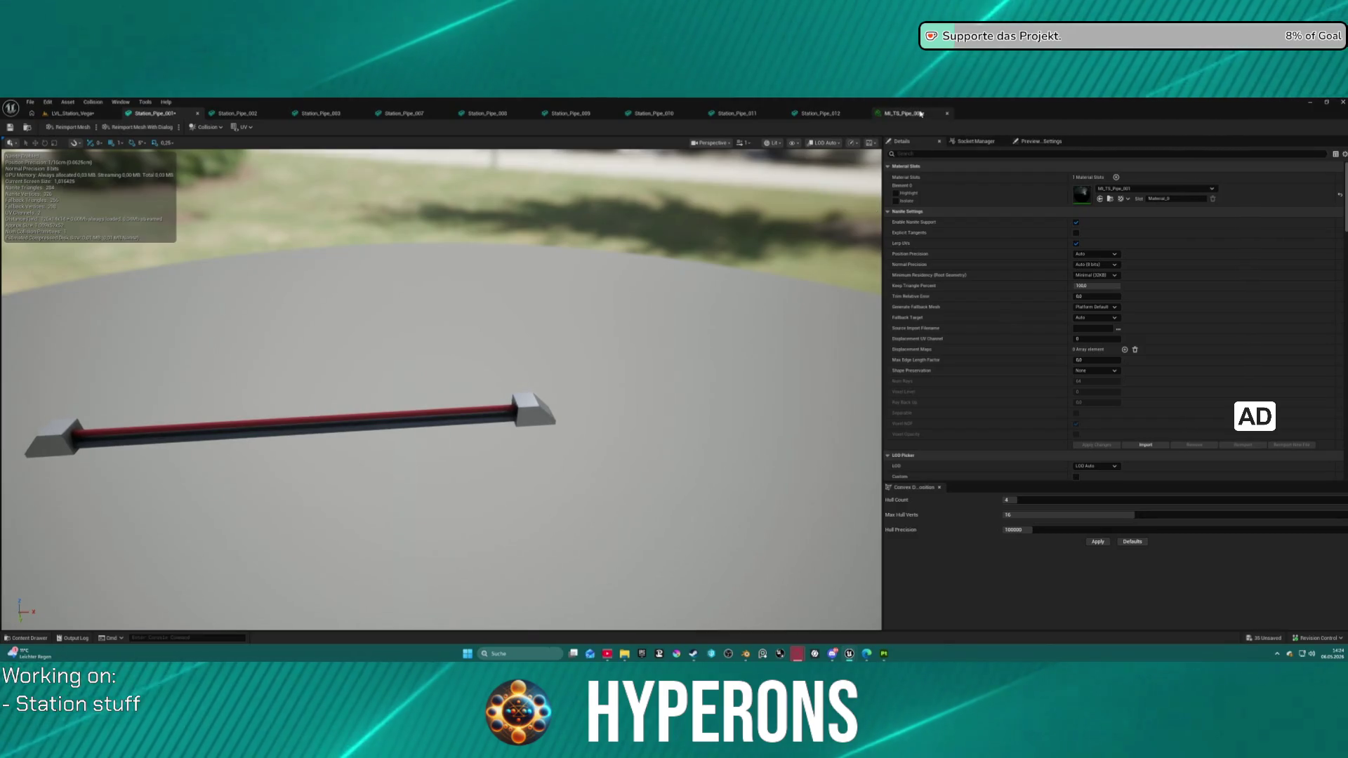
pyautogui.click(819, 113)
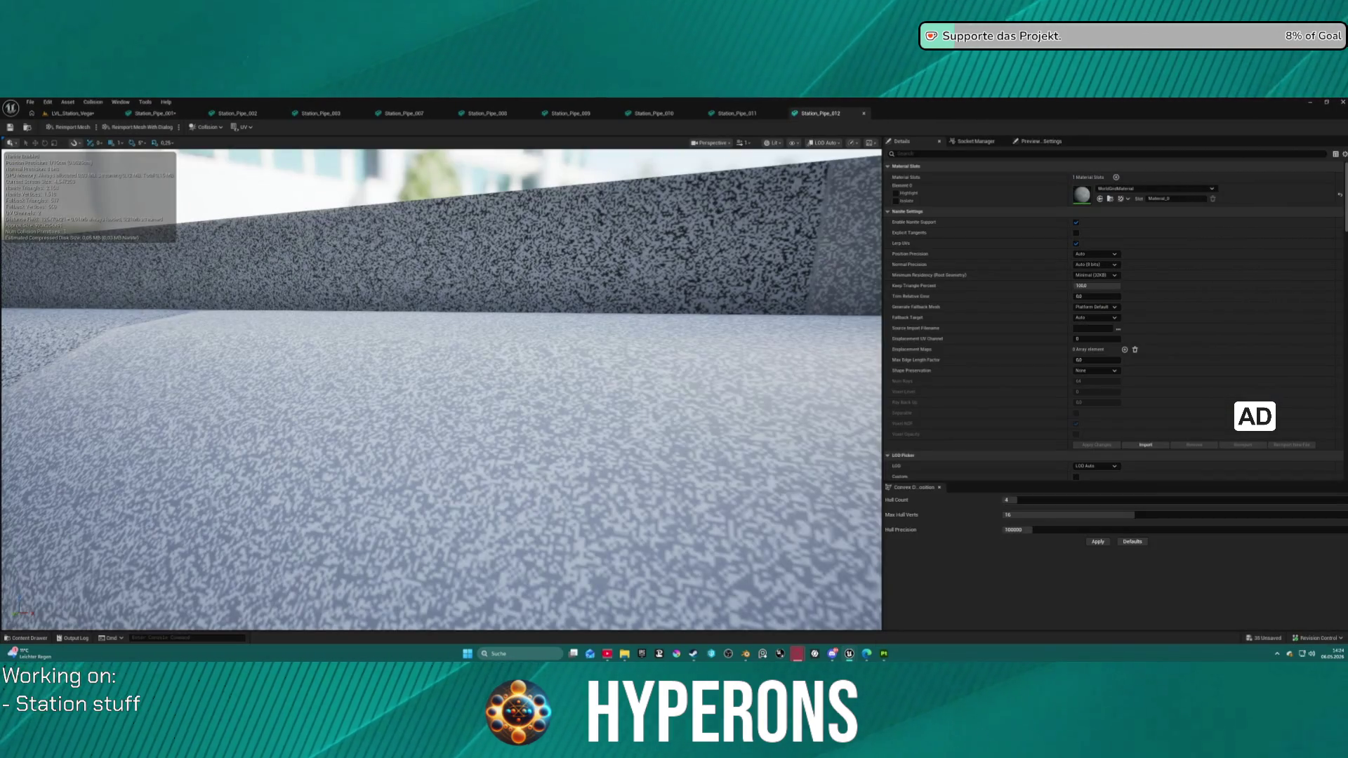
pyautogui.moveTo(552, 414)
pyautogui.mouseDown()
pyautogui.moveTo(552, 478)
pyautogui.moveTo(553, 414)
pyautogui.mouseUp()
pyautogui.scroll(-5, 288, 243)
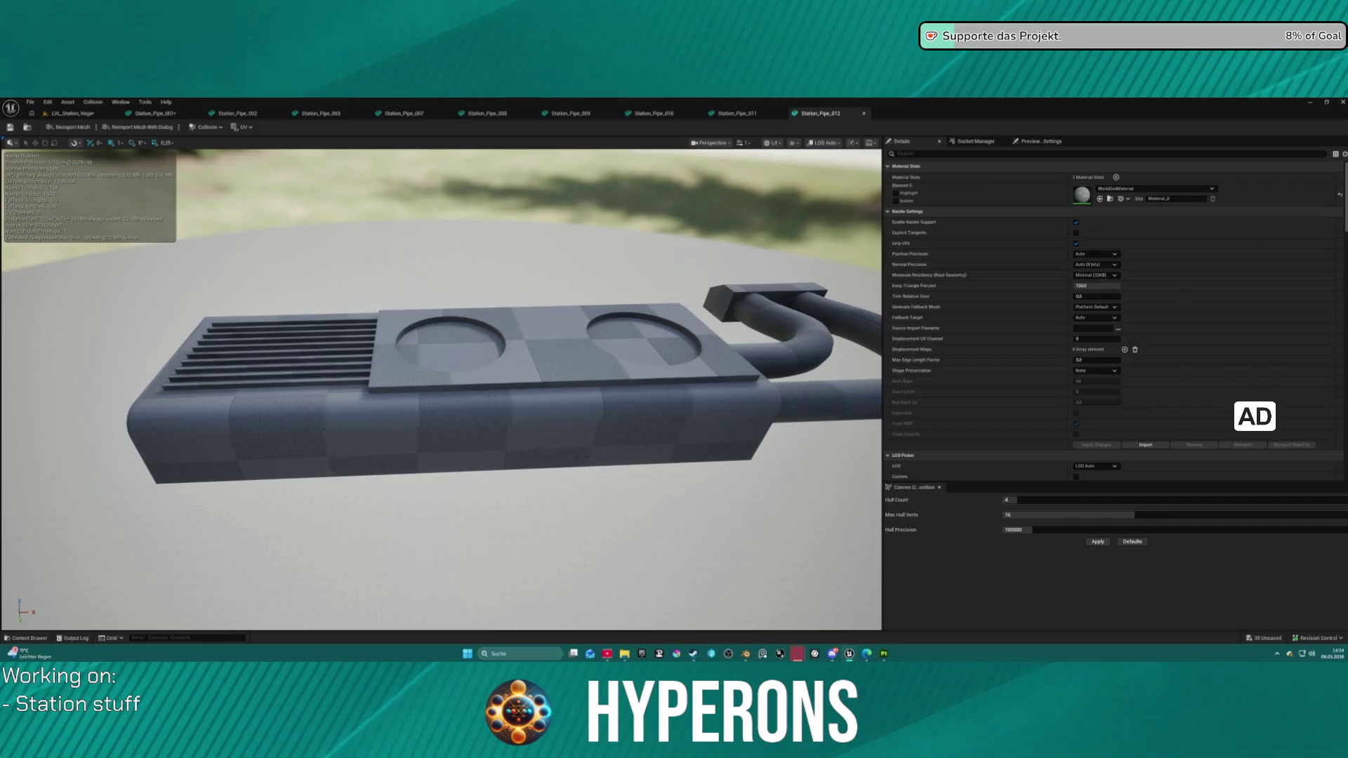
pyautogui.click(151, 113)
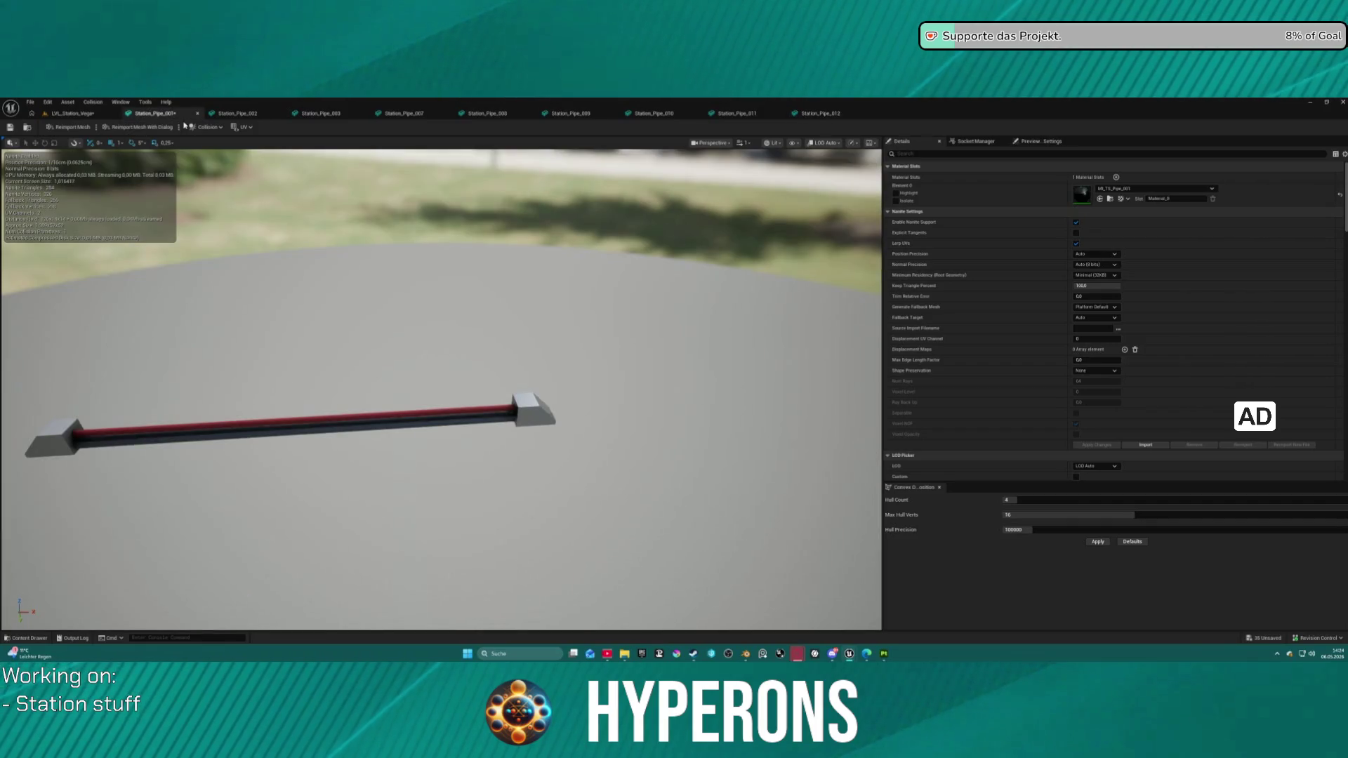
pyautogui.click(745, 653)
pyautogui.scroll(-2, 675, 416)
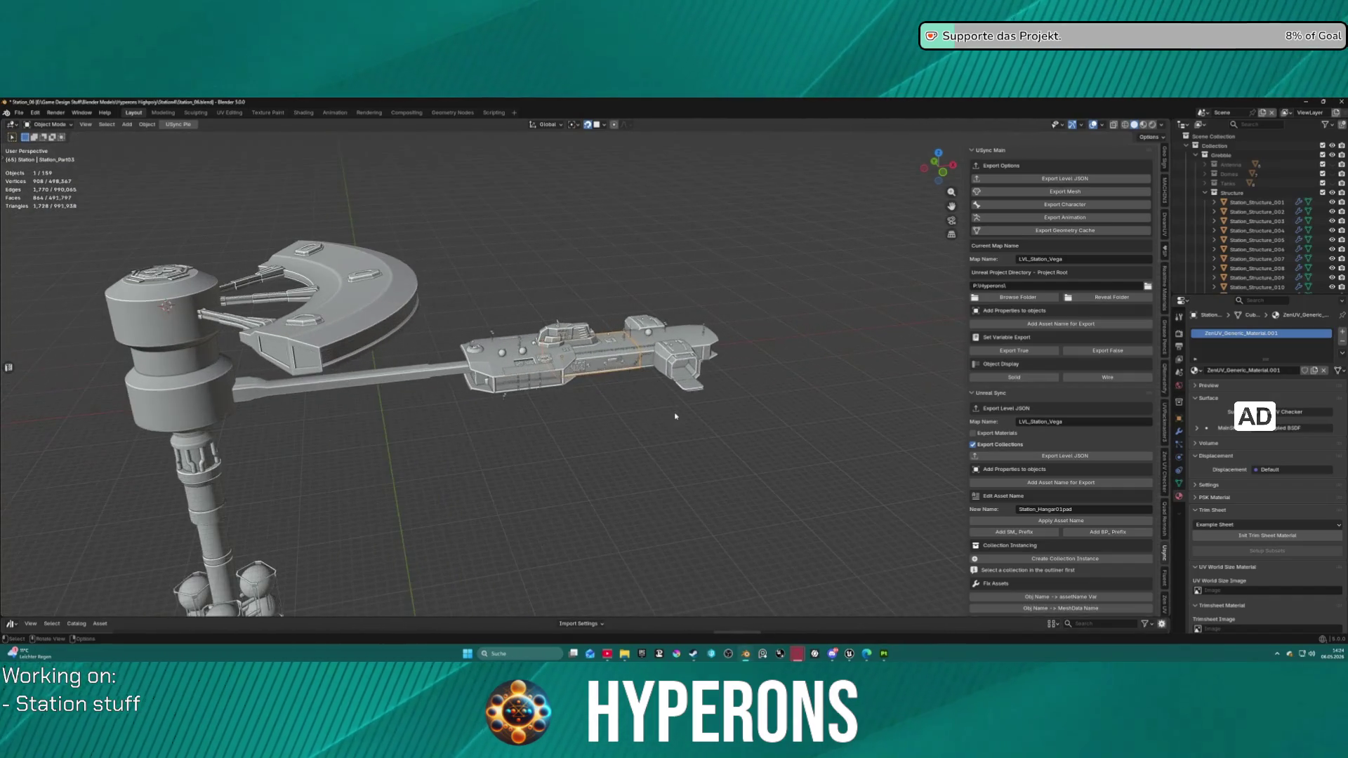
# Step: Select Station_Pipe_001 and add a Weighted Normal modifier to it
pyautogui.scroll(2, 605, 400)
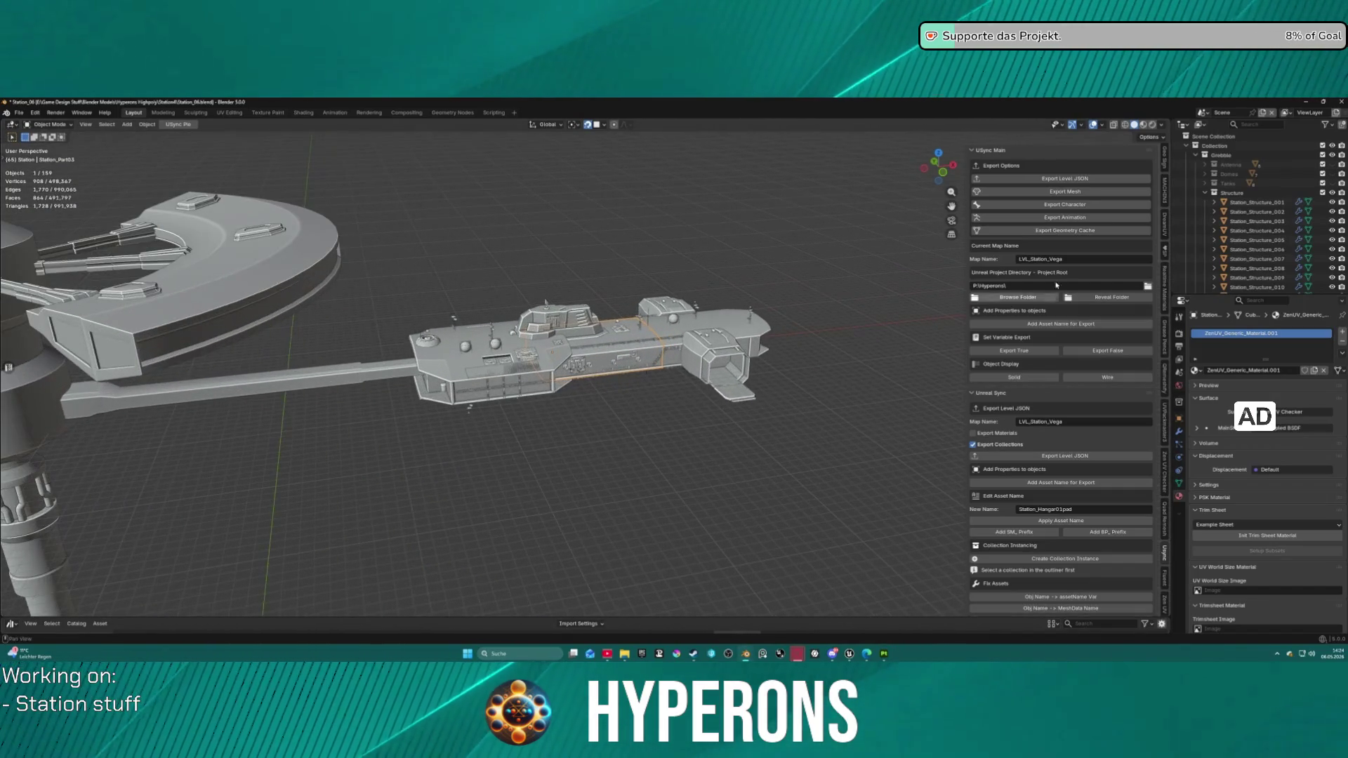
pyautogui.click(1205, 193)
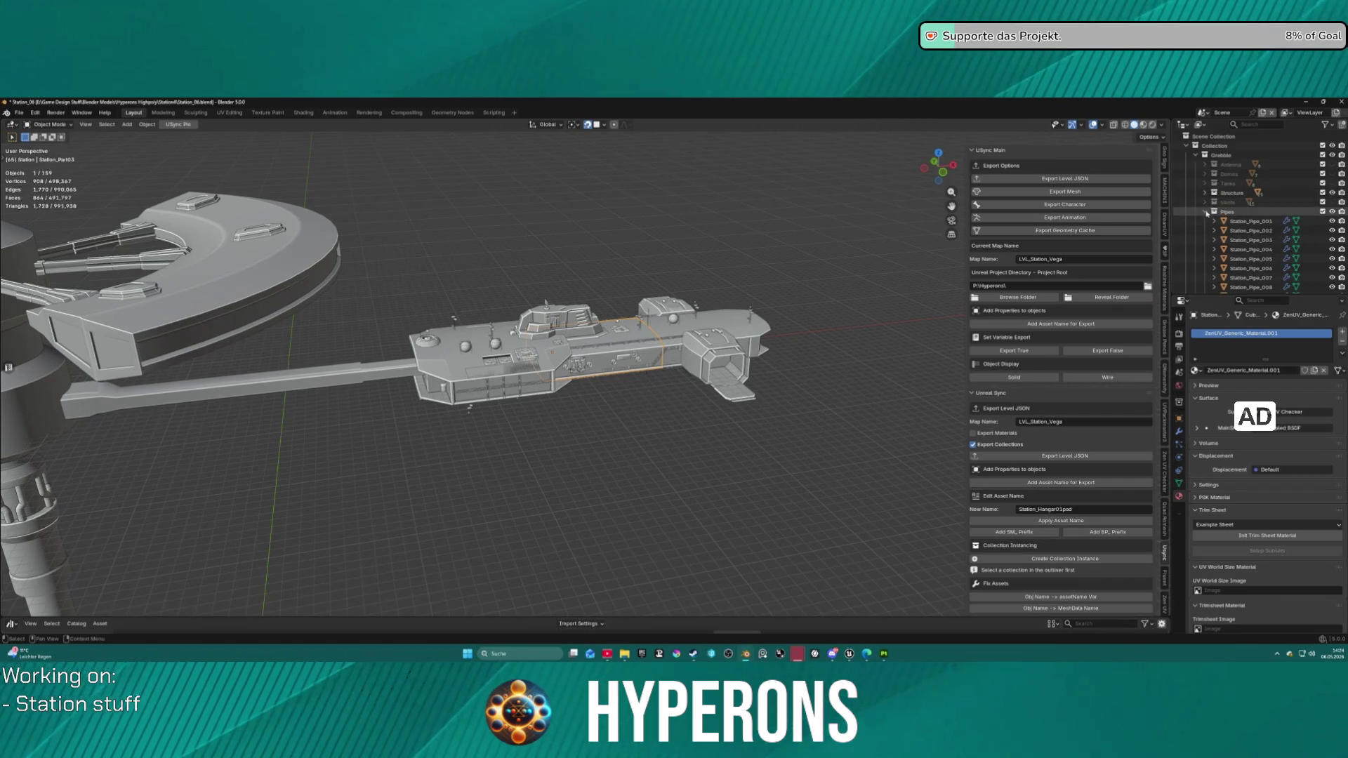
pyautogui.click(1207, 221)
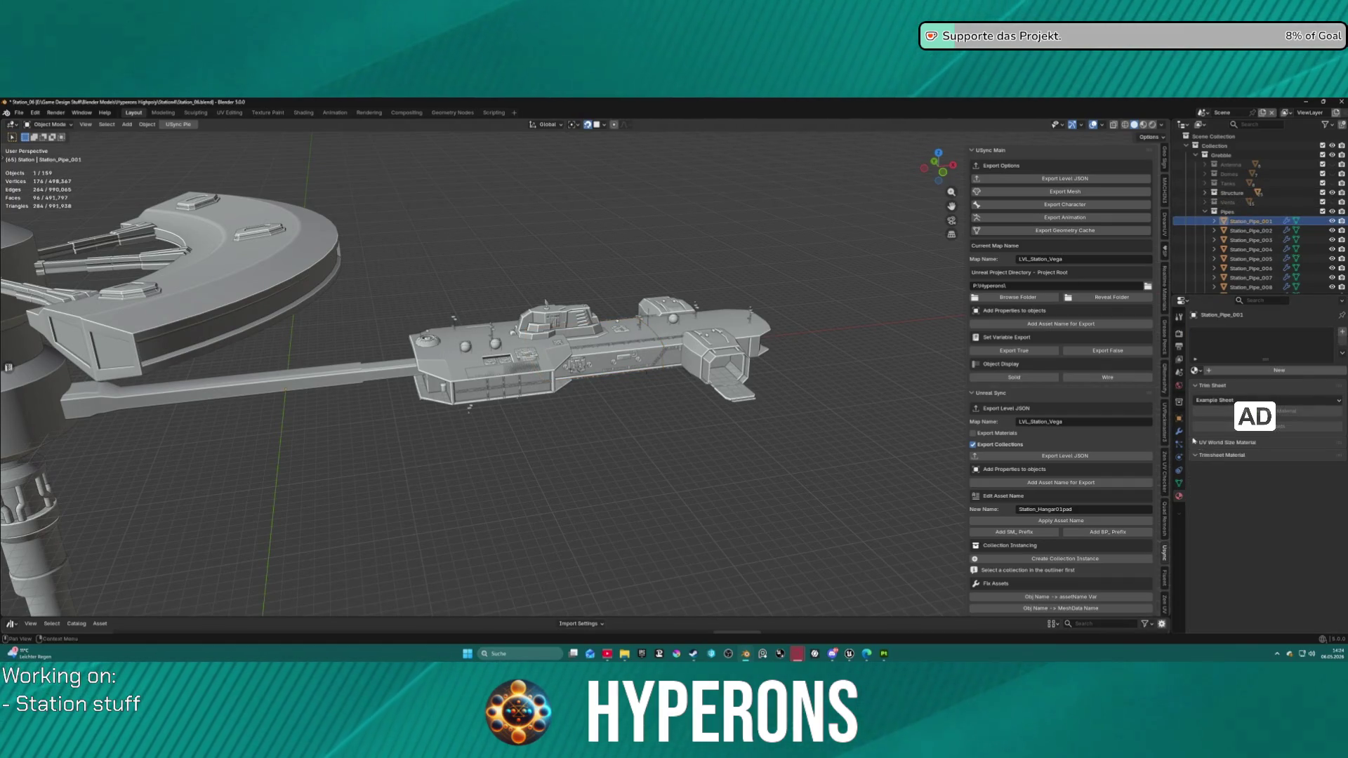
pyautogui.click(1182, 431)
pyautogui.click(1264, 331)
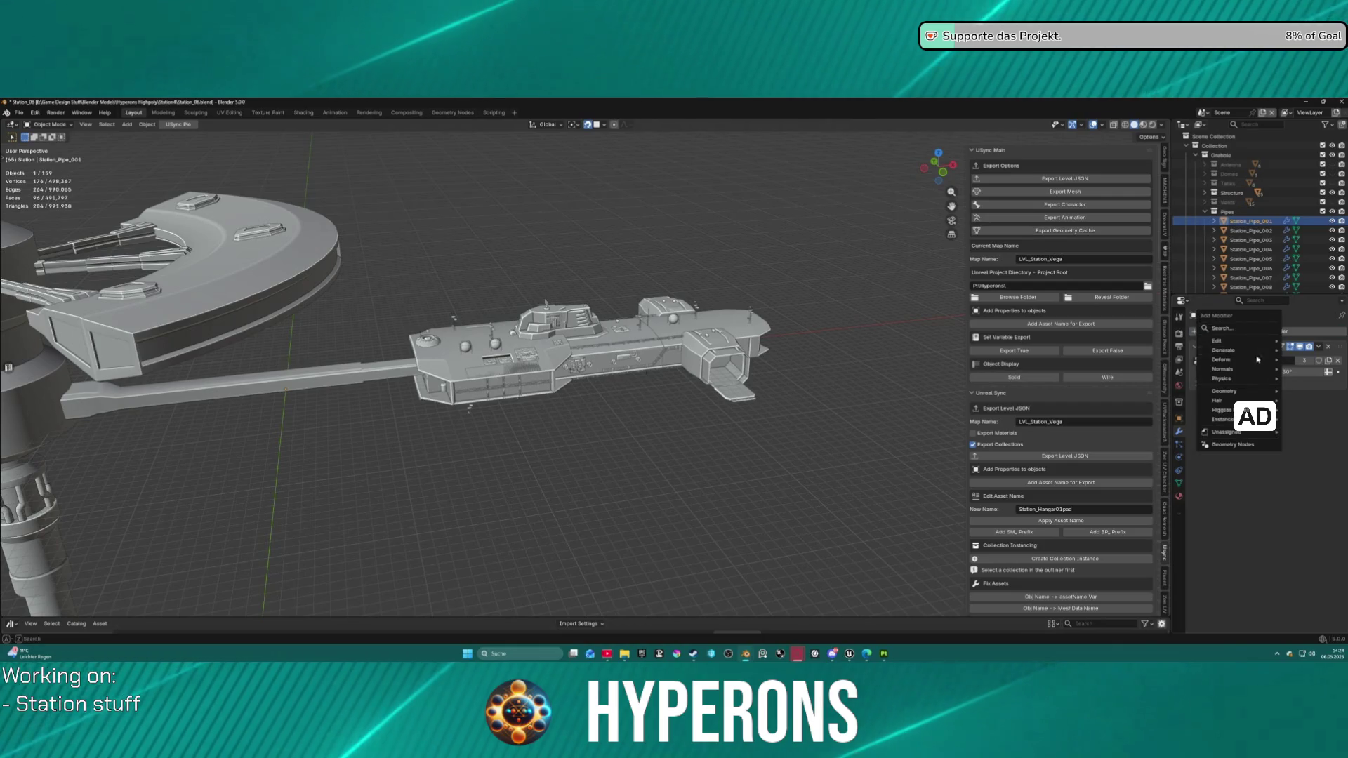
pyautogui.moveTo(1225, 369)
pyautogui.click(1171, 380)
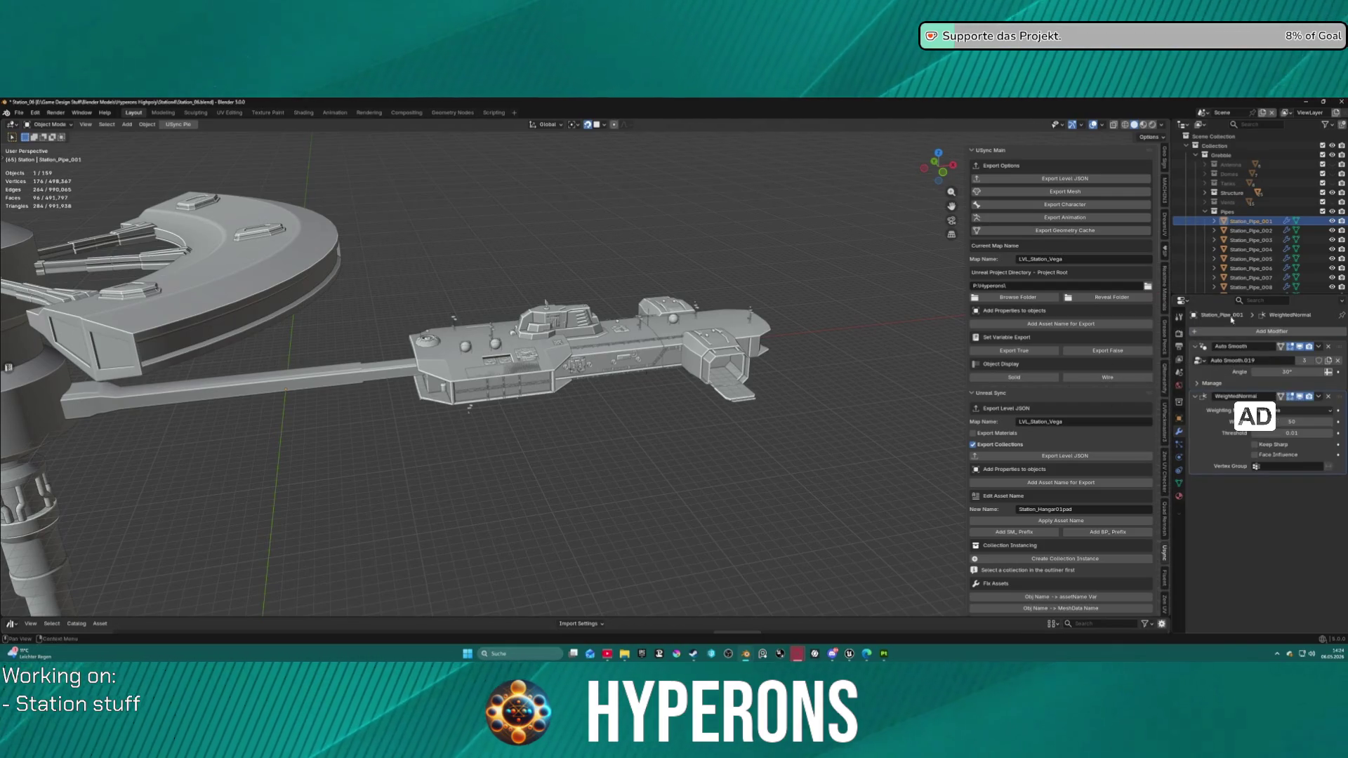
# Step: Add Station_Pipe_001 to the UPipe export list and export it as an FBX mesh
pyautogui.scroll(-15, 1123, 432)
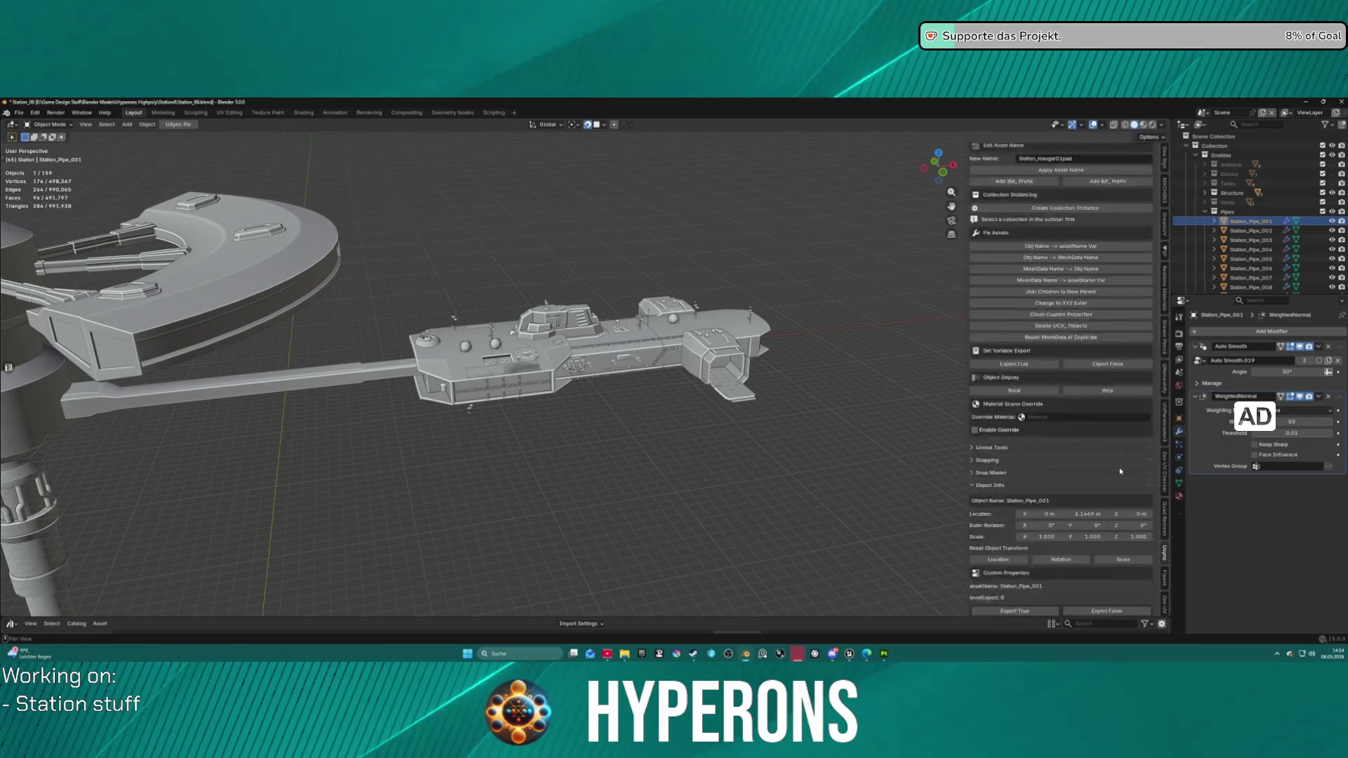
pyautogui.scroll(4, 1124, 432)
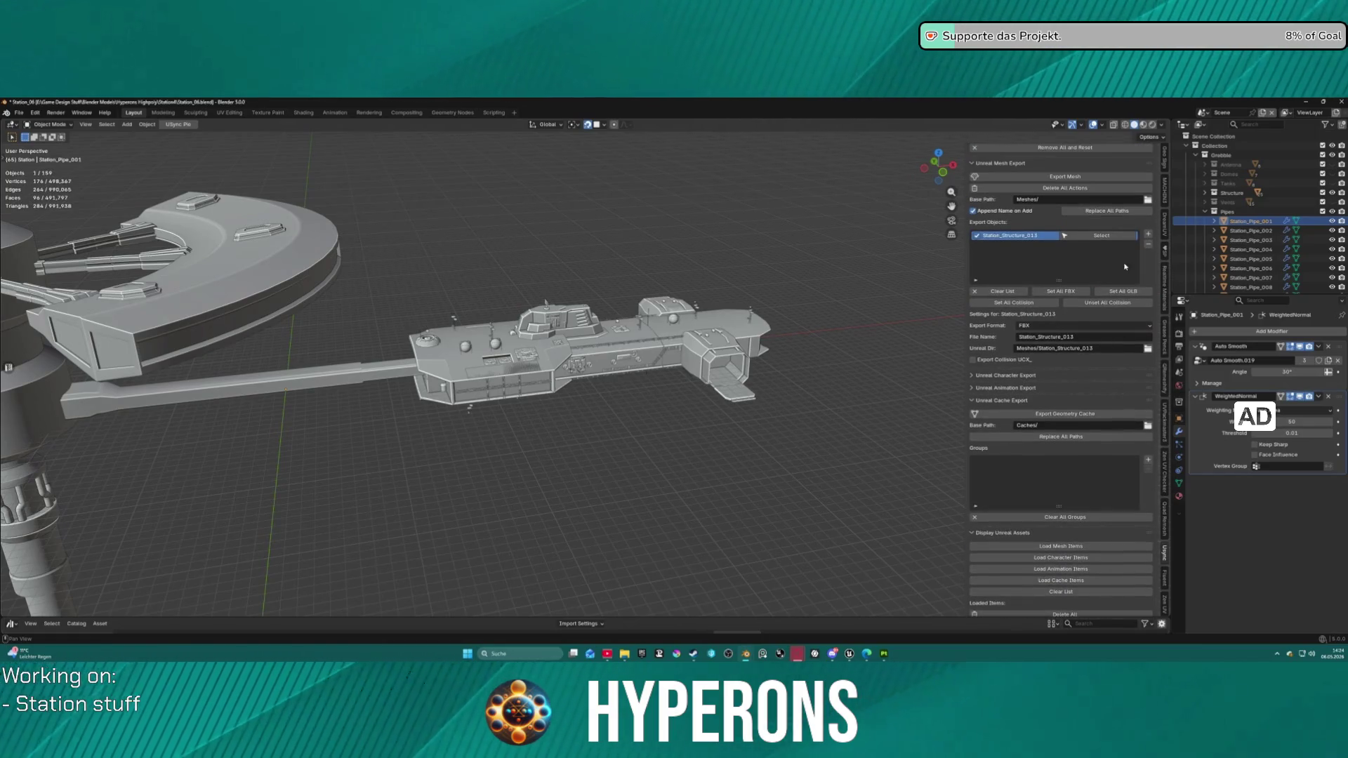
pyautogui.click(1149, 244)
pyautogui.click(1148, 234)
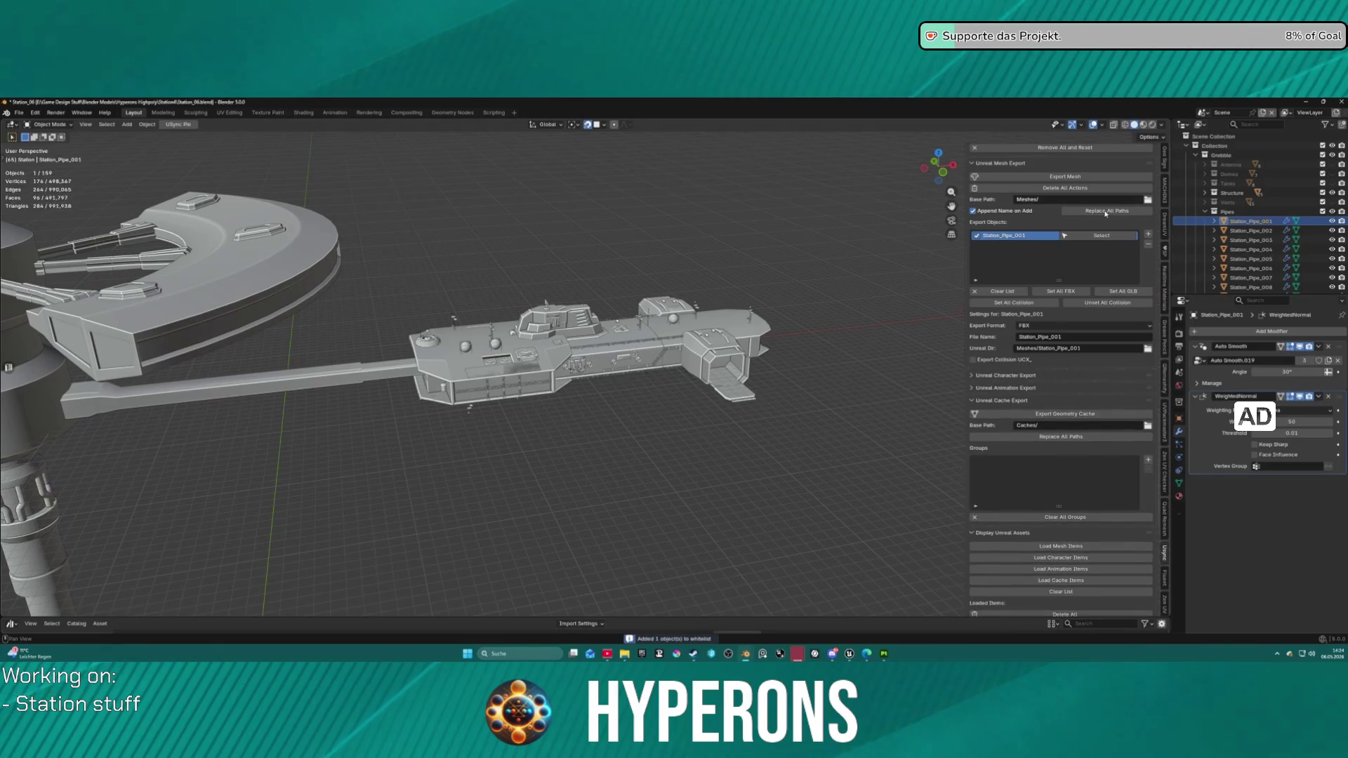
pyautogui.click(1050, 179)
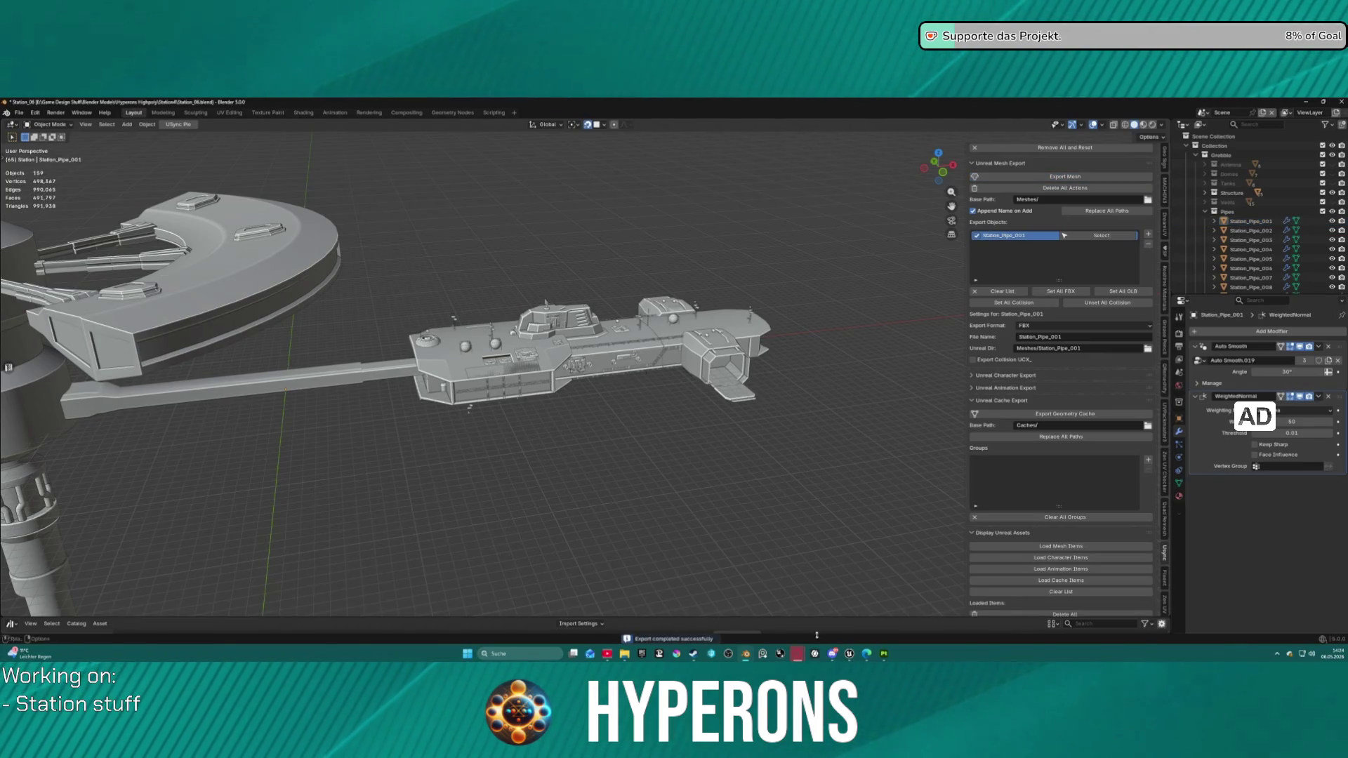
pyautogui.moveTo(885, 658)
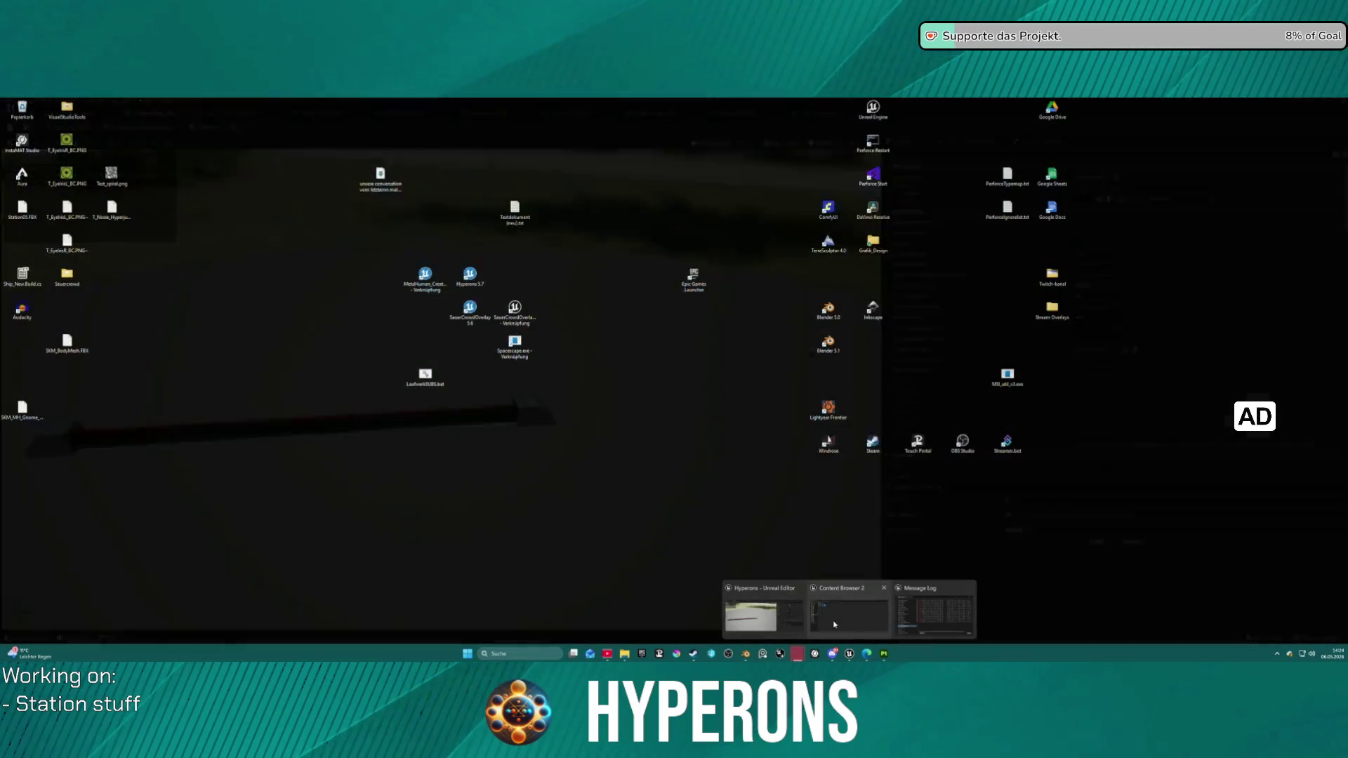
# Step: Reimport Station_Pipe_001 into Unreal via Import Meshes and inspect its textured end cap
pyautogui.click(794, 615)
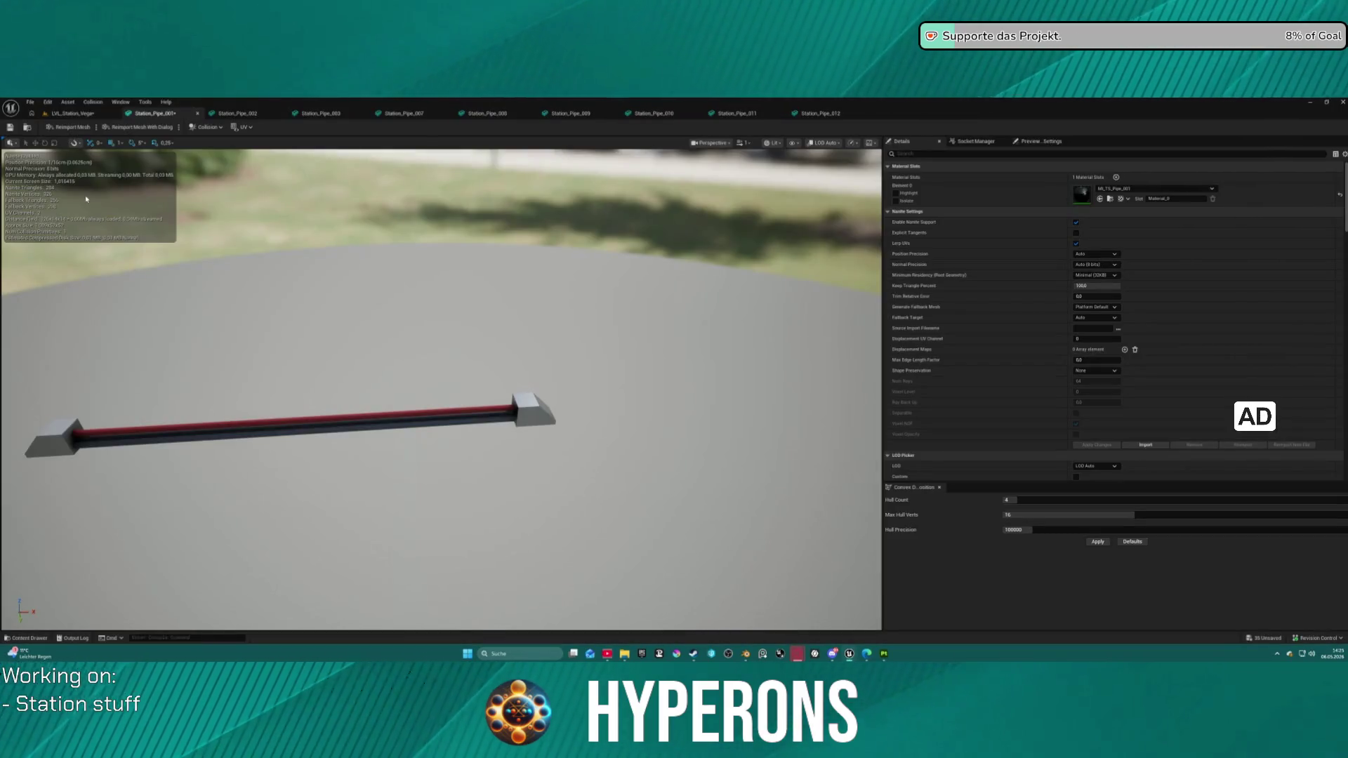
pyautogui.click(56, 116)
pyautogui.click(991, 178)
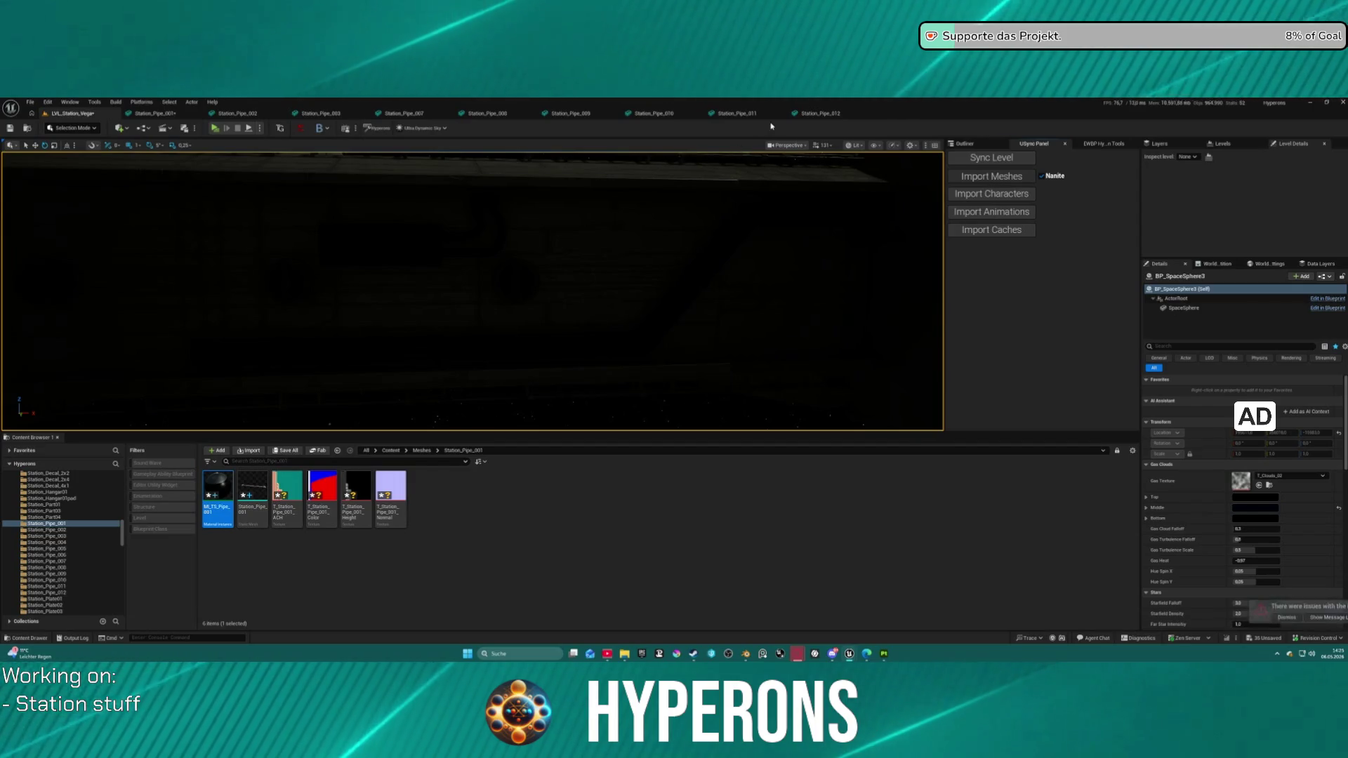
pyautogui.click(175, 113)
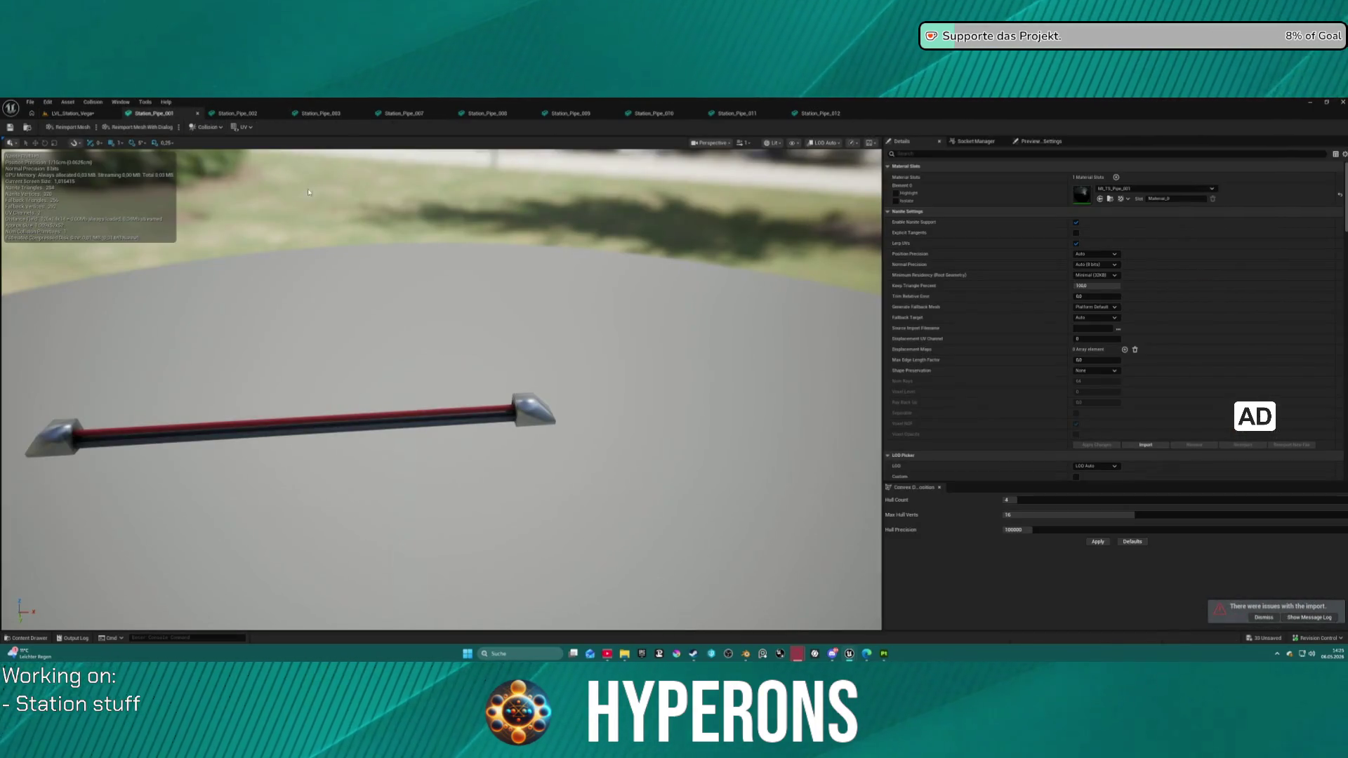
pyautogui.moveTo(674, 386)
pyautogui.mouseDown()
pyautogui.moveTo(674, 351)
pyautogui.moveTo(632, 358)
pyautogui.moveTo(610, 393)
pyautogui.moveTo(617, 453)
pyautogui.moveTo(803, 369)
pyautogui.mouseUp()
pyautogui.moveTo(706, 378)
pyautogui.mouseDown()
pyautogui.moveTo(678, 425)
pyautogui.moveTo(646, 393)
pyautogui.moveTo(641, 456)
pyautogui.moveTo(604, 421)
pyautogui.moveTo(656, 359)
pyautogui.mouseUp()
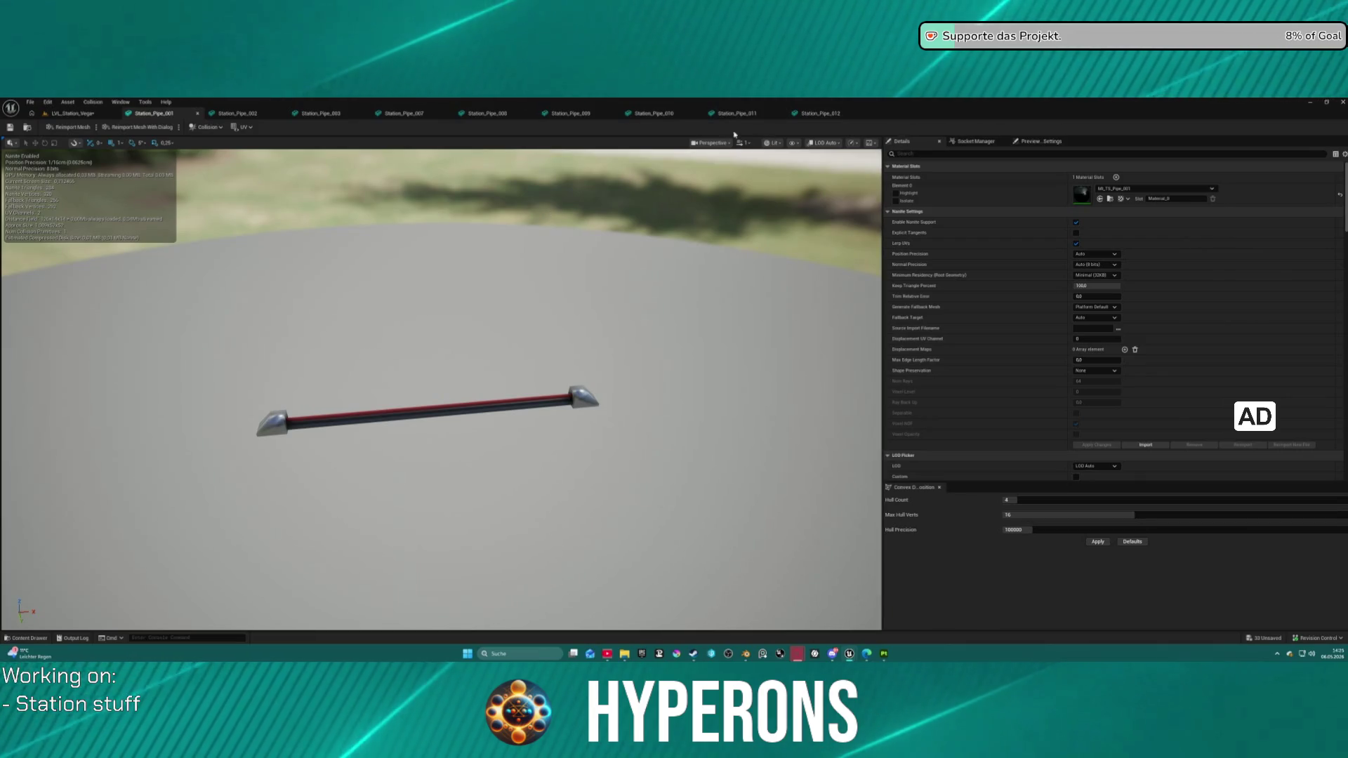
# Step: Assign MI_TS_Pipe_002 from the Station_Pipe_002 folder to Station_Pipe_002's material slot
pyautogui.hotkey('ctrl', 'Tab')
pyautogui.hotkey('ctrl', 'space')
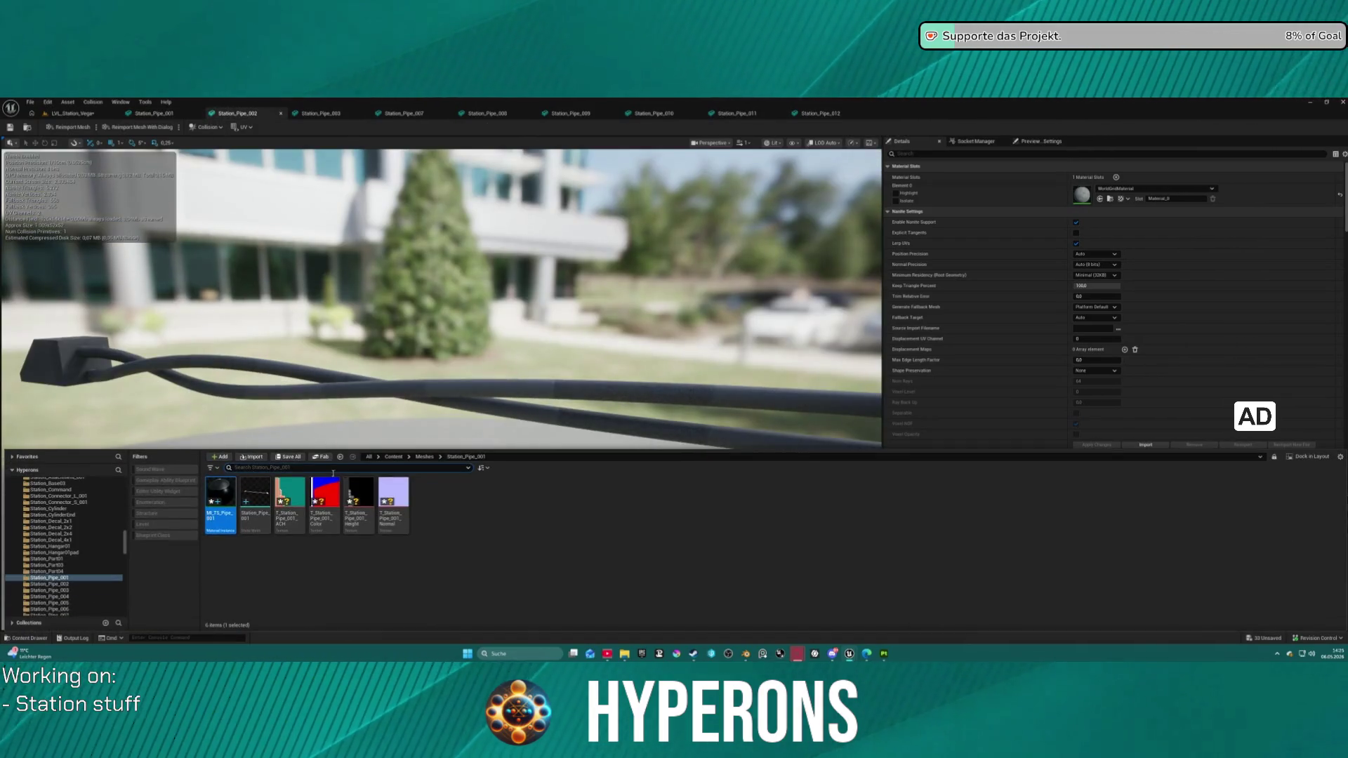
pyautogui.click(64, 586)
pyautogui.moveTo(220, 495)
pyautogui.mouseDown()
pyautogui.moveTo(1099, 189)
pyautogui.moveTo(1116, 204)
pyautogui.mouseUp()
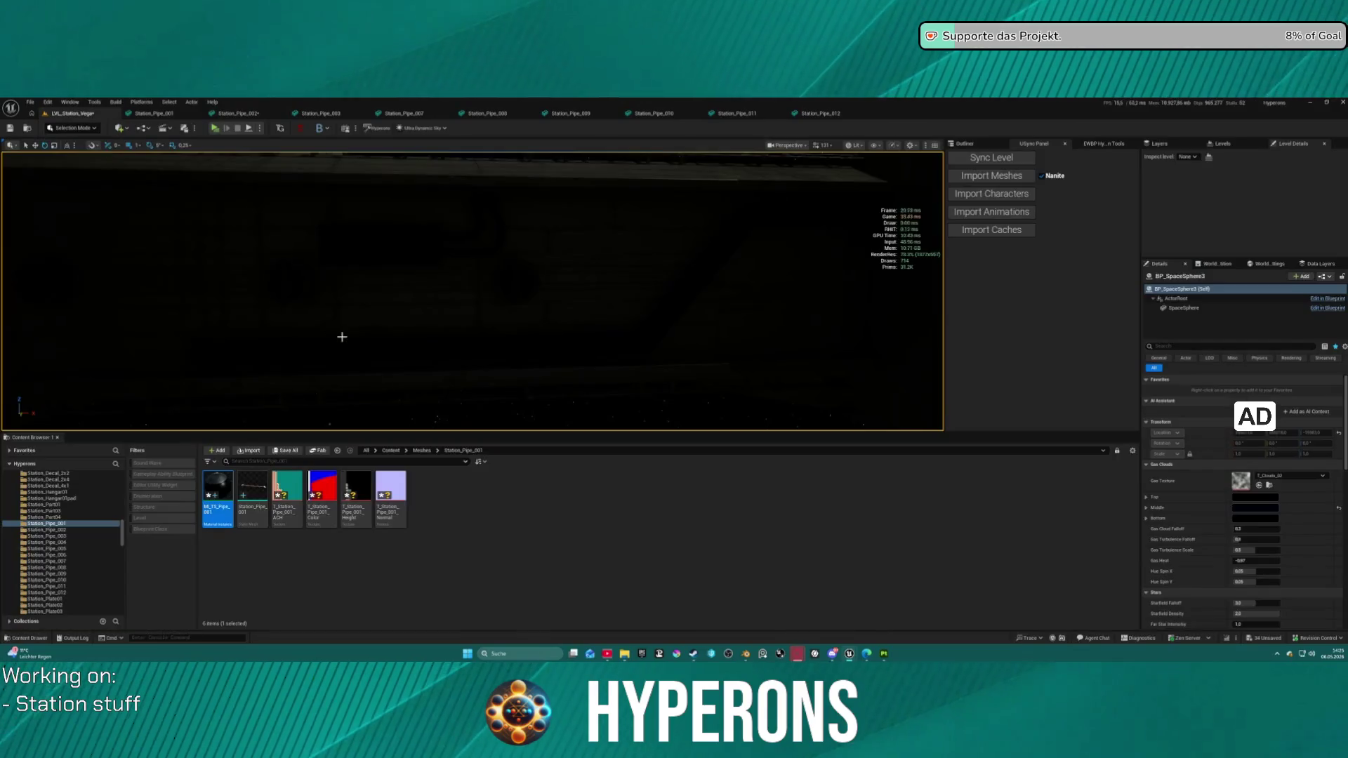
# Step: Return to the Station_Vega level and import texture maps into the Station_Pipe_002 to 005 folders
pyautogui.click(73, 113)
pyautogui.click(46, 529)
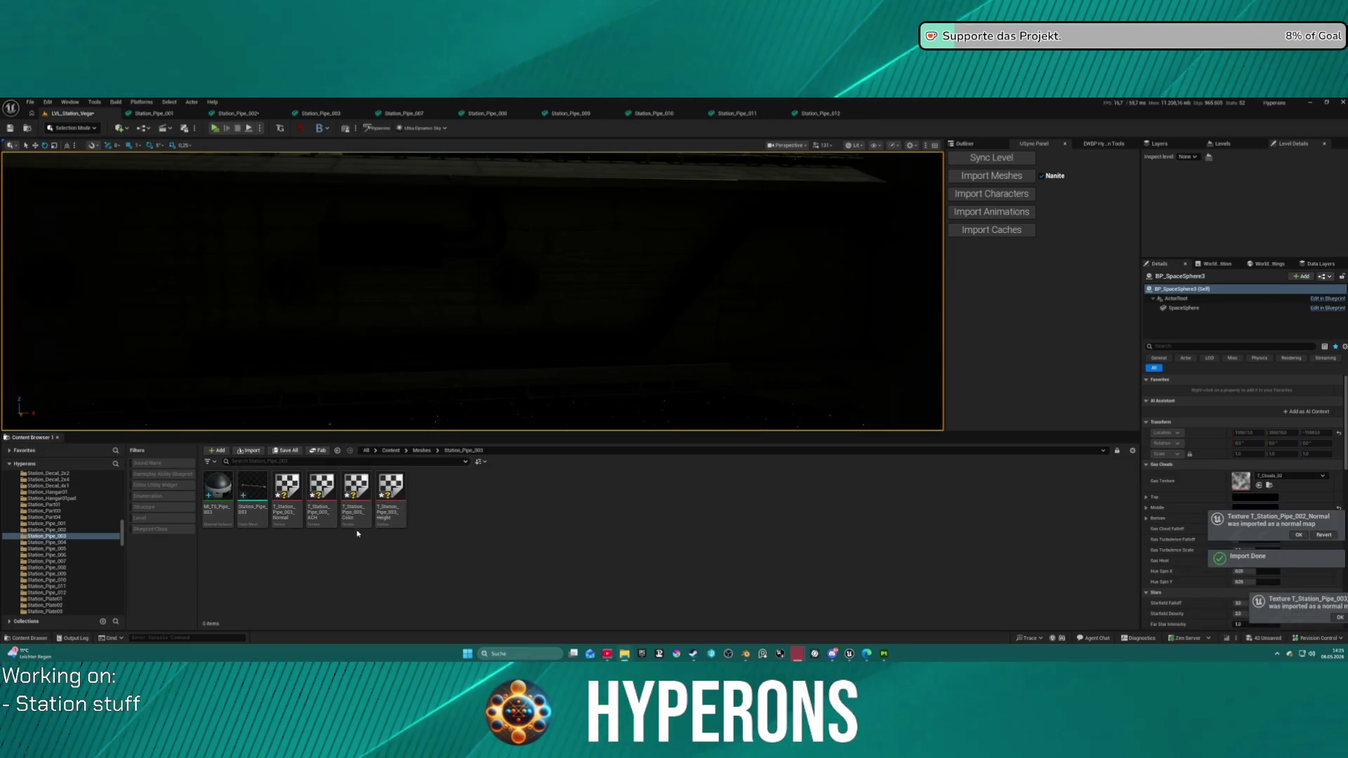
pyautogui.click(64, 544)
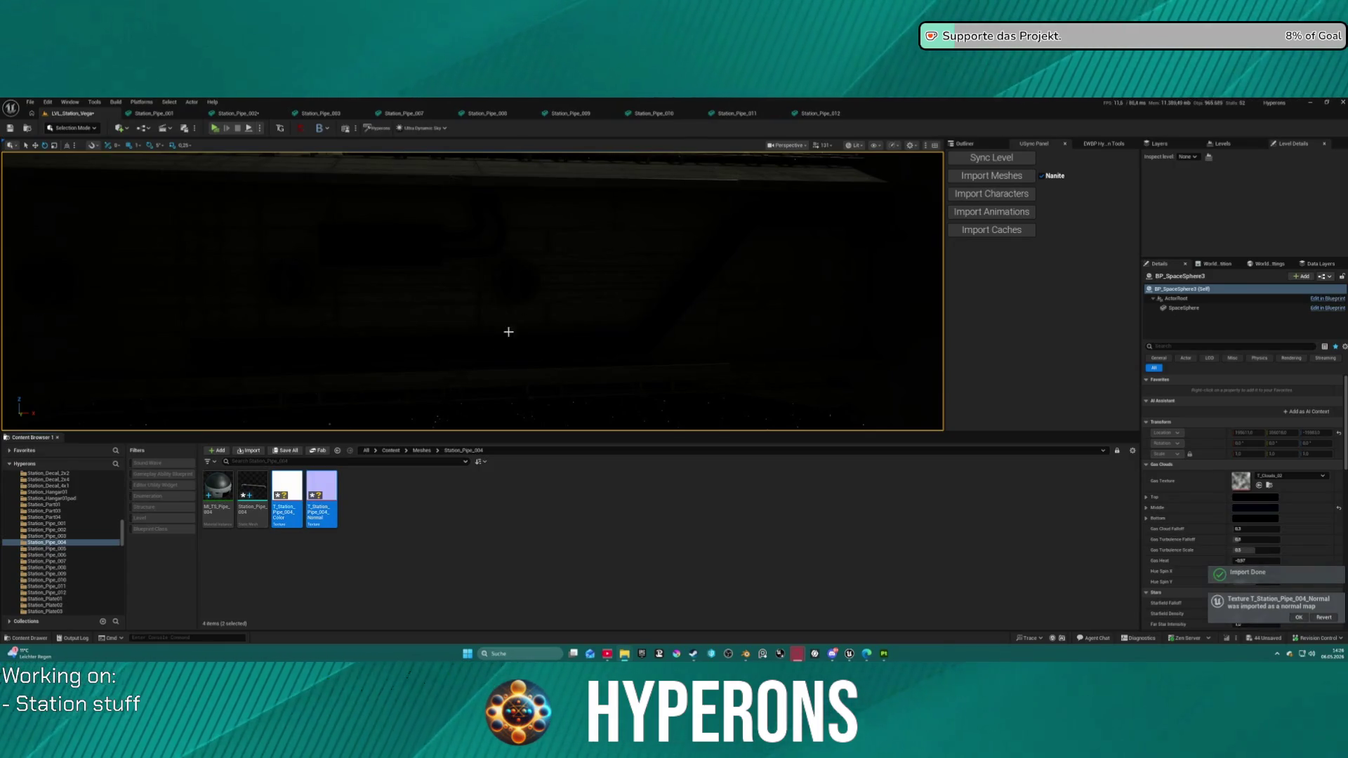
pyautogui.click(57, 548)
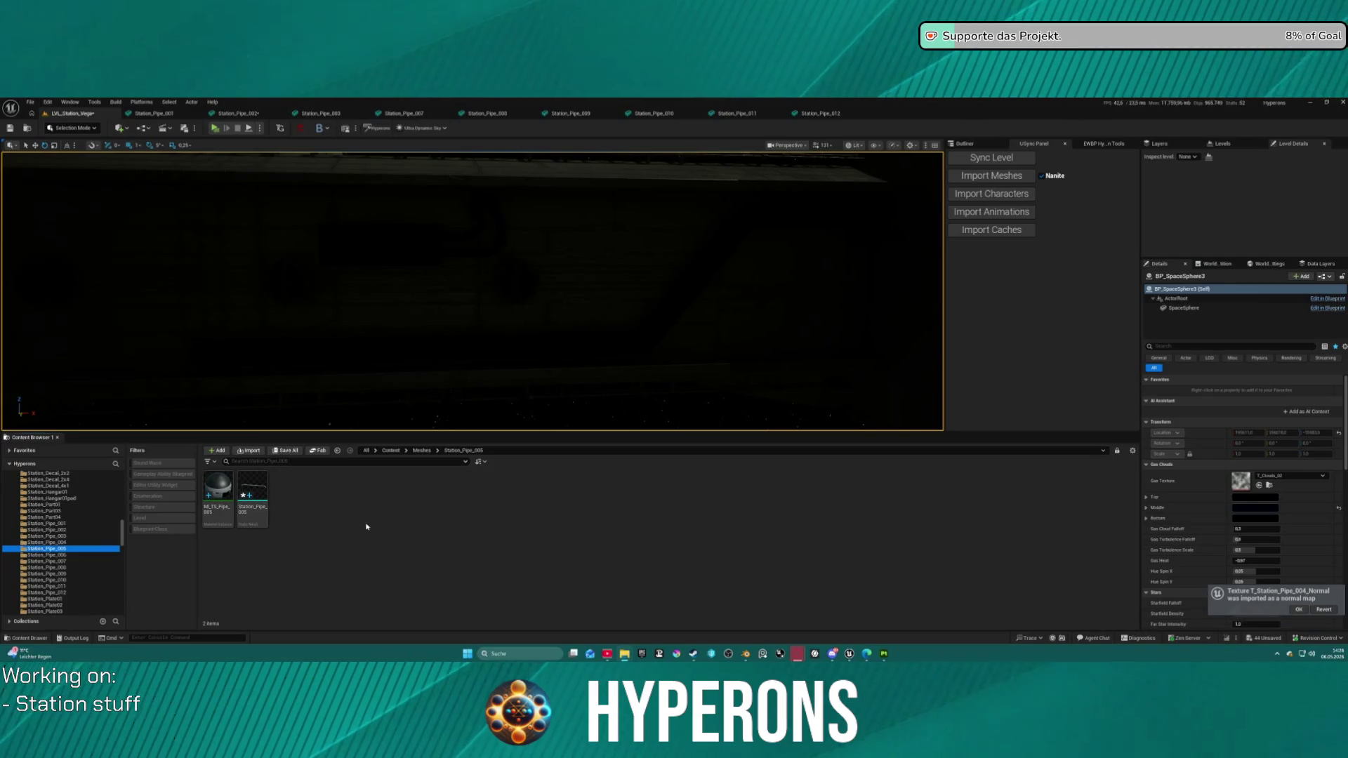
# Step: Import each pipe's texture maps into folders Station_Pipe_006 through 012, including two maps for Station_Pipe_011
pyautogui.press('Down')
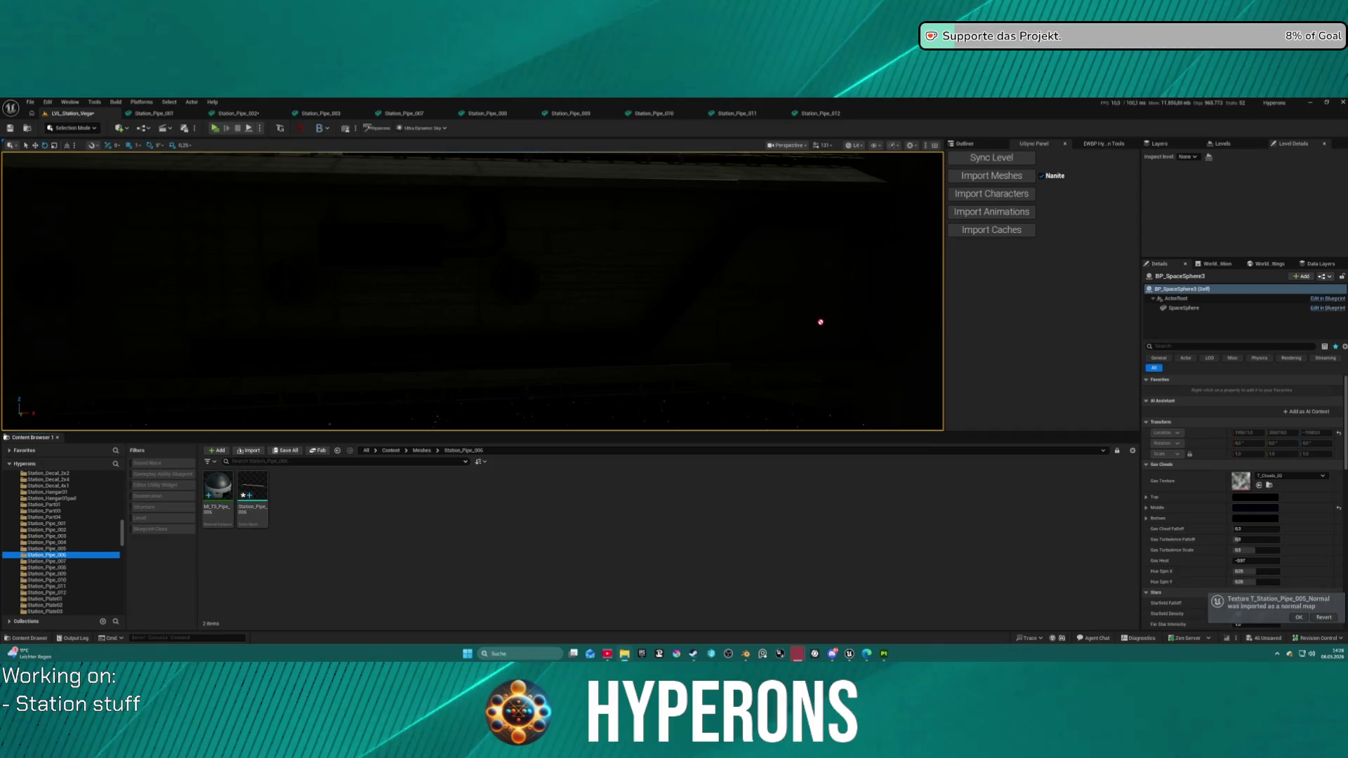
pyautogui.click(66, 562)
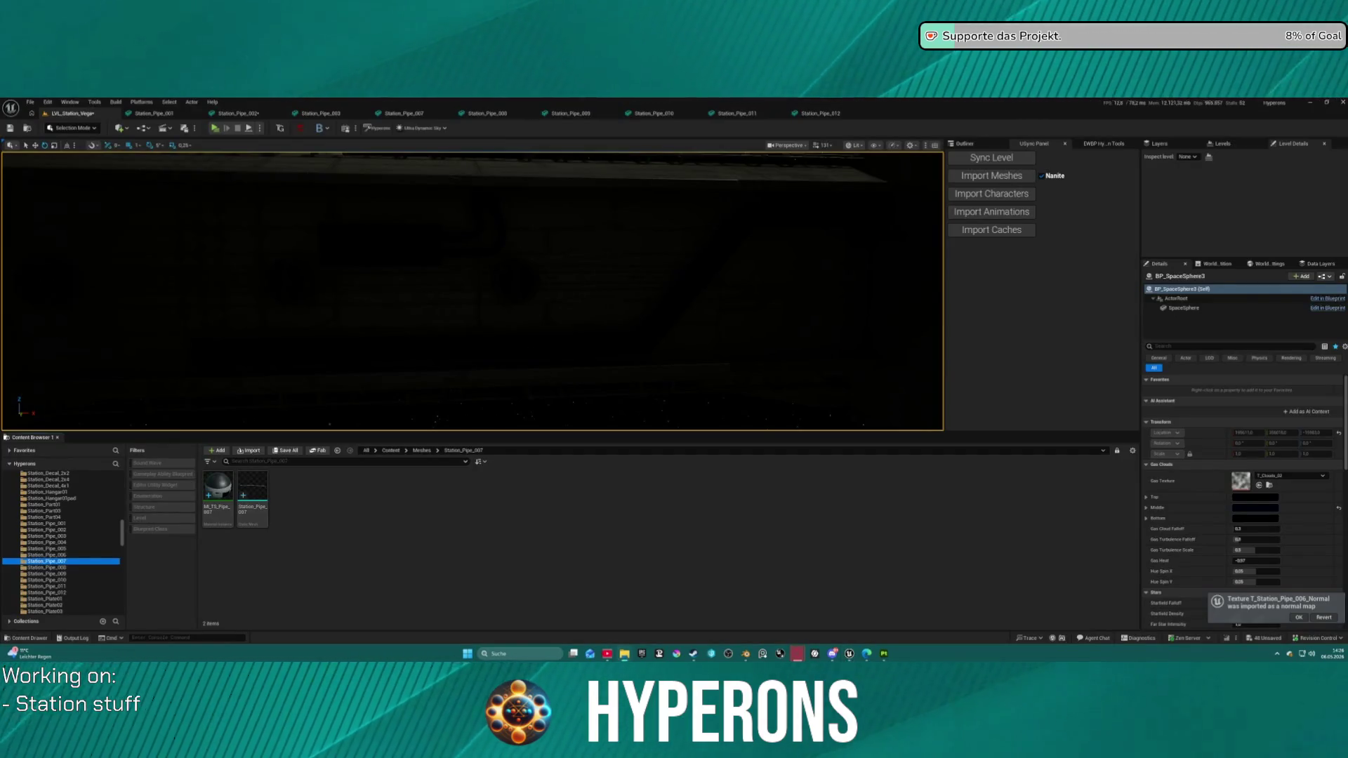
pyautogui.click(58, 574)
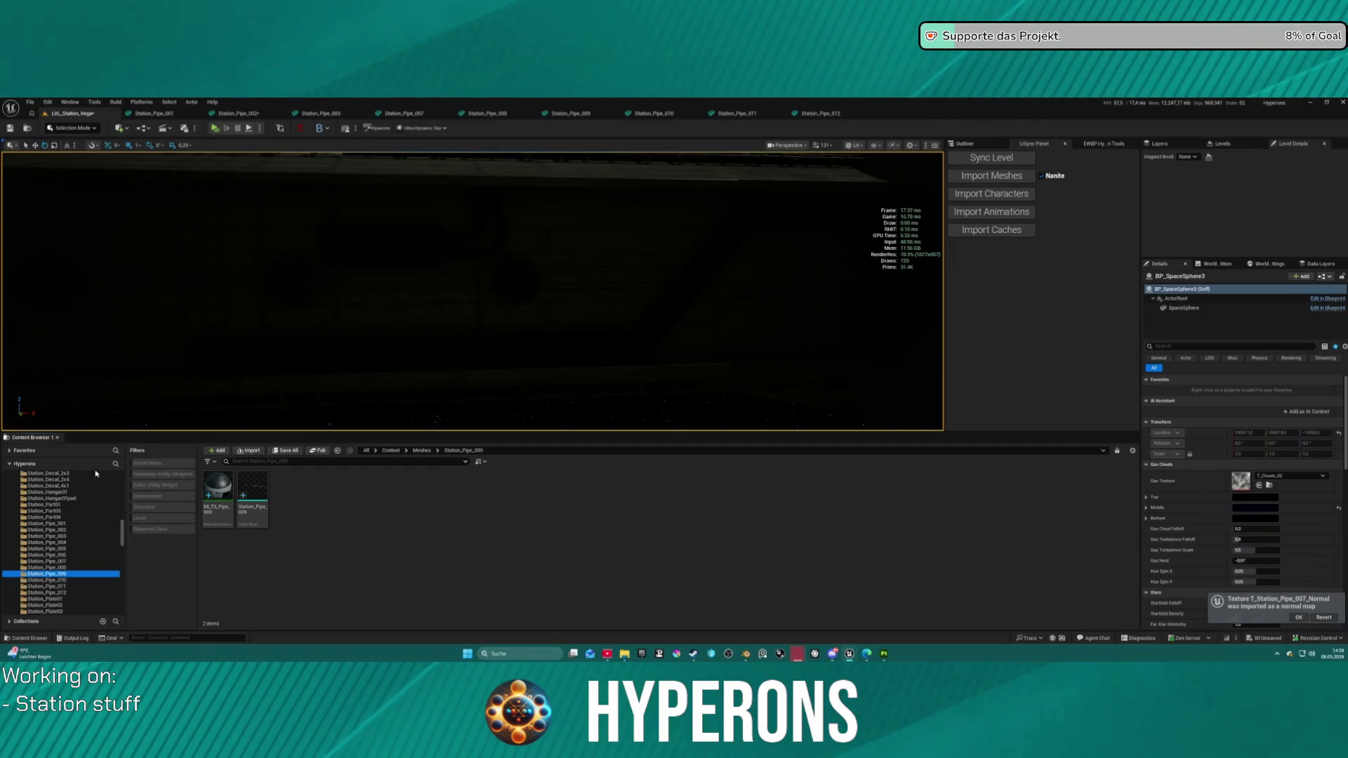
pyautogui.click(56, 568)
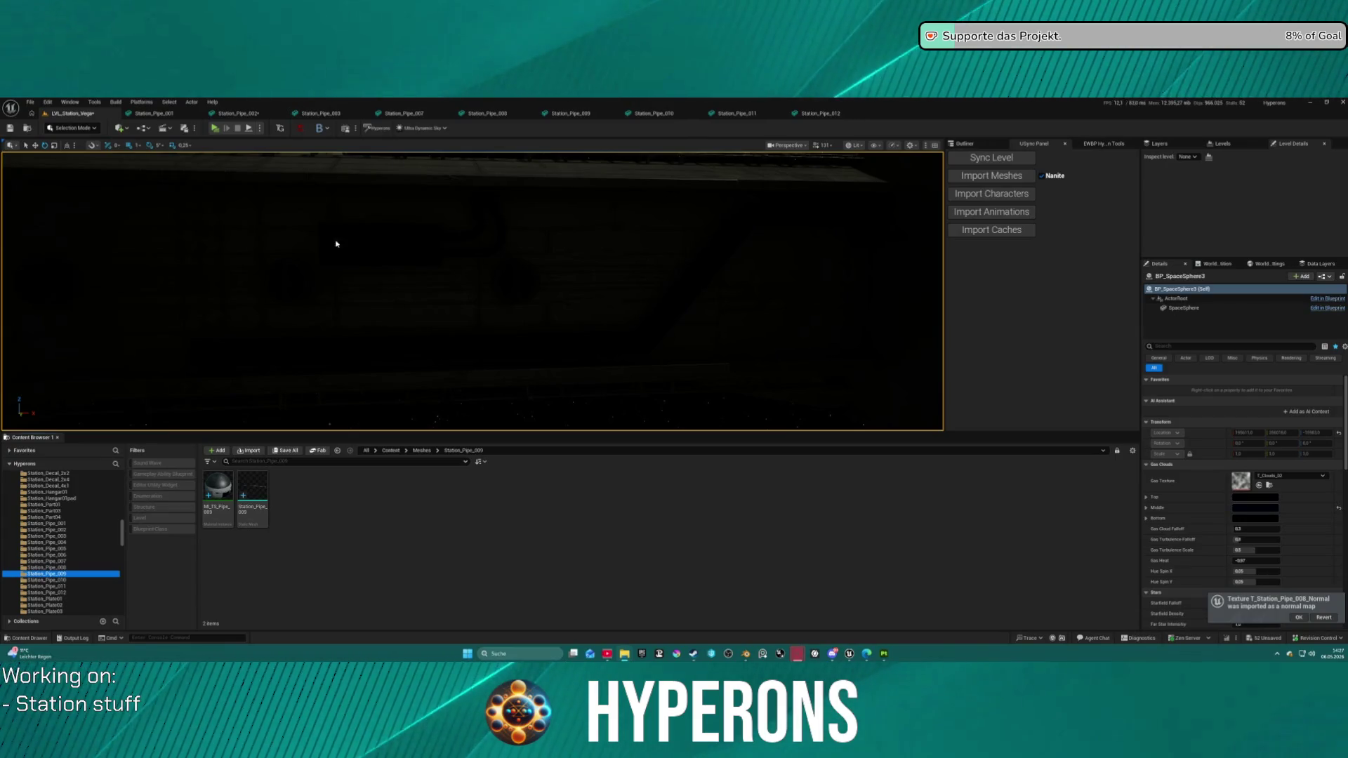
pyautogui.click(55, 581)
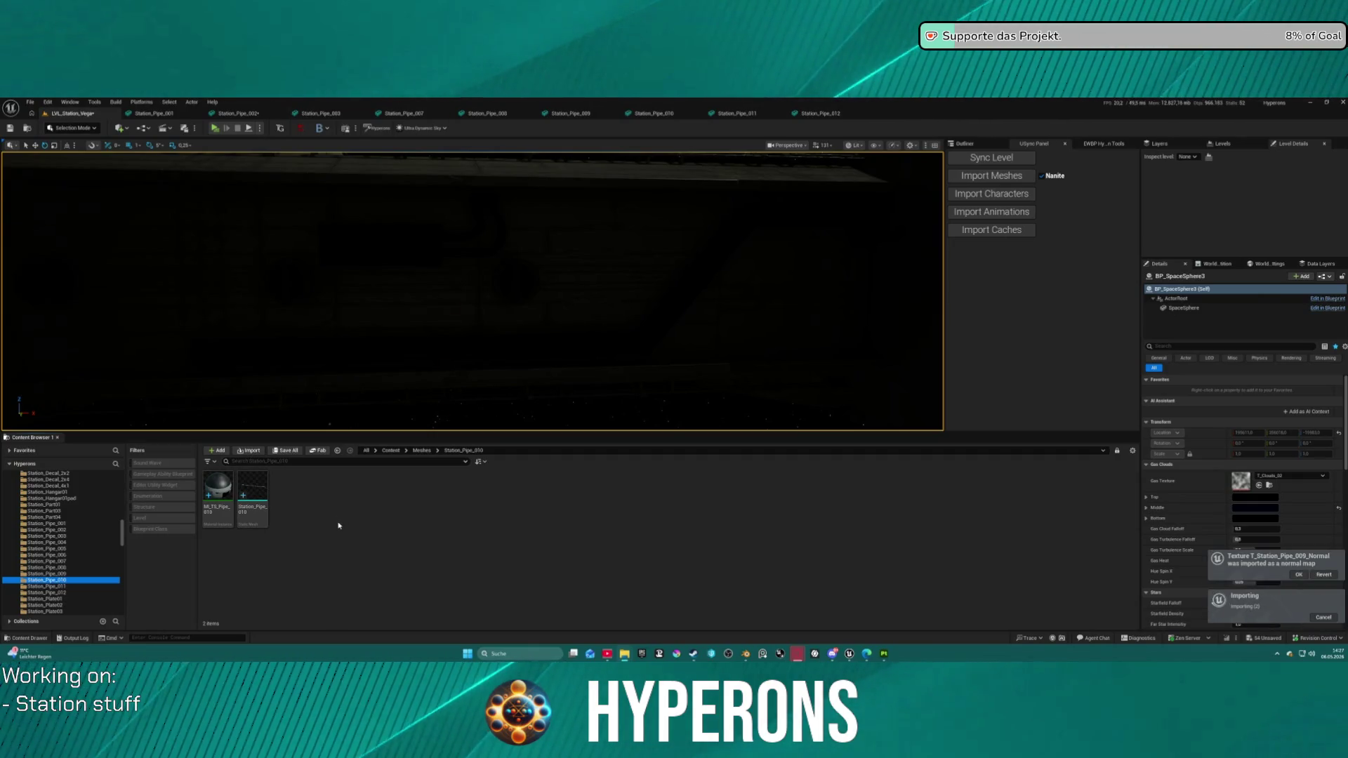
pyautogui.click(47, 586)
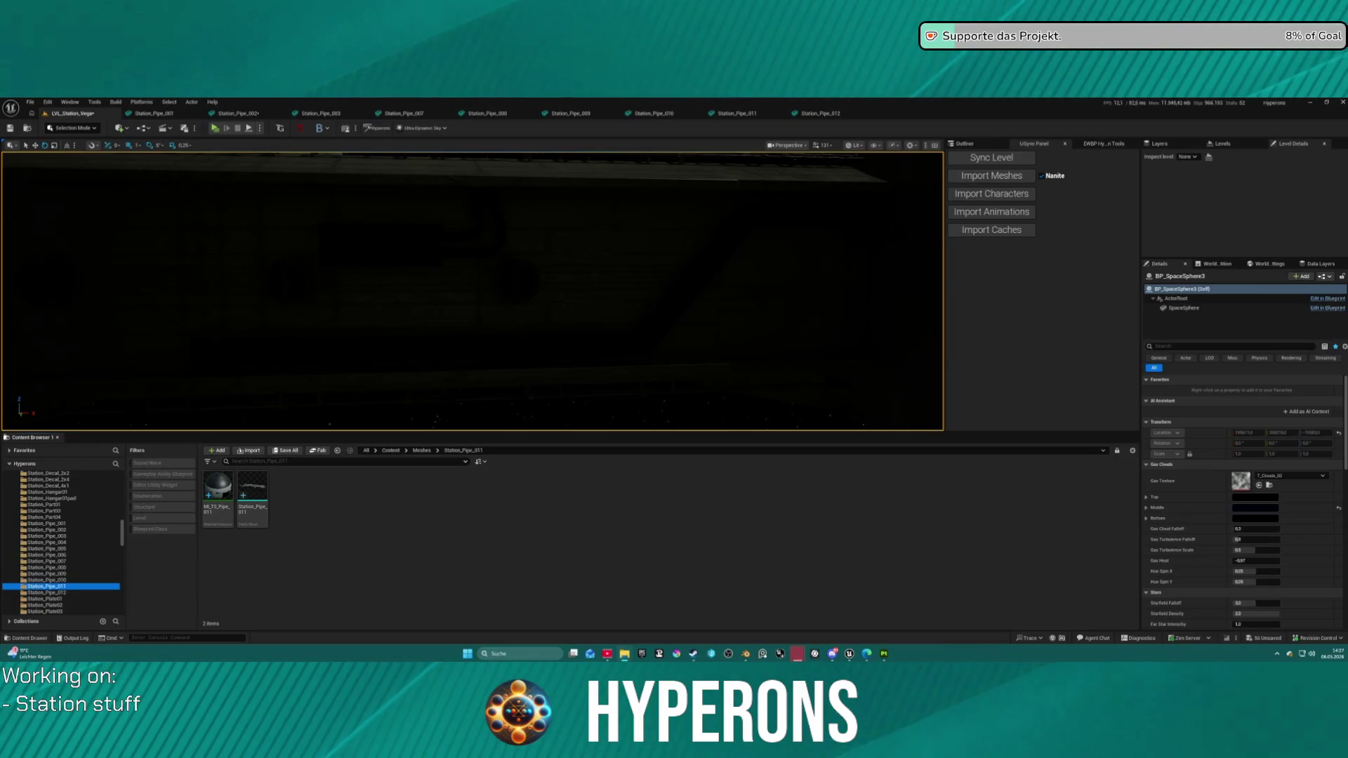
pyautogui.moveTo(495, 150); pyautogui.dragTo(320, 499)
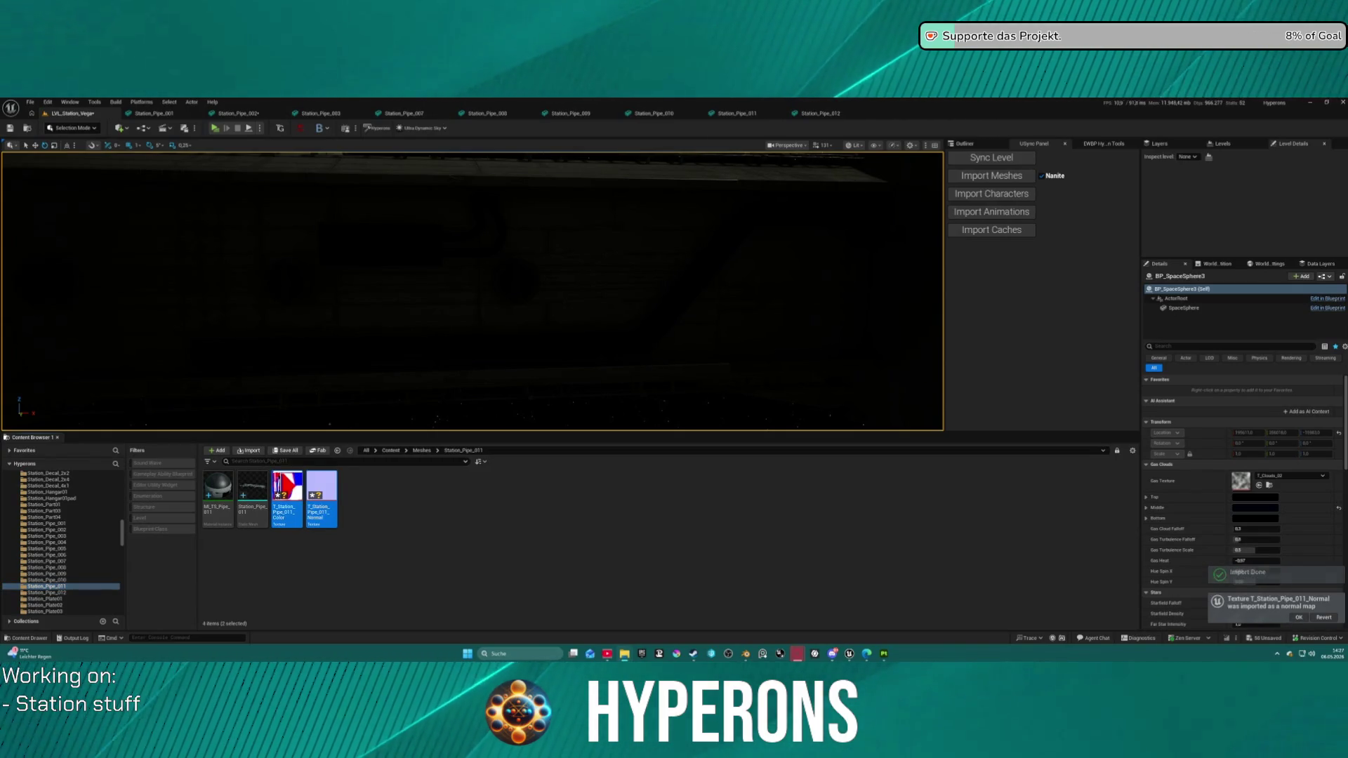
pyautogui.click(69, 592)
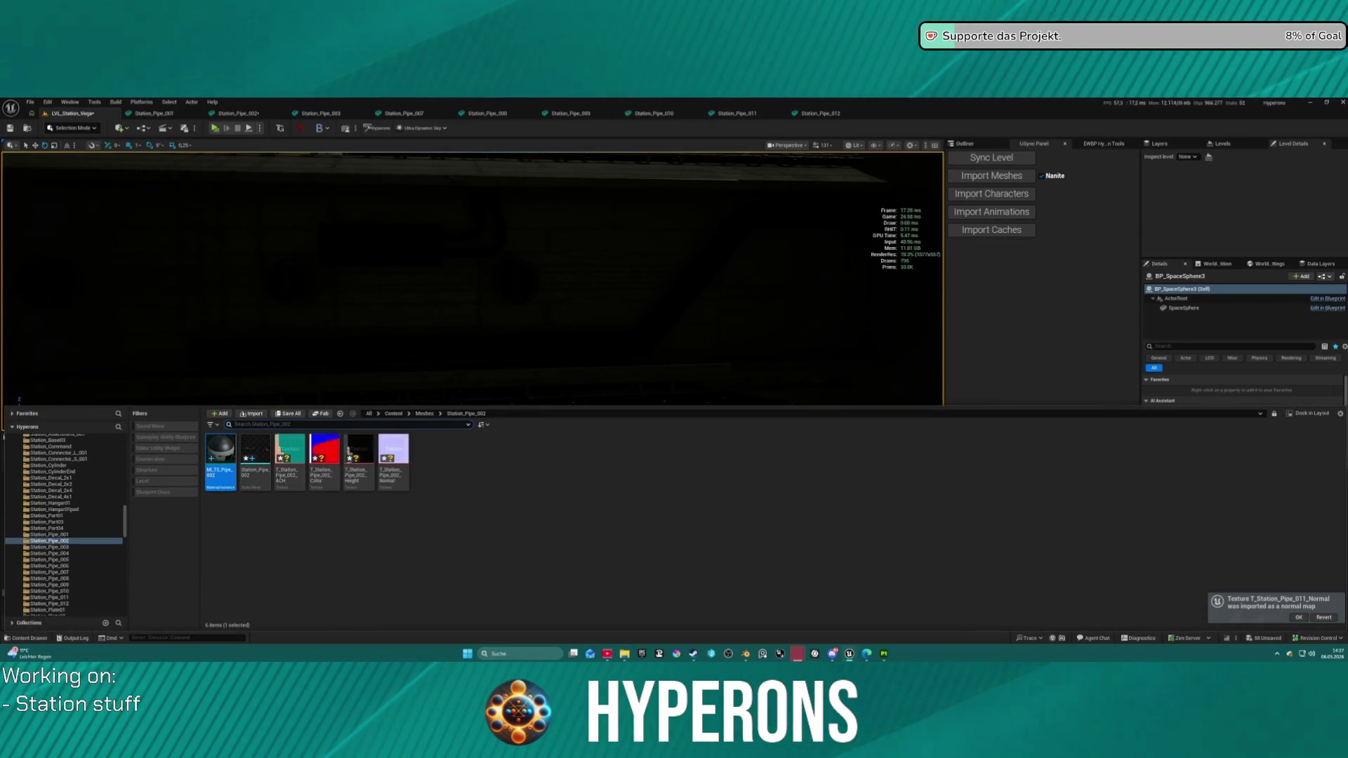
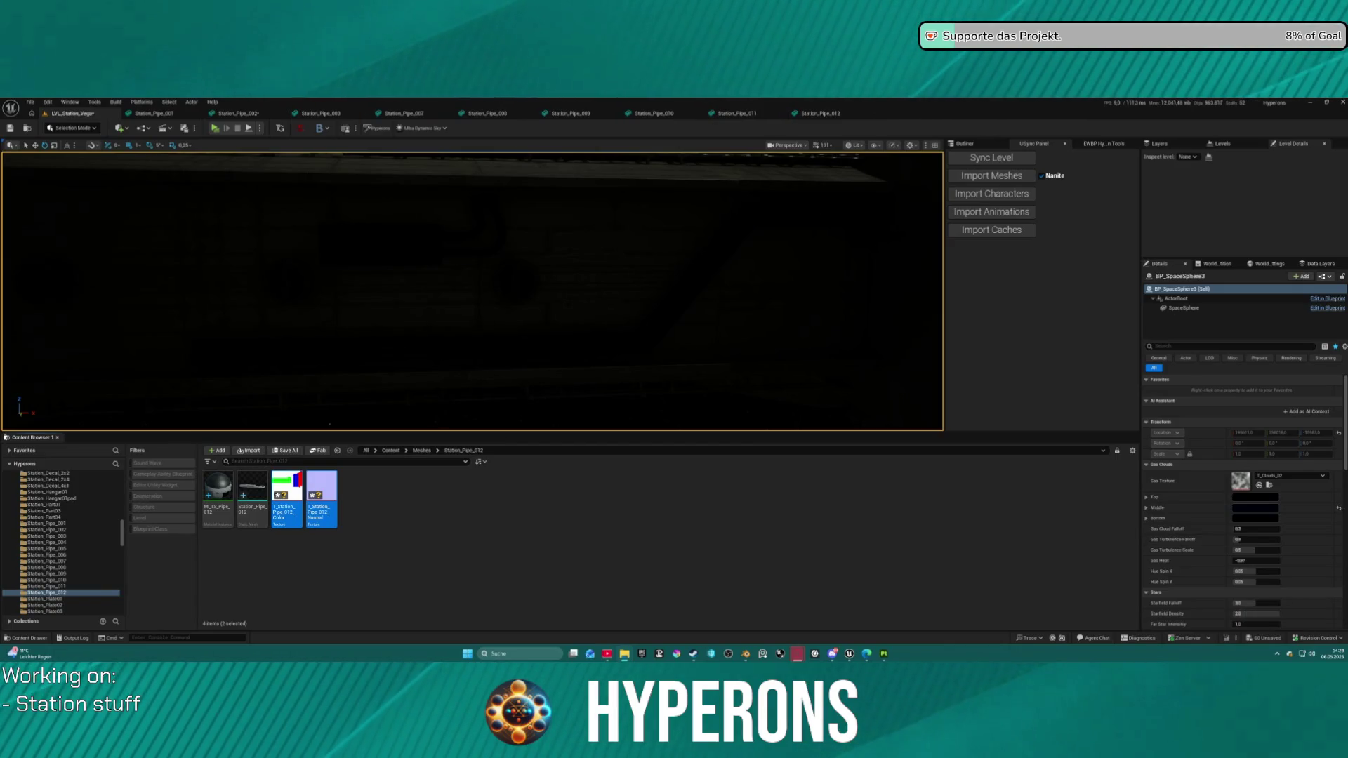
# Step: Close the previous export results and preview the pipe in the Iray renderer
pyautogui.click(883, 653)
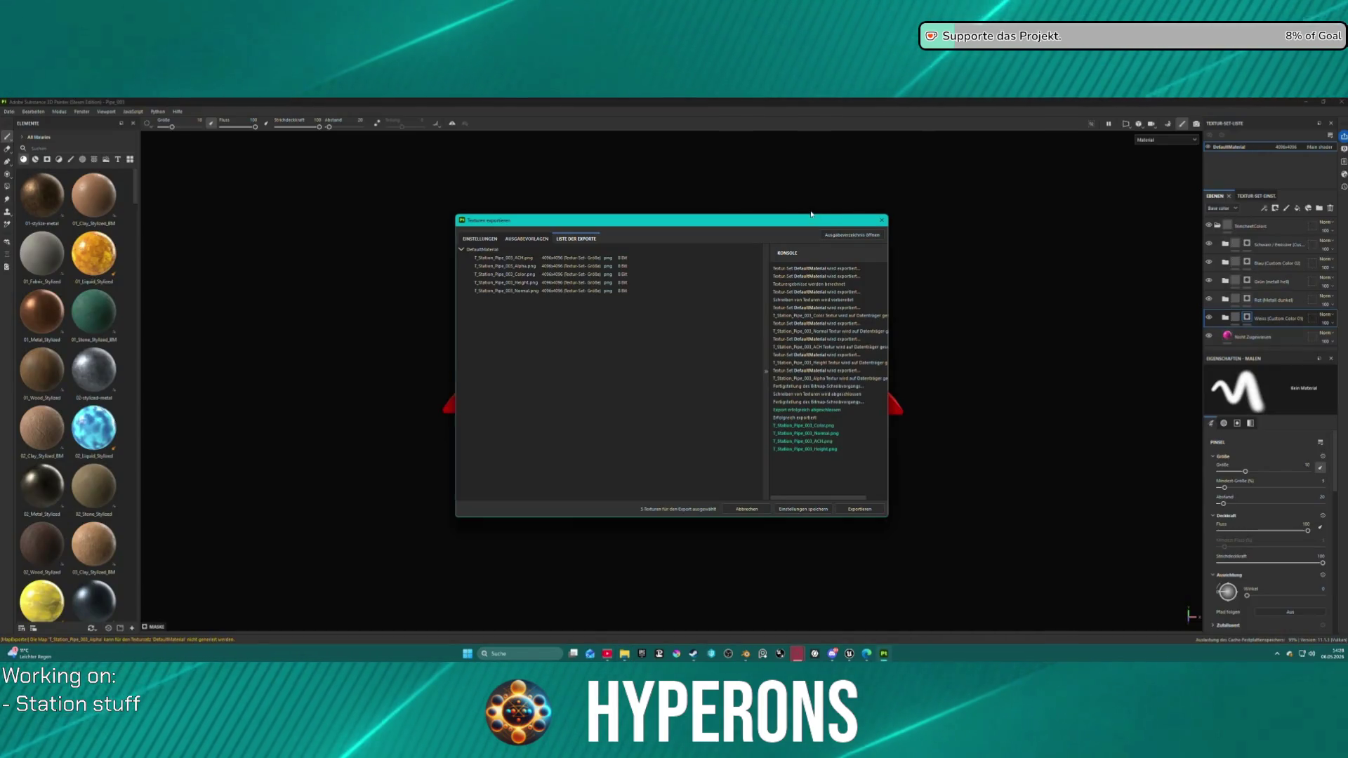
pyautogui.click(884, 223)
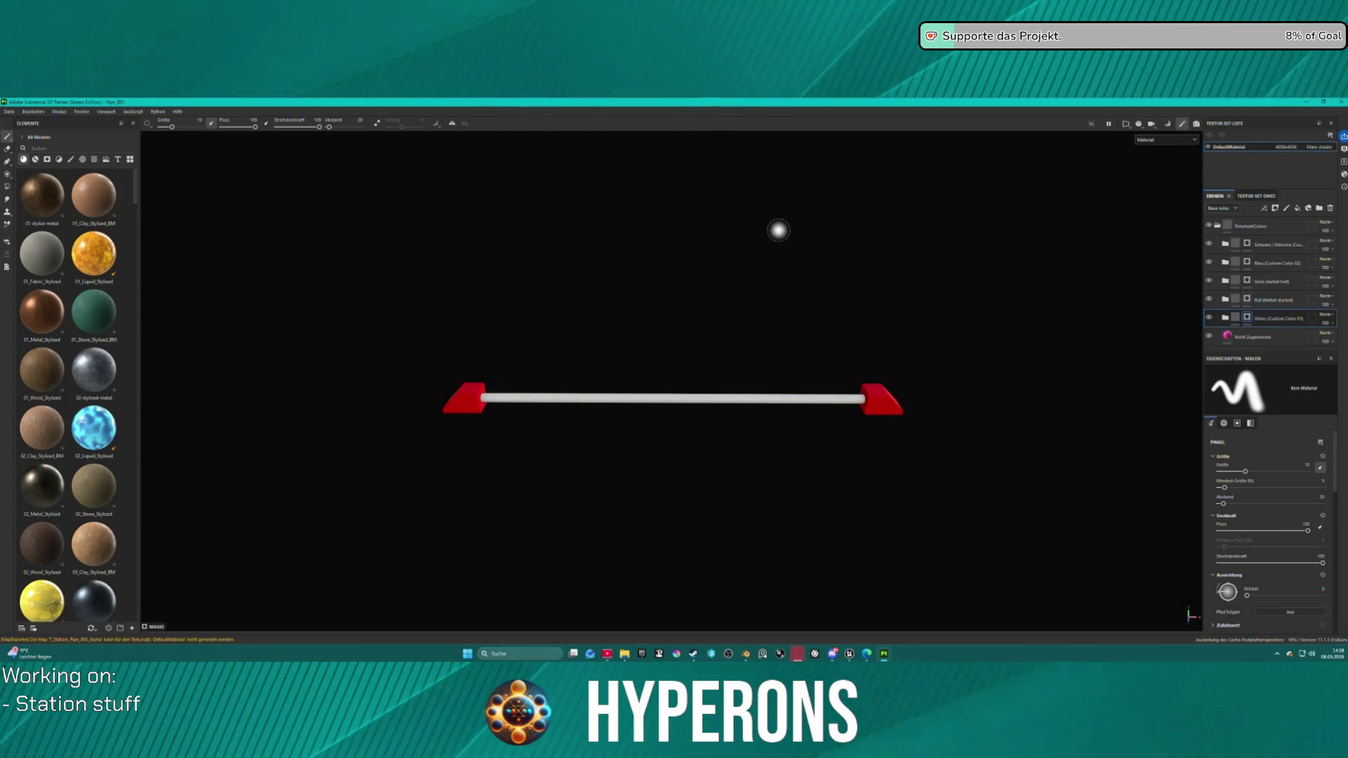
pyautogui.click(1197, 125)
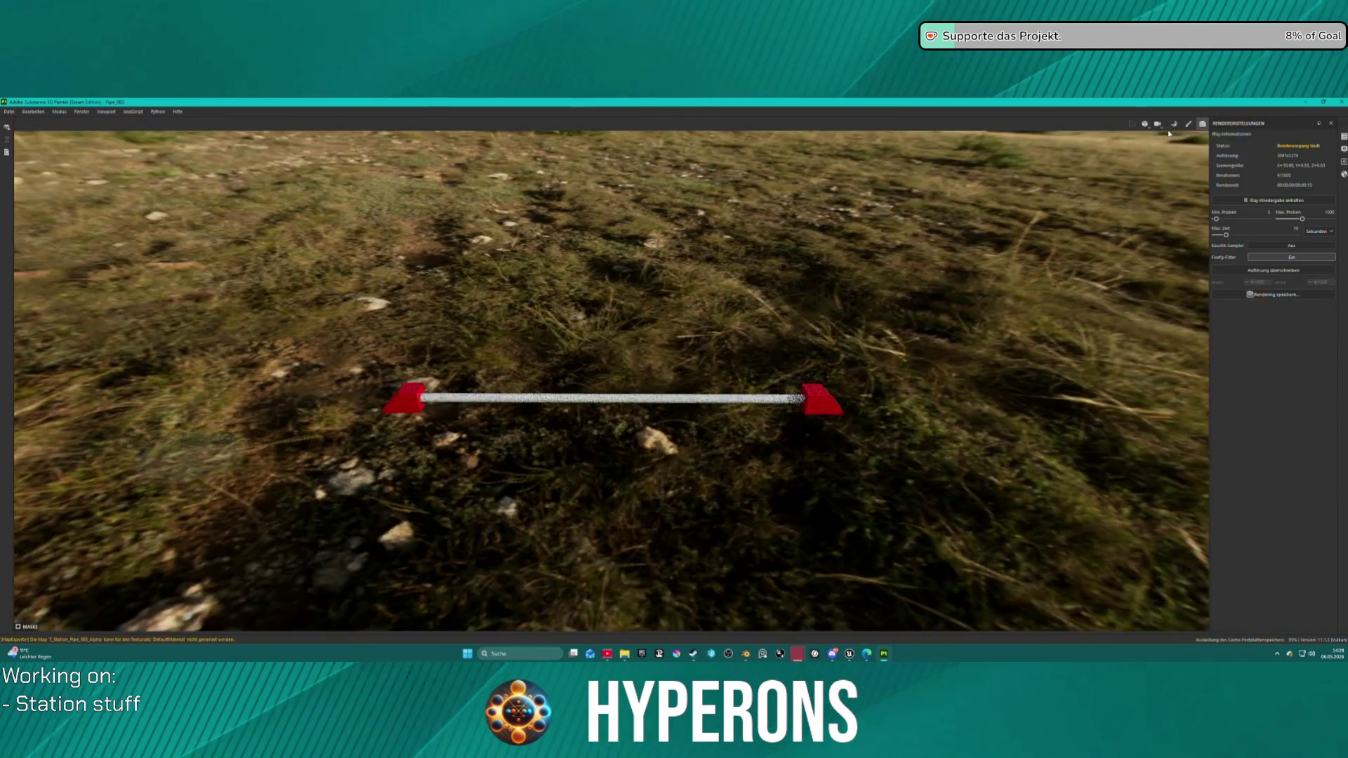
# Step: Rebake the pipe's mesh maps and return to the painting view
pyautogui.click(1174, 125)
pyautogui.click(780, 614)
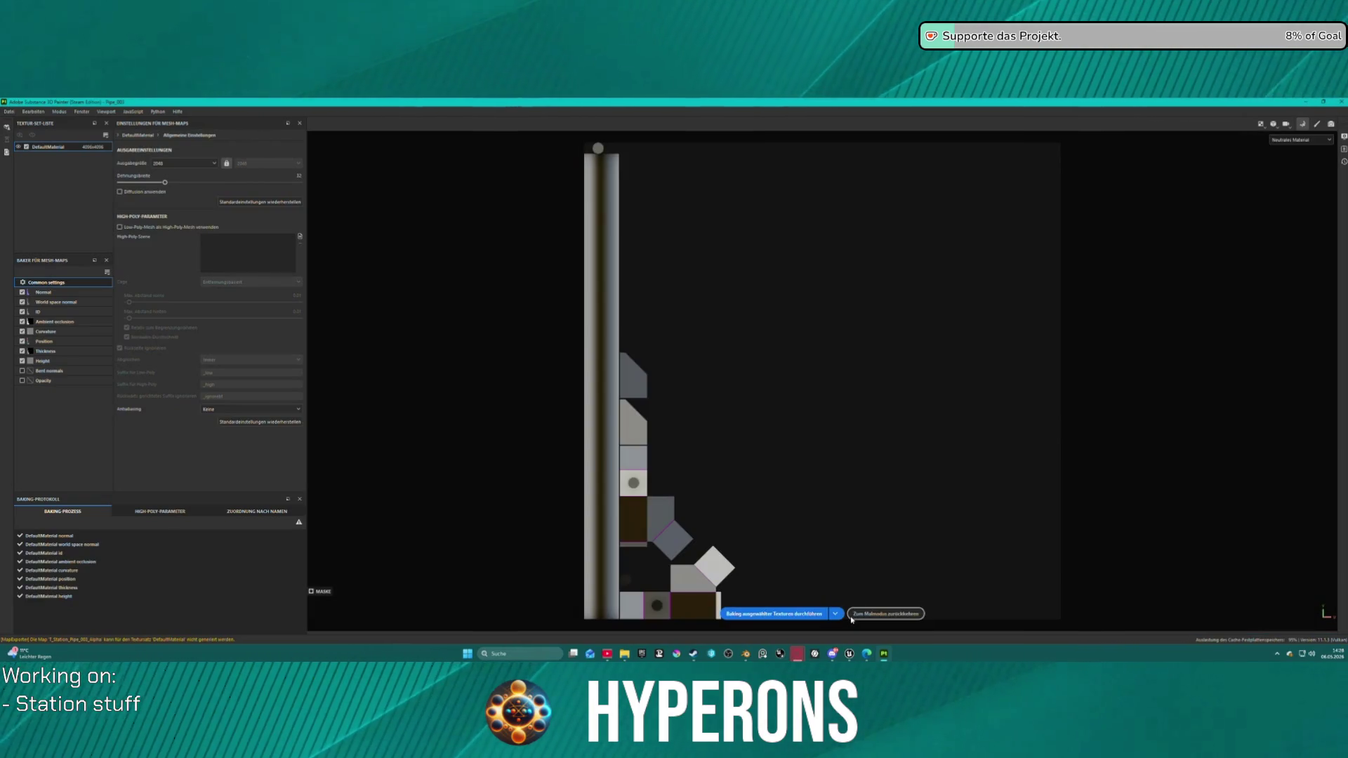
pyautogui.click(853, 615)
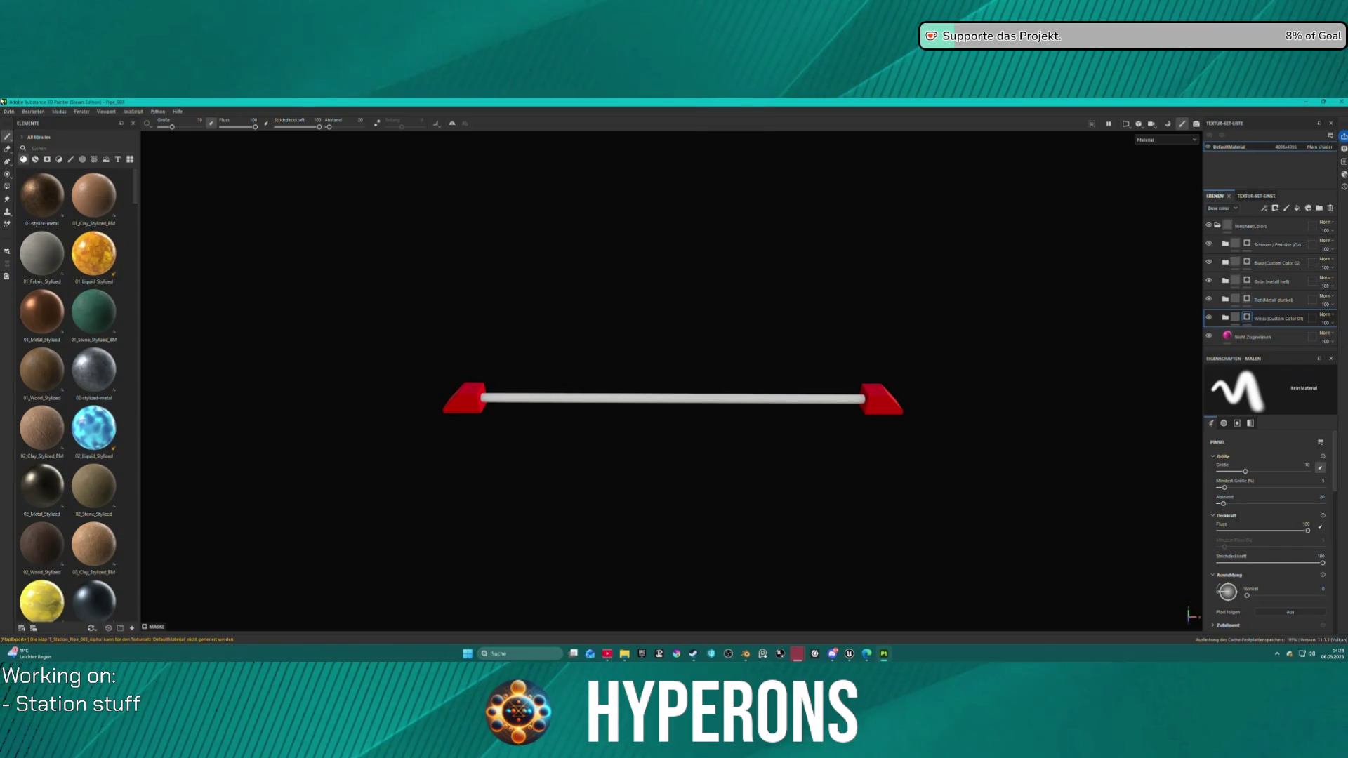
# Step: Export the Station_Pipe_003 textures as 4096 PNGs and switch to Unreal Engine
pyautogui.click(9, 110)
pyautogui.click(30, 226)
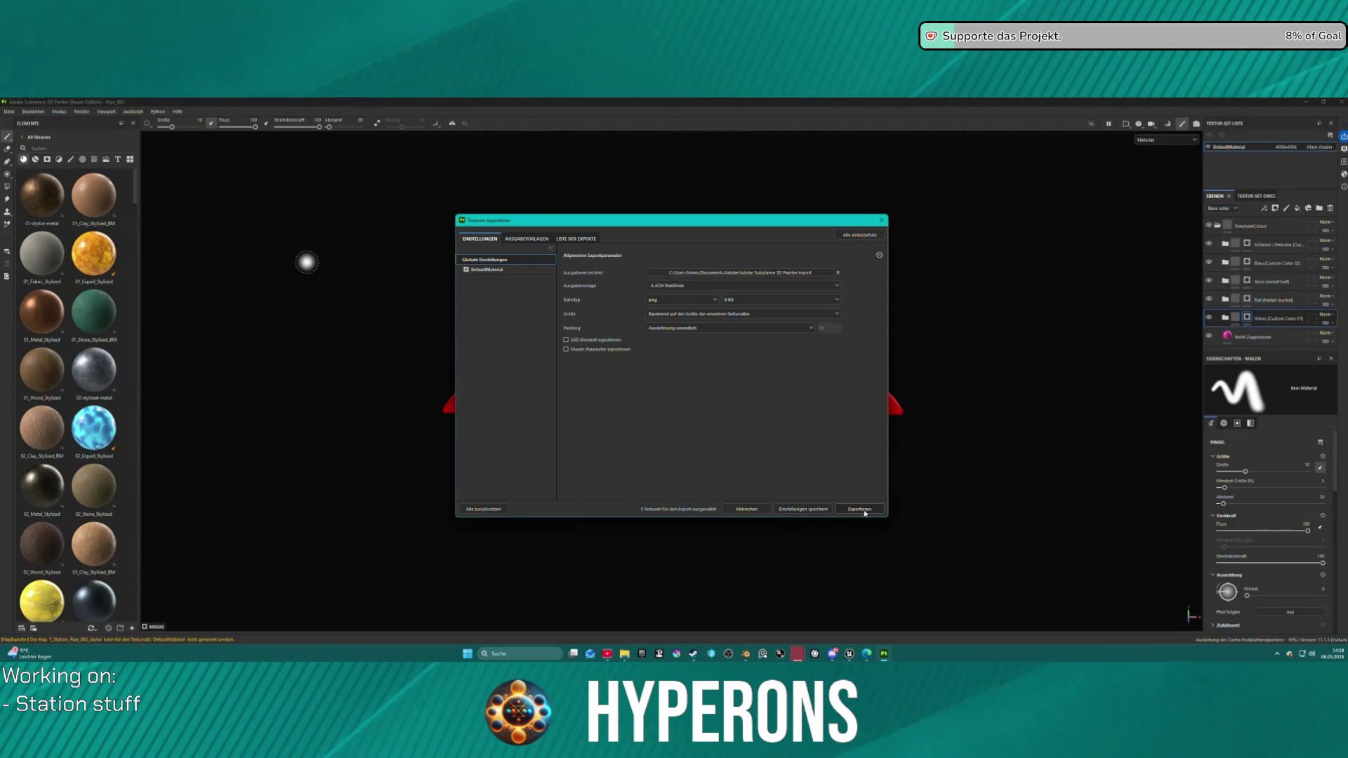
pyautogui.click(862, 510)
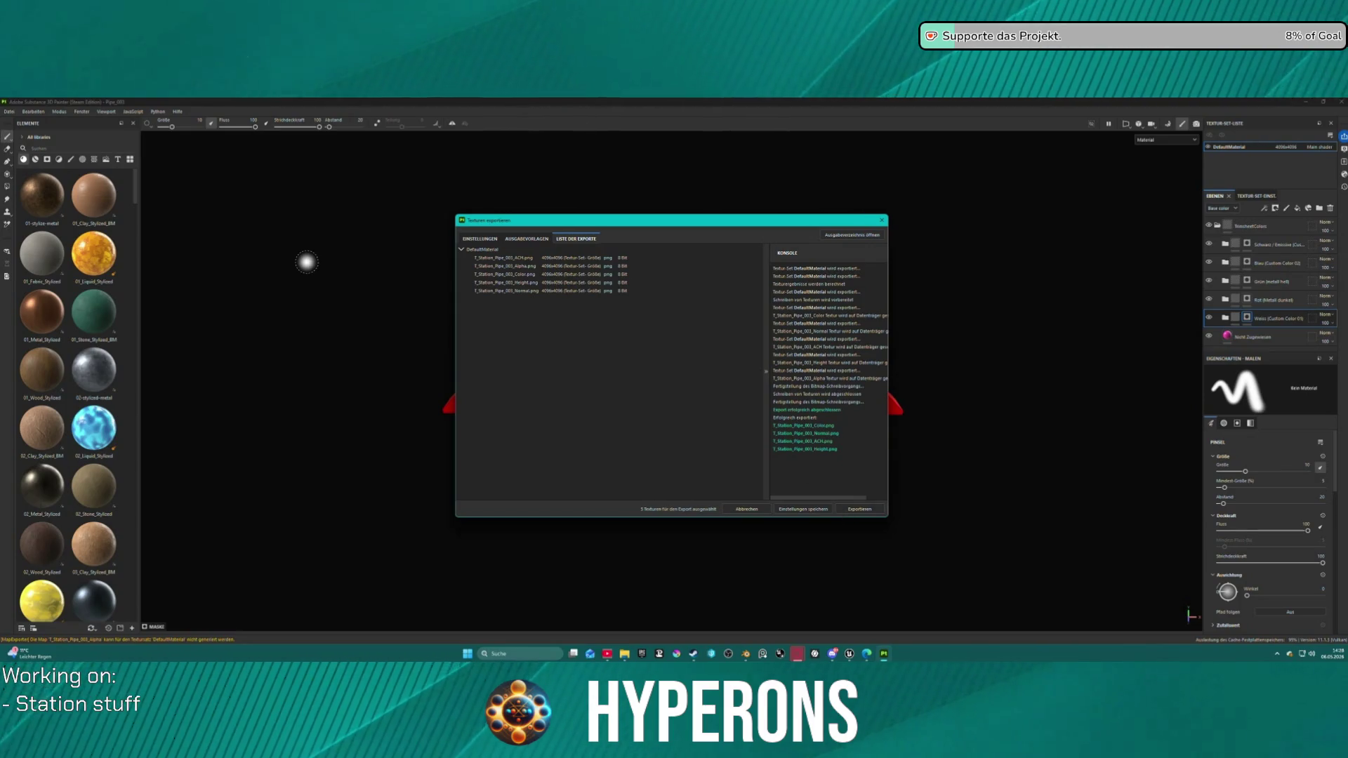
pyautogui.click(861, 657)
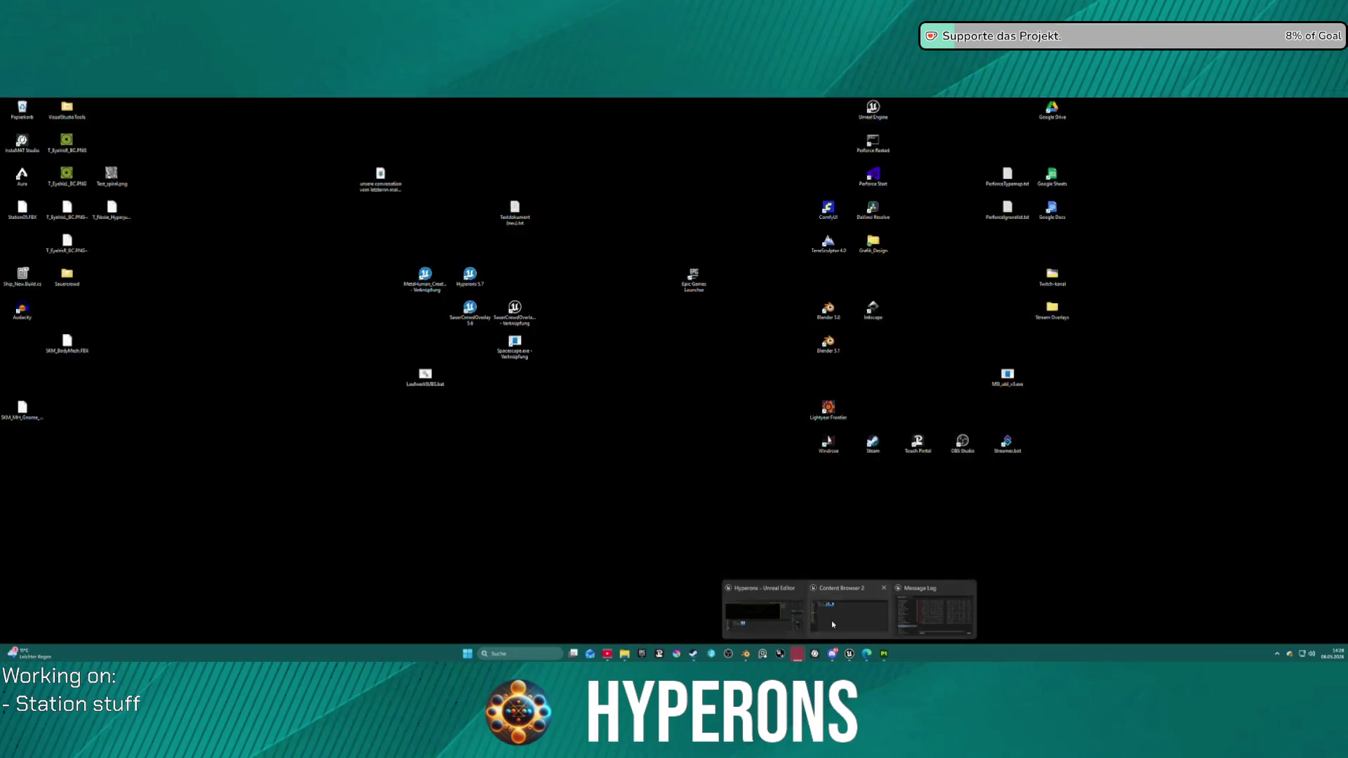
pyautogui.click(848, 609)
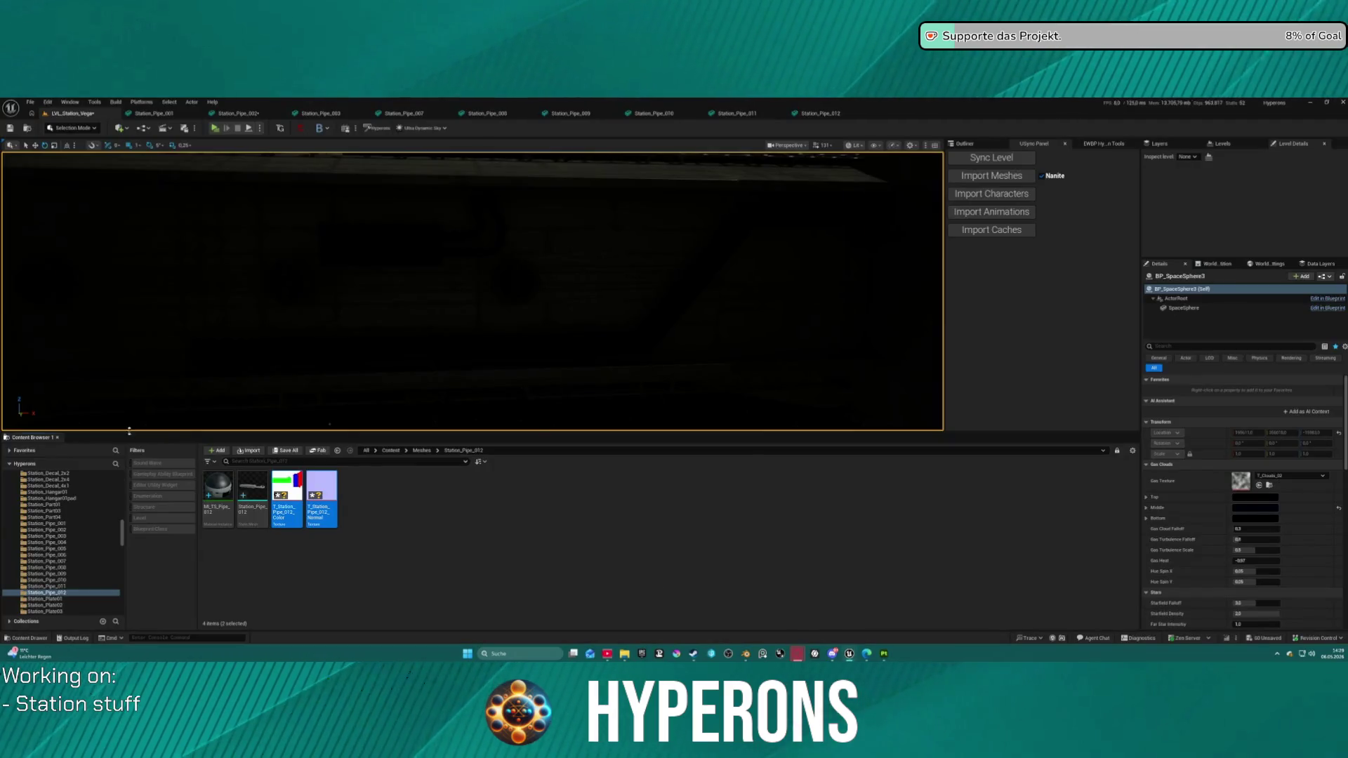
# Step: Check the Station_Pipe_003 and Station_Pipe_004 folders in Unreal's Content Browser, then return to Painter
pyautogui.click(46, 536)
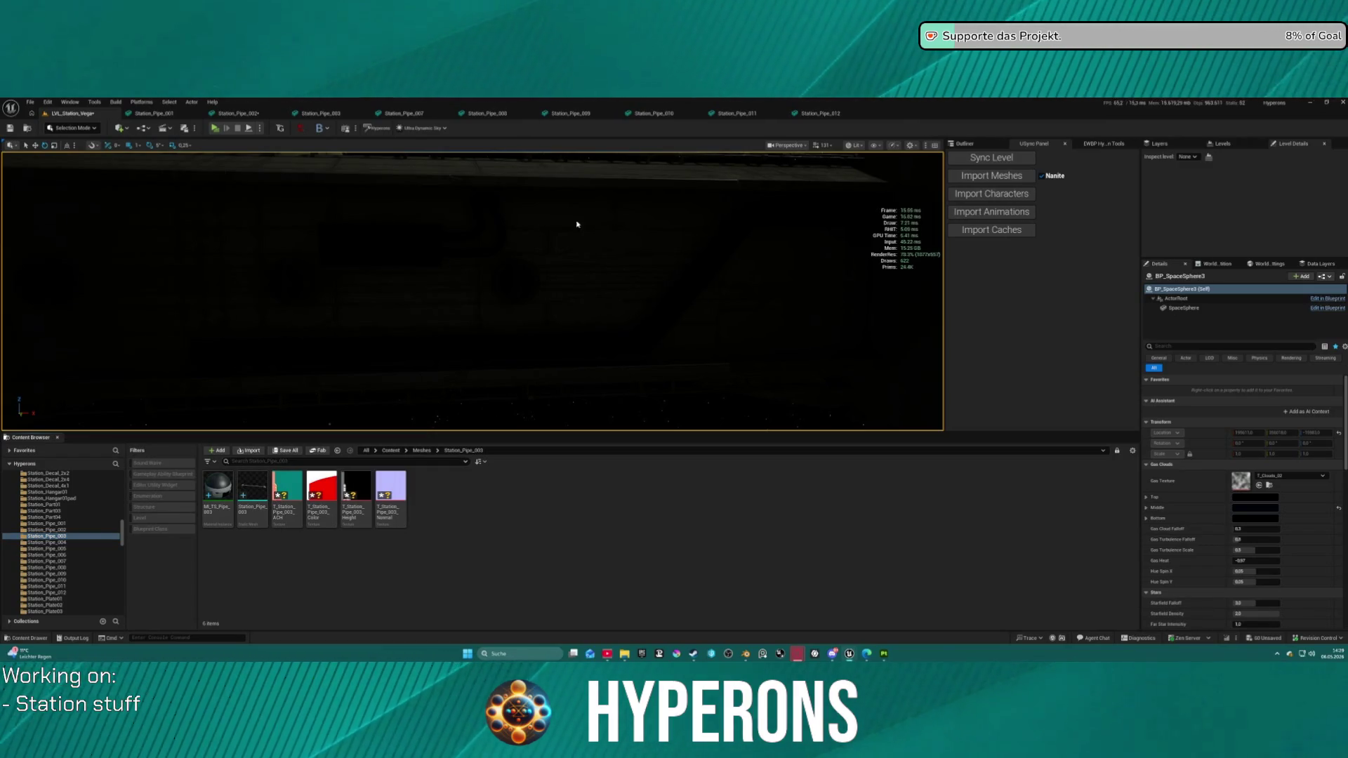
pyautogui.moveTo(624, 654)
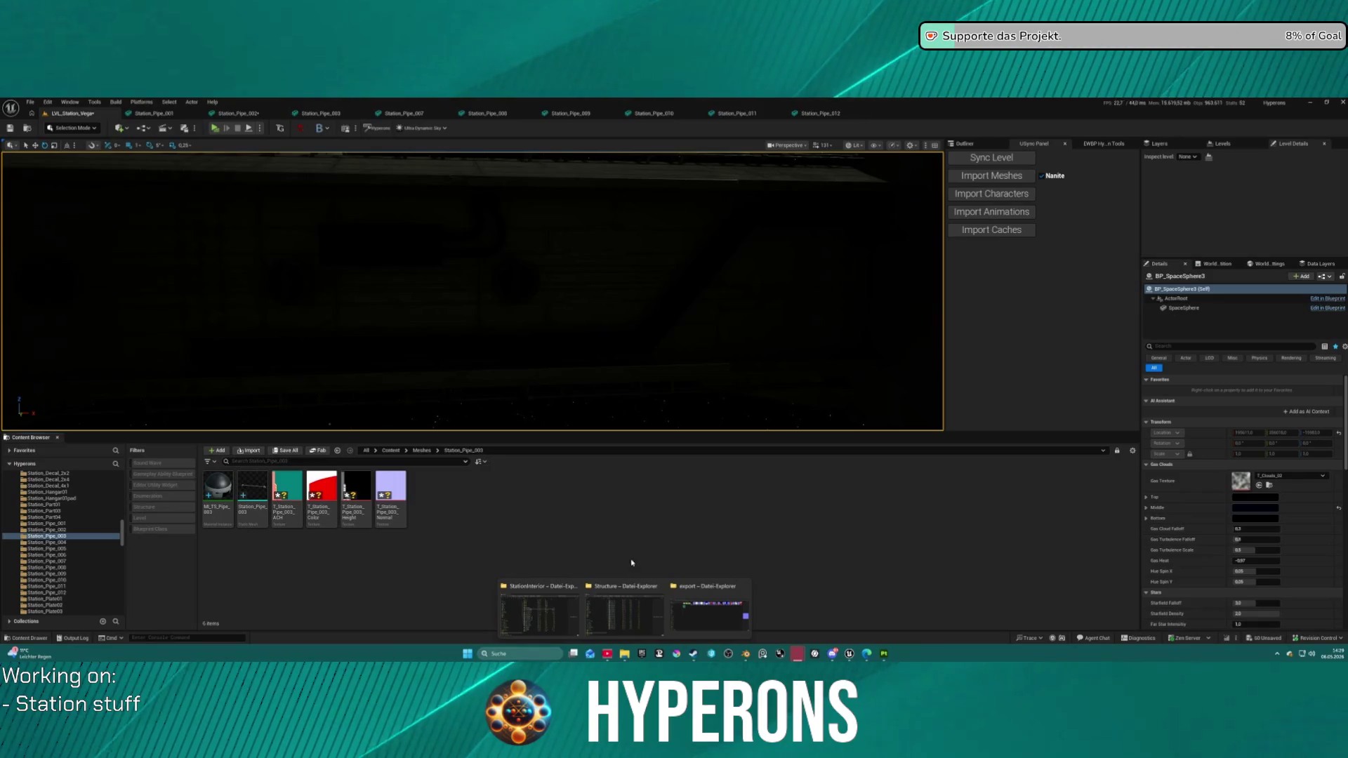
pyautogui.click(695, 625)
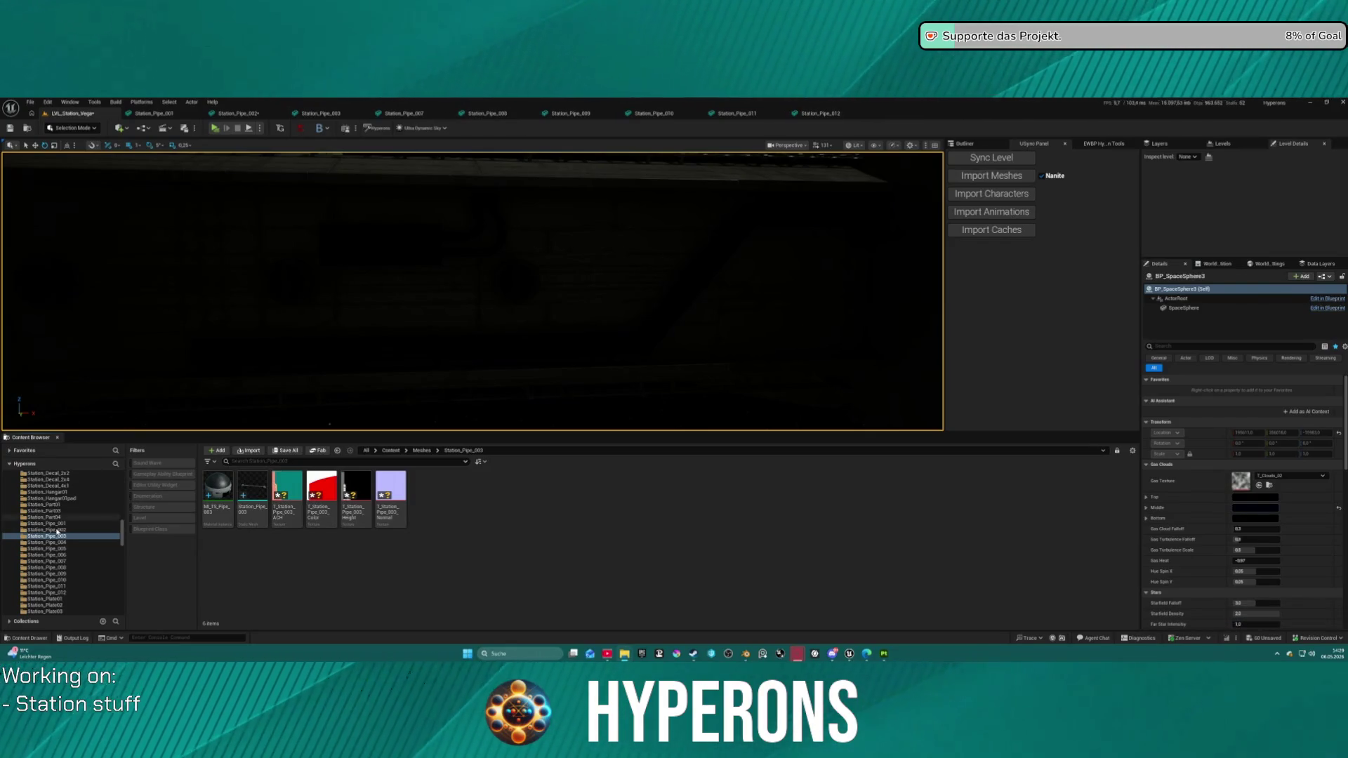
pyautogui.click(59, 542)
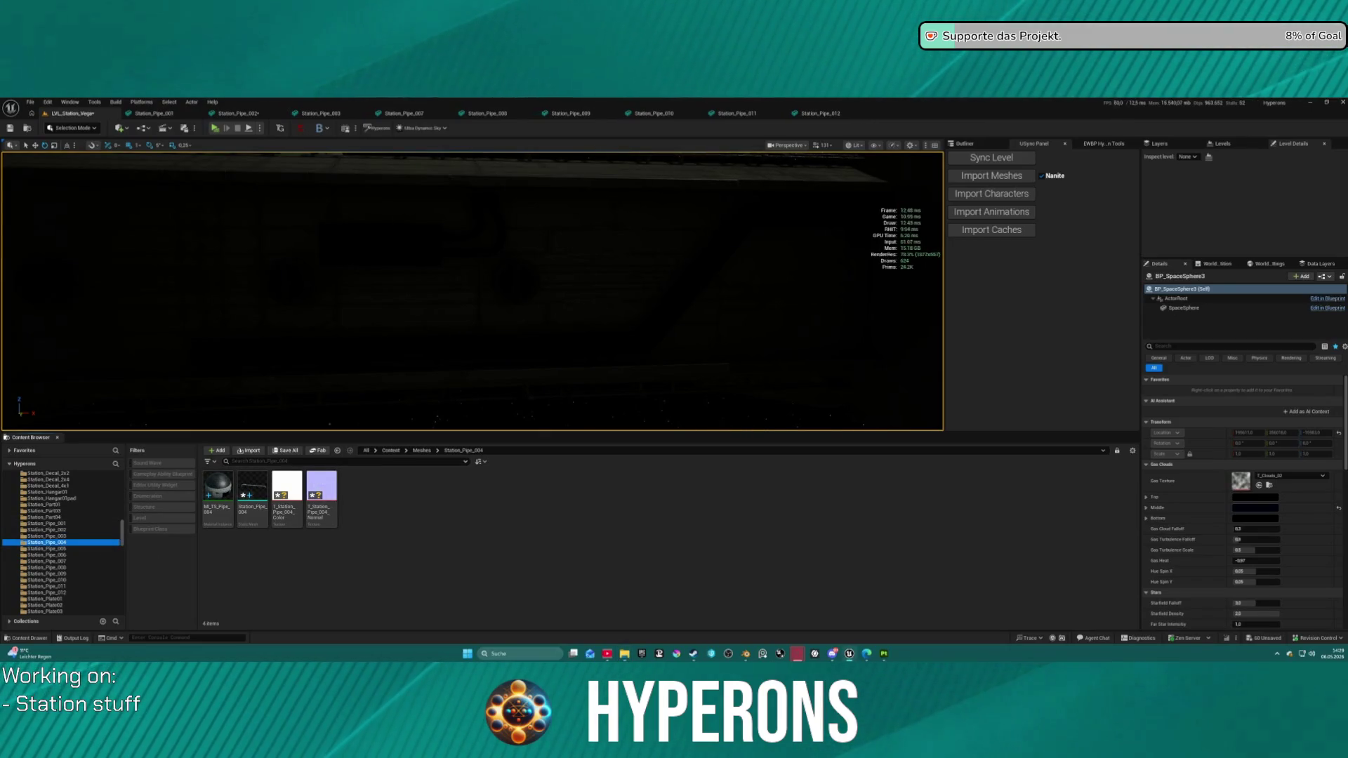
pyautogui.click(883, 654)
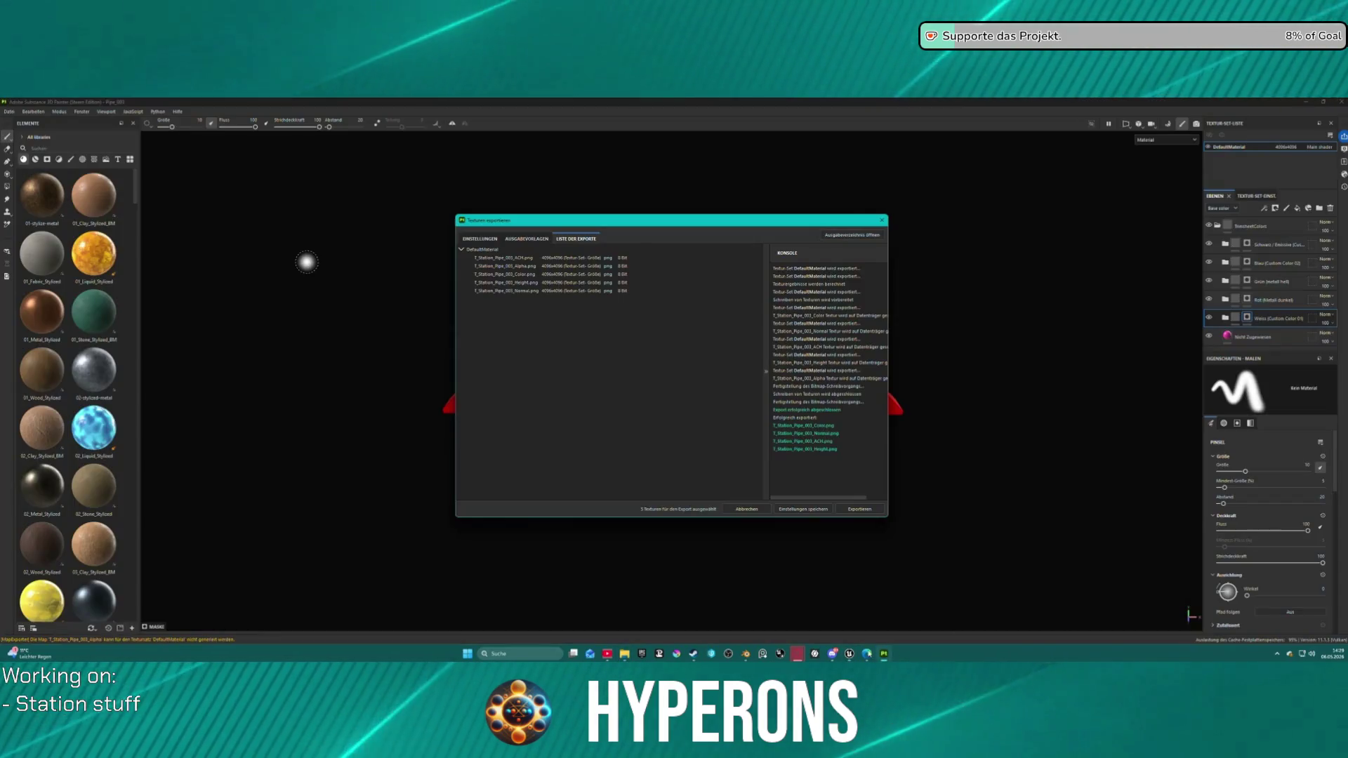
# Step: Save the current project, open Pipe_004 from recent files and go to mesh-map baking
pyautogui.click(764, 510)
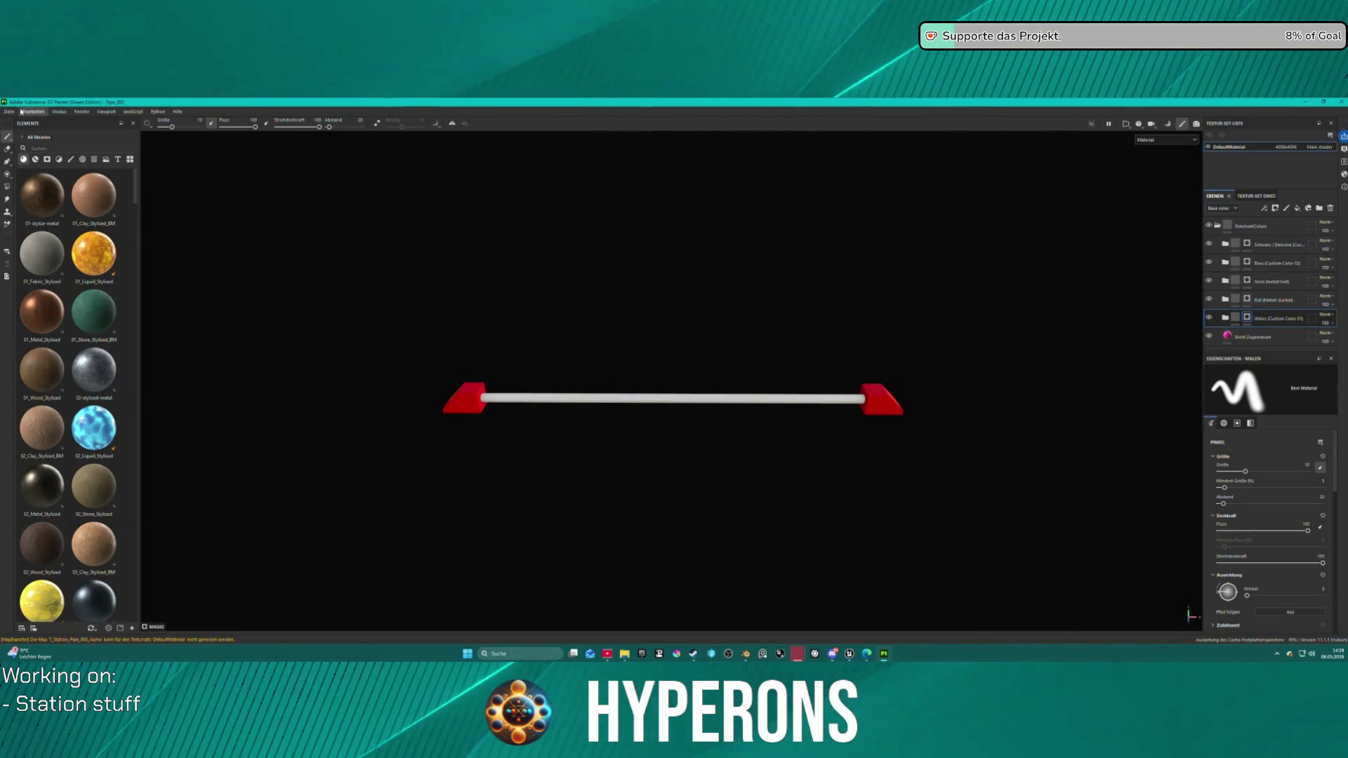
pyautogui.click(12, 113)
pyautogui.moveTo(43, 139)
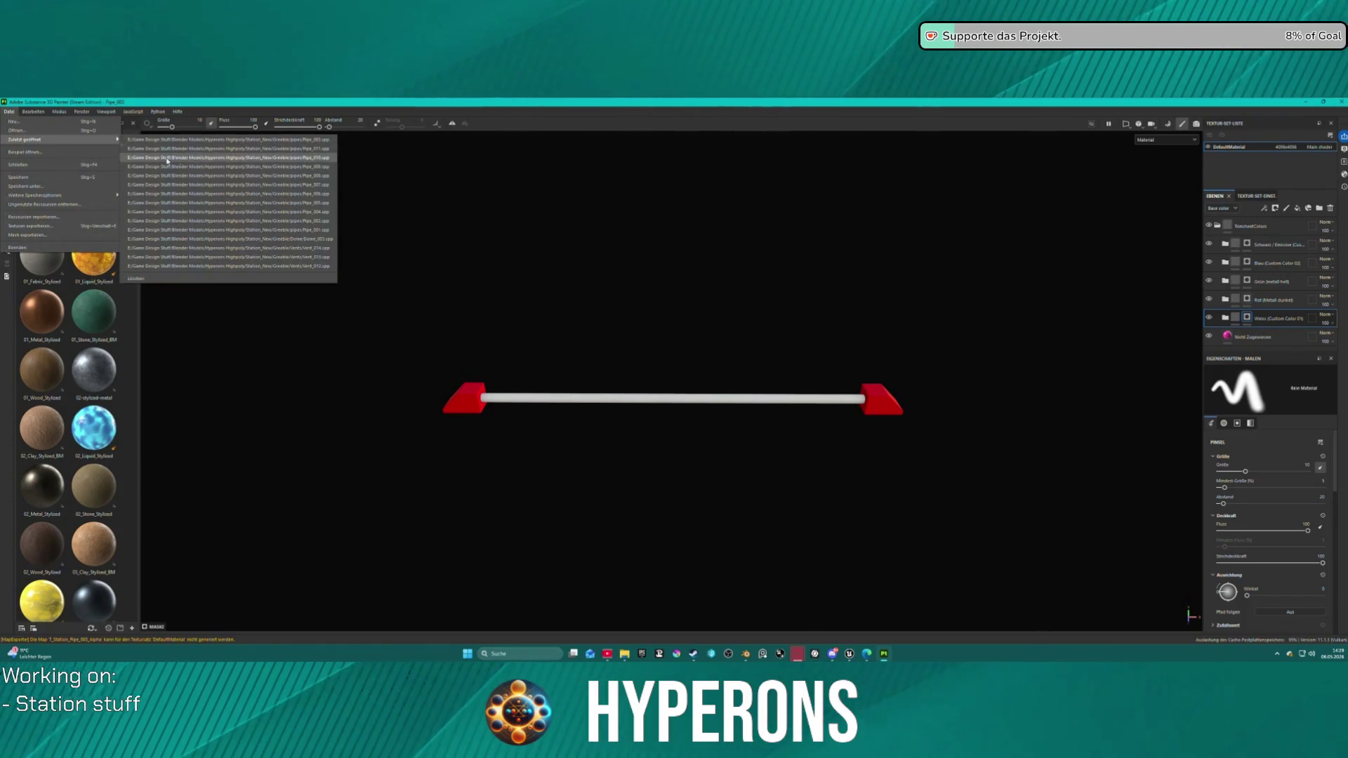
pyautogui.click(320, 212)
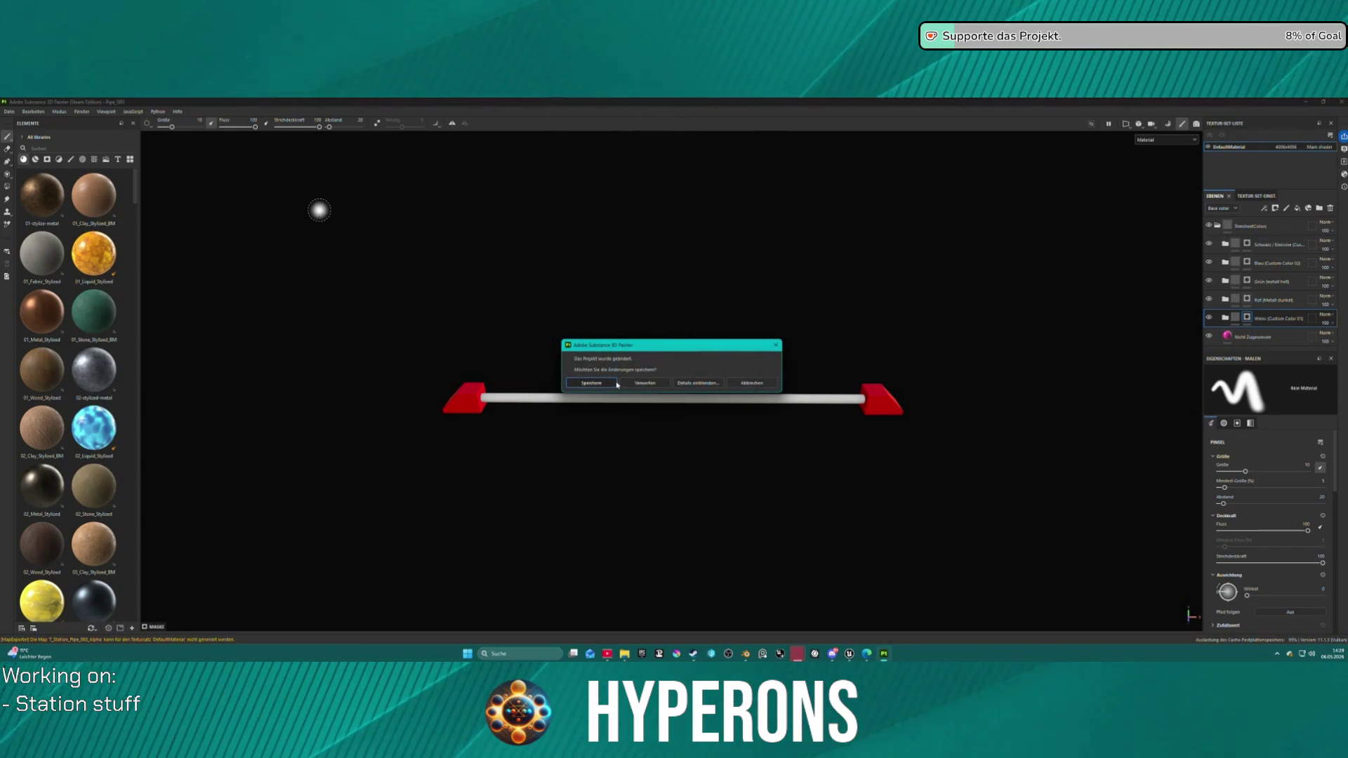
pyautogui.click(617, 385)
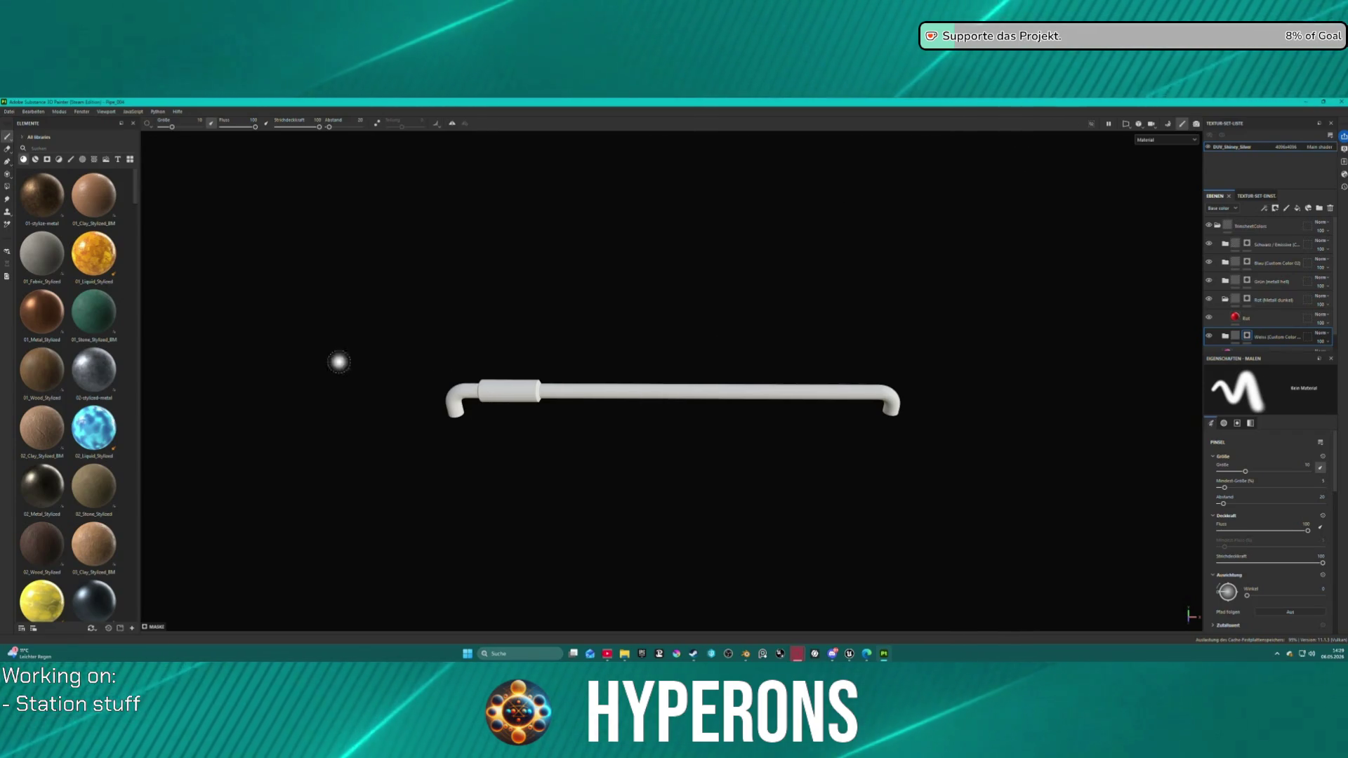
pyautogui.click(1169, 124)
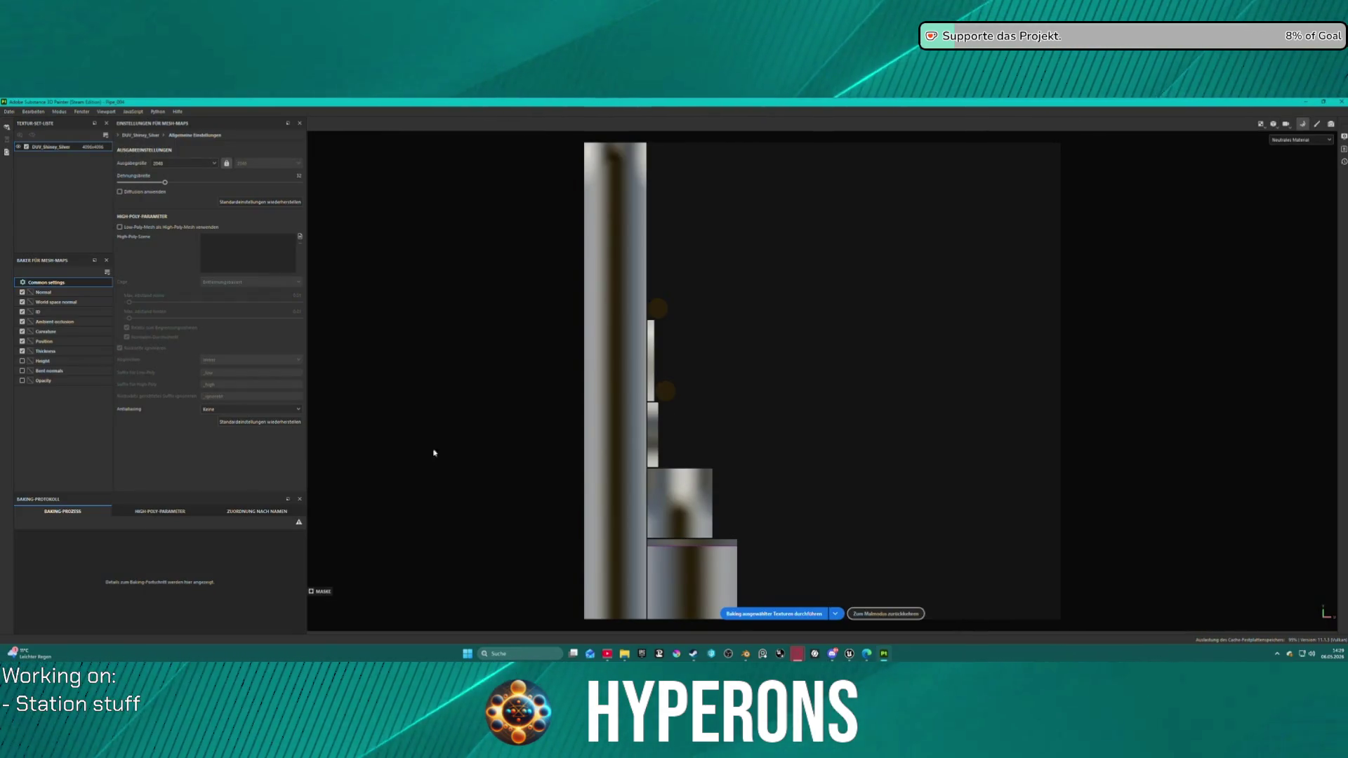
# Step: Bake Pipe_004's mesh maps and export its textures as 4096 PNGs
pyautogui.click(752, 615)
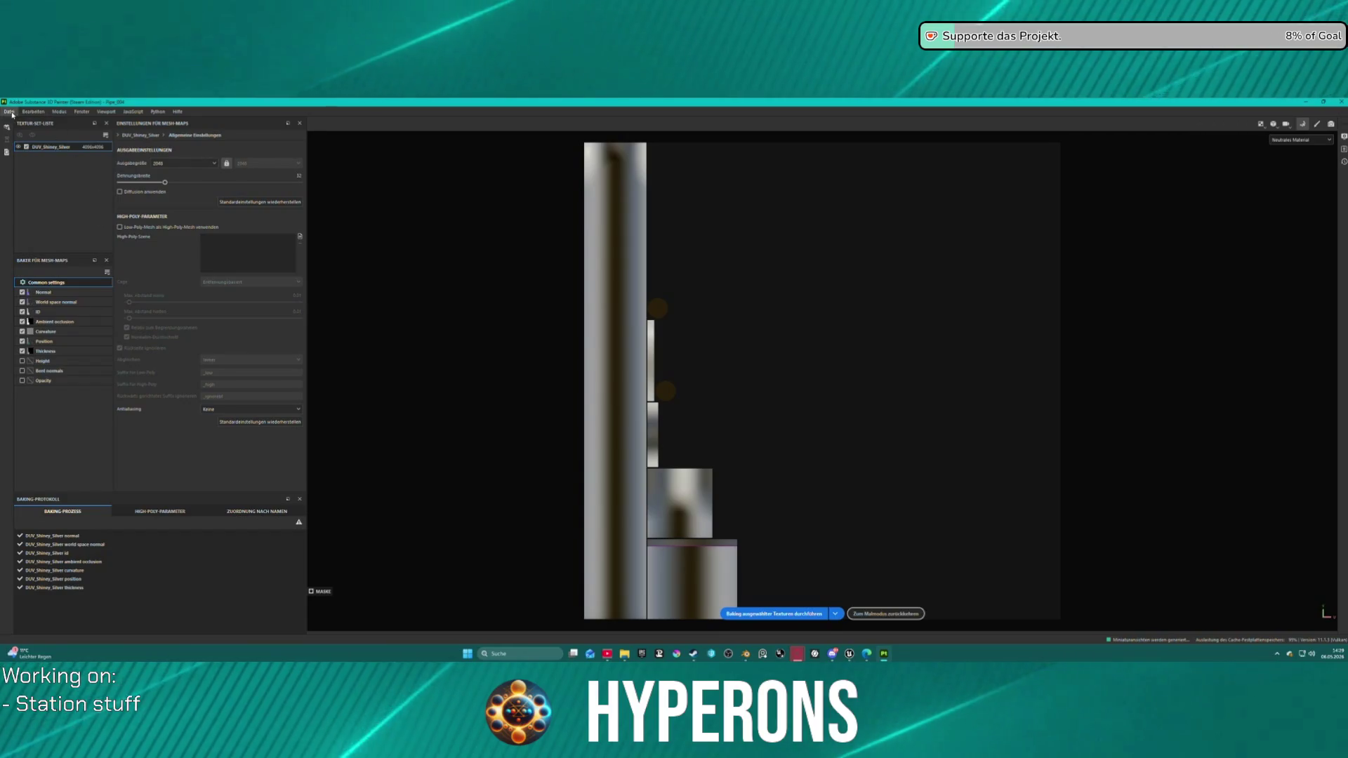
pyautogui.click(9, 111)
pyautogui.click(57, 230)
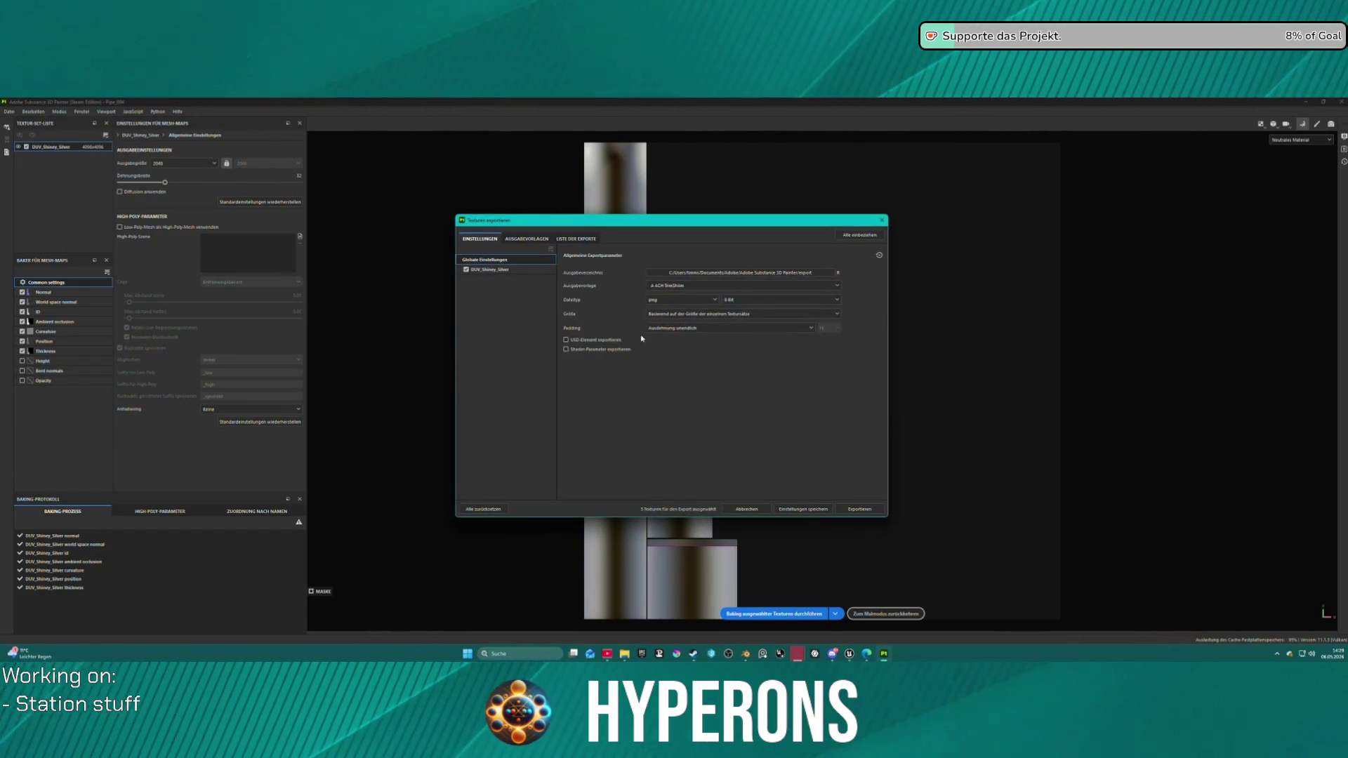
pyautogui.click(857, 510)
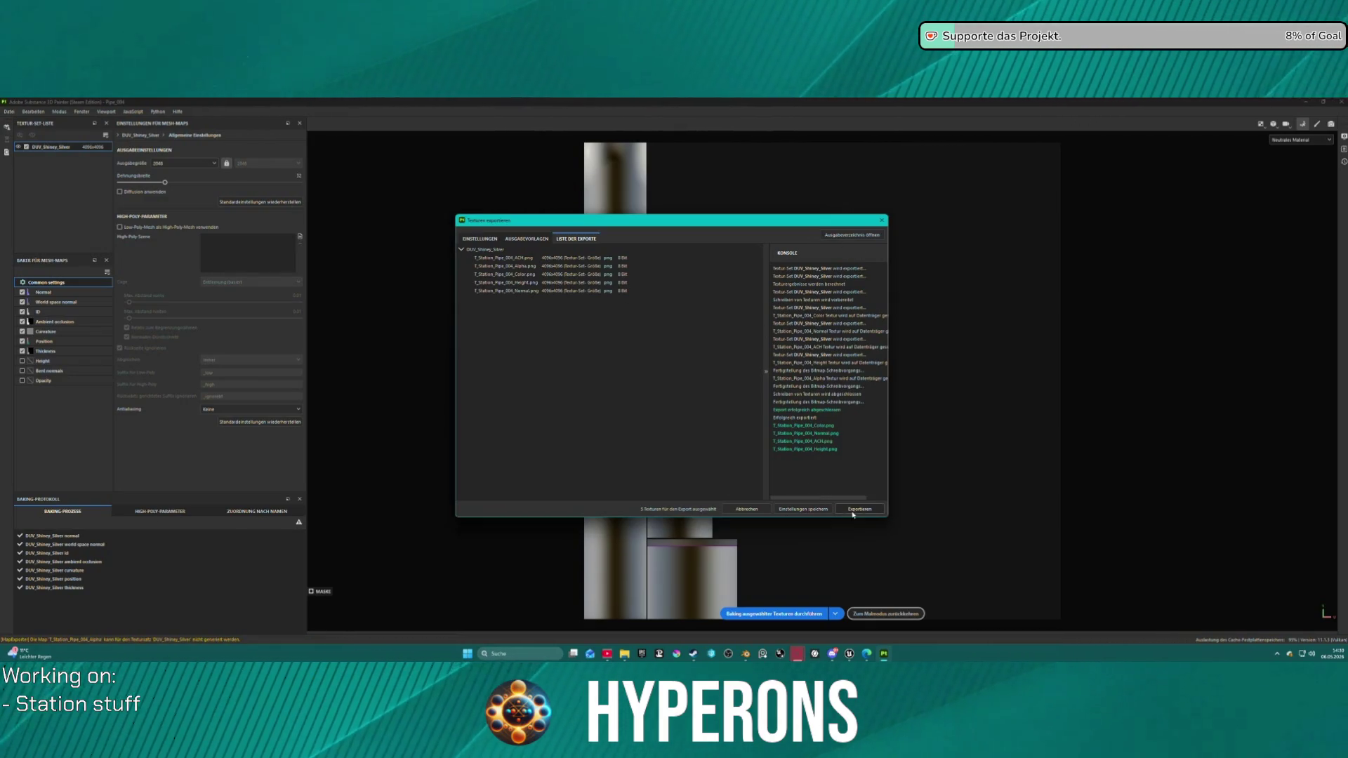
pyautogui.click(789, 510)
# Step: Open the recent Pipe_005 project, saving Pipe_004 first
pyautogui.click(9, 111)
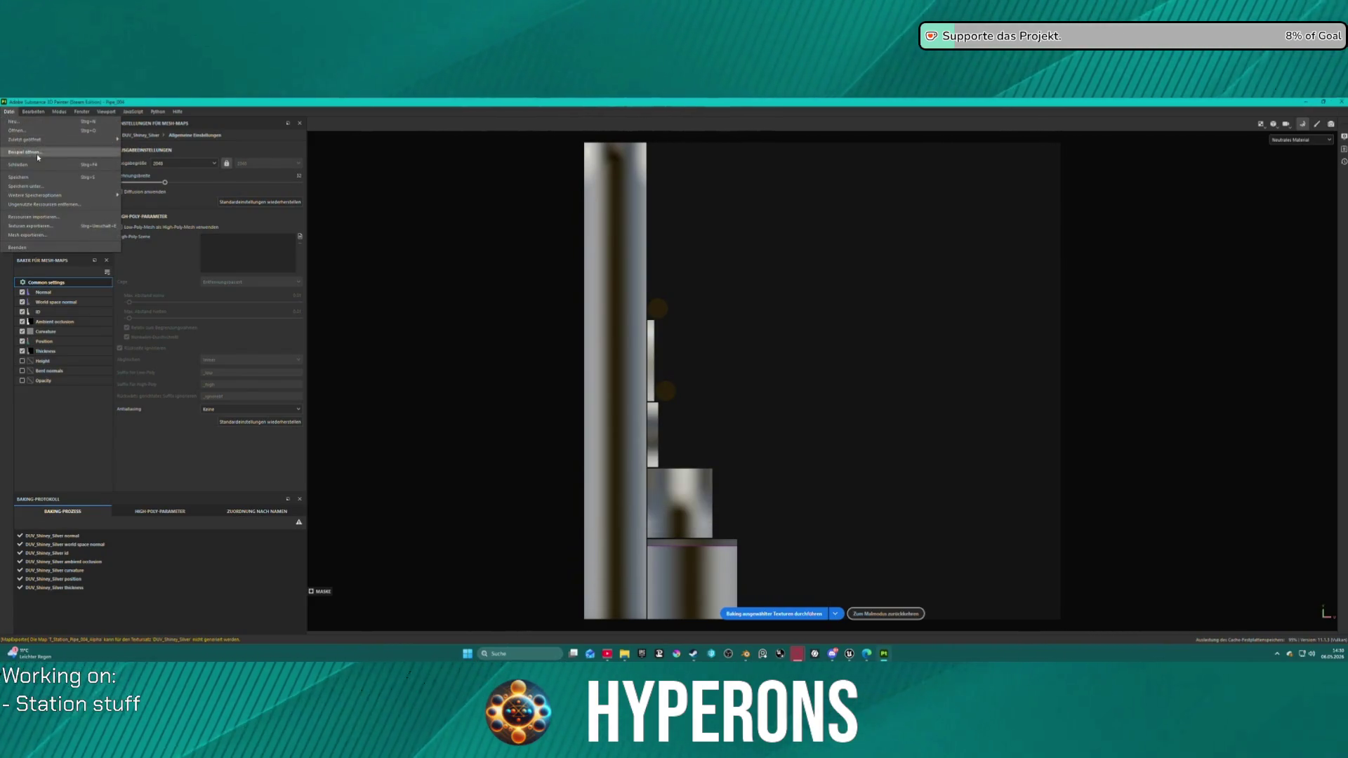
pyautogui.moveTo(65, 141)
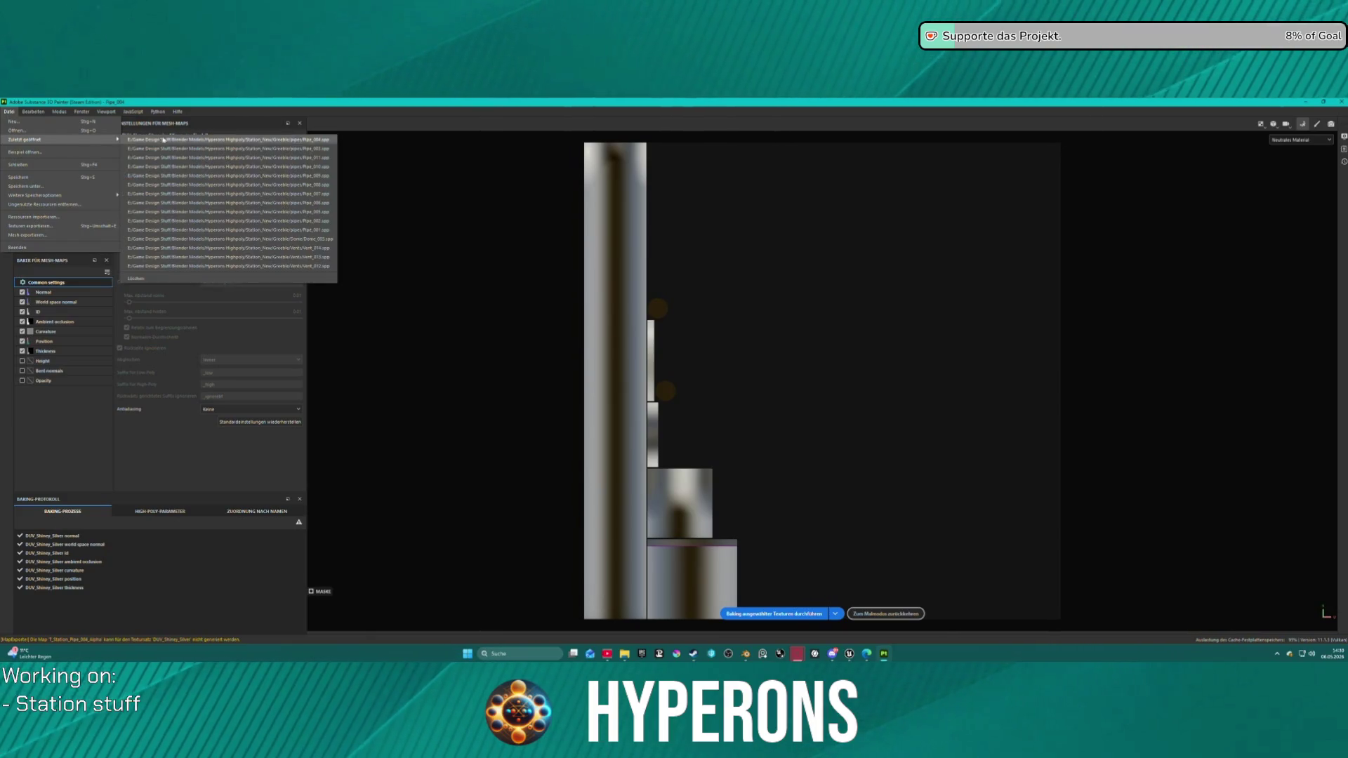
pyautogui.click(321, 217)
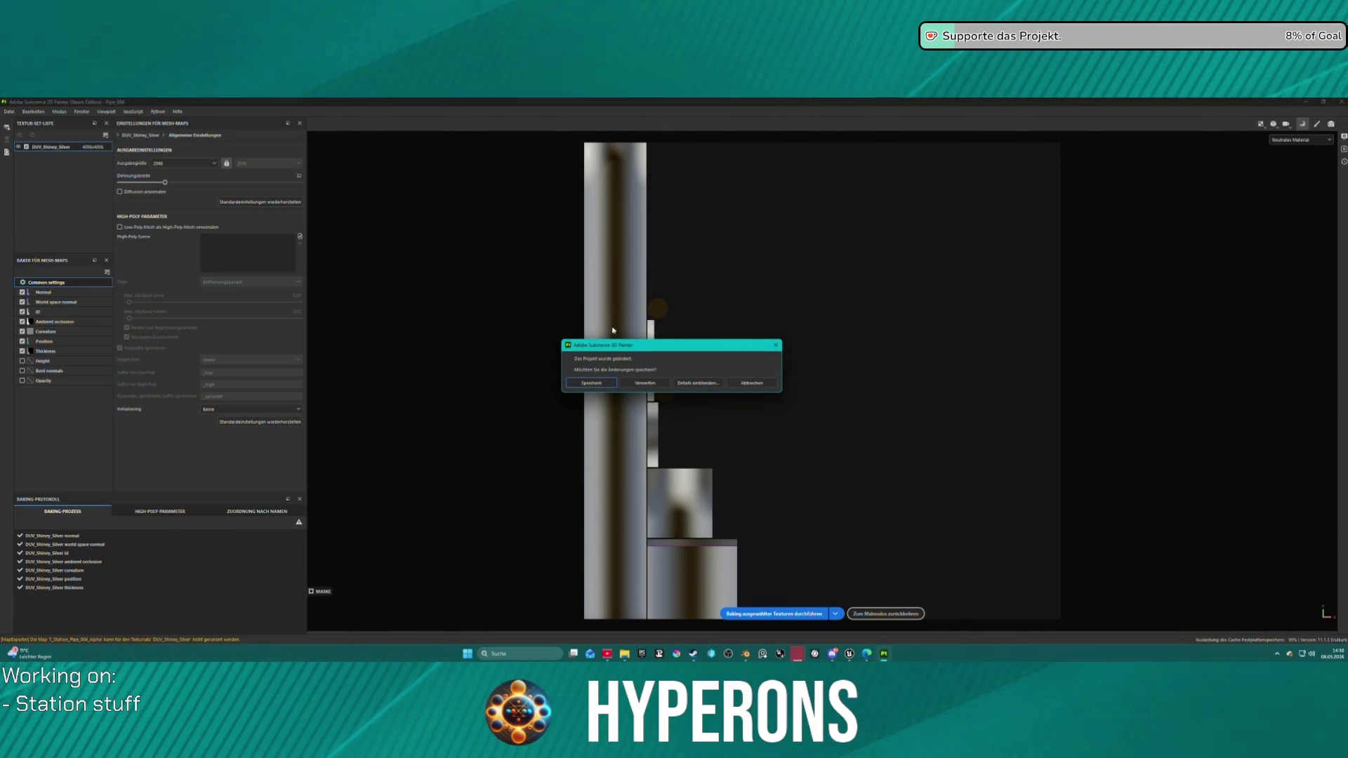
pyautogui.click(607, 385)
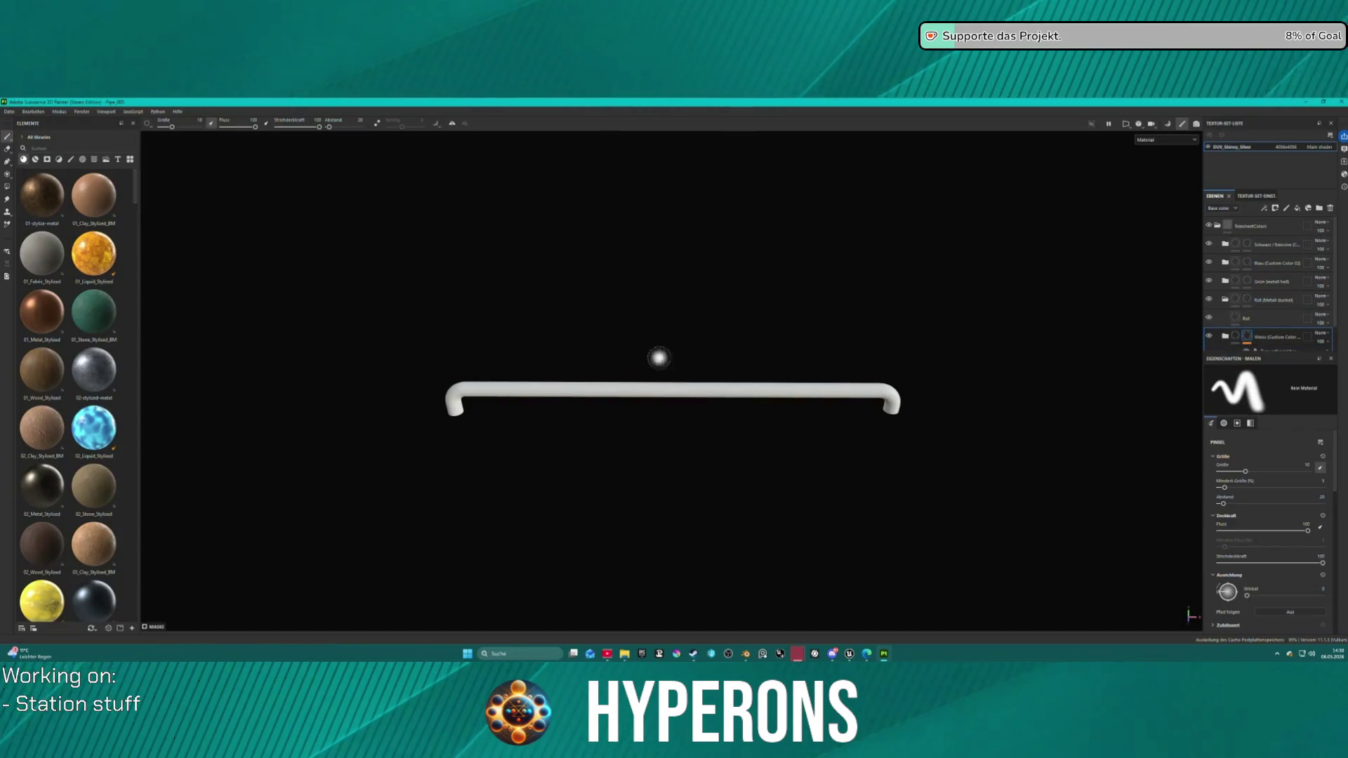
# Step: Bake Pipe_005's mesh maps and export its textures
pyautogui.click(1169, 124)
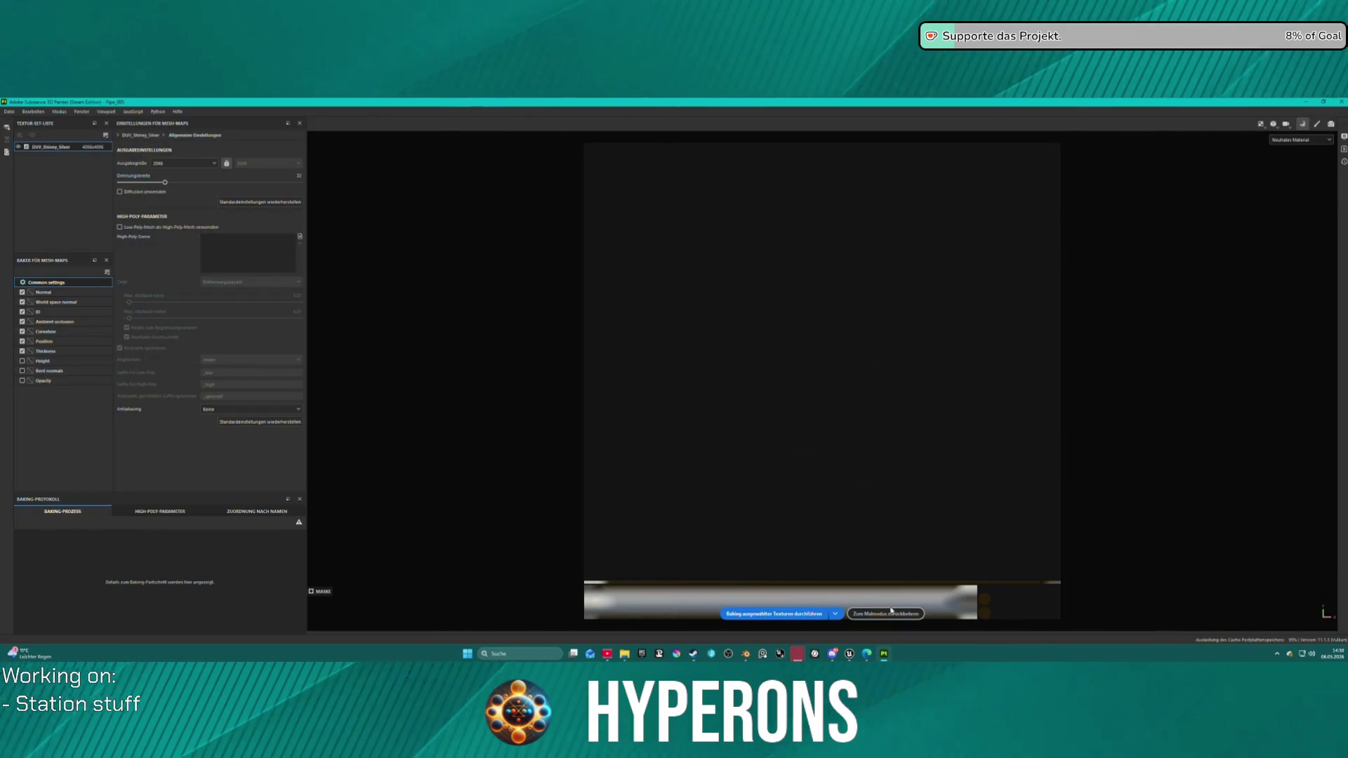
pyautogui.click(817, 617)
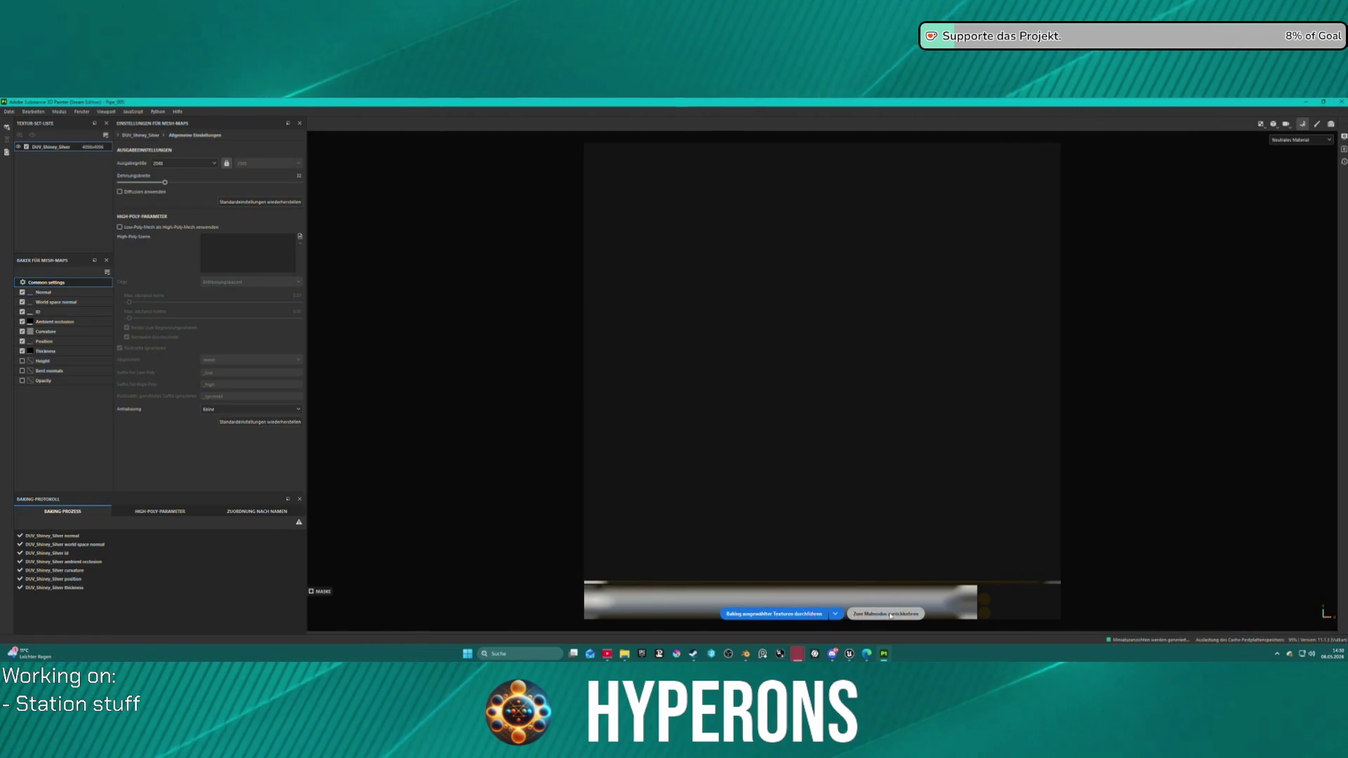
pyautogui.click(858, 614)
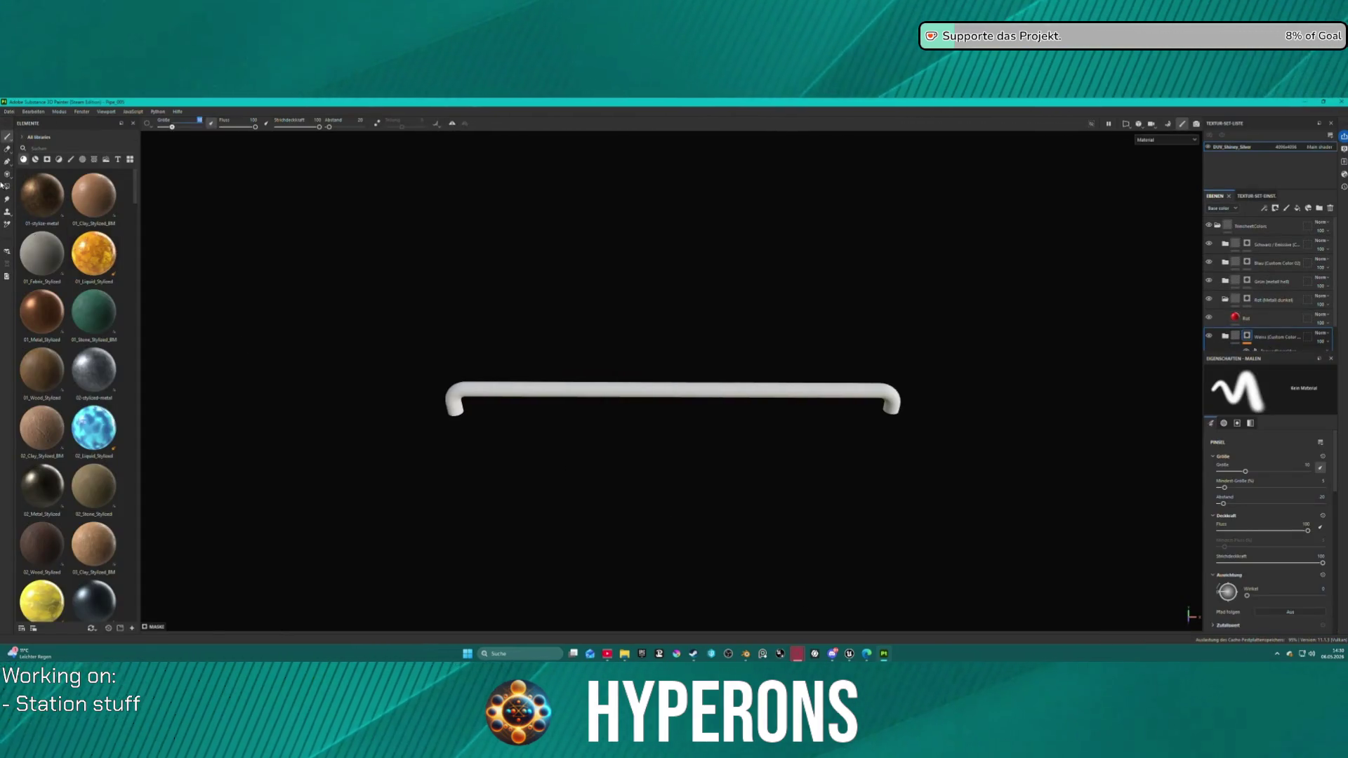
pyautogui.click(6, 112)
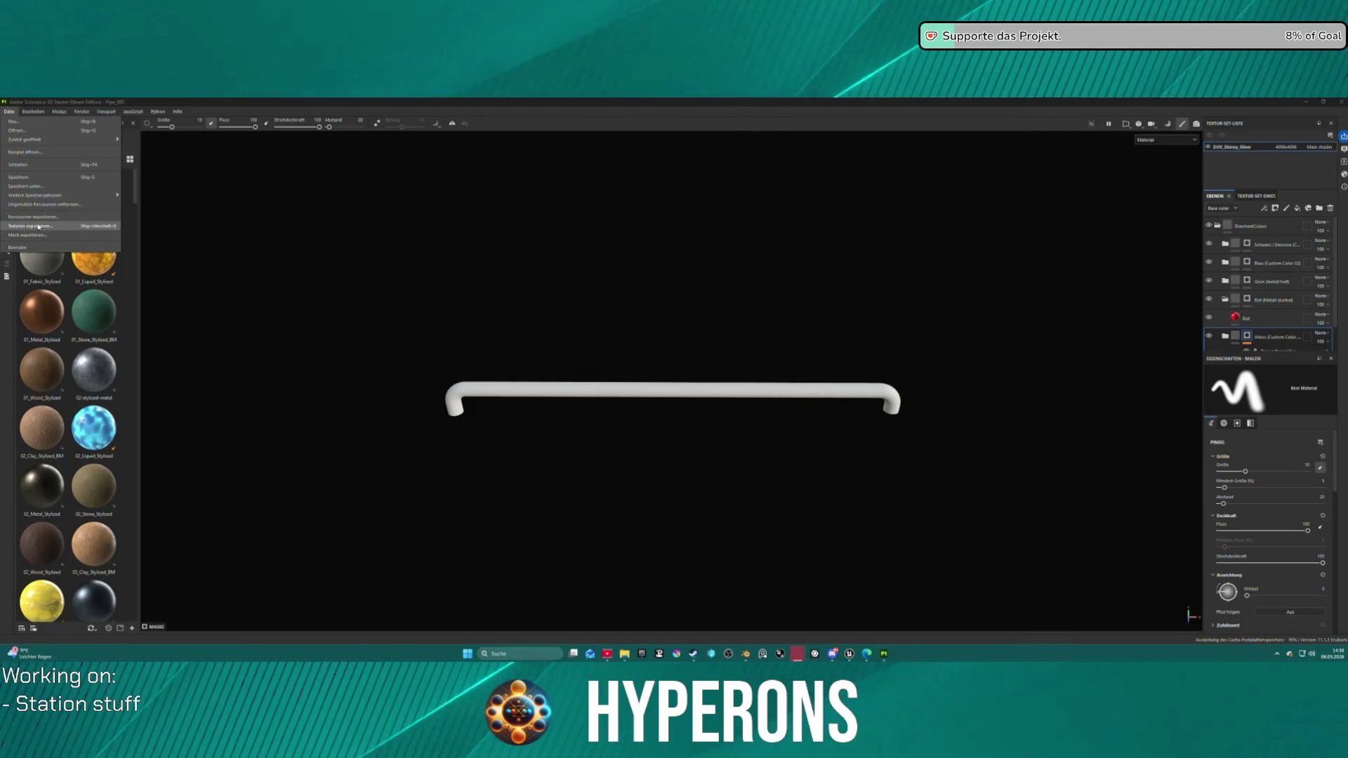
pyautogui.click(84, 229)
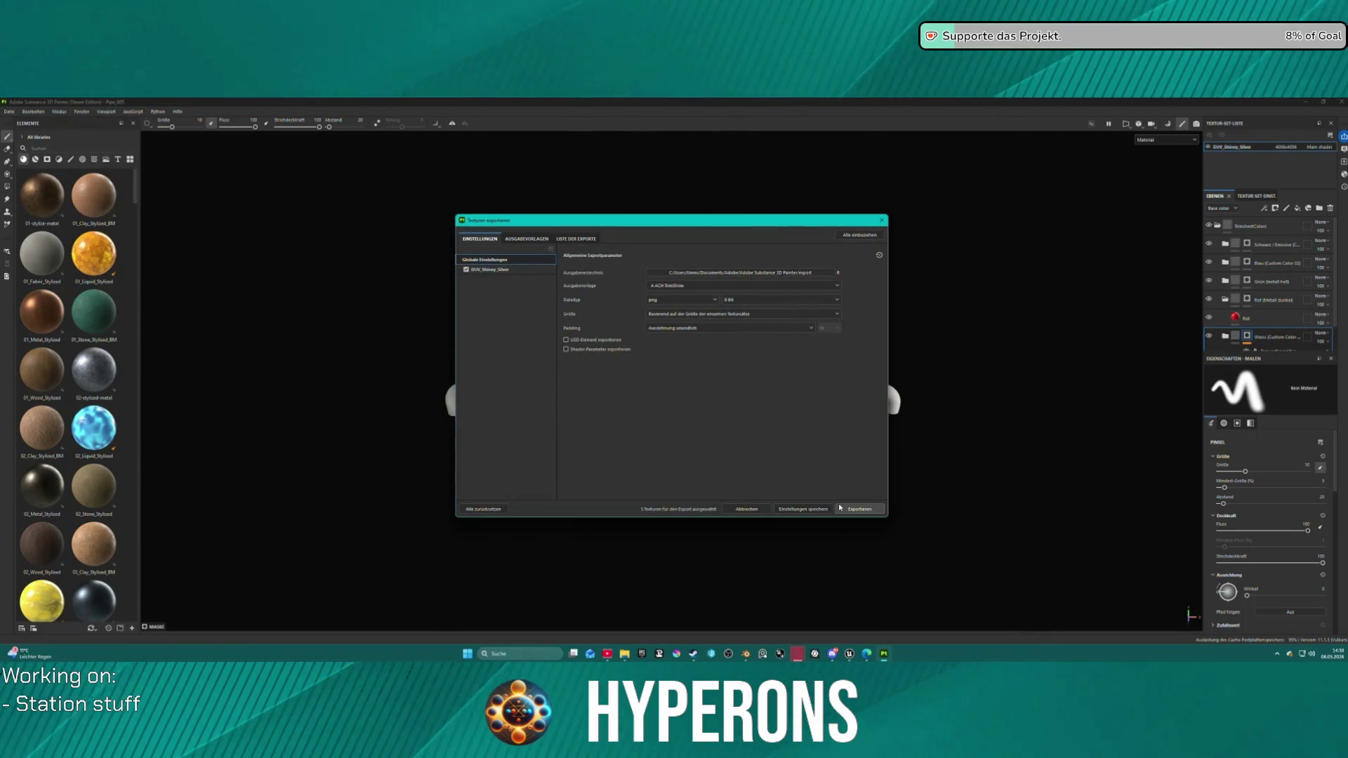
pyautogui.click(840, 507)
pyautogui.click(878, 220)
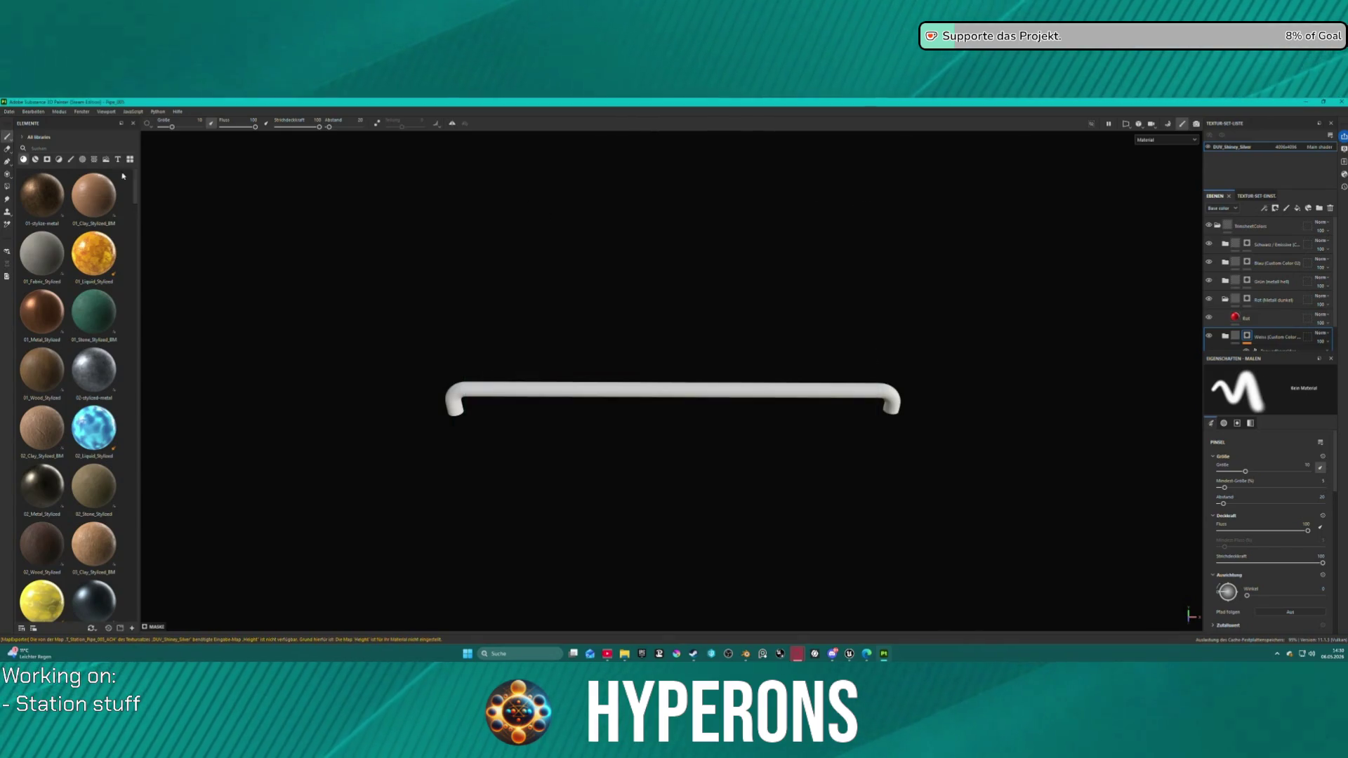
# Step: Save Pipe_005 and open Pipe_006 from recent projects in bake mode
pyautogui.click(8, 112)
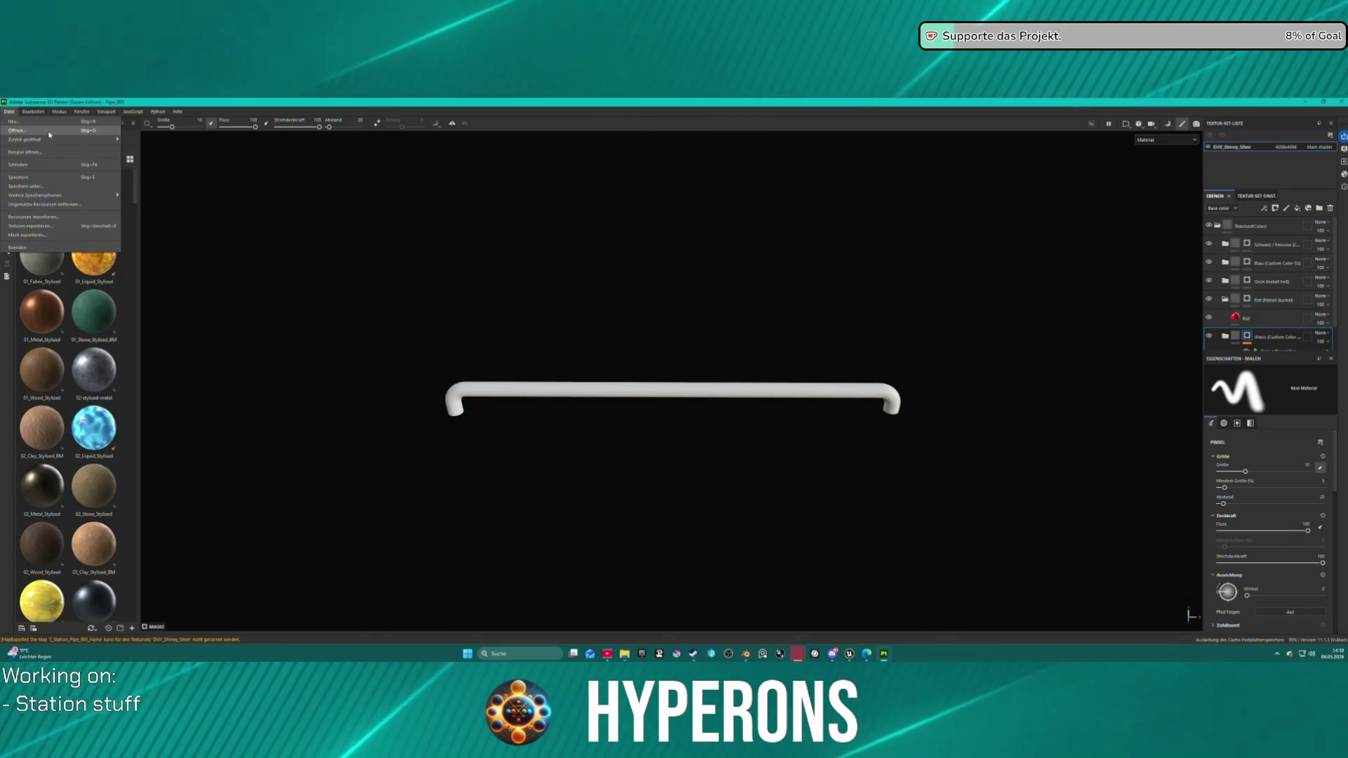
pyautogui.moveTo(52, 142)
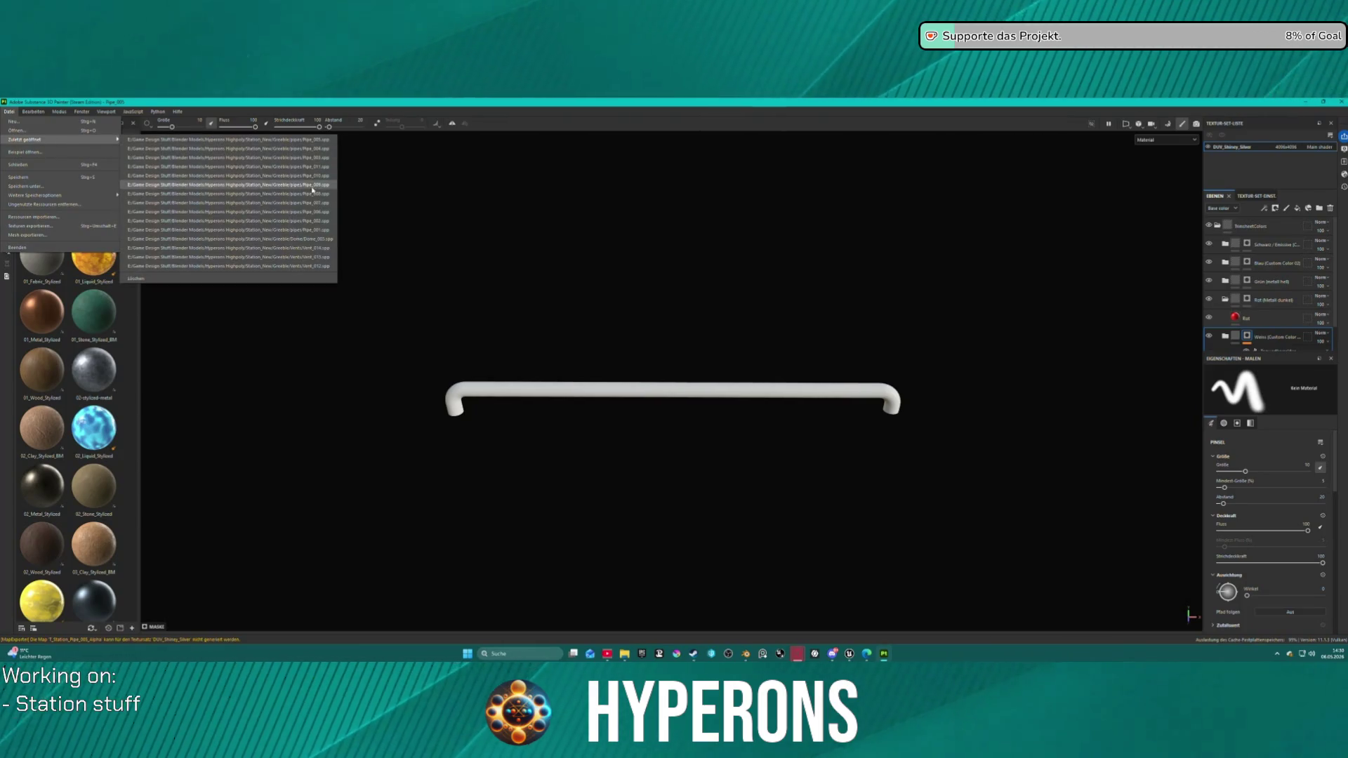
pyautogui.click(329, 214)
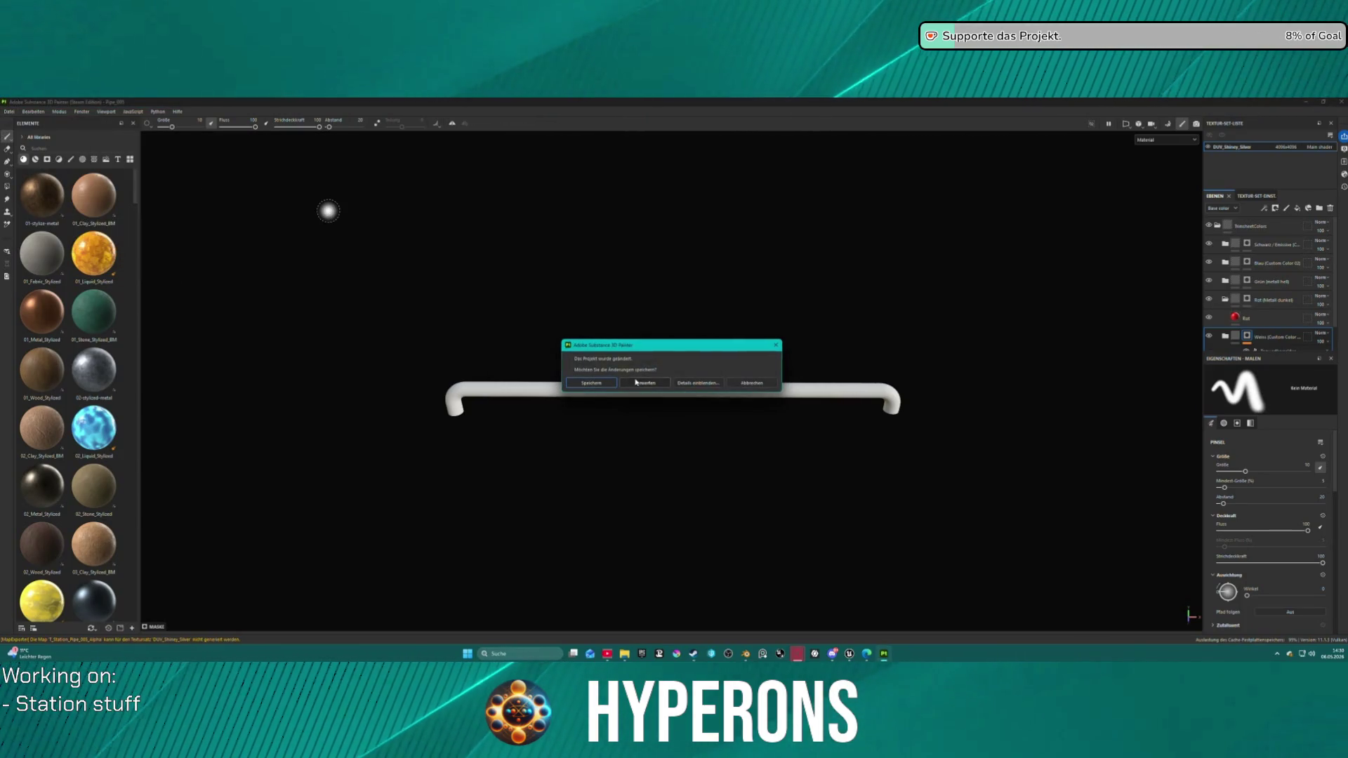
pyautogui.click(605, 386)
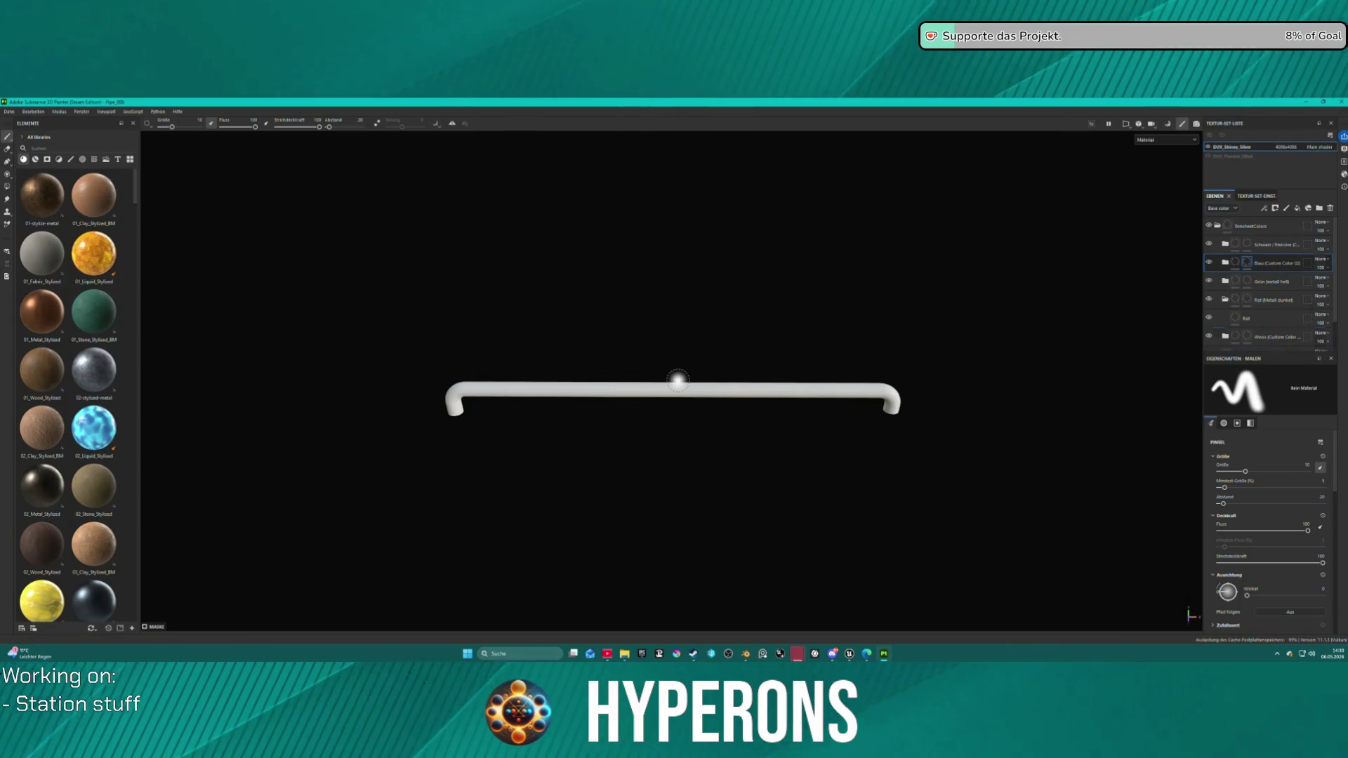
pyautogui.hotkey('ctrl', 'b')
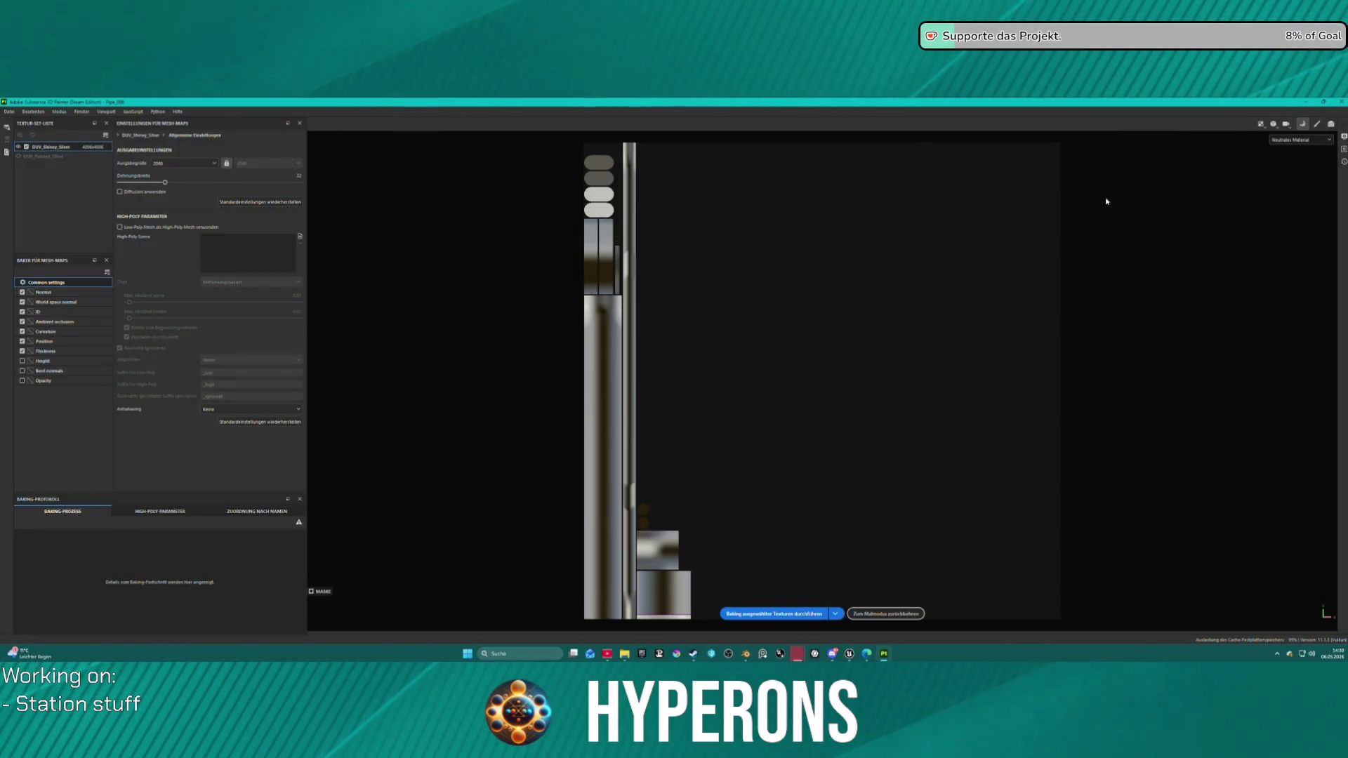
# Step: Bake Pipe_006's mesh maps and export its textures
pyautogui.click(755, 615)
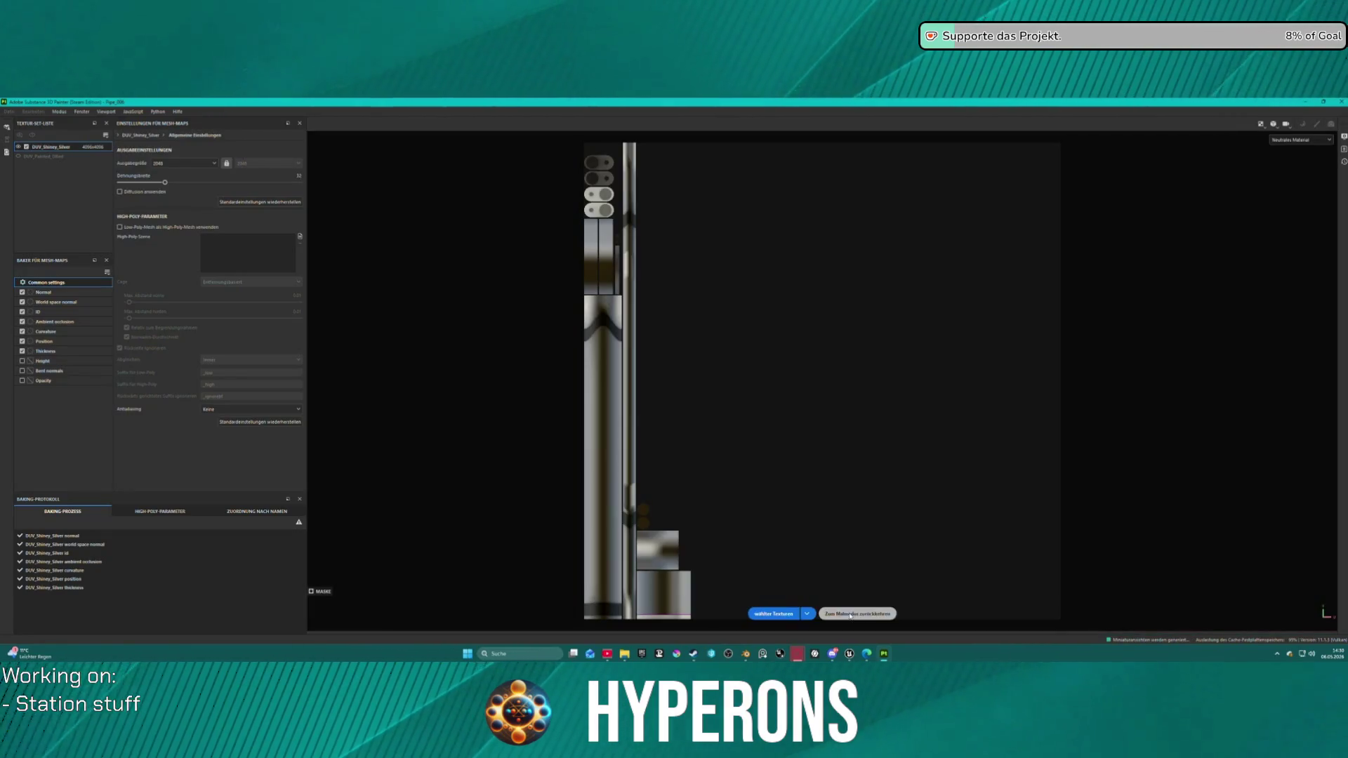
pyautogui.click(849, 615)
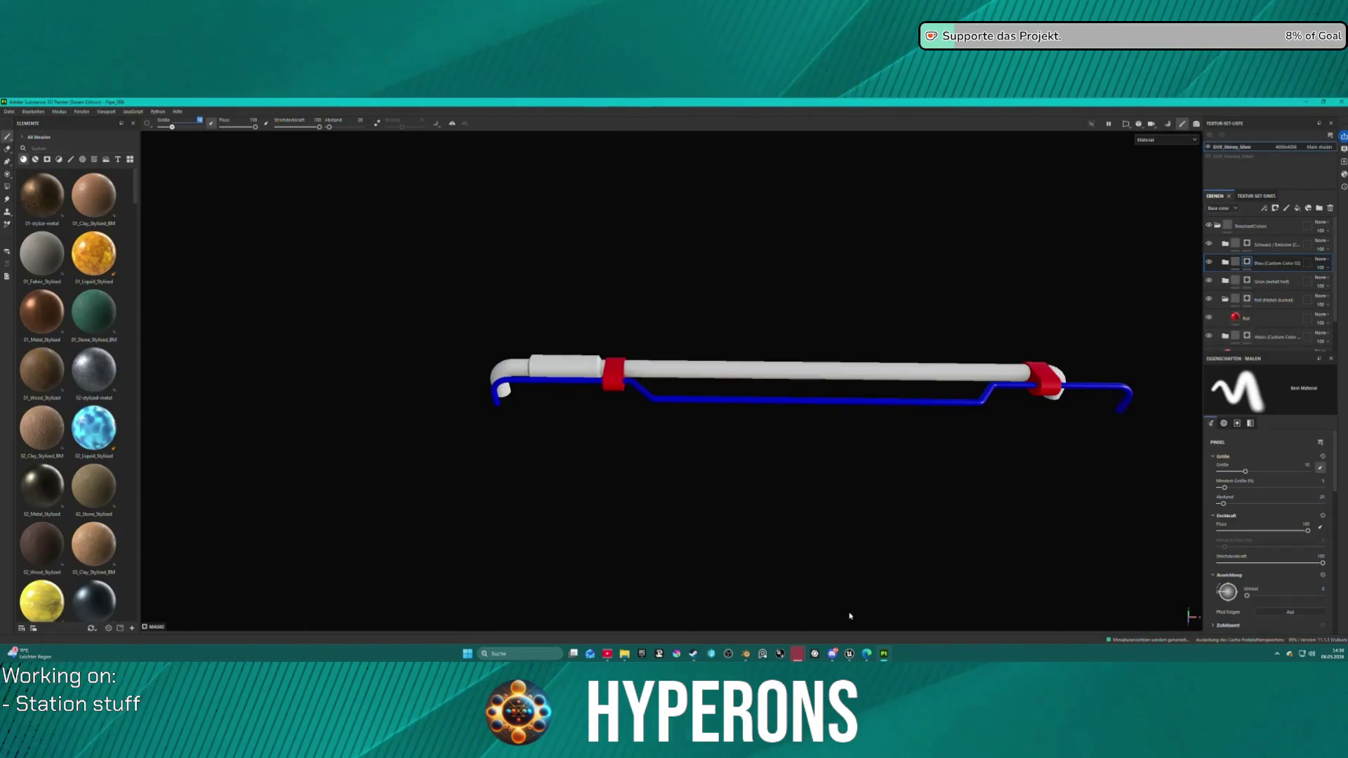
pyautogui.click(10, 111)
pyautogui.click(55, 225)
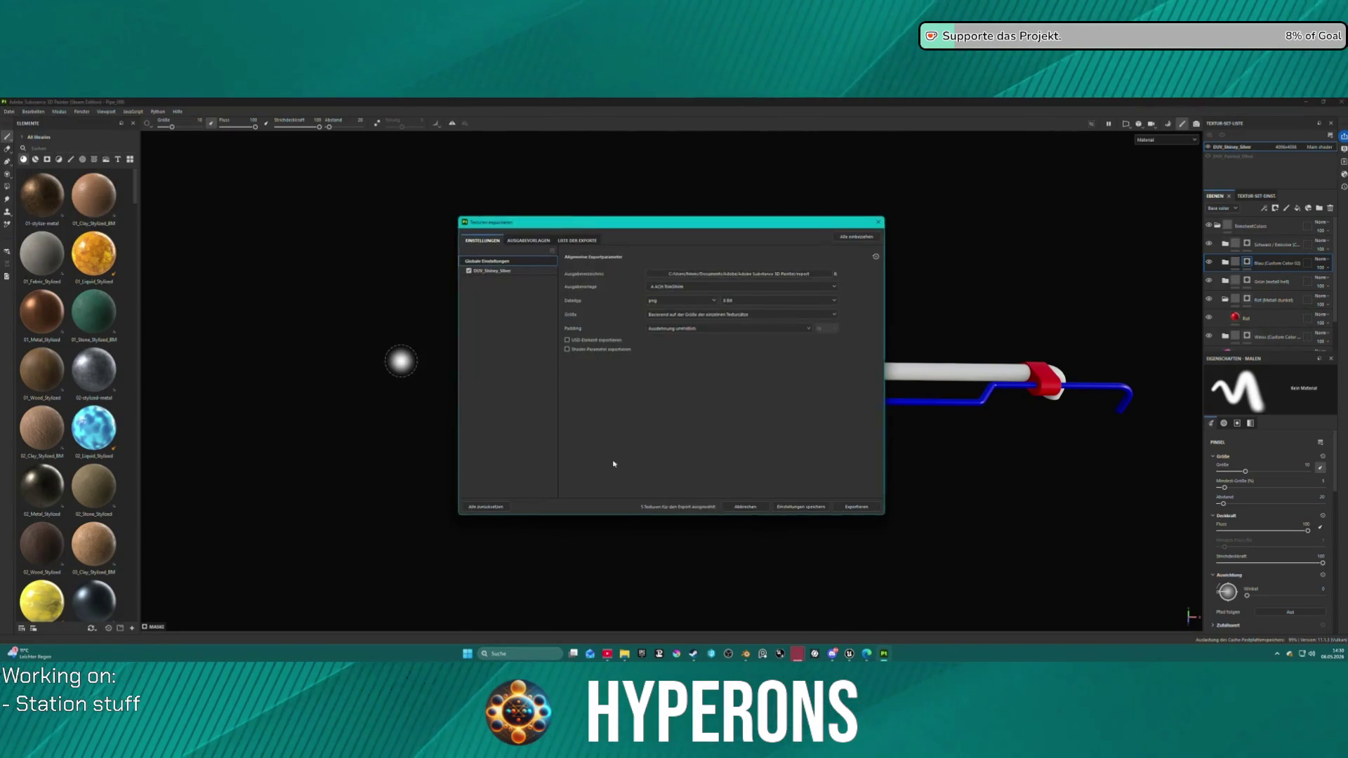
pyautogui.click(789, 511)
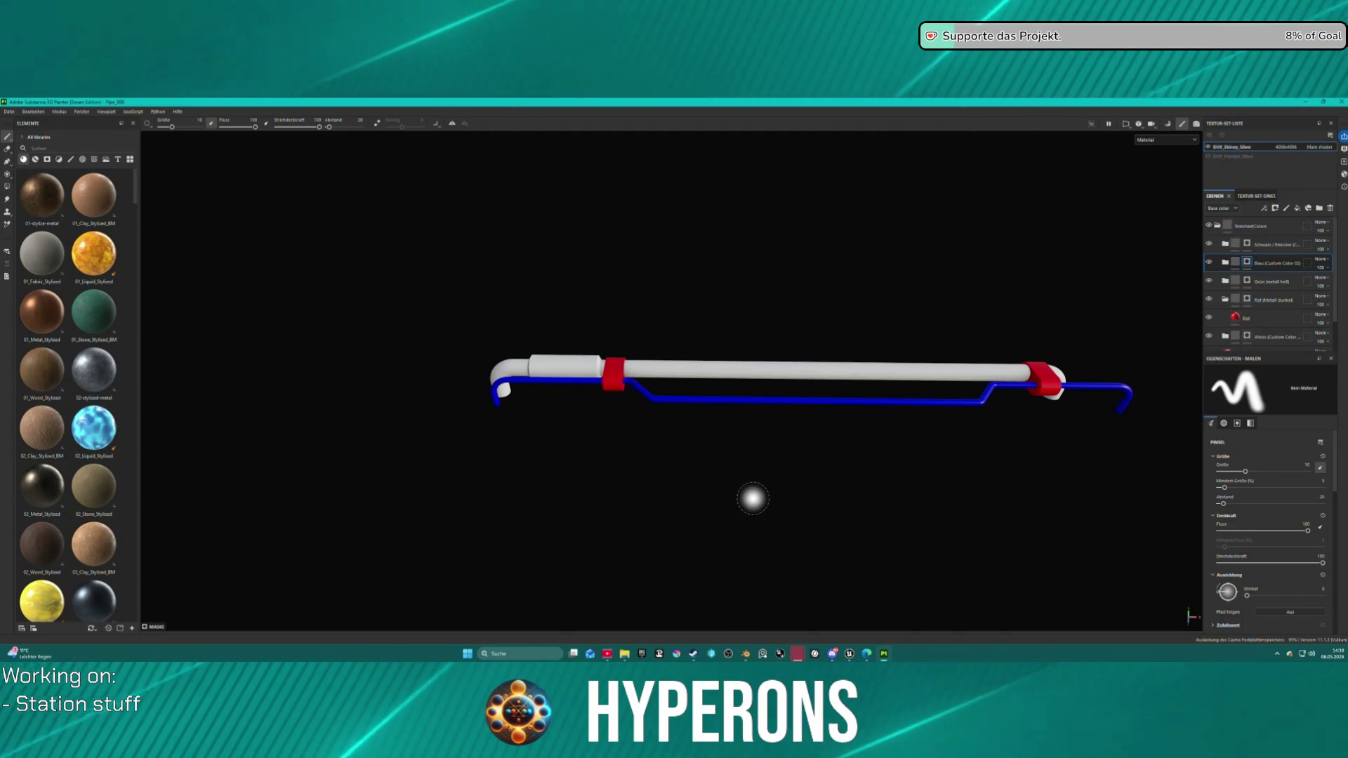
pyautogui.click(10, 111)
pyautogui.click(55, 227)
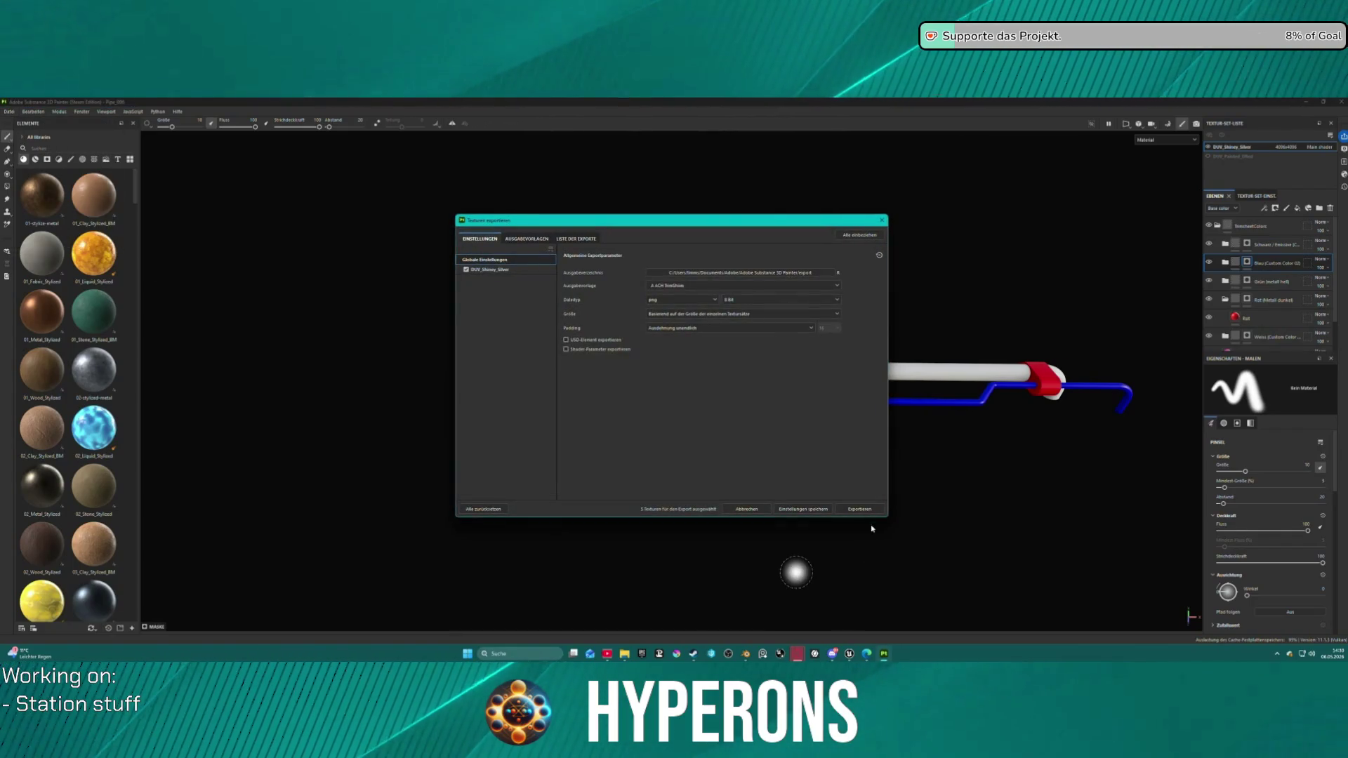
pyautogui.click(859, 509)
pyautogui.click(882, 220)
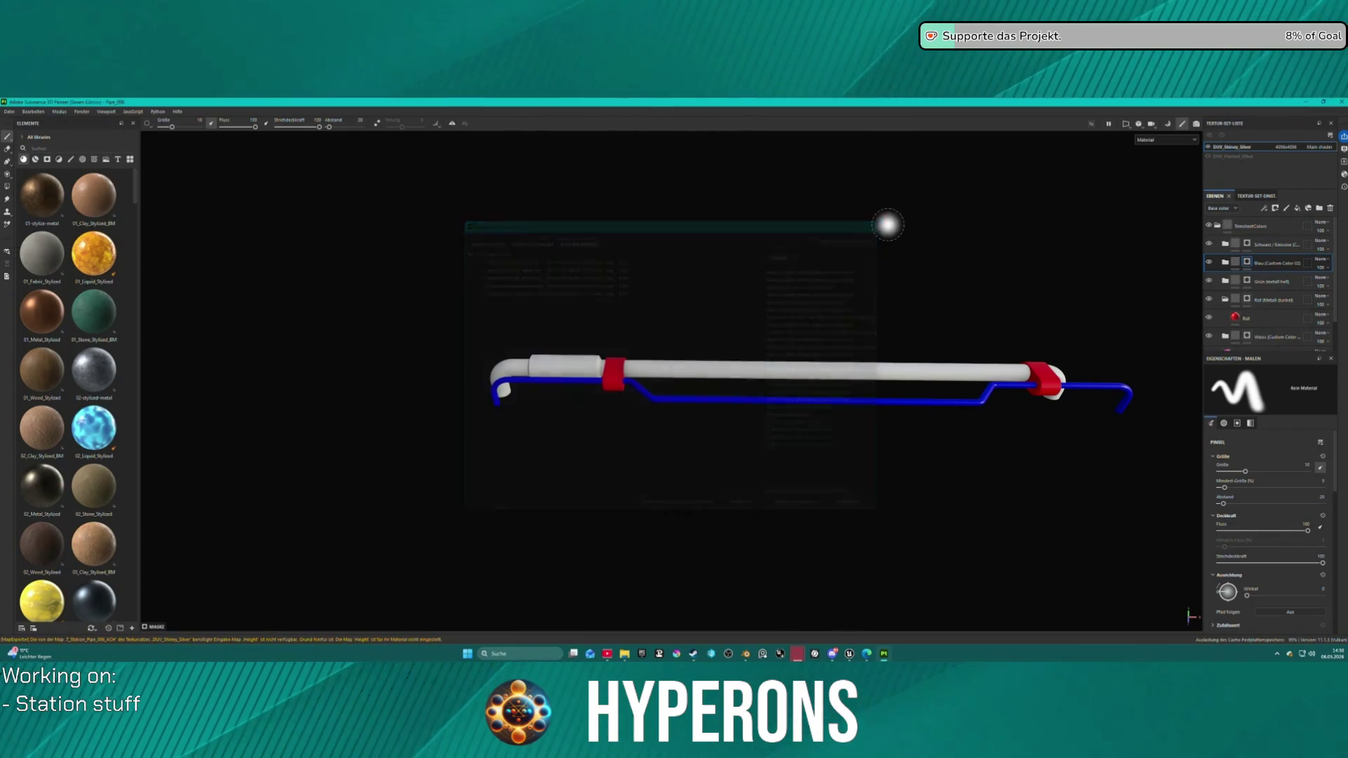
# Step: Save Pipe_006 and open Pipe_007 from recent projects
pyautogui.click(9, 111)
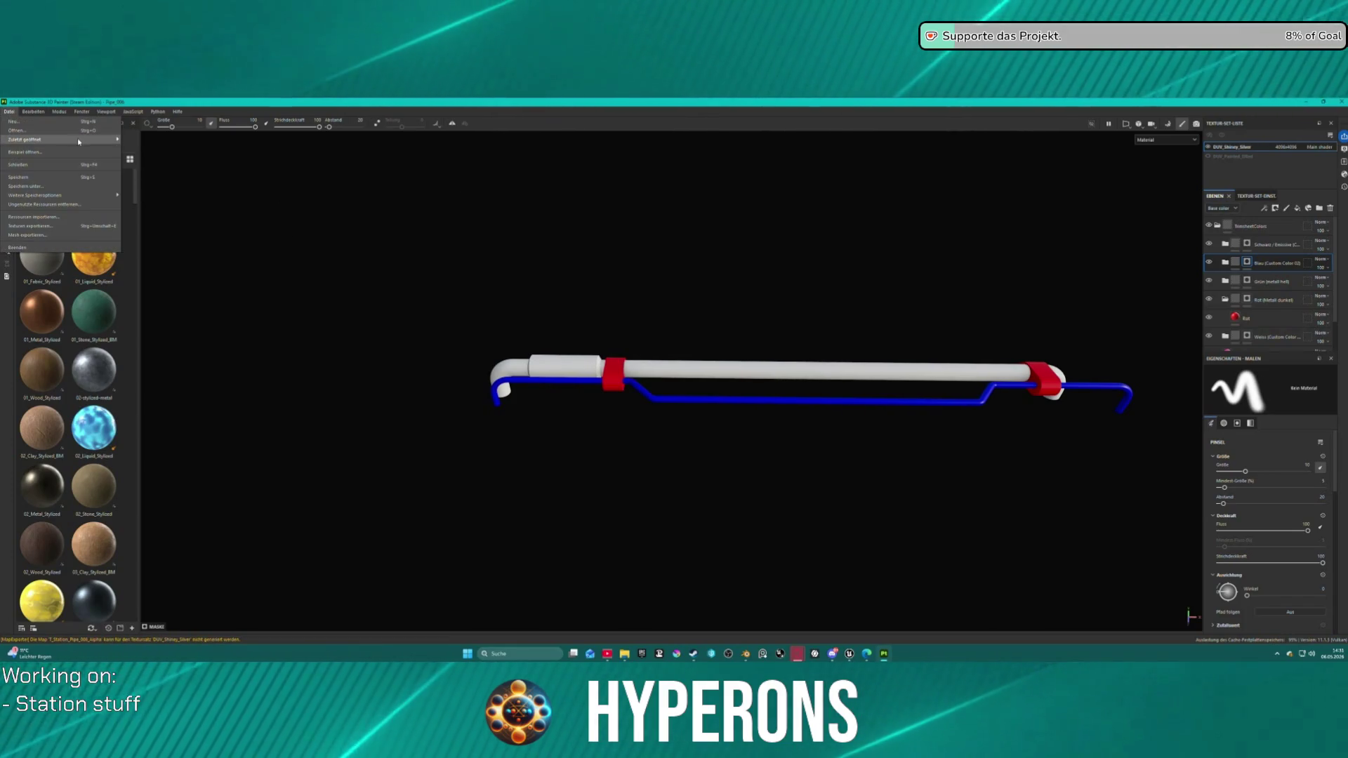
pyautogui.moveTo(70, 139)
pyautogui.click(324, 203)
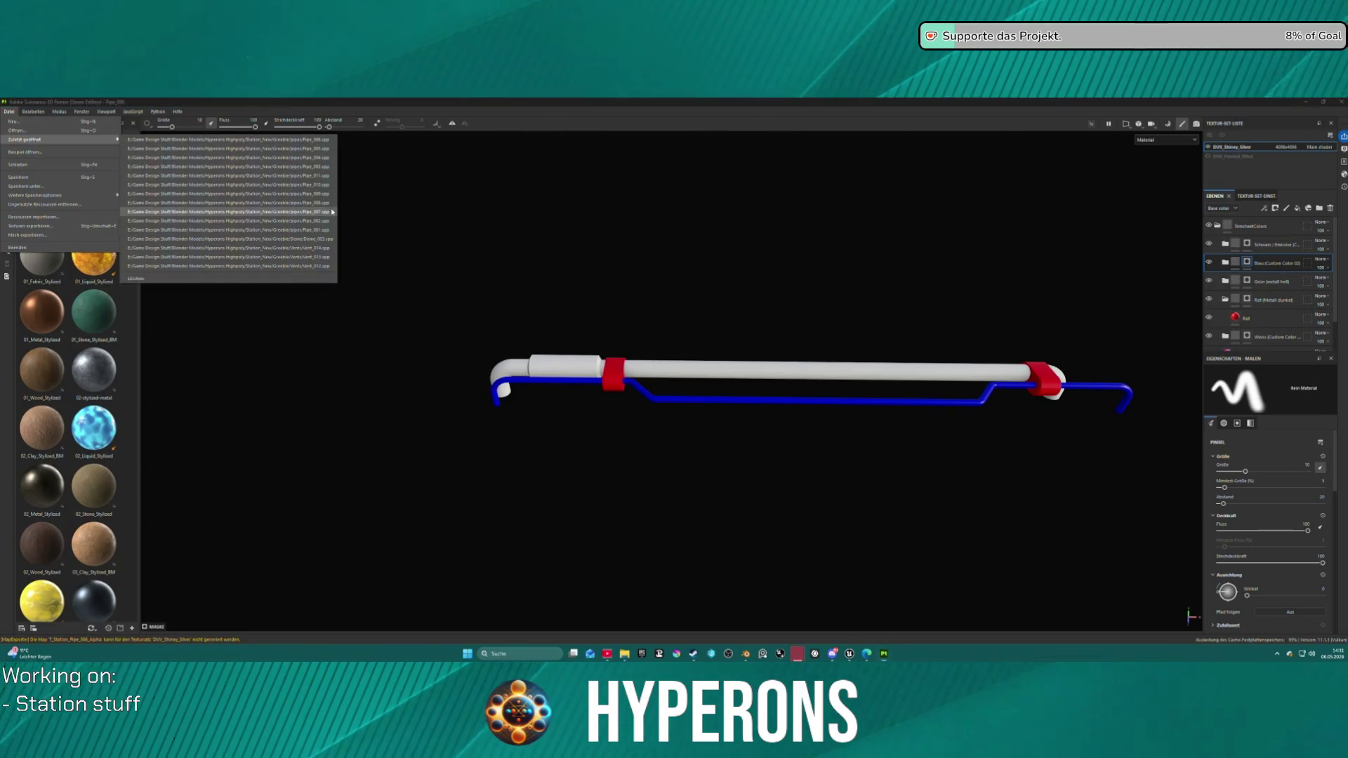
pyautogui.click(582, 387)
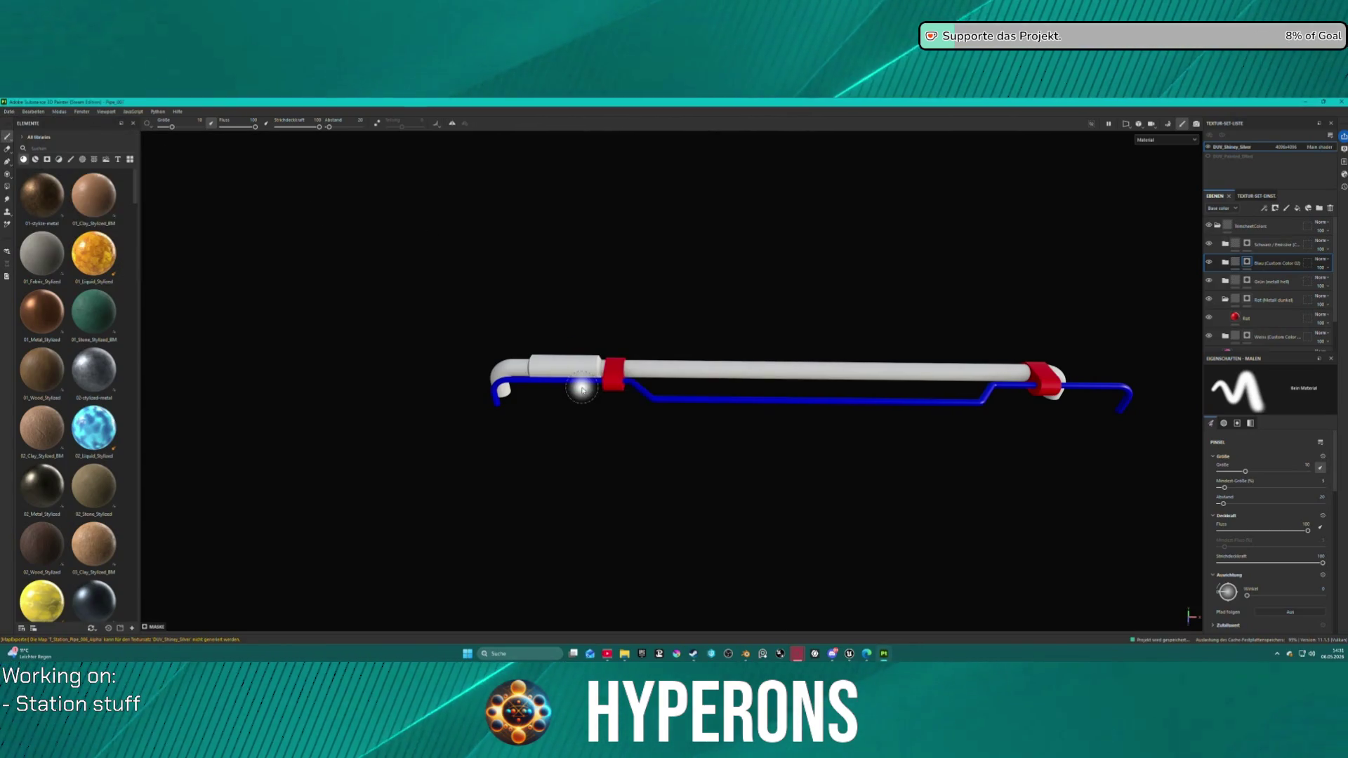
# Step: Bake Pipe_007's mesh maps and export its textures as PNGs
pyautogui.click(9, 113)
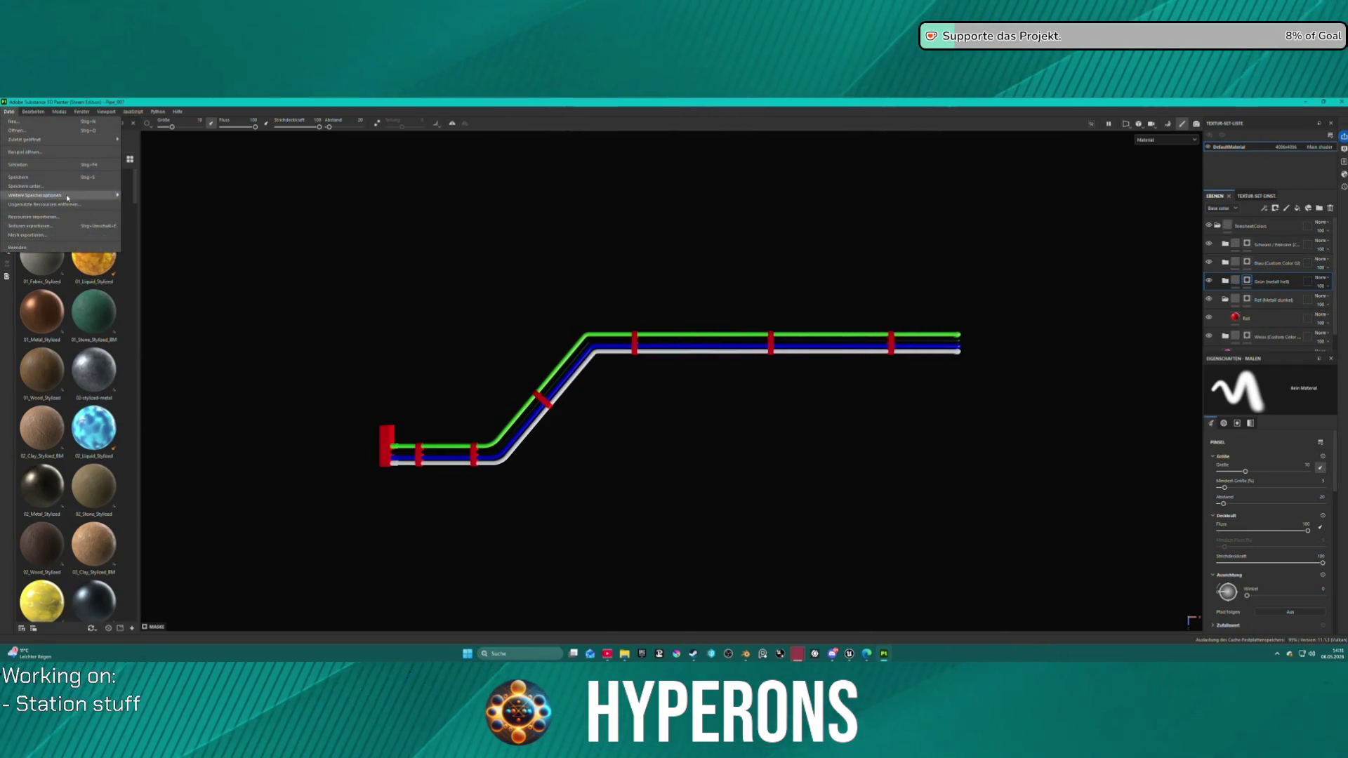
pyautogui.click(1168, 127)
pyautogui.click(1167, 127)
pyautogui.click(805, 615)
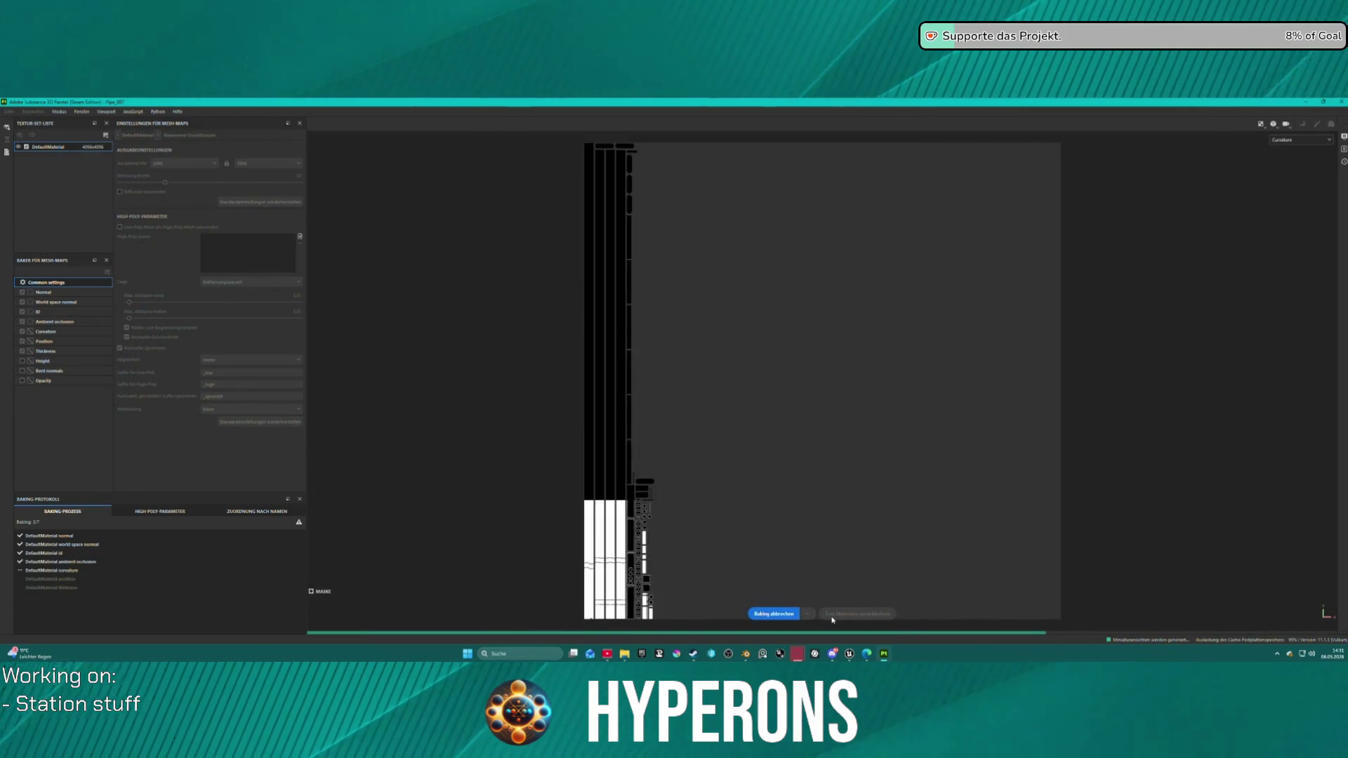
pyautogui.click(860, 614)
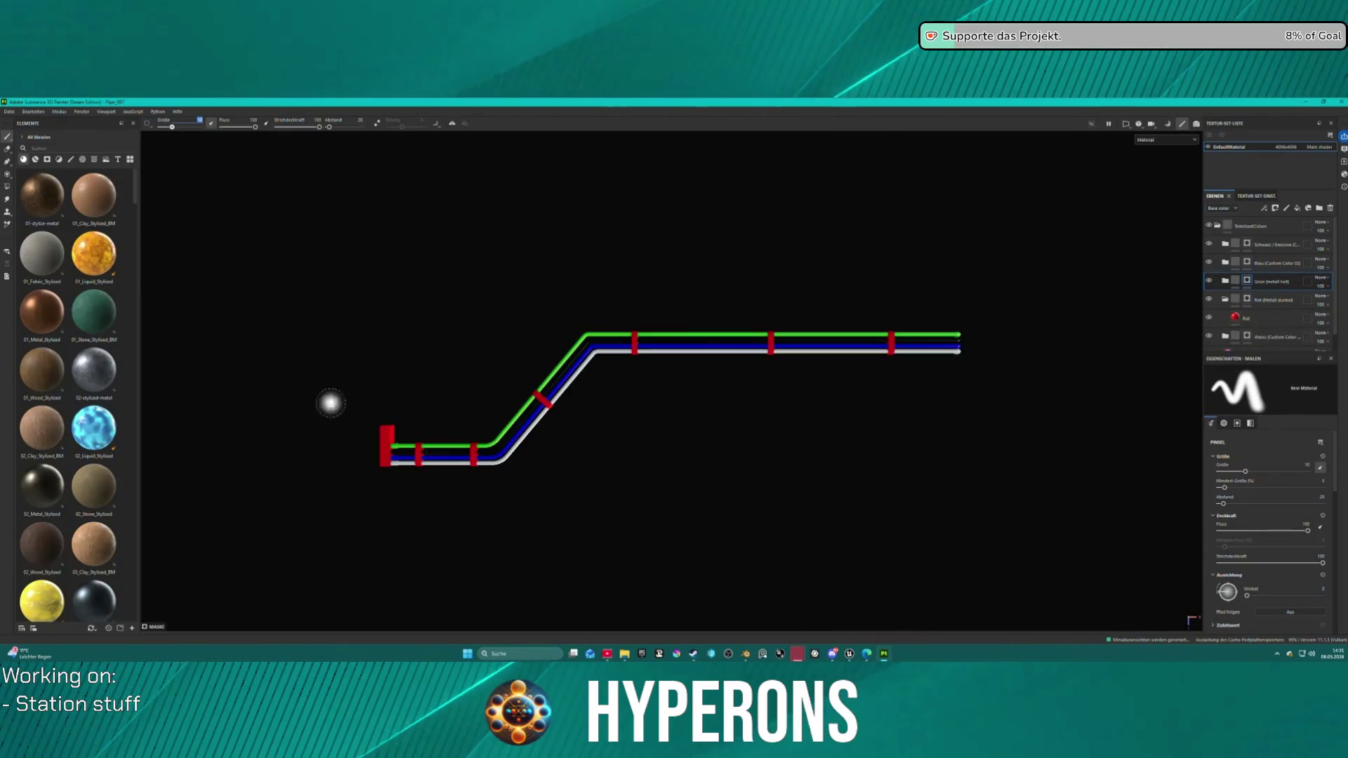
pyautogui.click(8, 111)
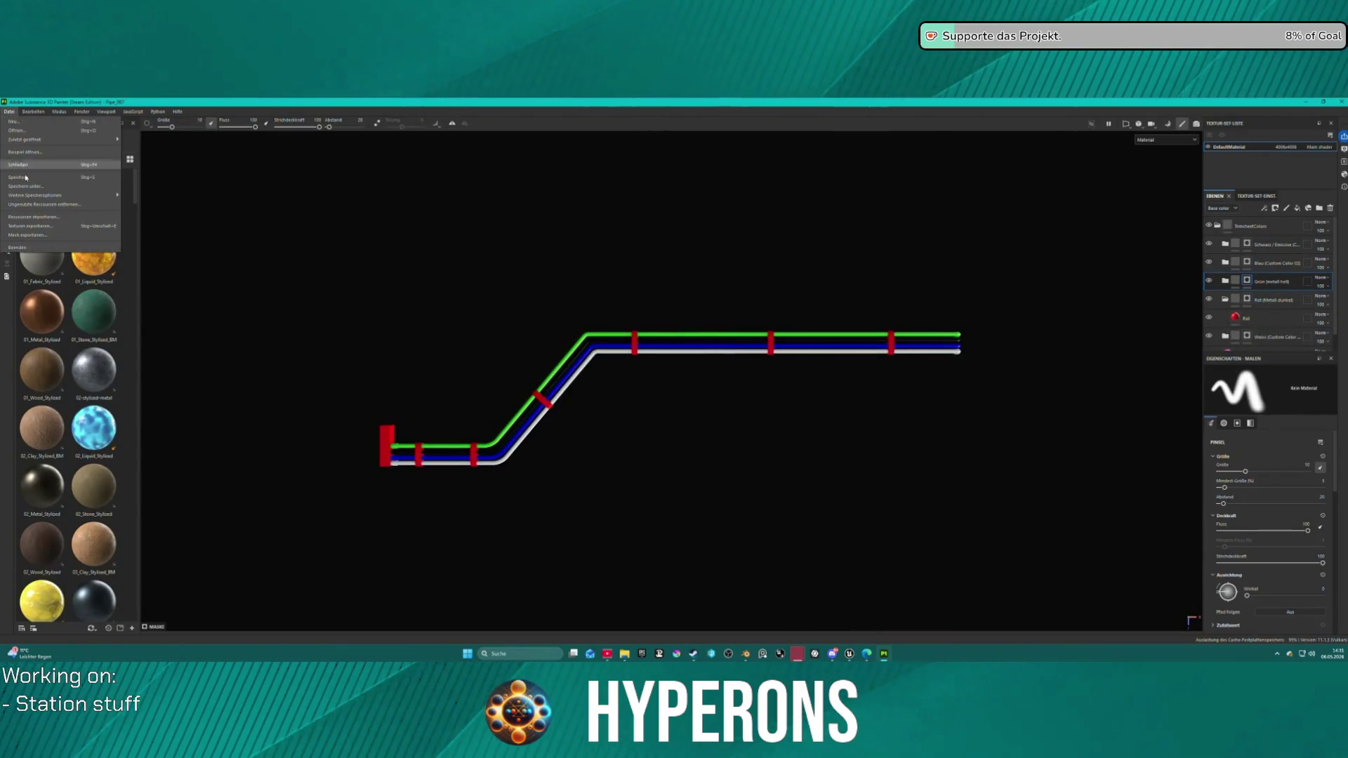
pyautogui.click(37, 220)
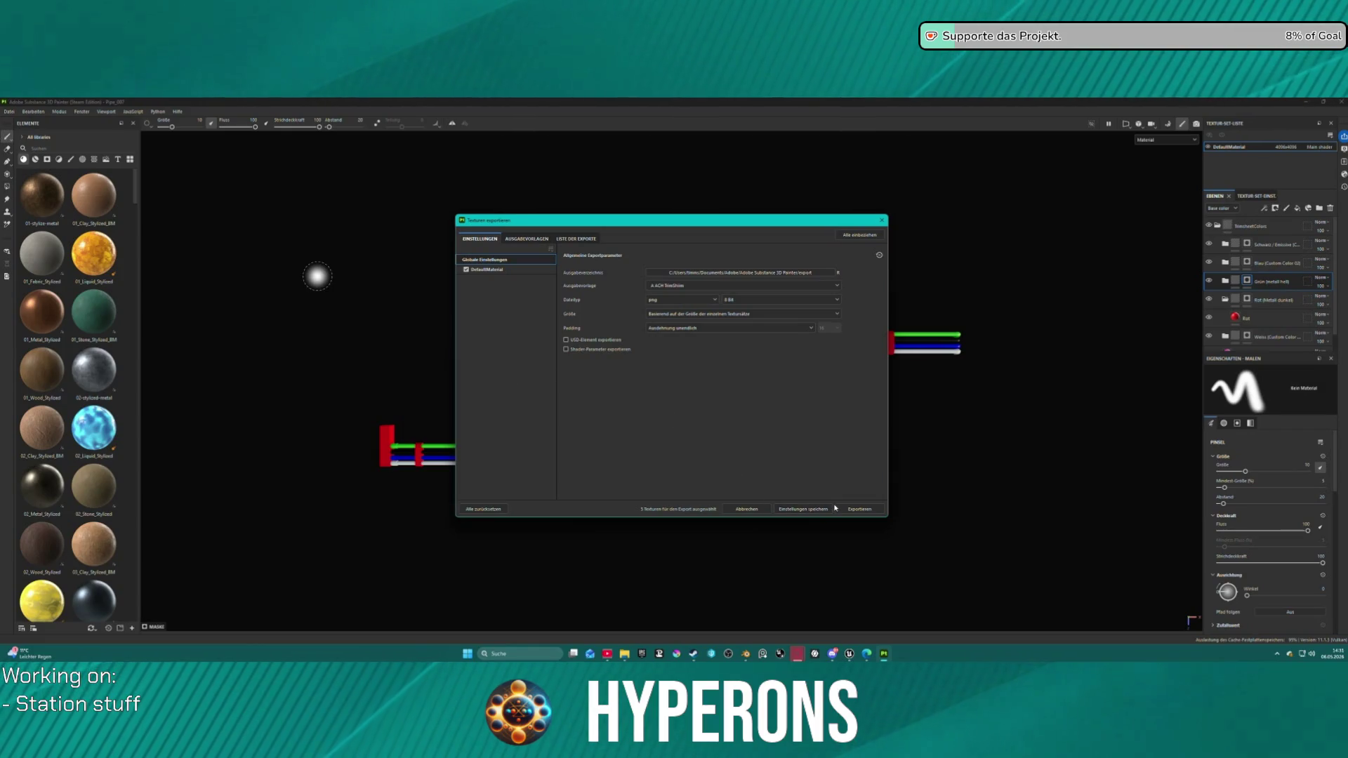
pyautogui.click(858, 510)
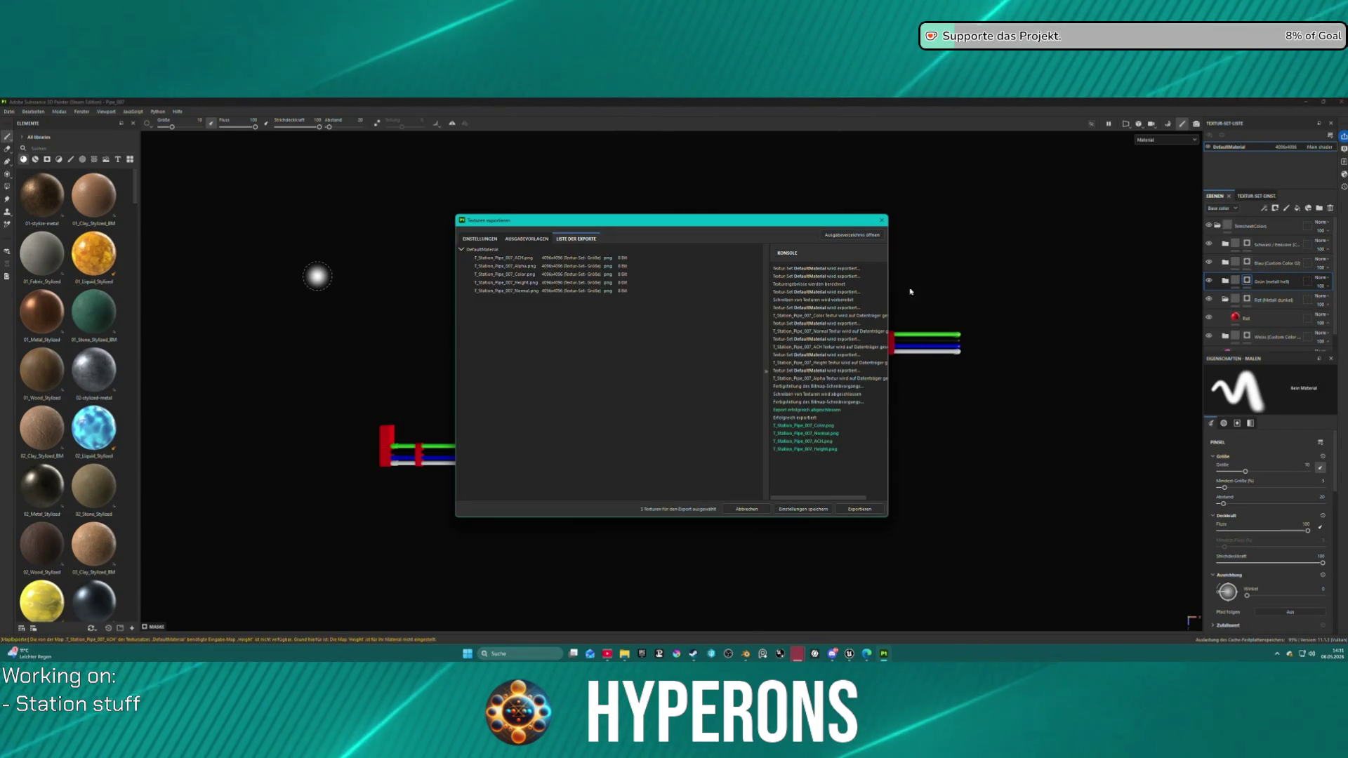
pyautogui.click(882, 221)
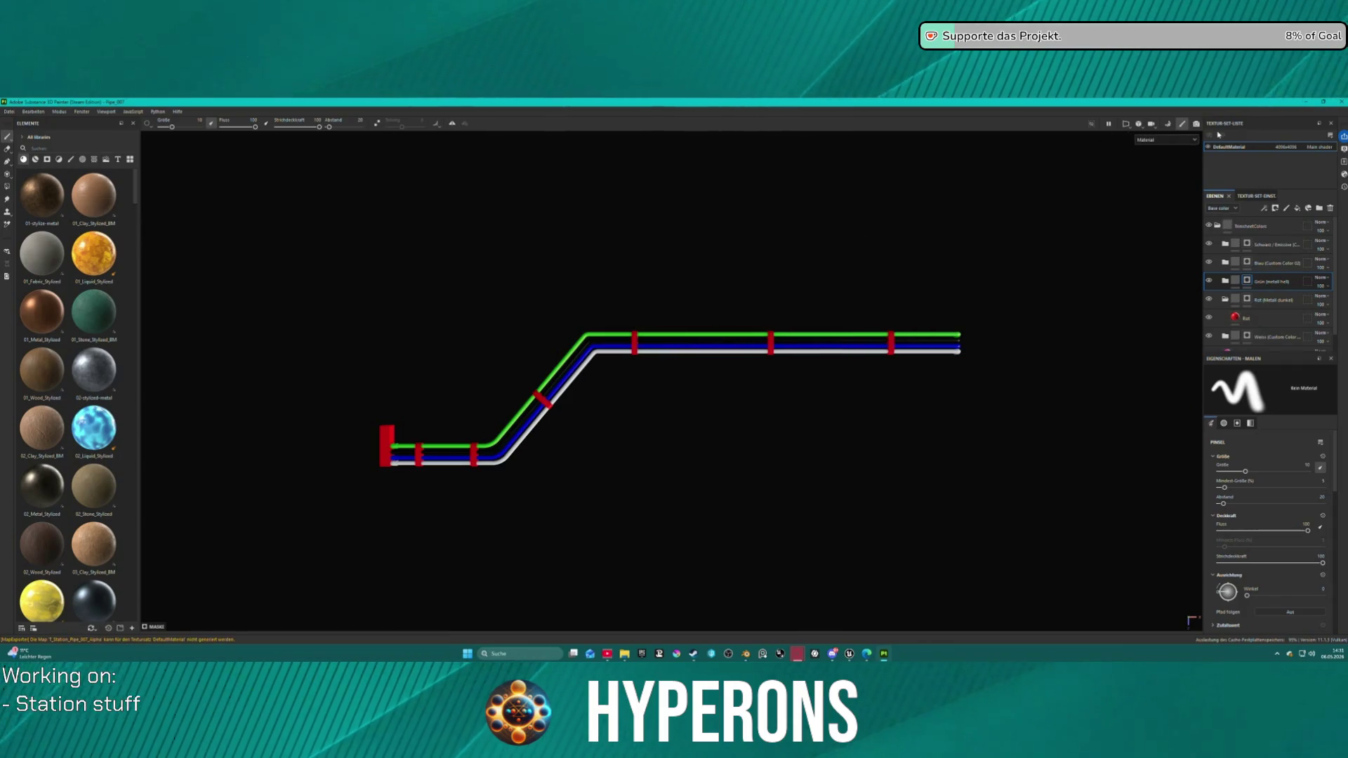
# Step: Open Pipe_008 from recent projects without saving changes
pyautogui.click(8, 111)
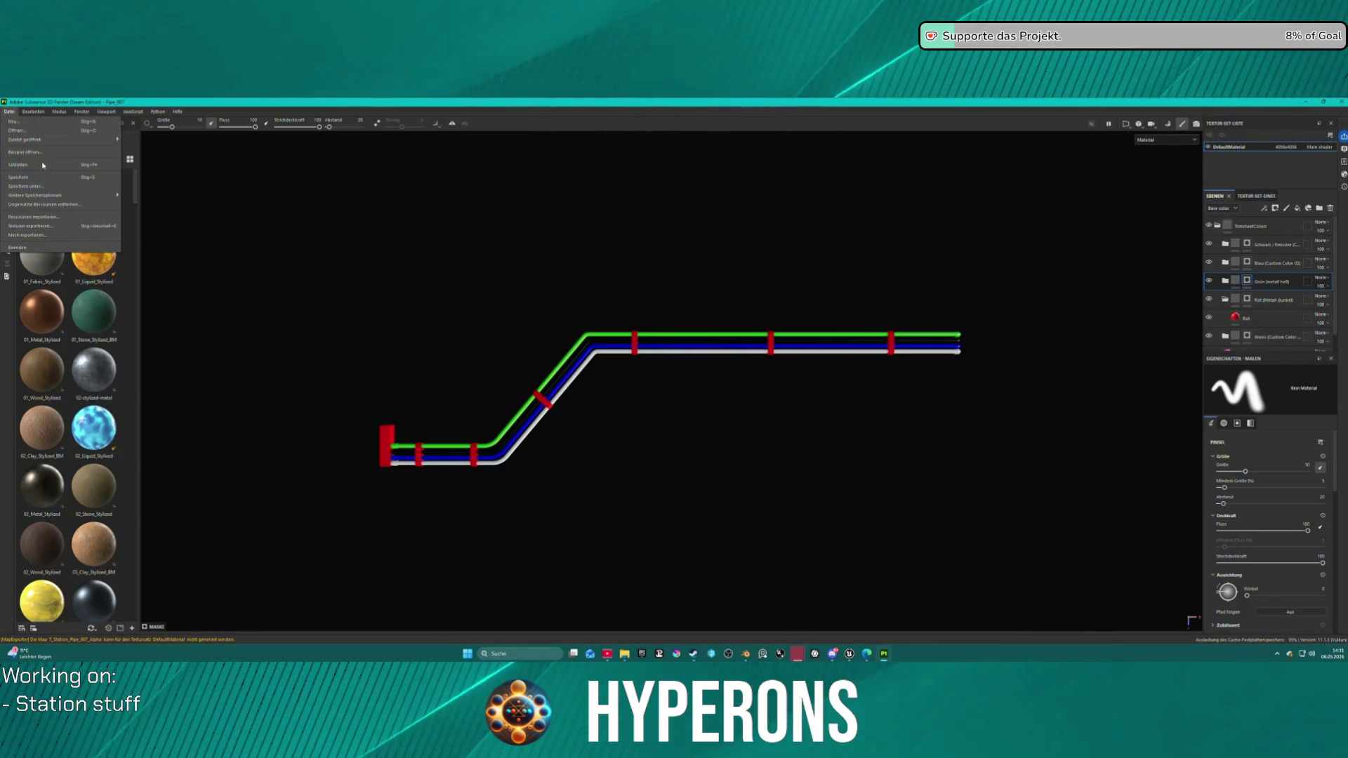
pyautogui.moveTo(84, 140)
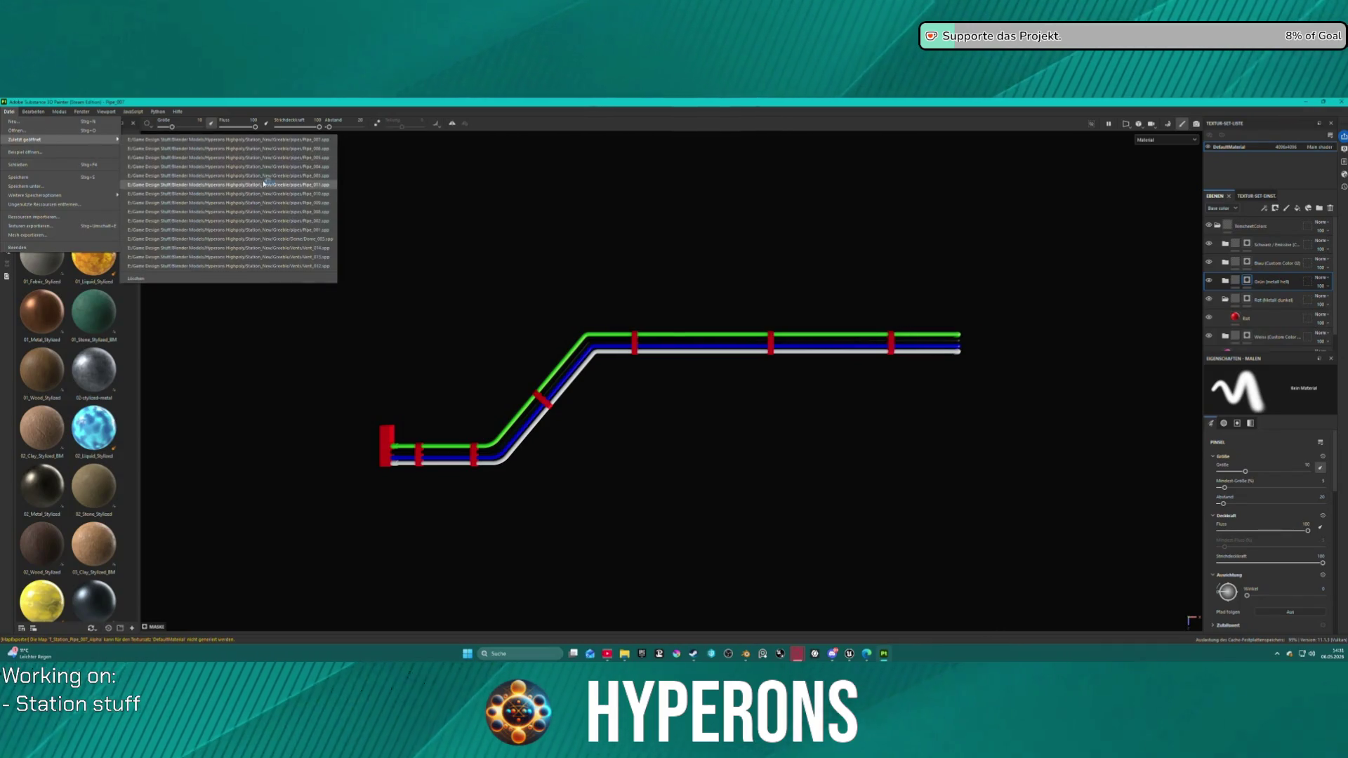
pyautogui.click(286, 212)
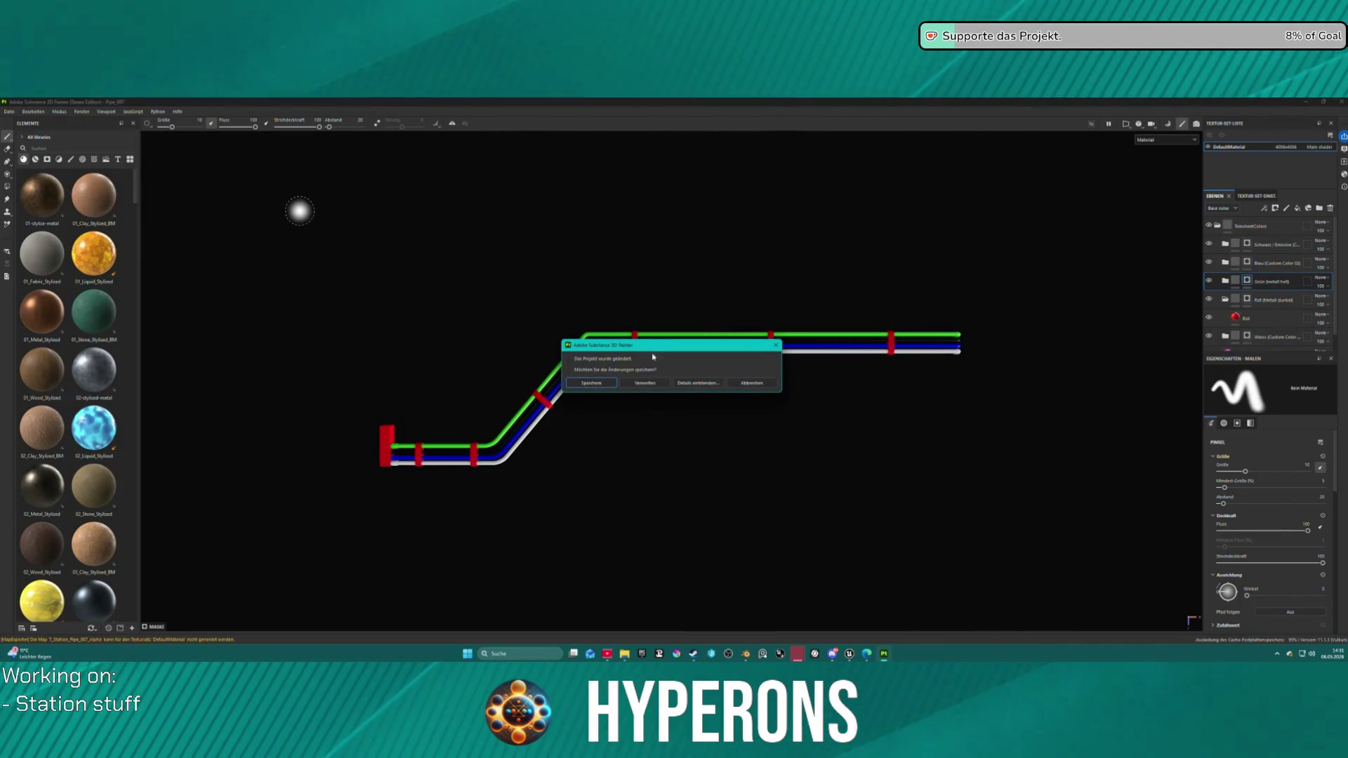
pyautogui.click(629, 386)
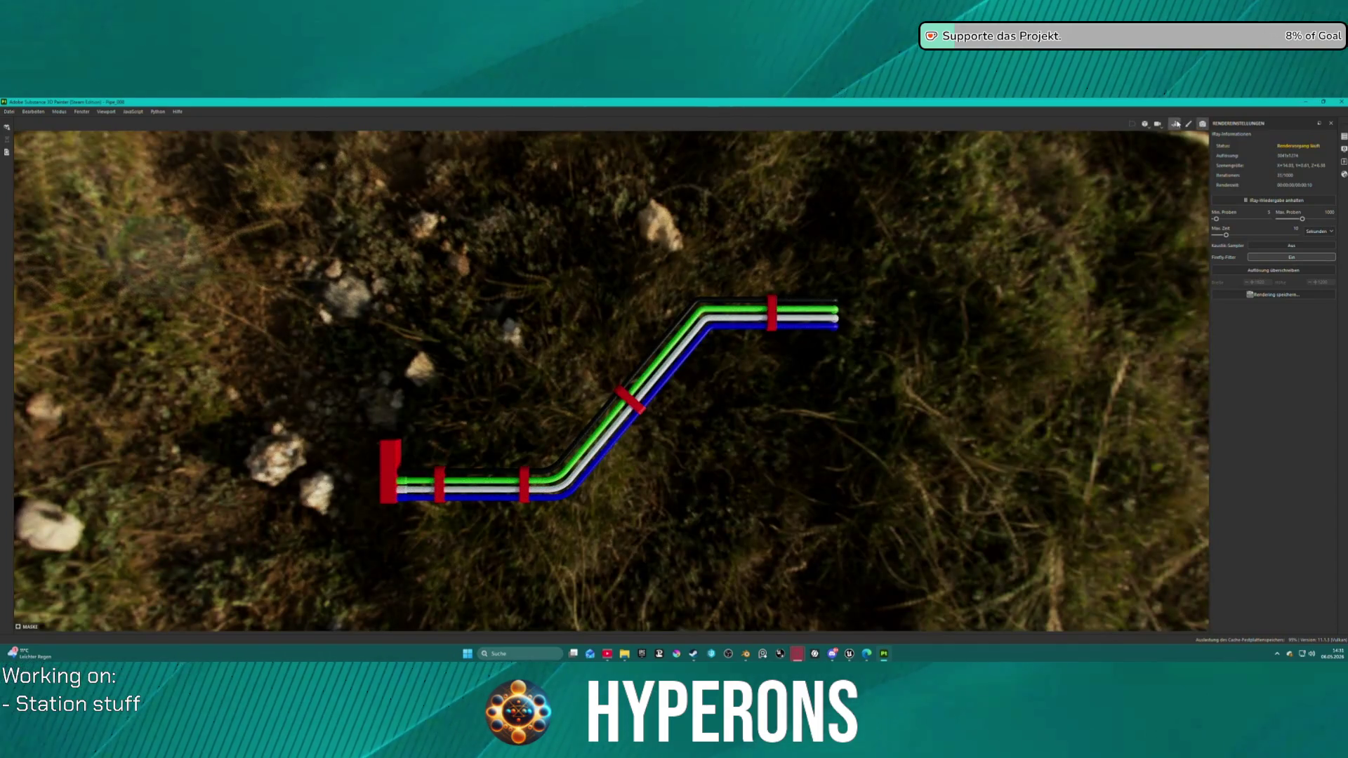
# Step: Bake Pipe_008's mesh maps and export its textures as PNGs
pyautogui.click(1197, 124)
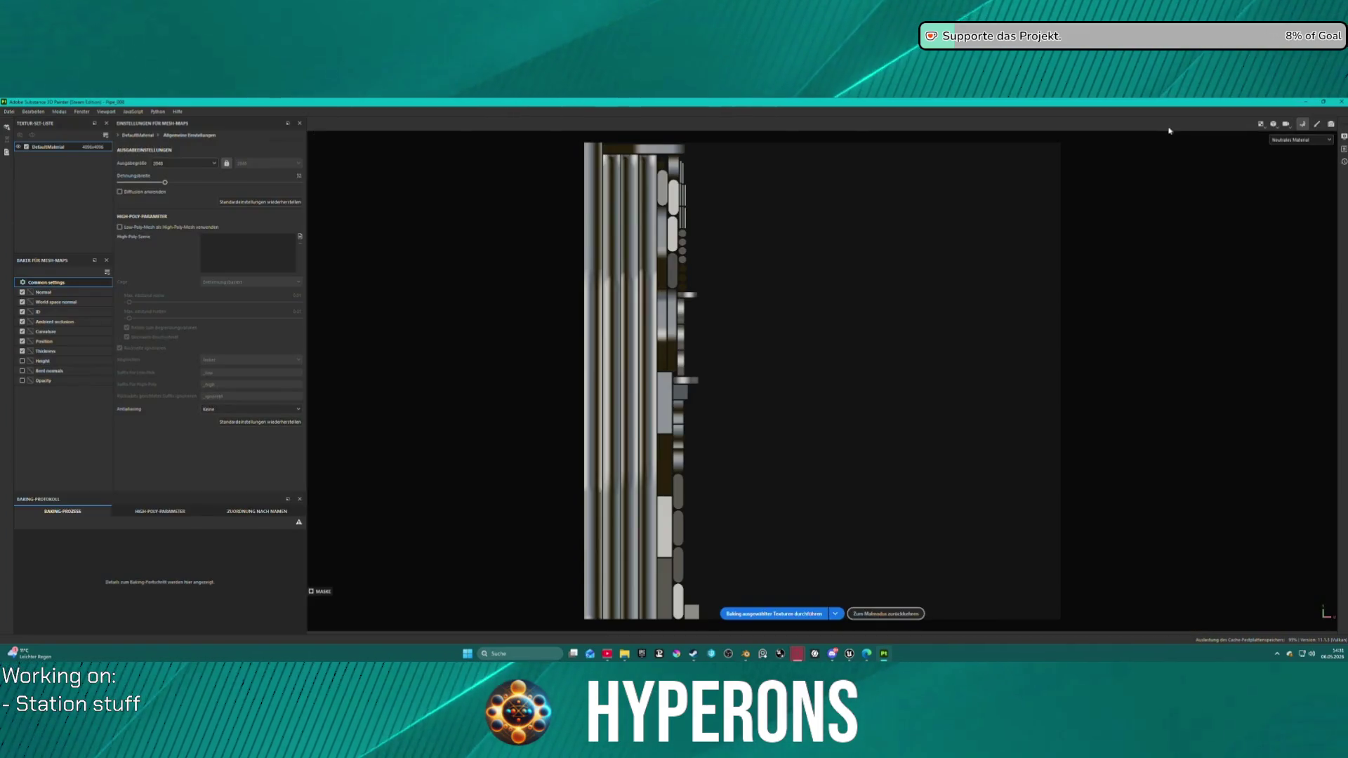
pyautogui.click(772, 613)
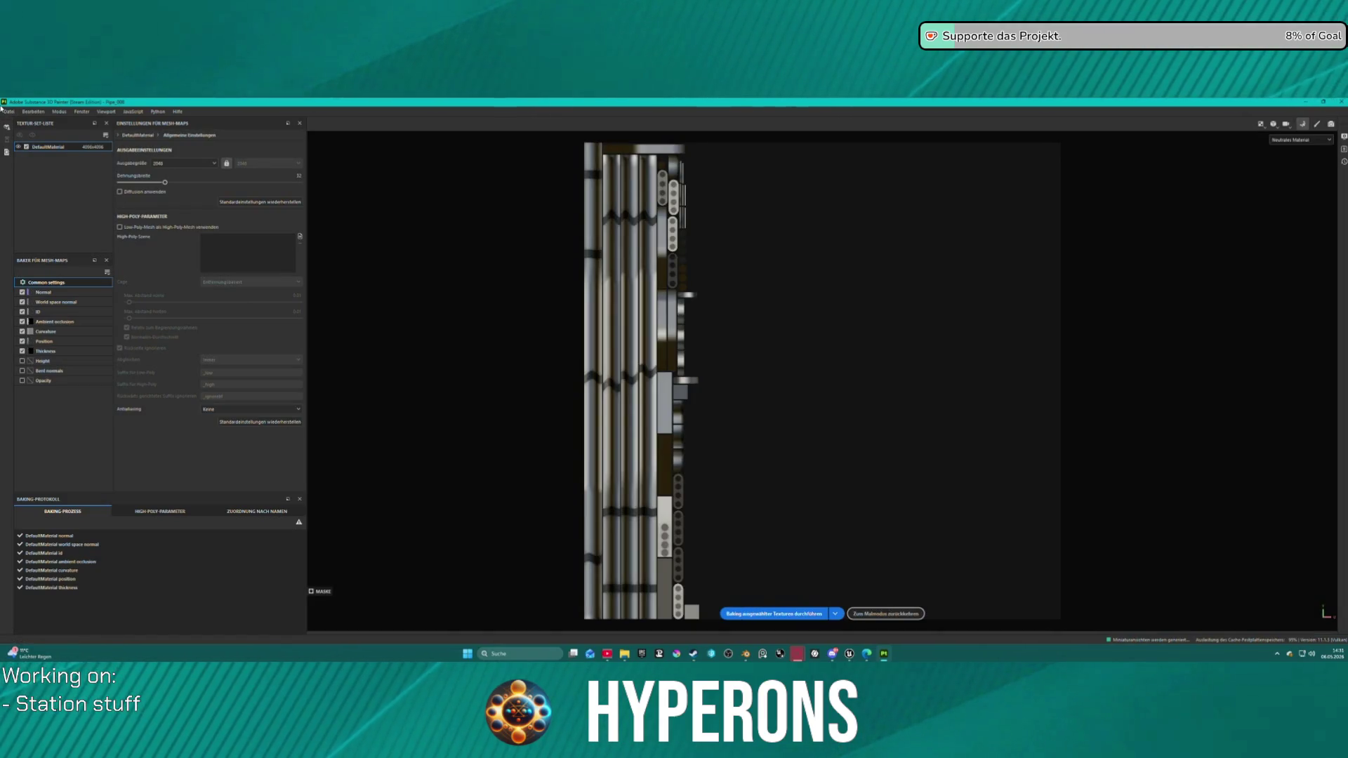
pyautogui.click(7, 111)
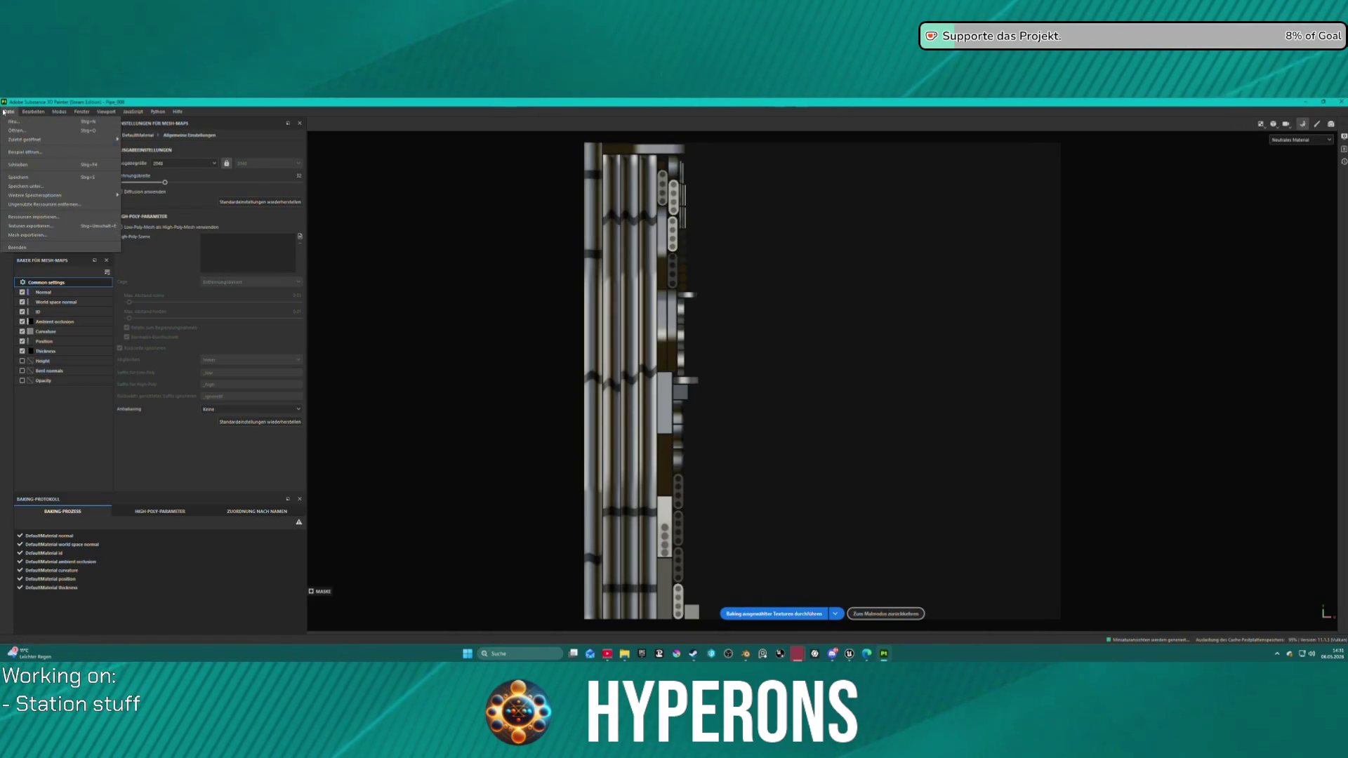
pyautogui.click(56, 219)
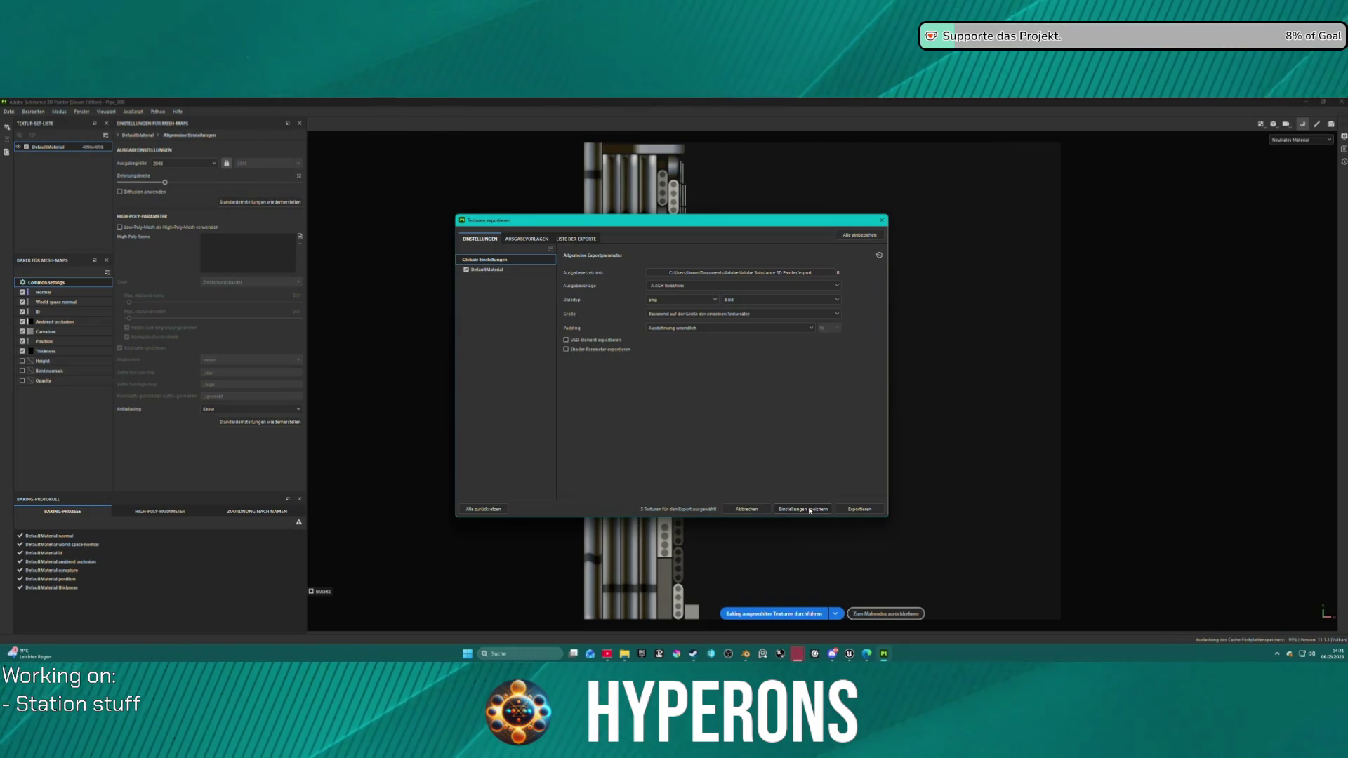
pyautogui.click(860, 509)
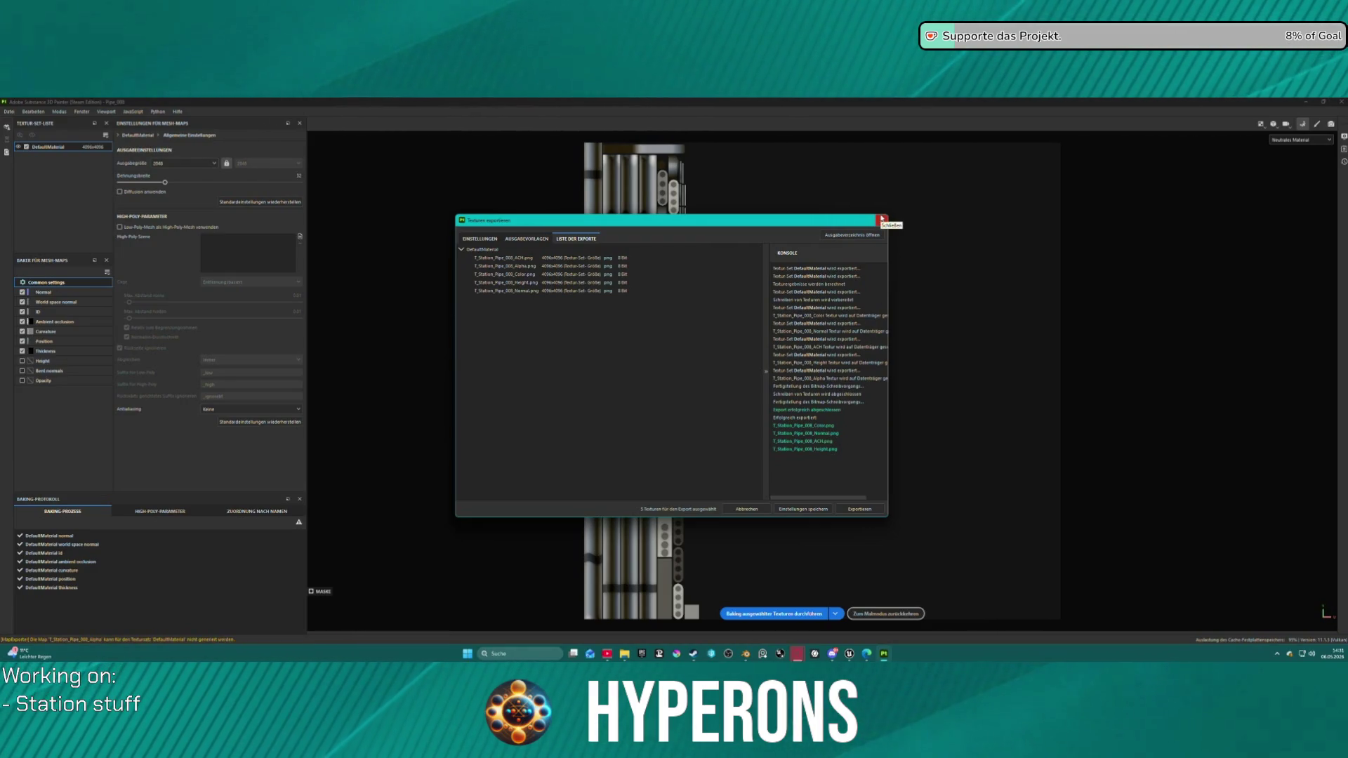
pyautogui.click(881, 219)
# Step: Open Pipe_009 from recent files, saving the current project's changes
pyautogui.click(9, 111)
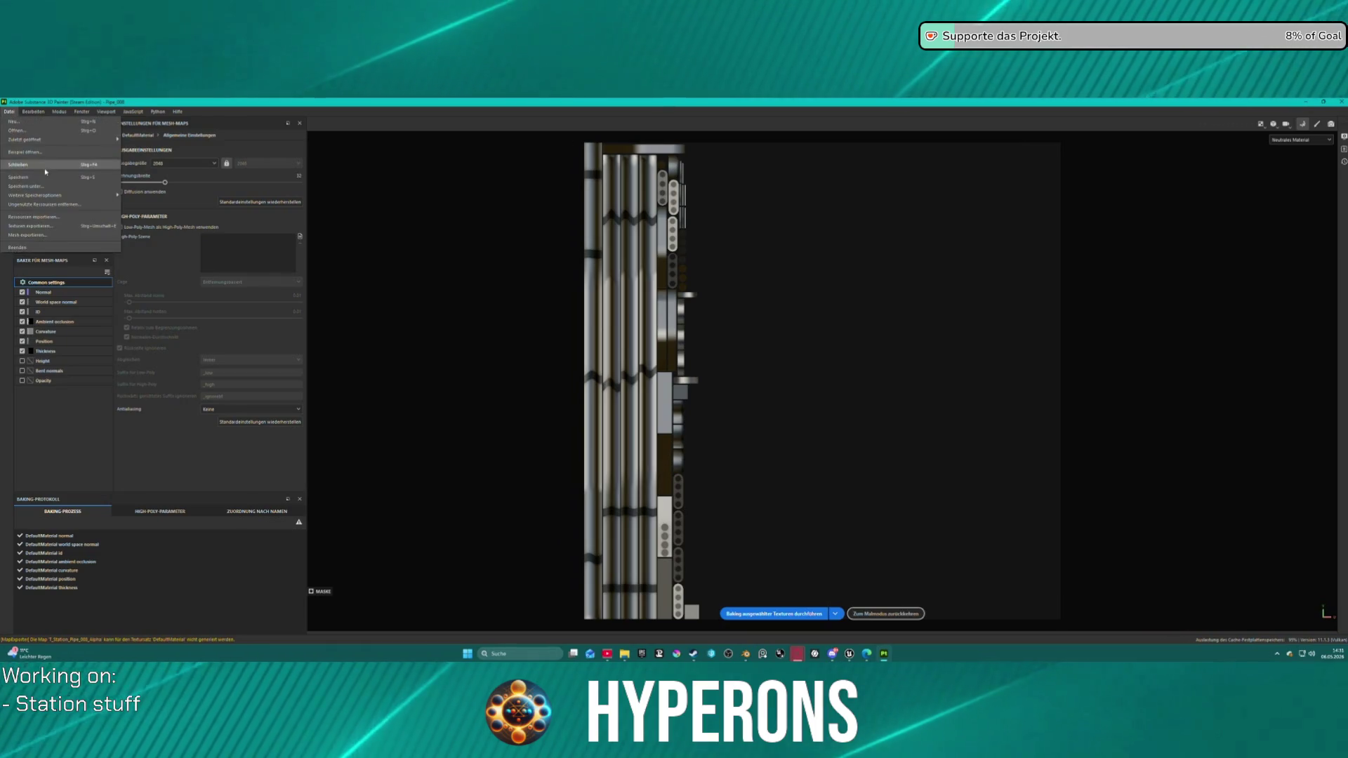
pyautogui.moveTo(42, 139)
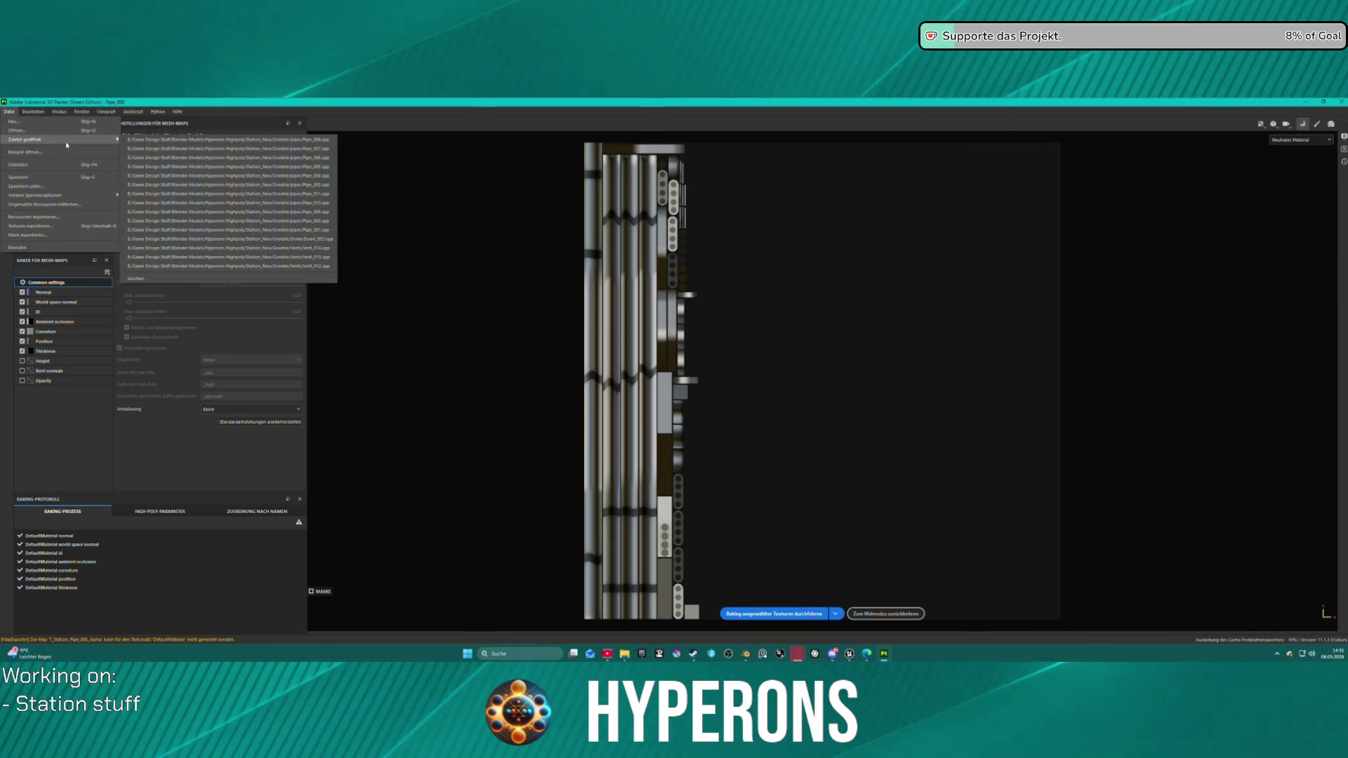
pyautogui.click(329, 212)
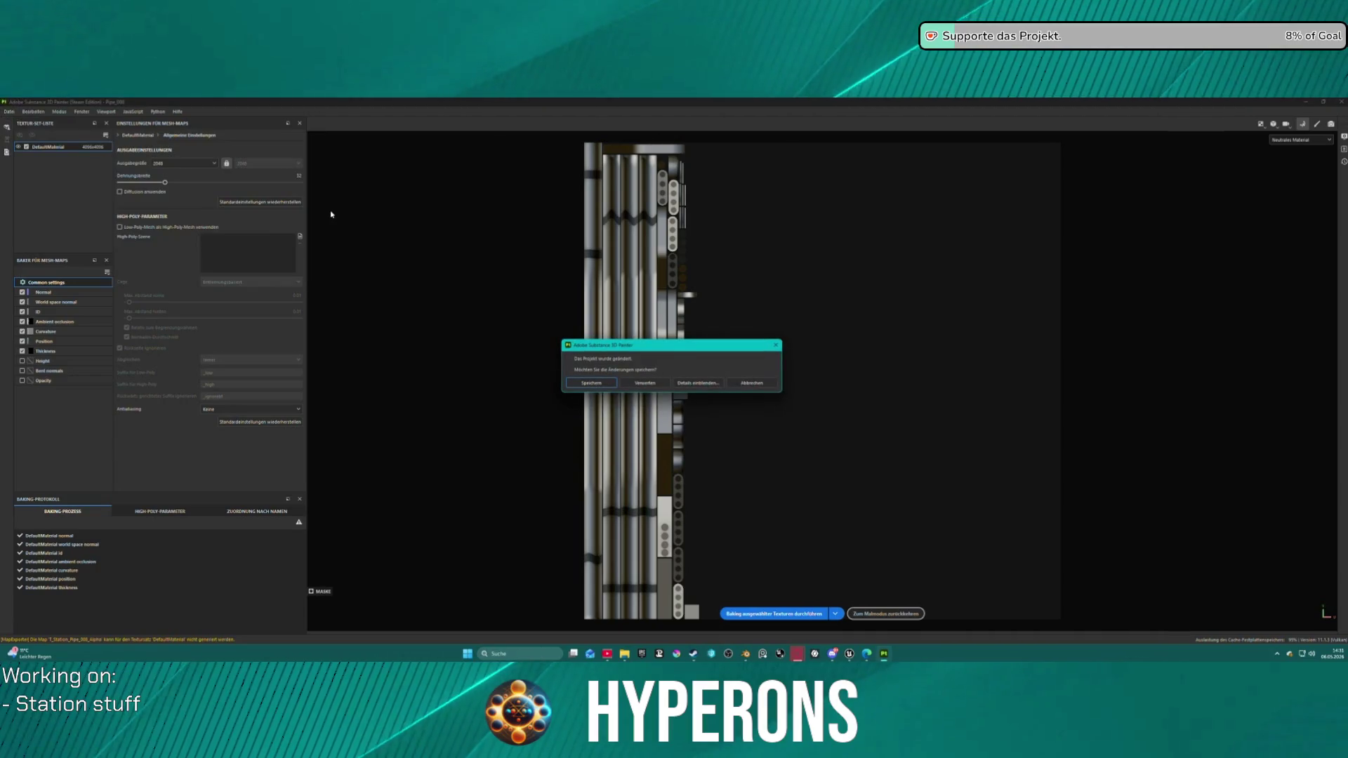
pyautogui.click(610, 385)
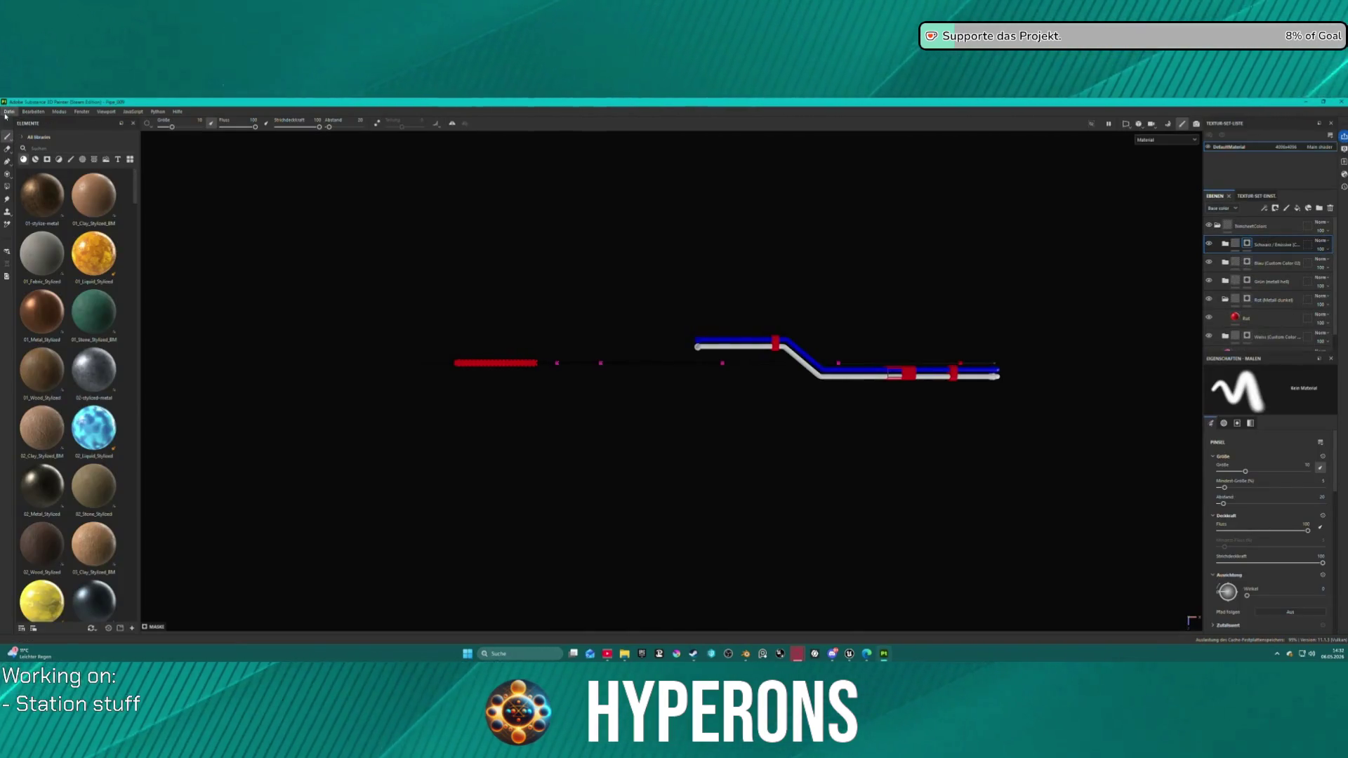
# Step: Bake Pipe_009's mesh maps and export its textures
pyautogui.click(9, 112)
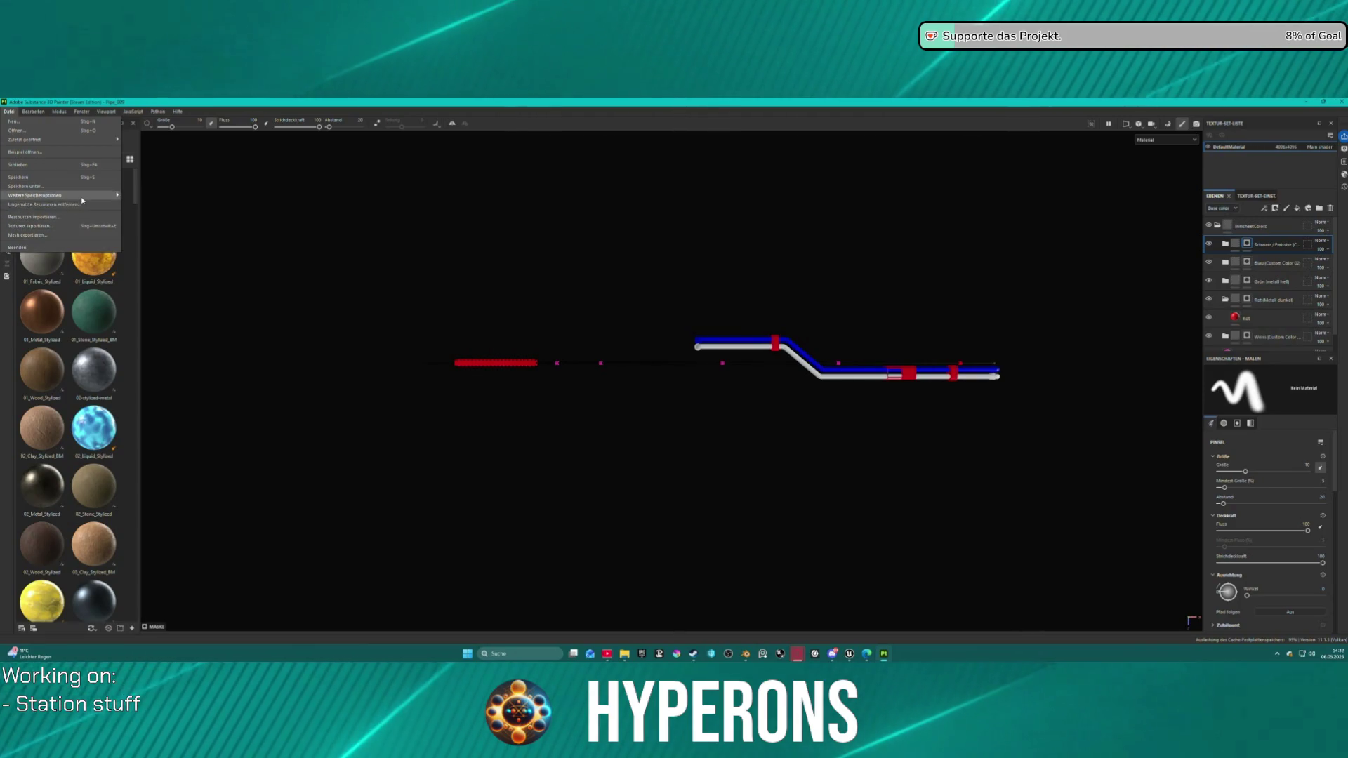
pyautogui.click(1169, 124)
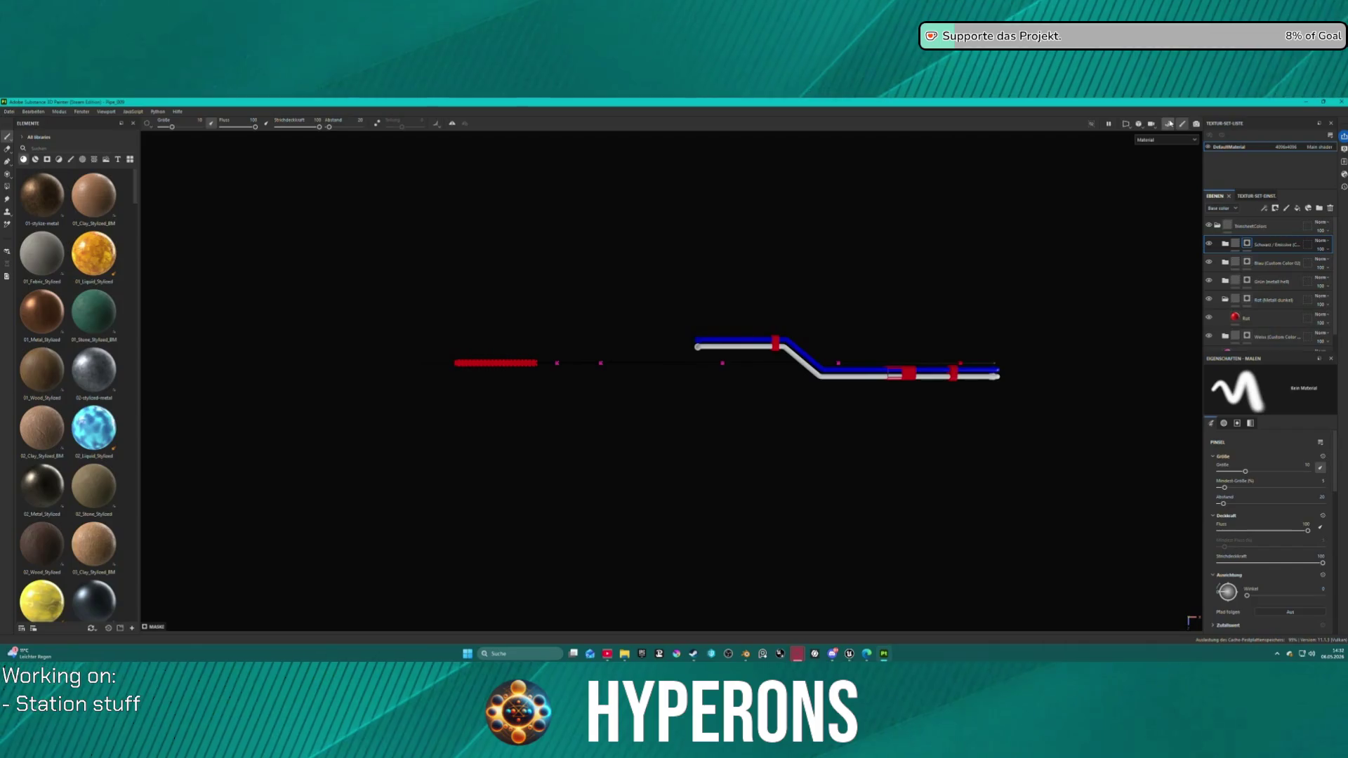
pyautogui.click(801, 611)
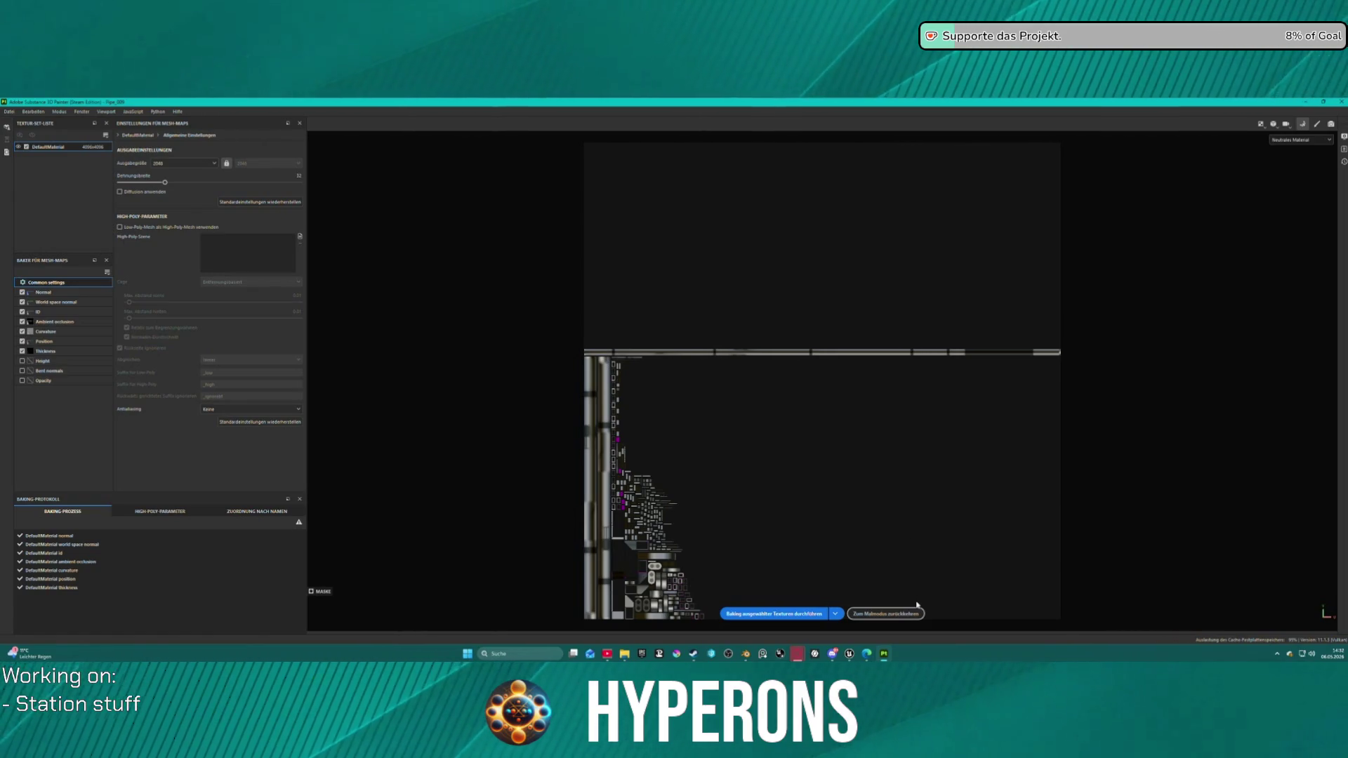
pyautogui.click(906, 614)
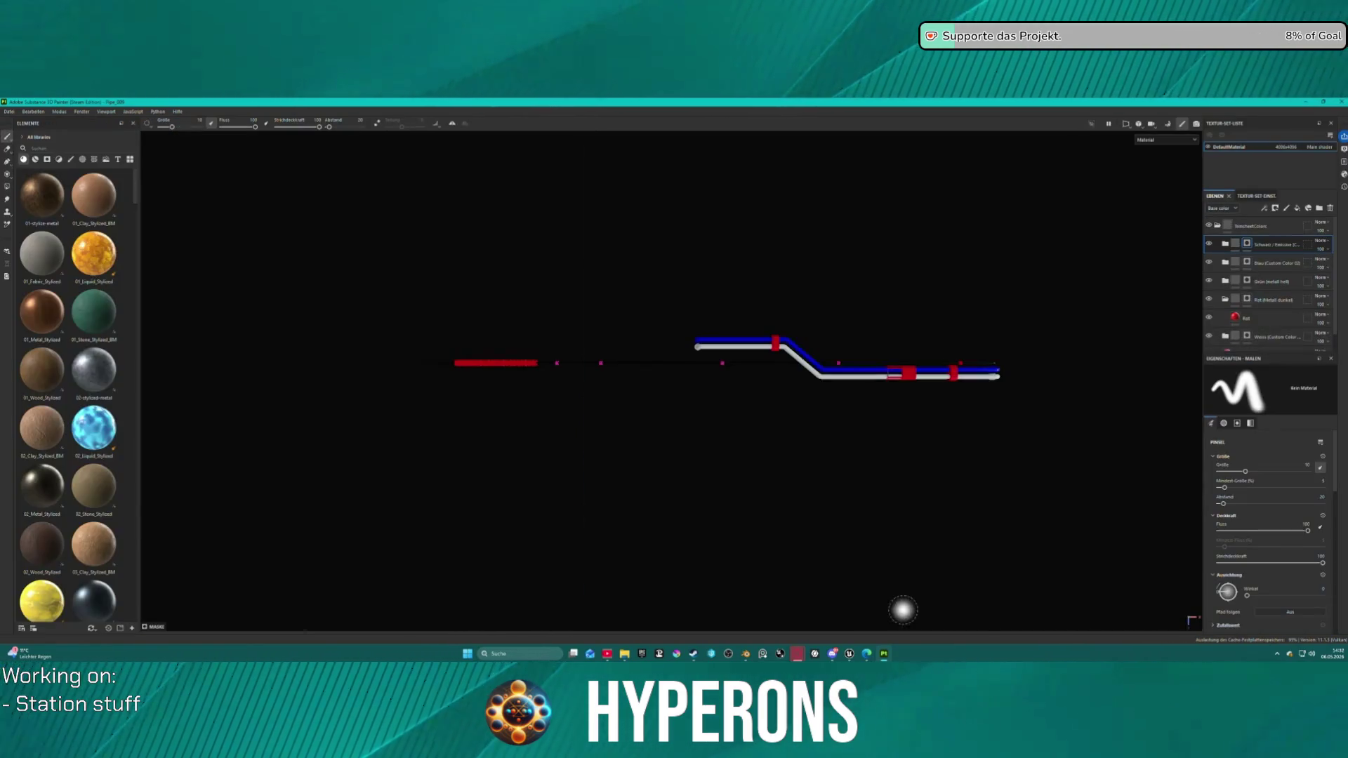
pyautogui.click(9, 112)
pyautogui.click(28, 217)
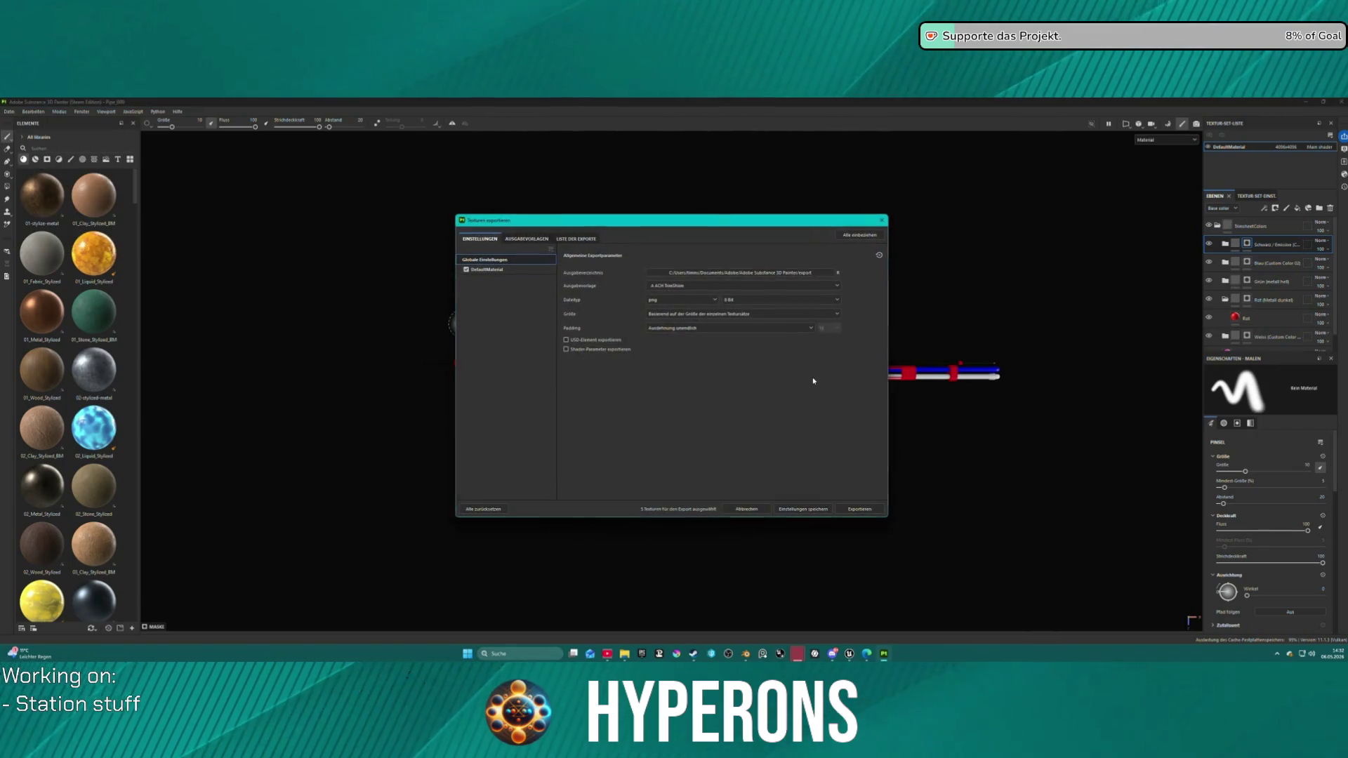
pyautogui.click(873, 508)
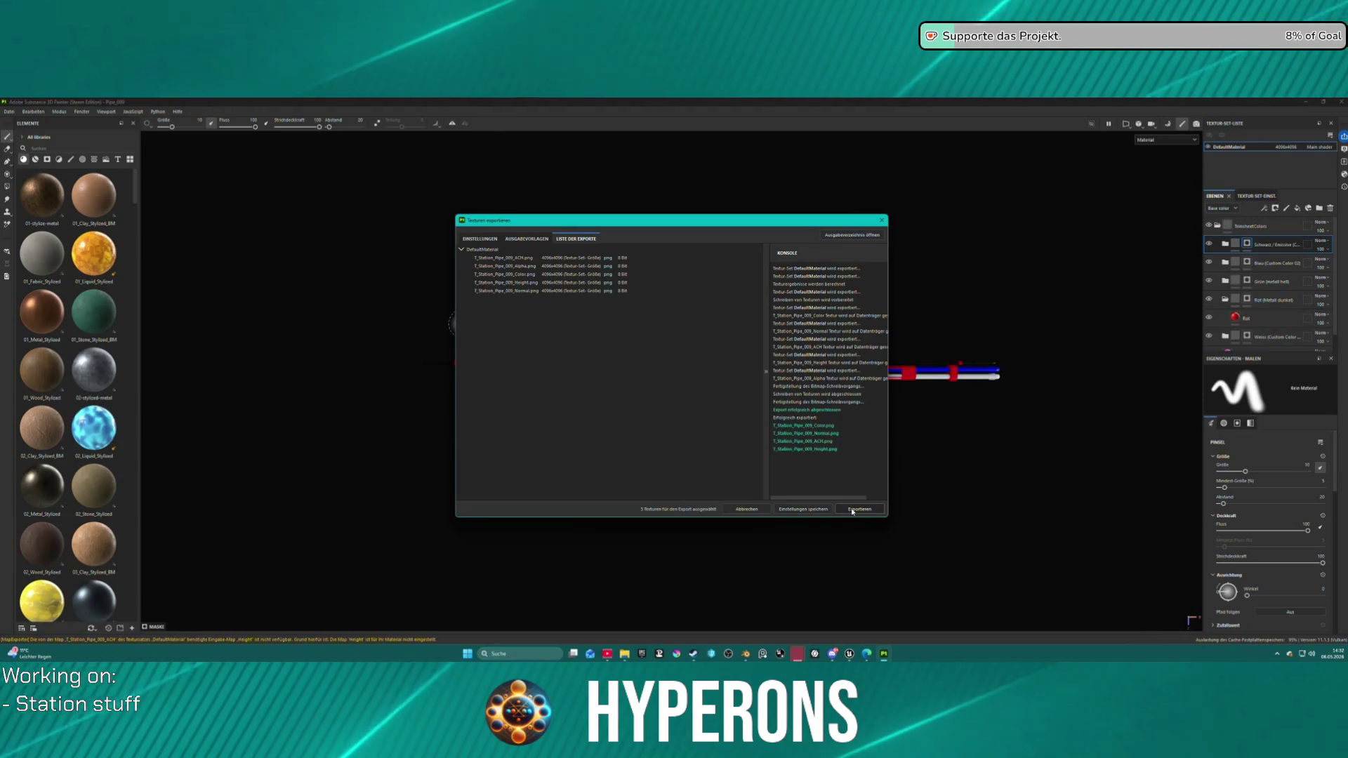
pyautogui.click(811, 512)
# Step: Open Pipe_010 from recent files, saving Pipe_009 first
pyautogui.click(8, 111)
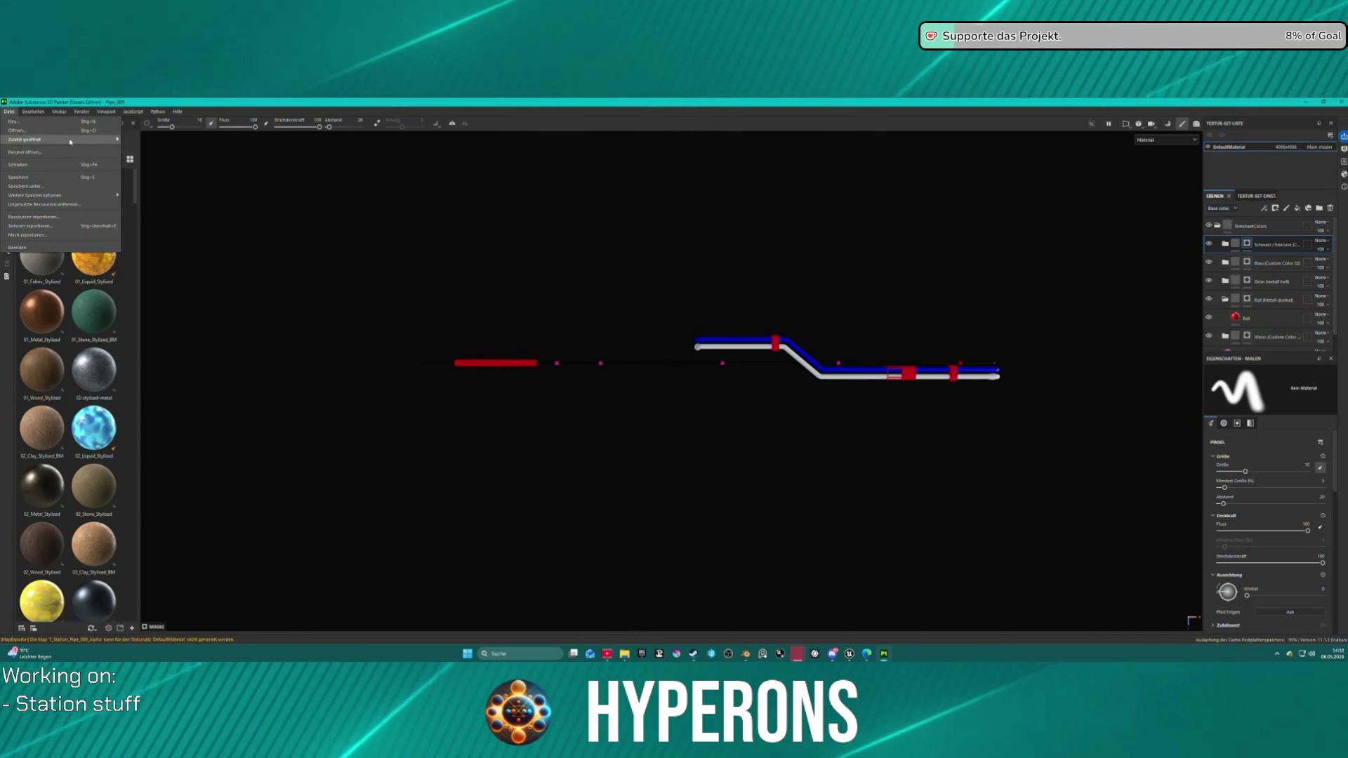
pyautogui.moveTo(70, 139)
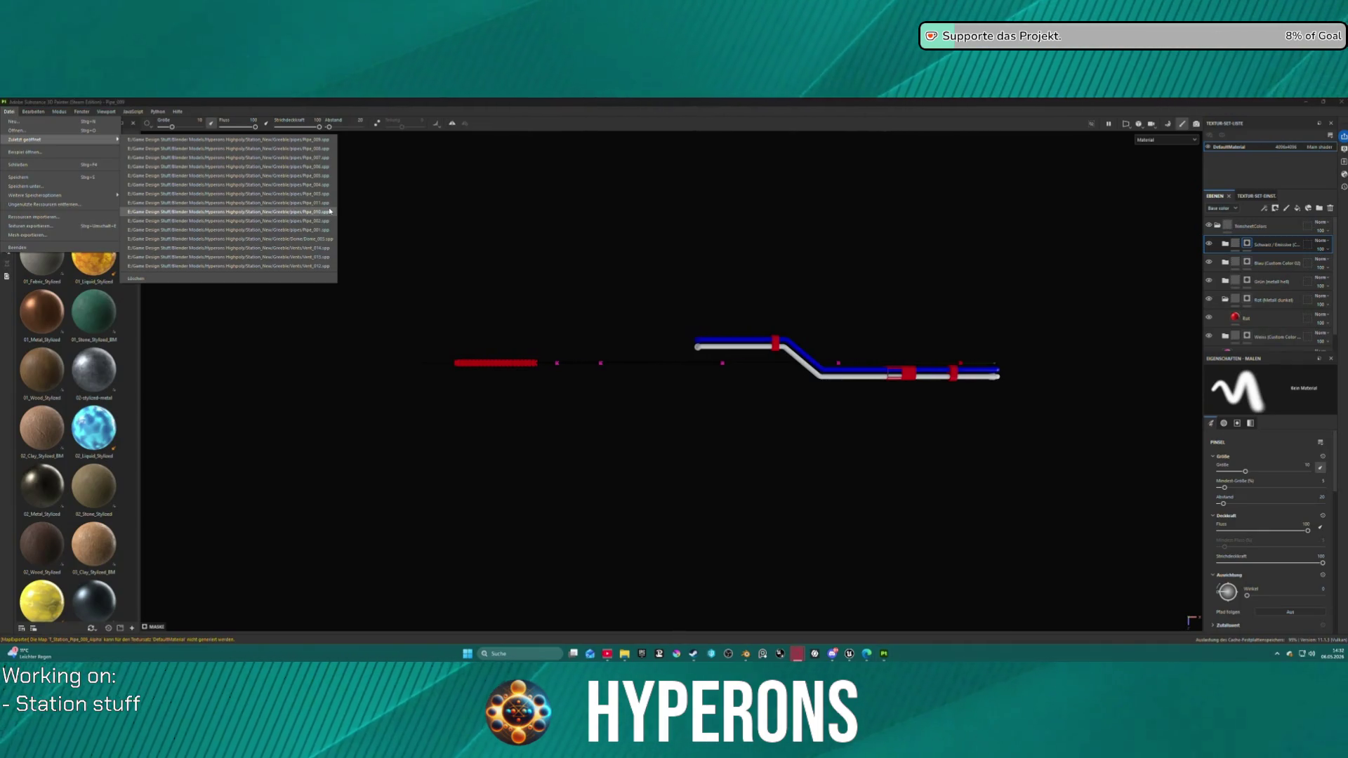
pyautogui.click(329, 212)
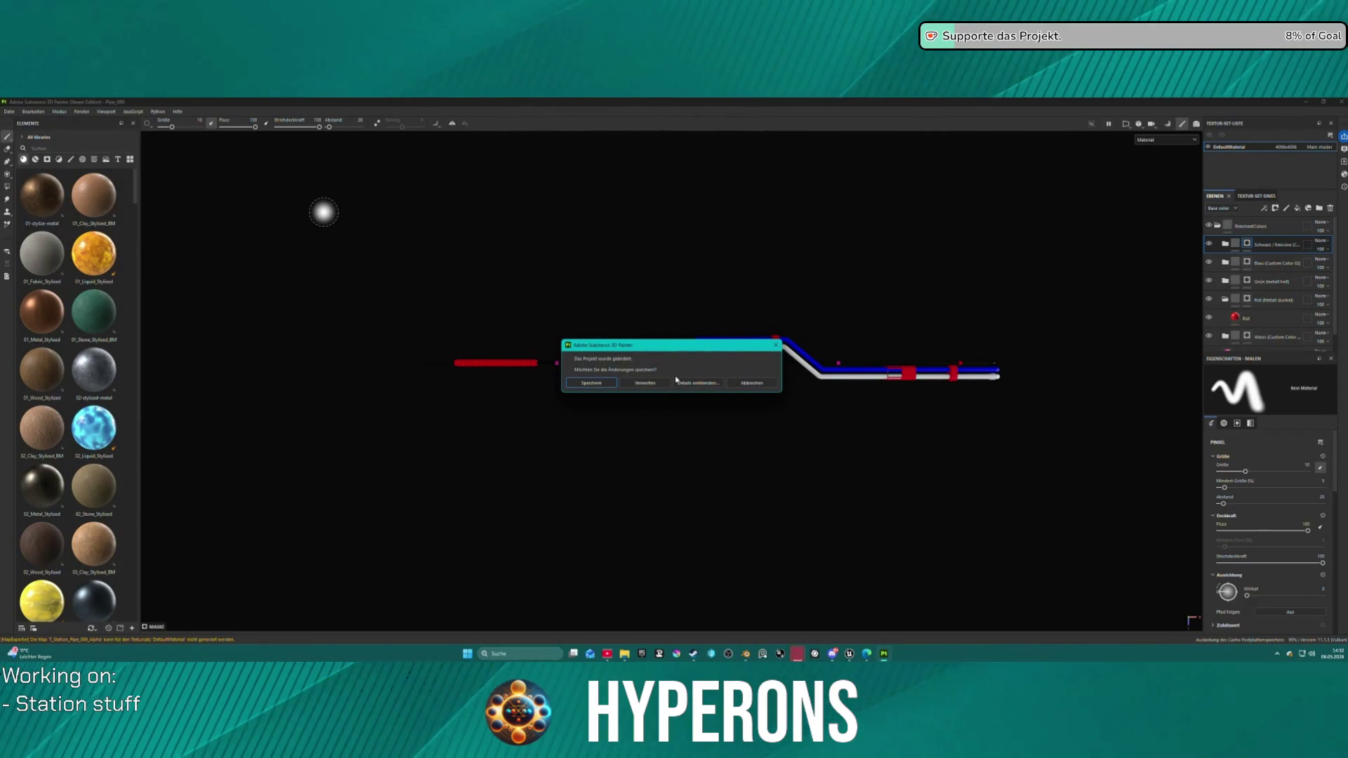
pyautogui.click(603, 385)
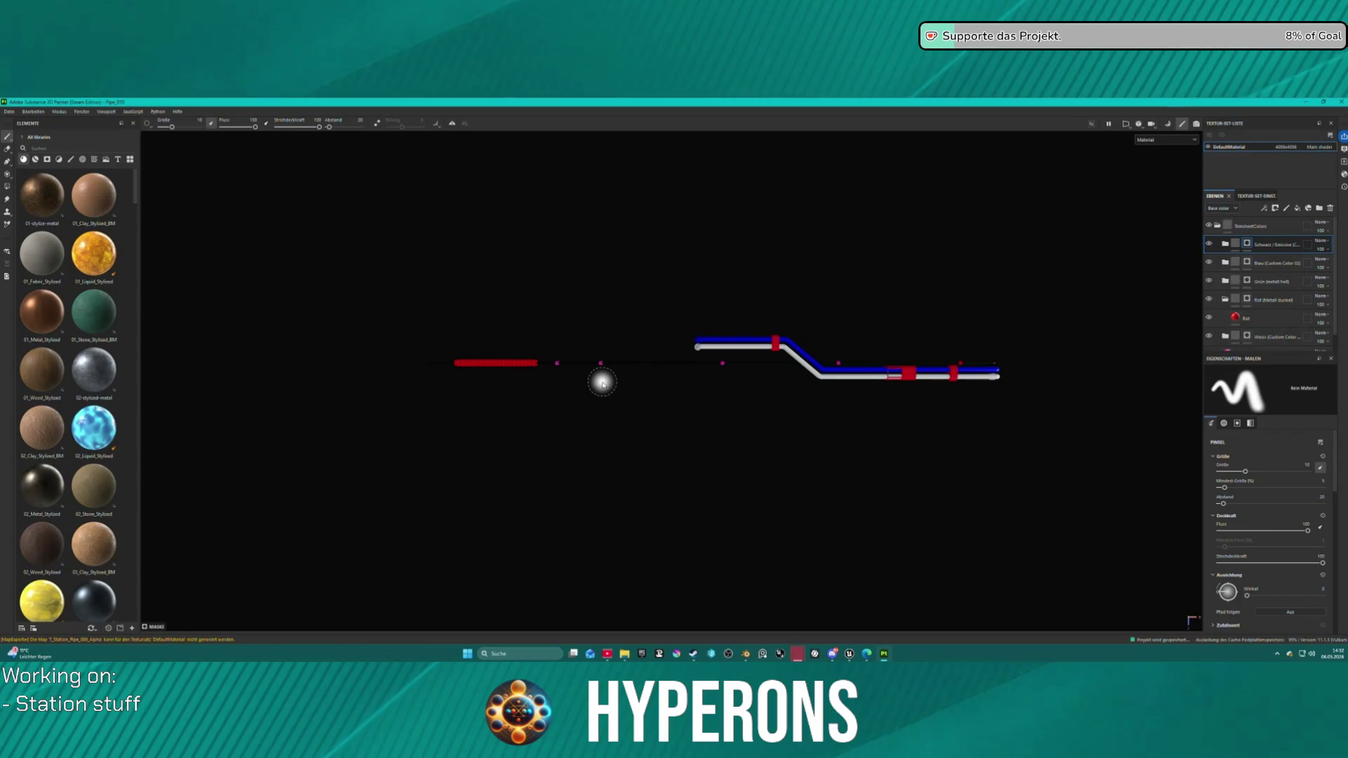
# Step: Bake Pipe_010's mesh maps and export its textures as PNGs
pyautogui.click(1168, 125)
pyautogui.click(776, 614)
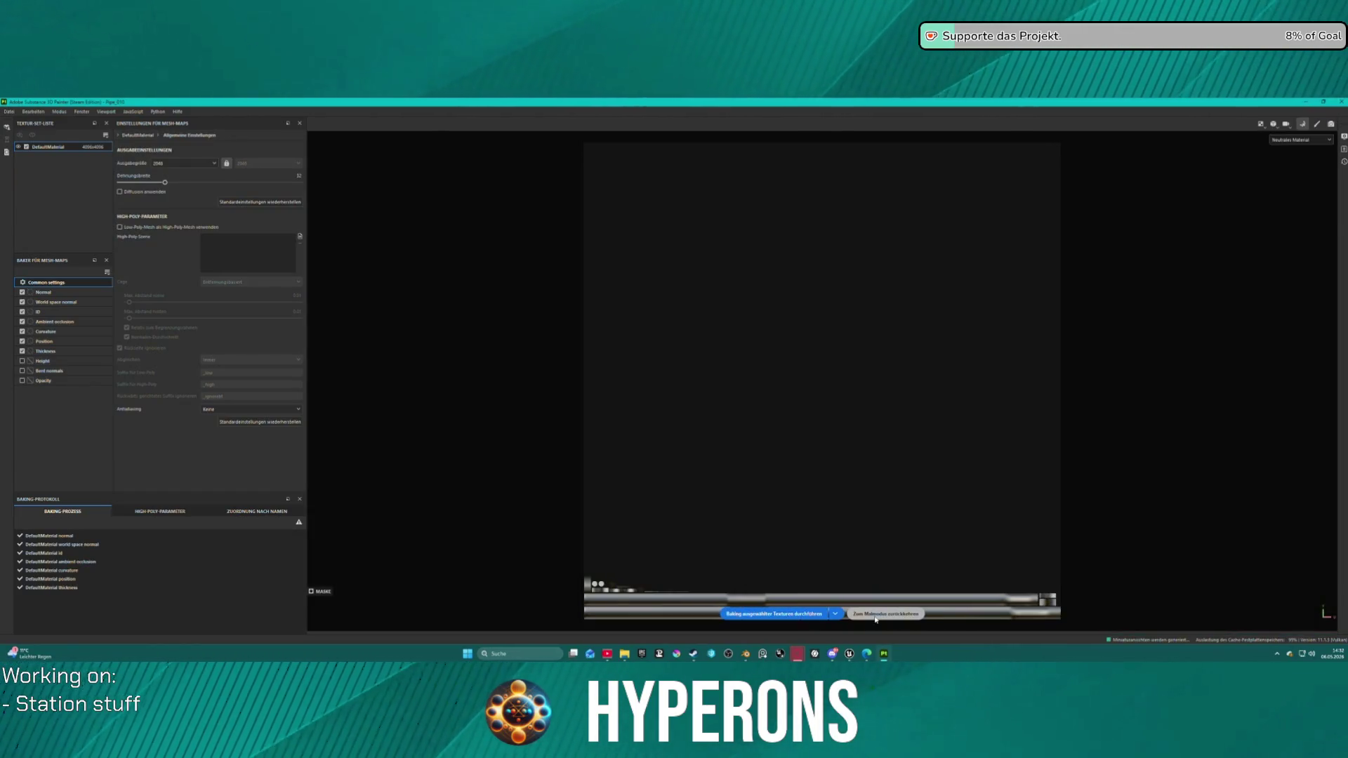
pyautogui.click(875, 615)
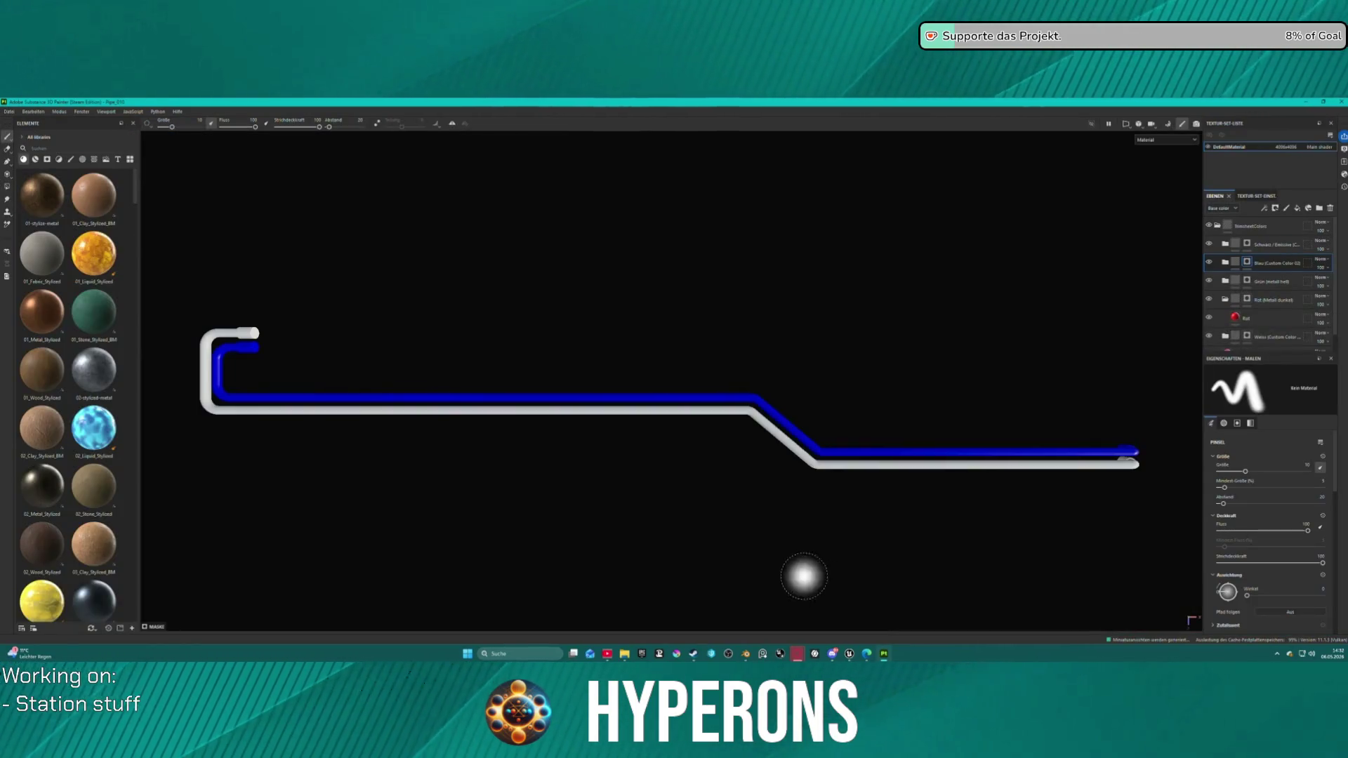
pyautogui.click(9, 111)
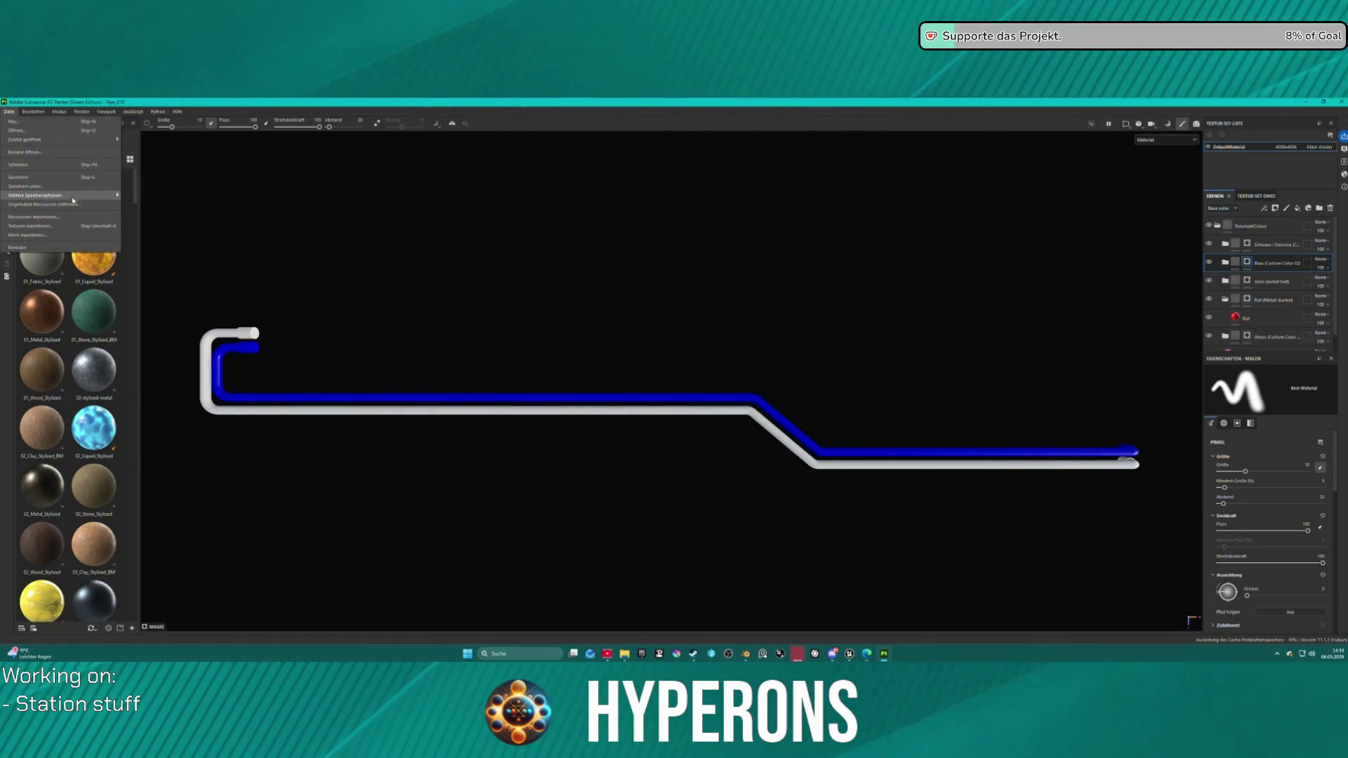
pyautogui.click(32, 223)
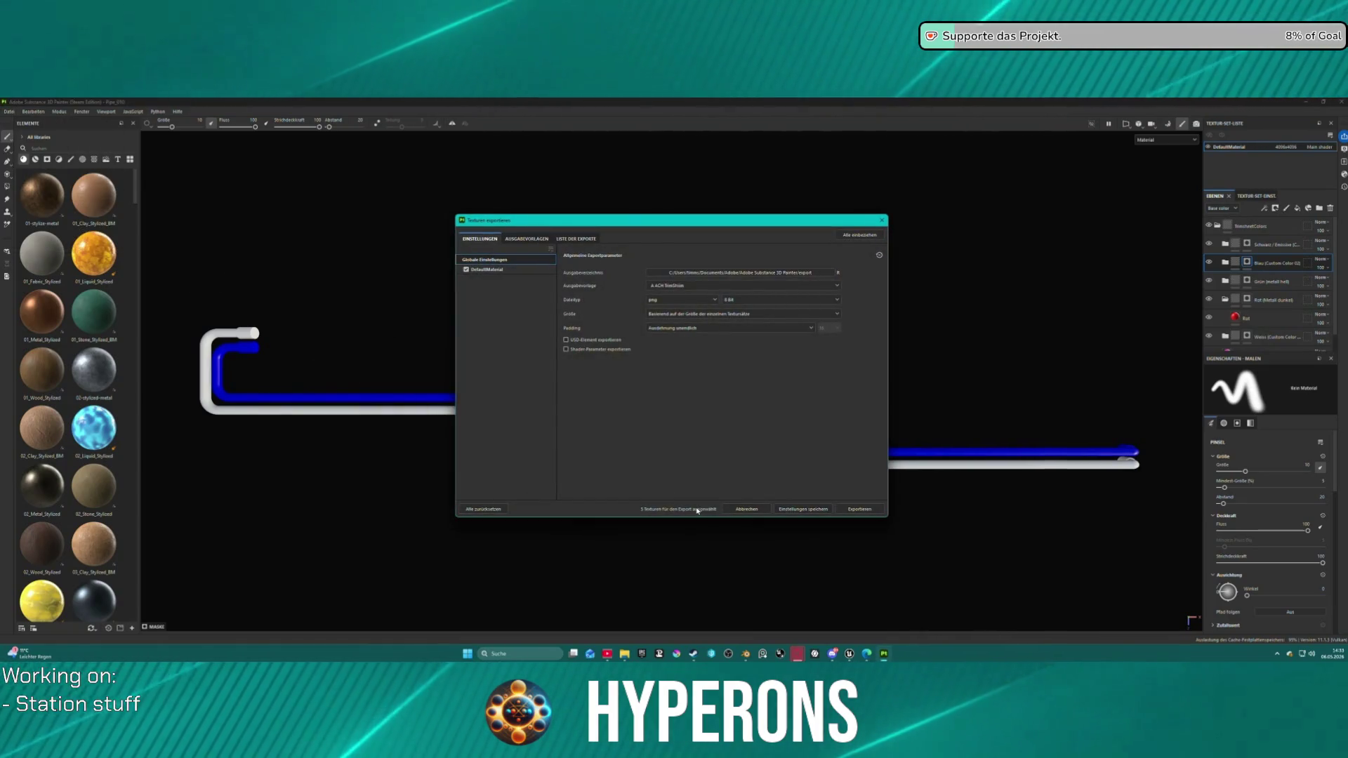
pyautogui.click(859, 510)
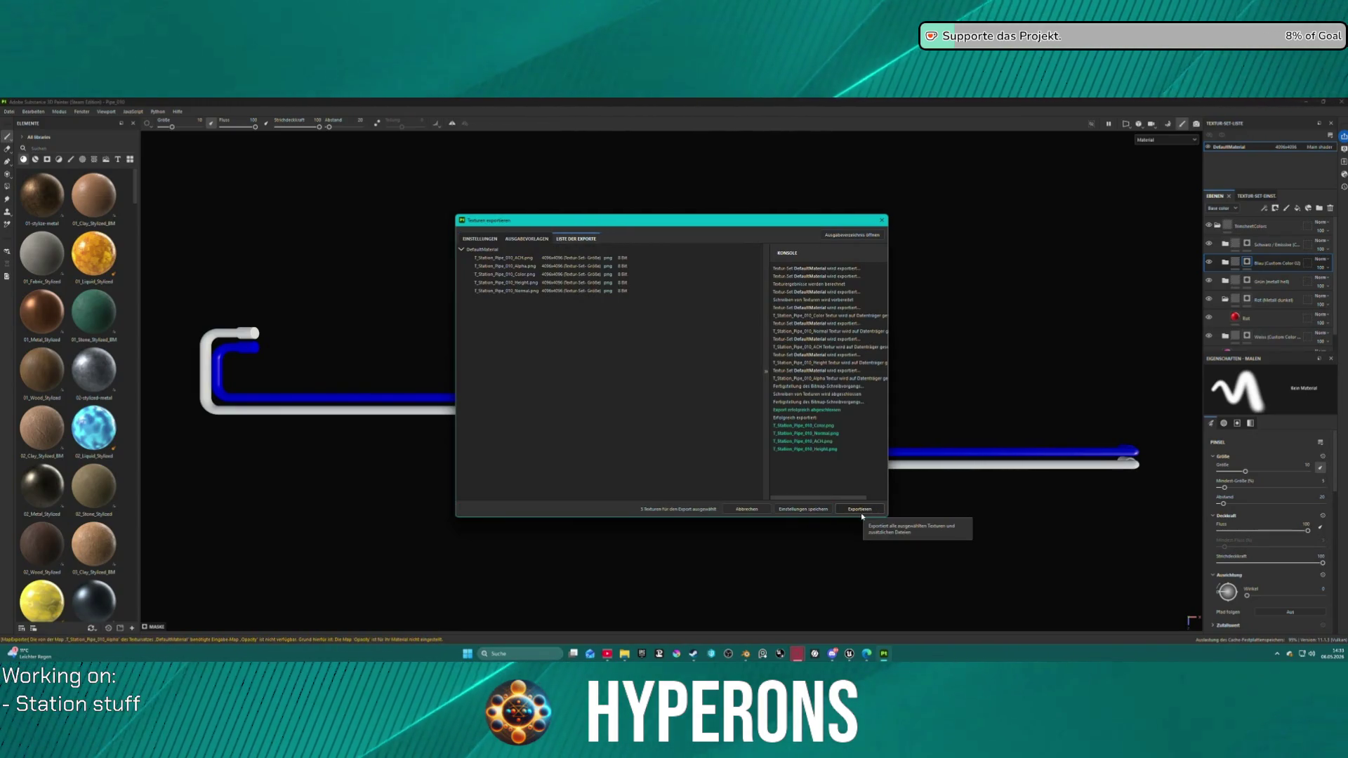
pyautogui.click(744, 511)
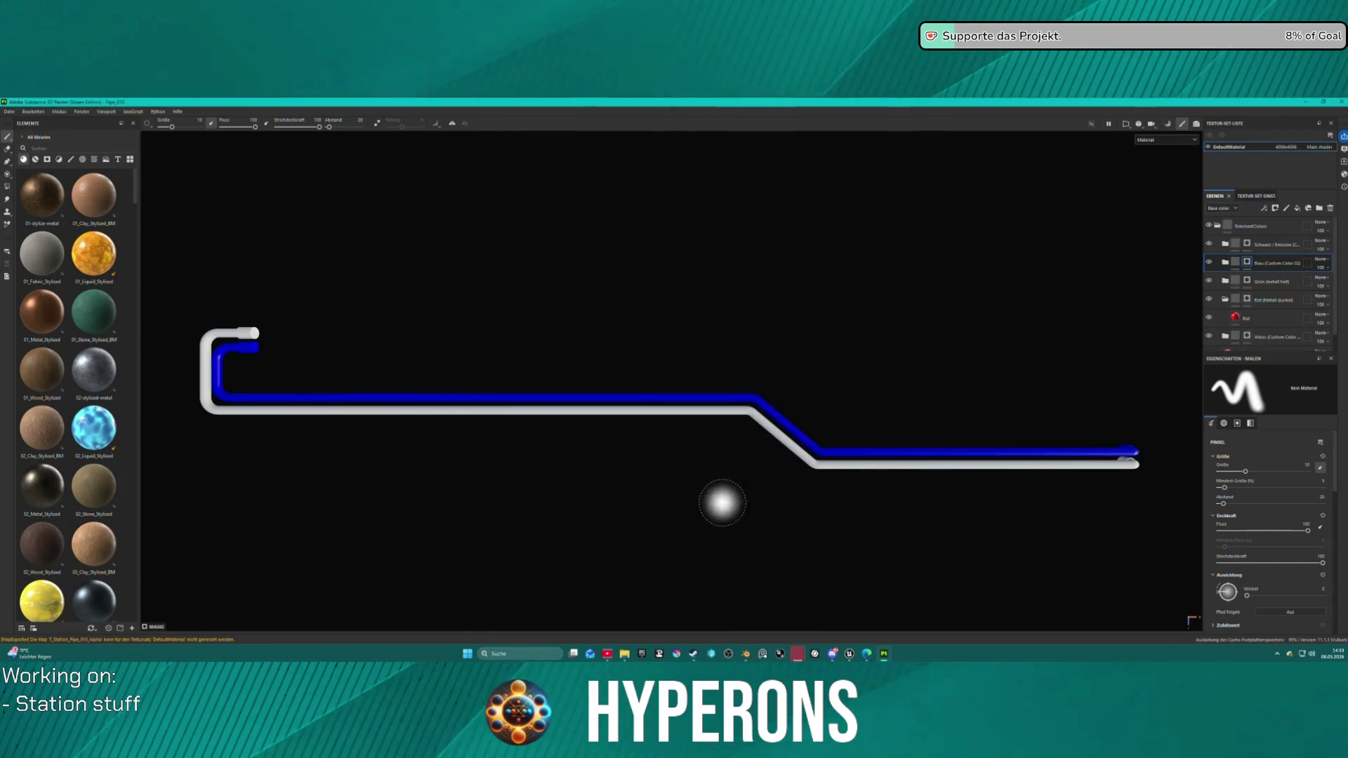
# Step: Open the block-and-pipes project from recent files, saving Pipe_010
pyautogui.click(9, 111)
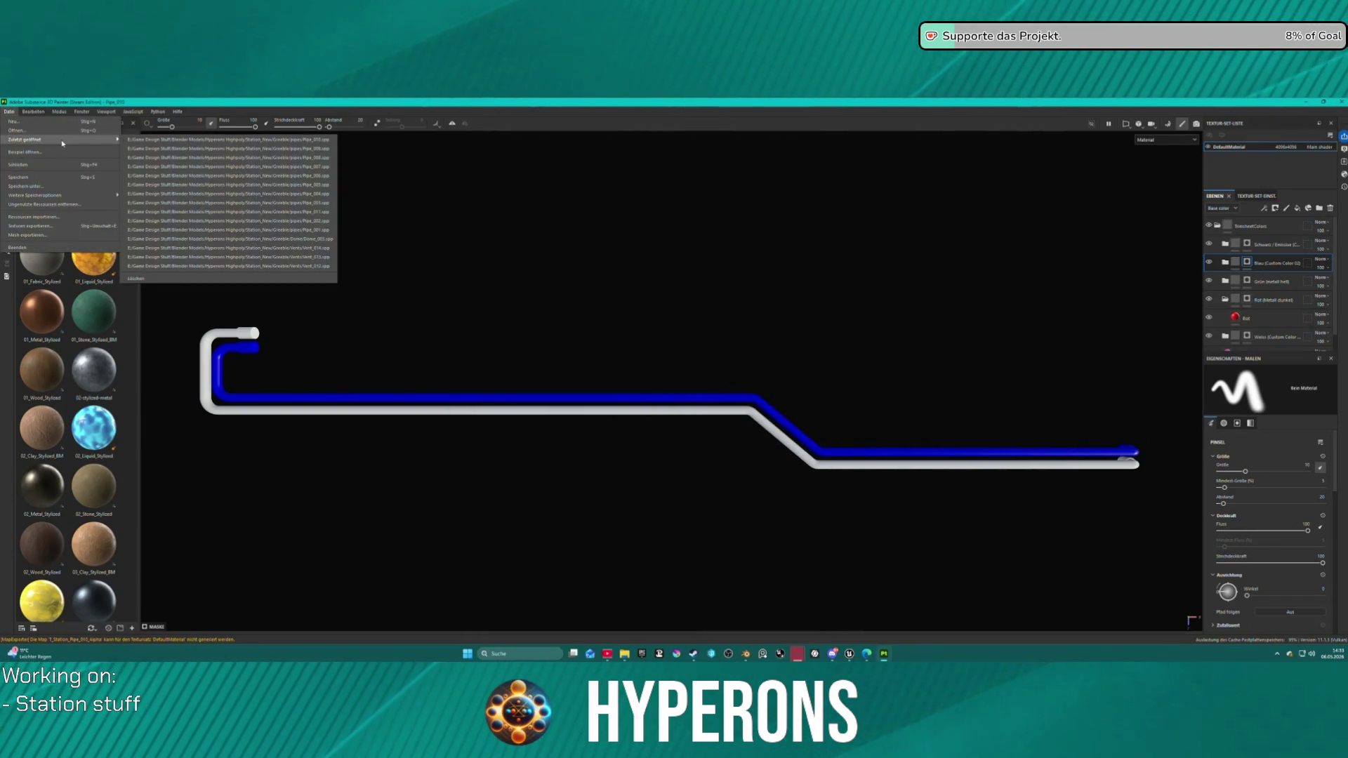
pyautogui.click(332, 219)
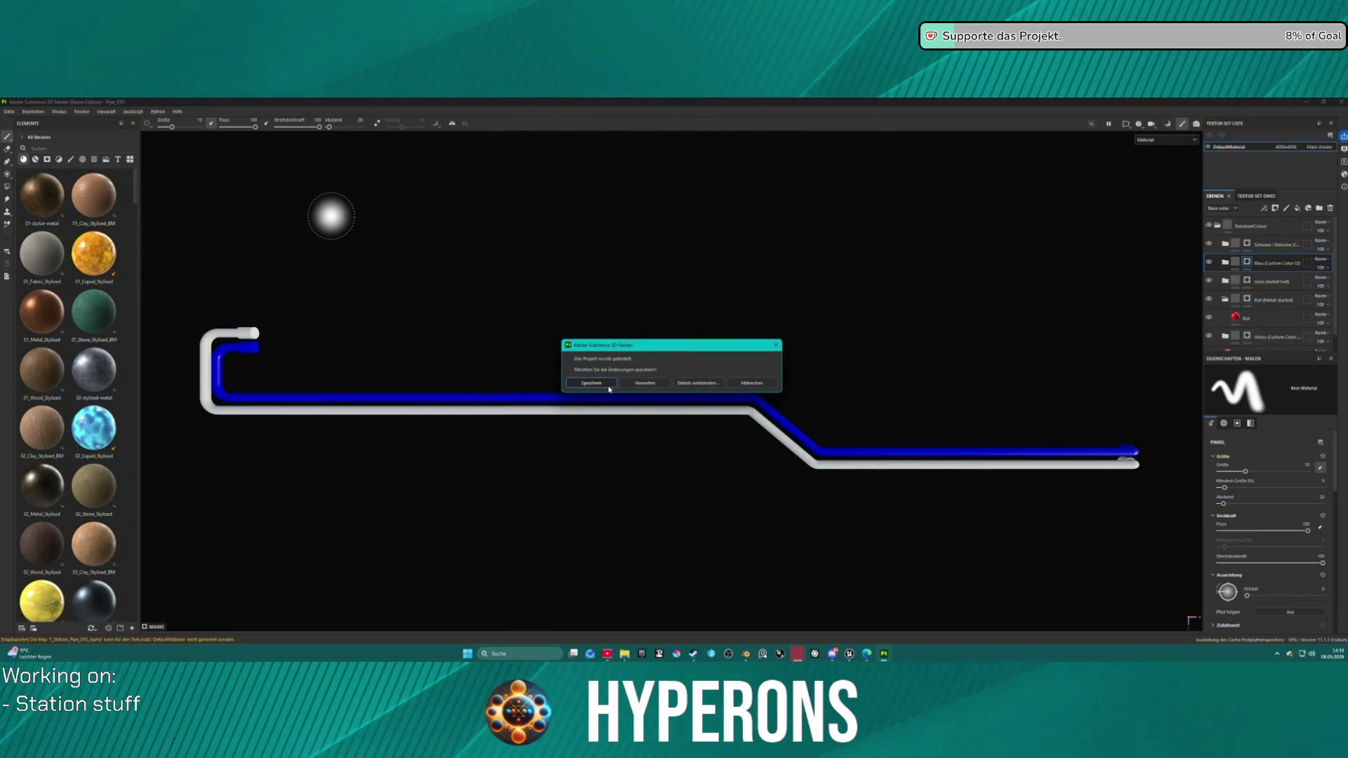
pyautogui.click(610, 389)
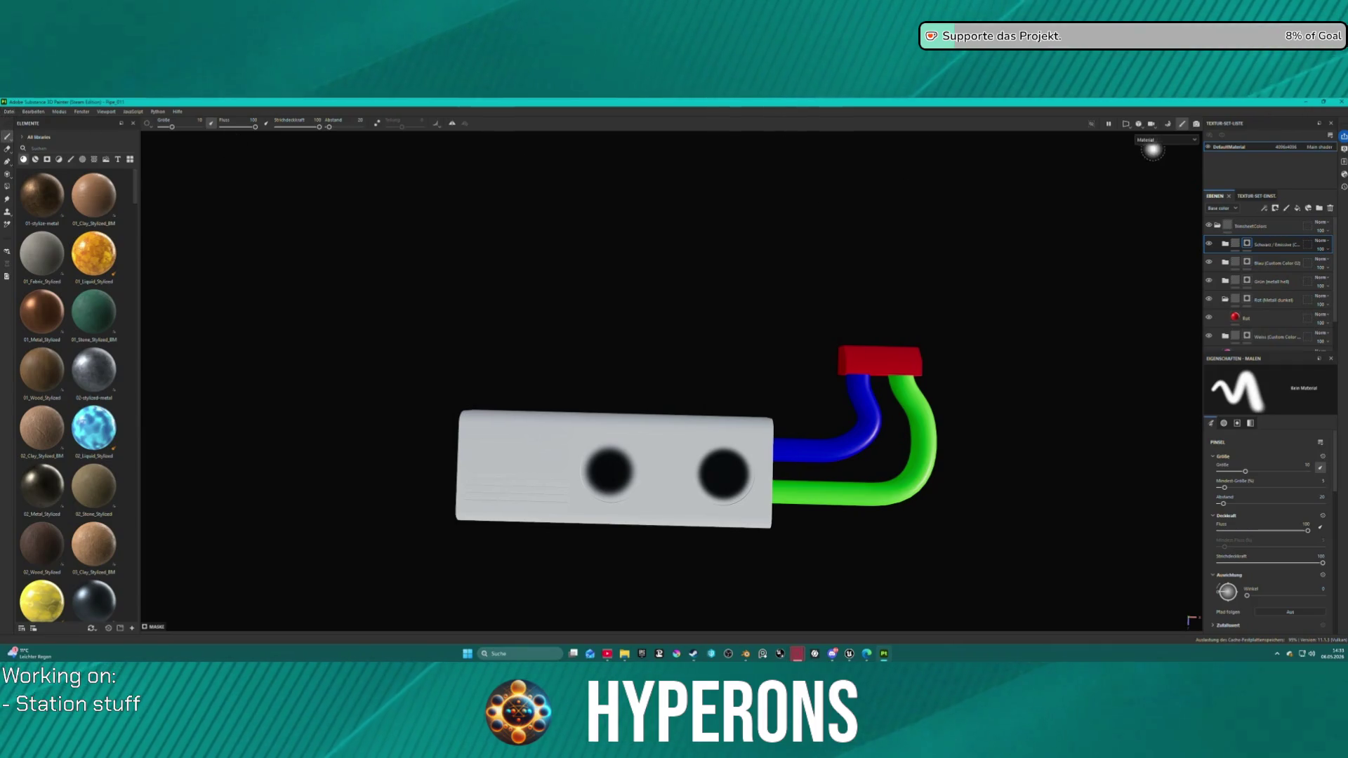
# Step: Bake the block project's mesh maps and export its textures
pyautogui.click(1168, 126)
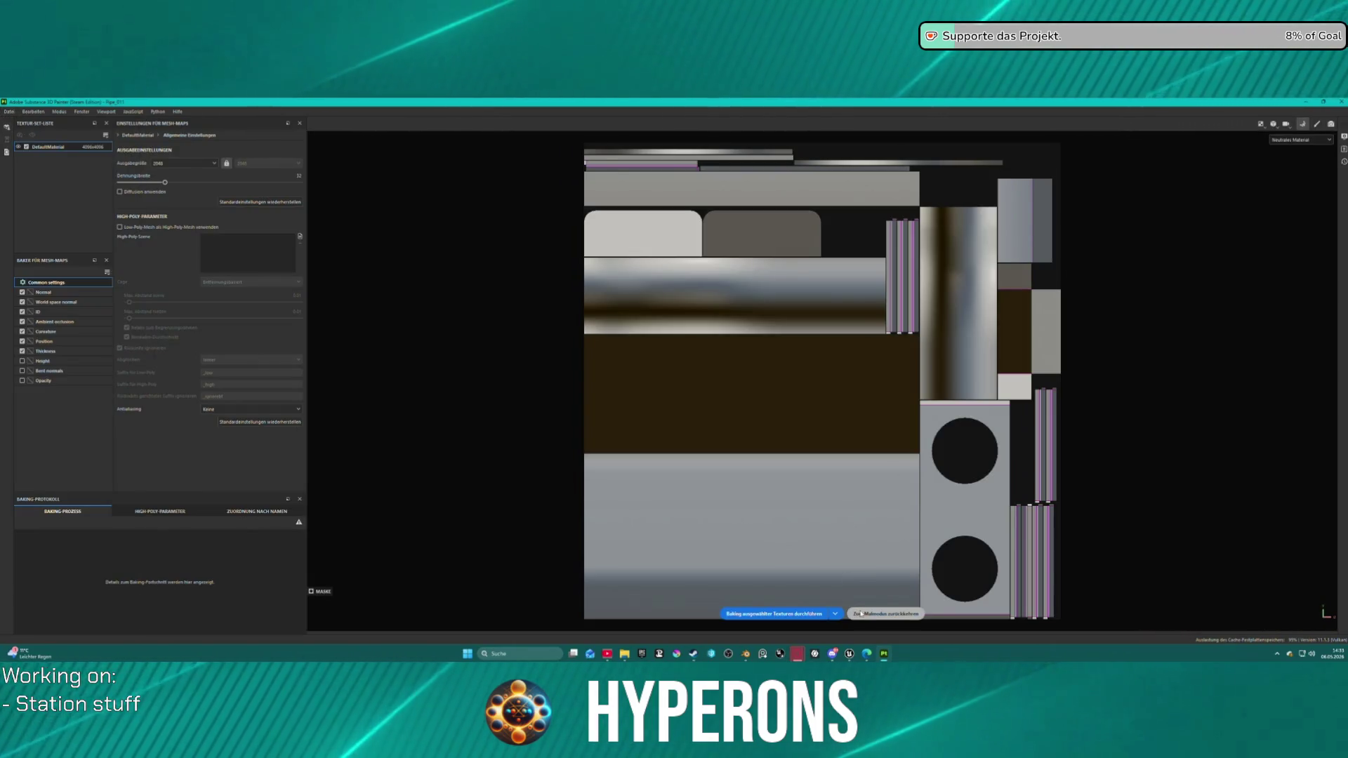
pyautogui.click(825, 613)
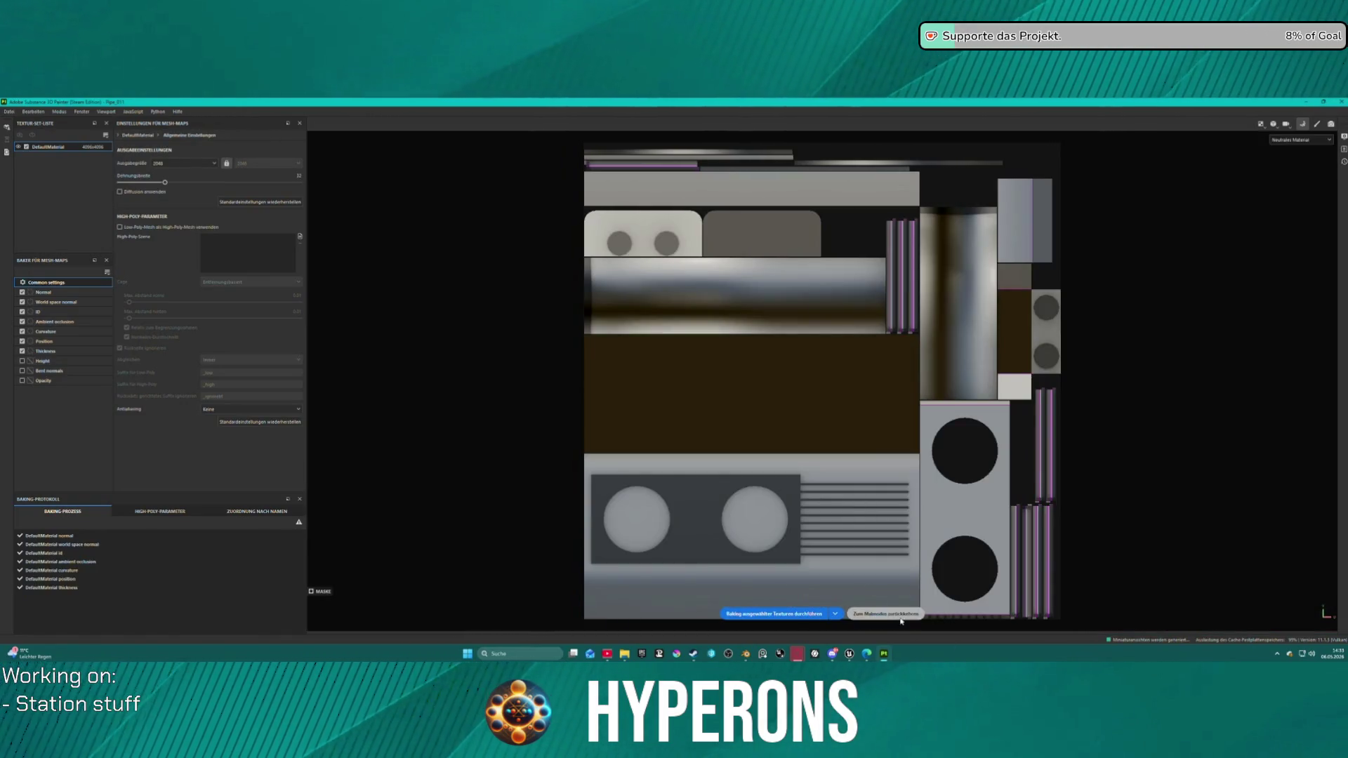
pyautogui.click(901, 617)
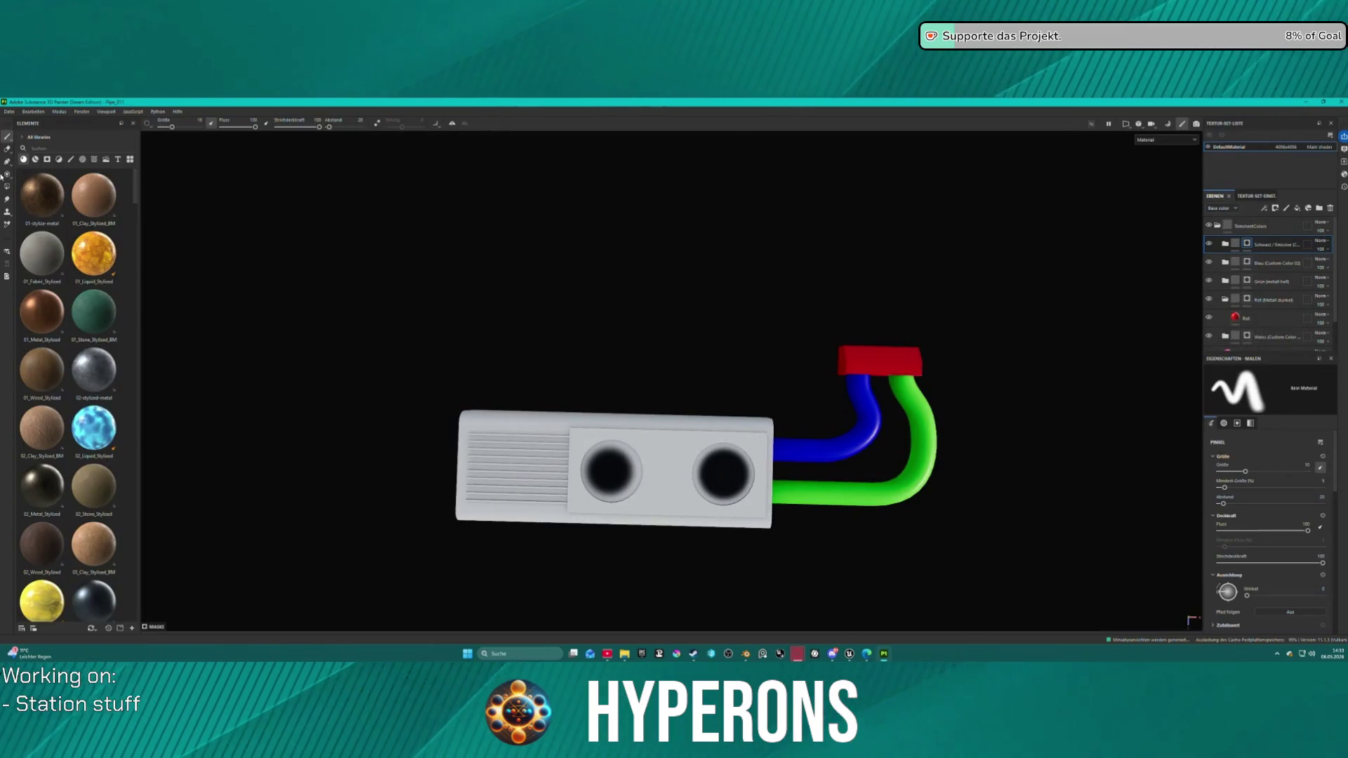
pyautogui.click(9, 111)
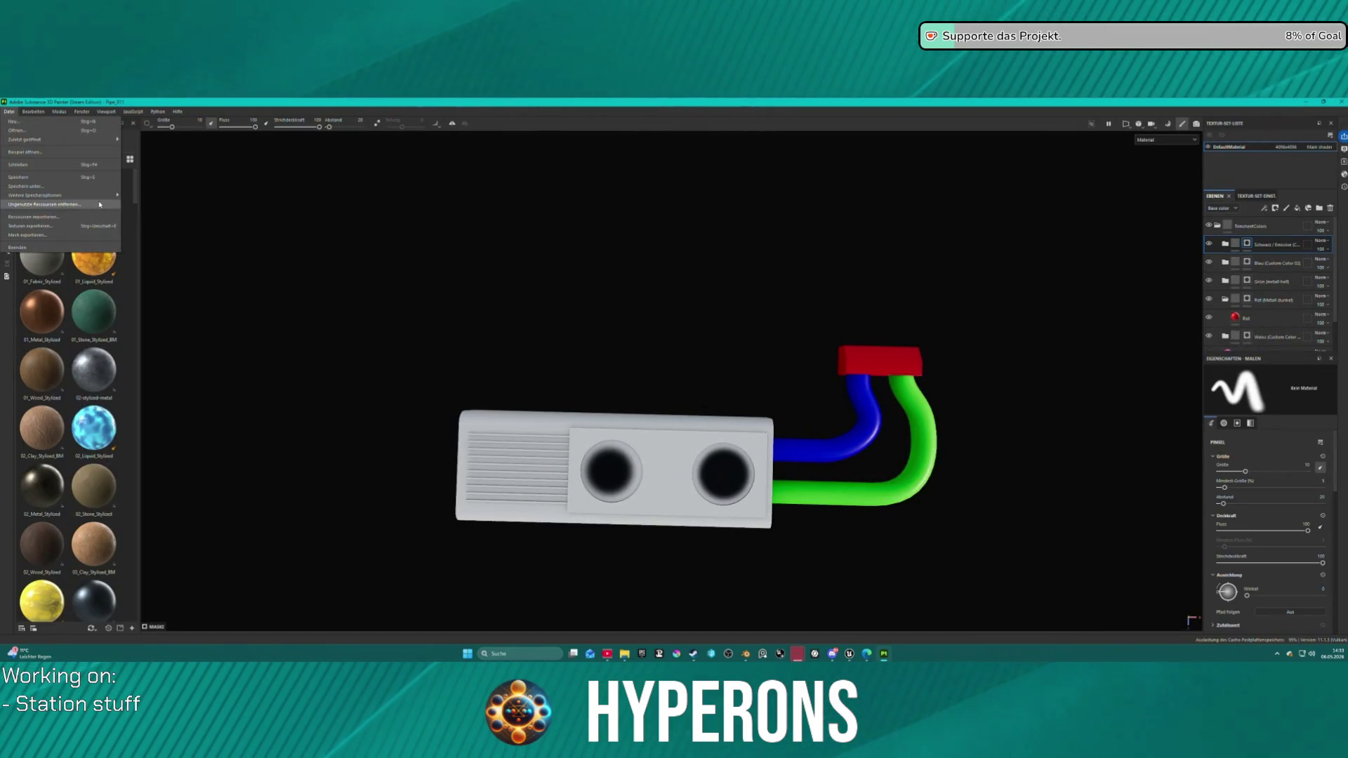
pyautogui.click(97, 226)
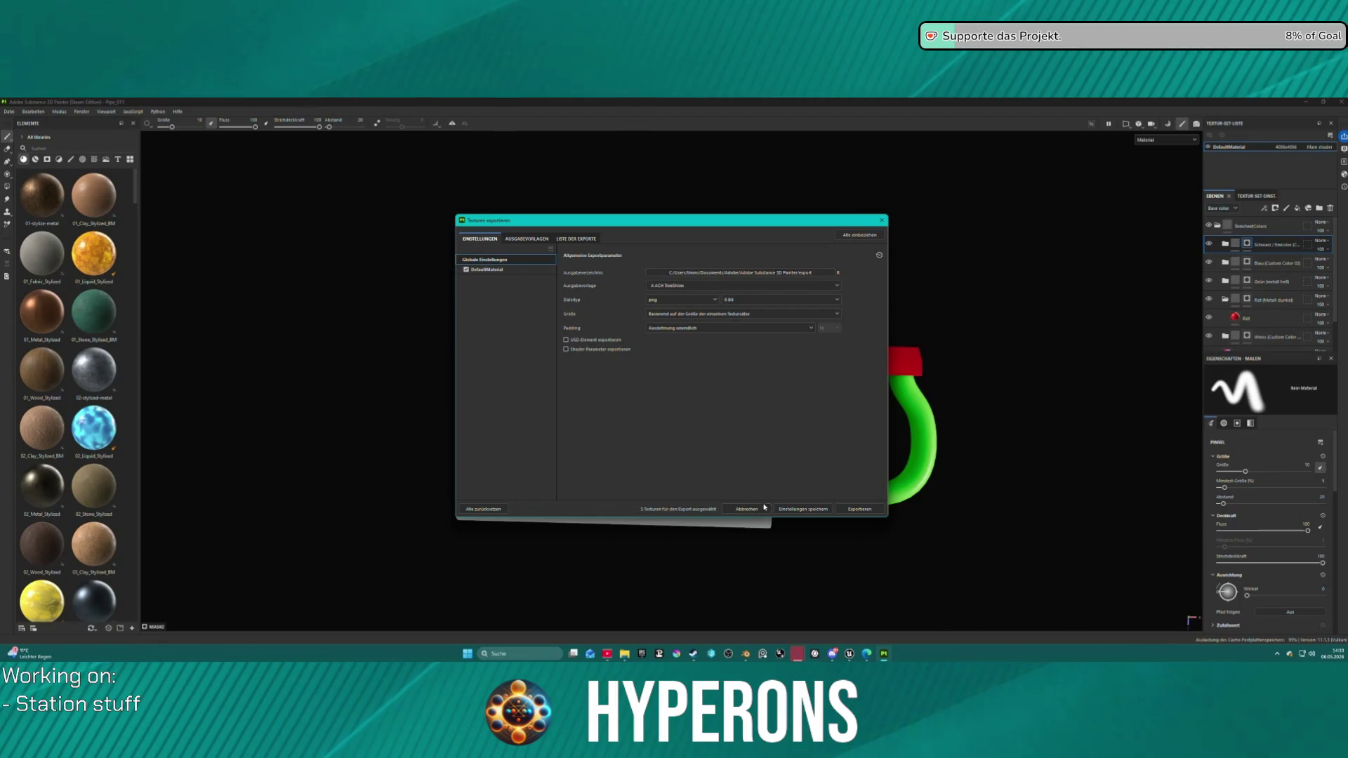
pyautogui.click(852, 512)
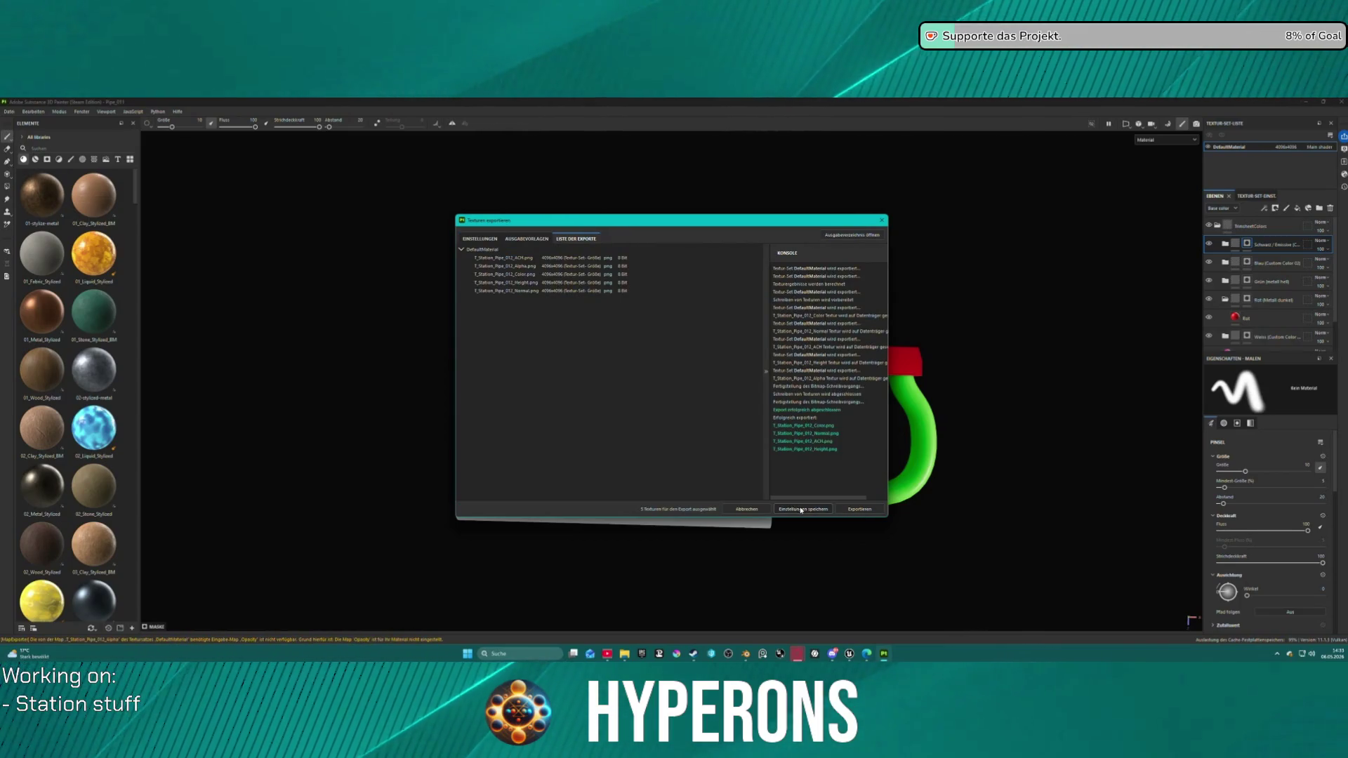
pyautogui.click(801, 510)
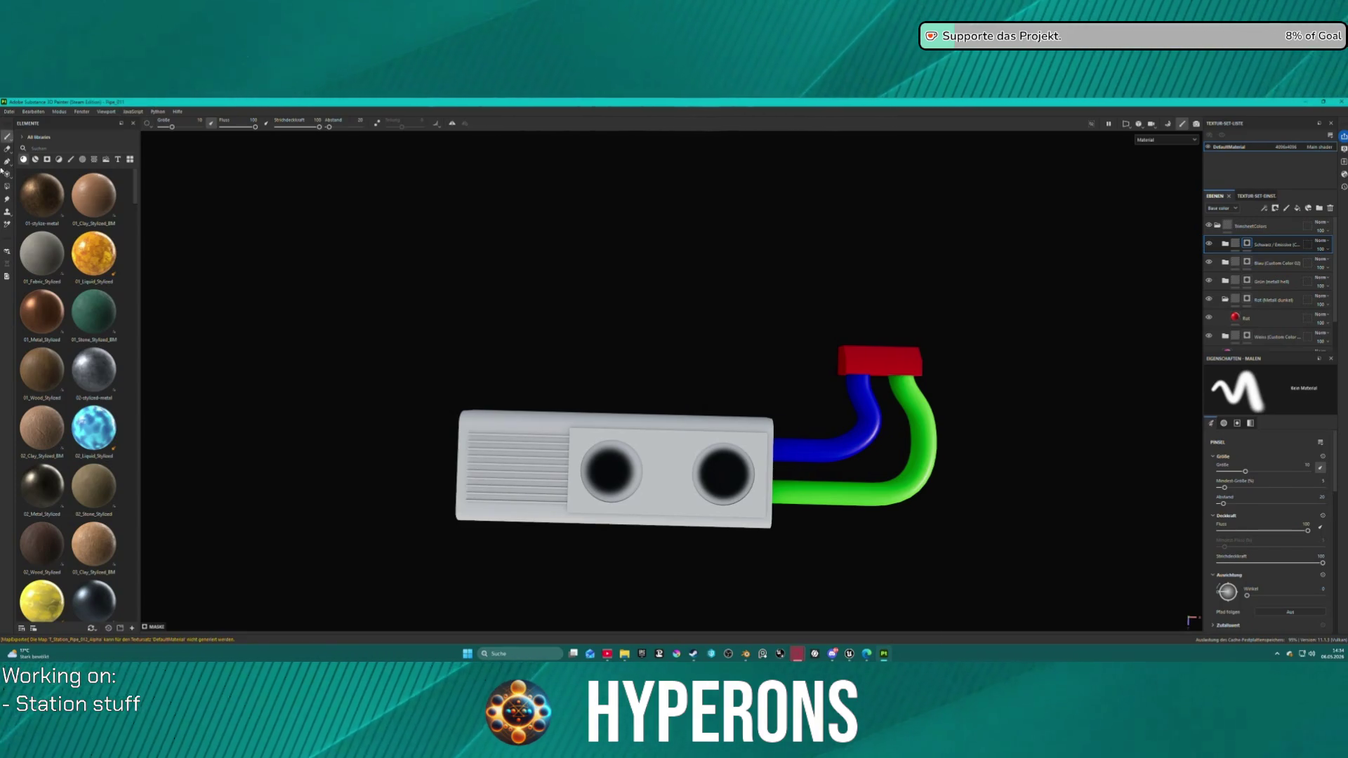
# Step: Cancel Save As and start a new project showing the Unreal Engine (starter_assets) template
pyautogui.click(9, 111)
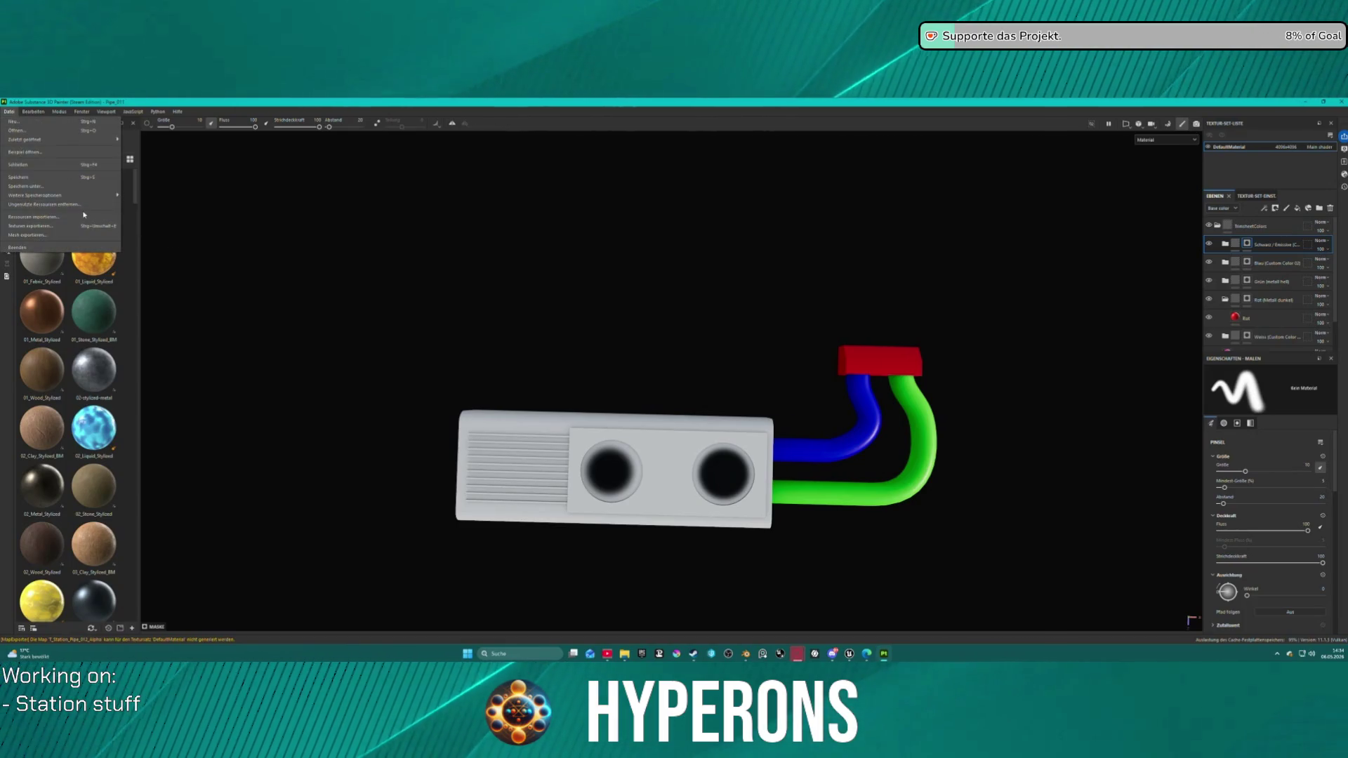
pyautogui.click(52, 185)
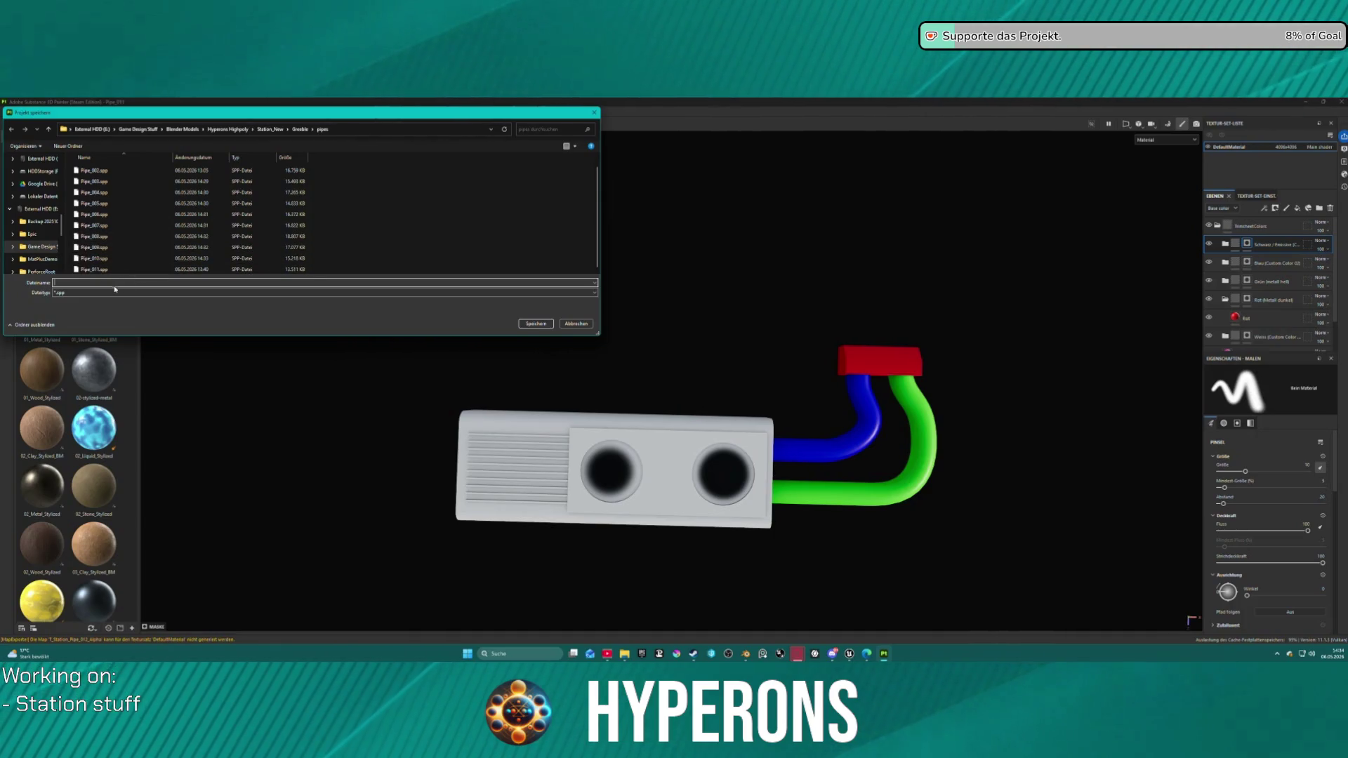
pyautogui.click(588, 324)
pyautogui.click(10, 111)
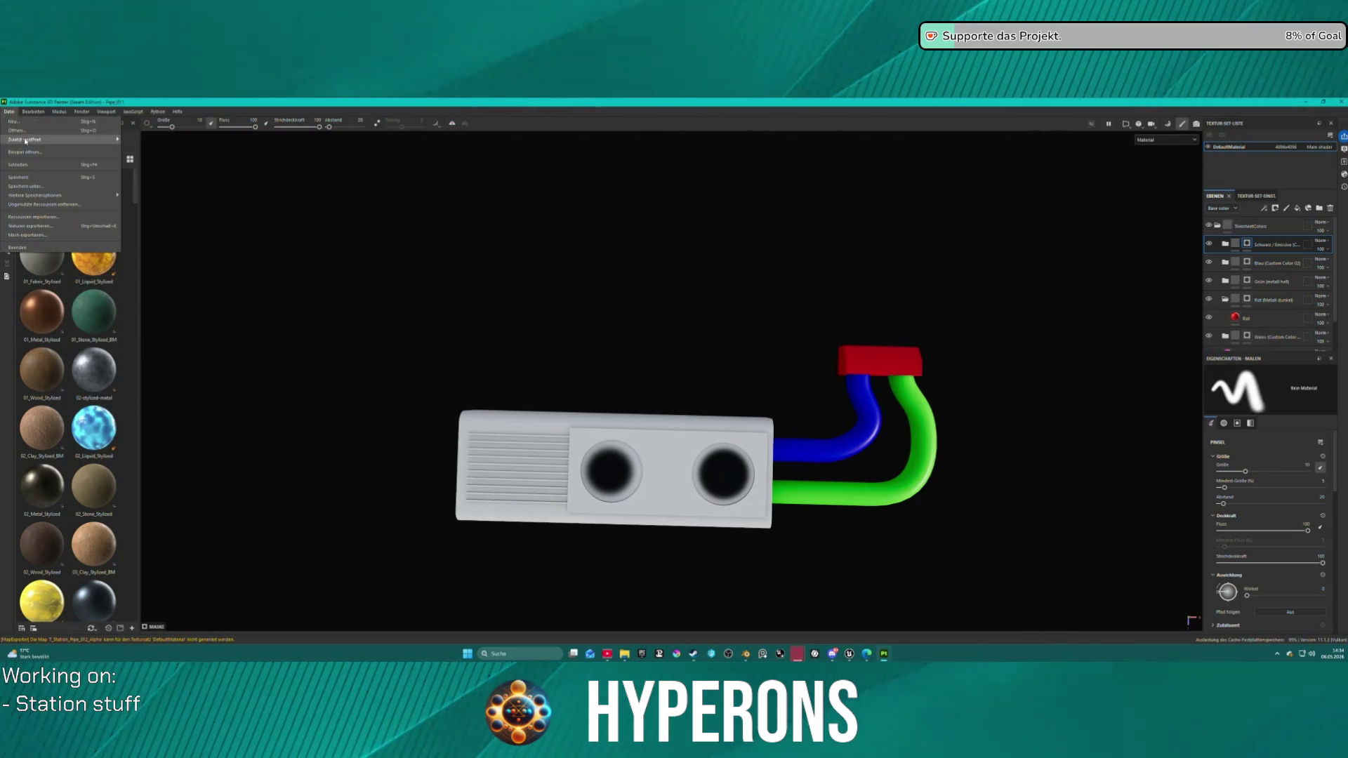
pyautogui.click(61, 120)
pyautogui.click(727, 273)
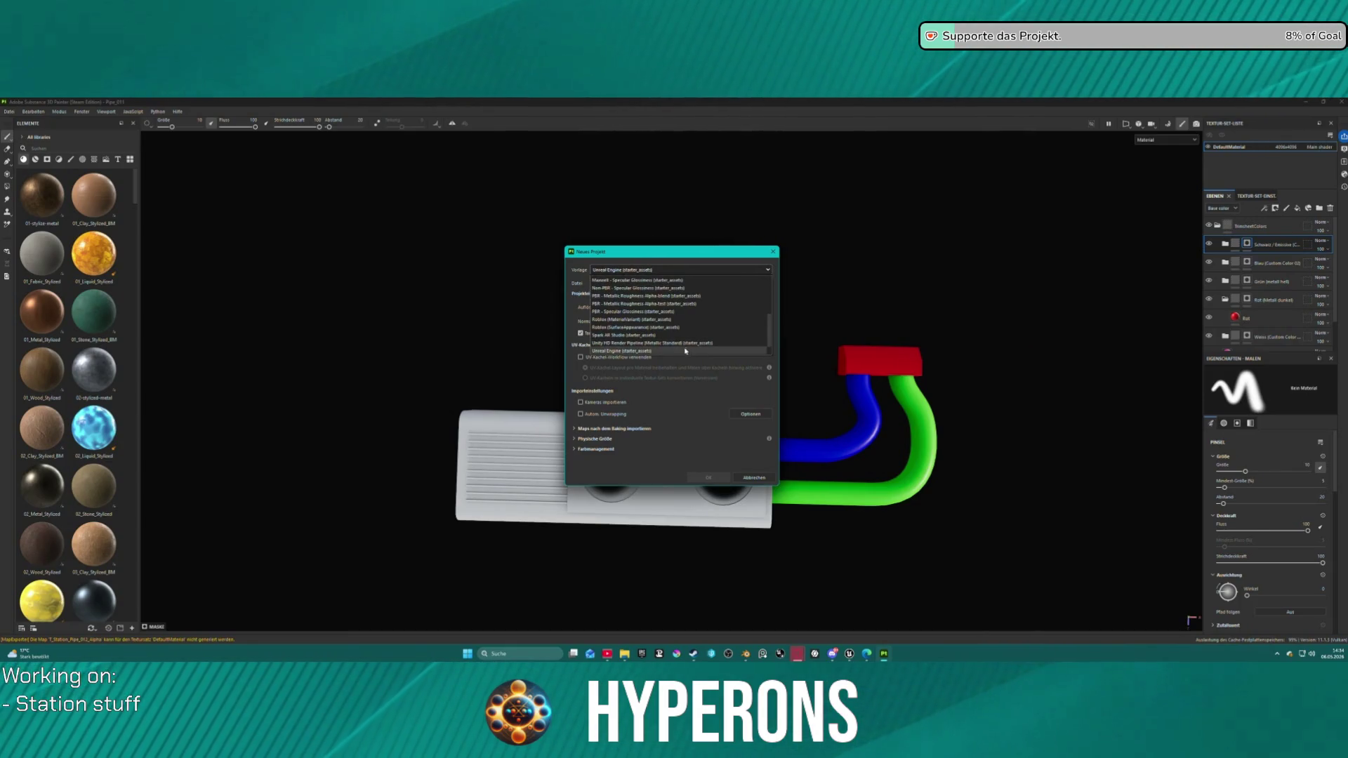
# Step: Start a new project from the Unreal Engine template using Station_Pipe_011.fbx as the mesh
pyautogui.click(652, 272)
pyautogui.click(751, 282)
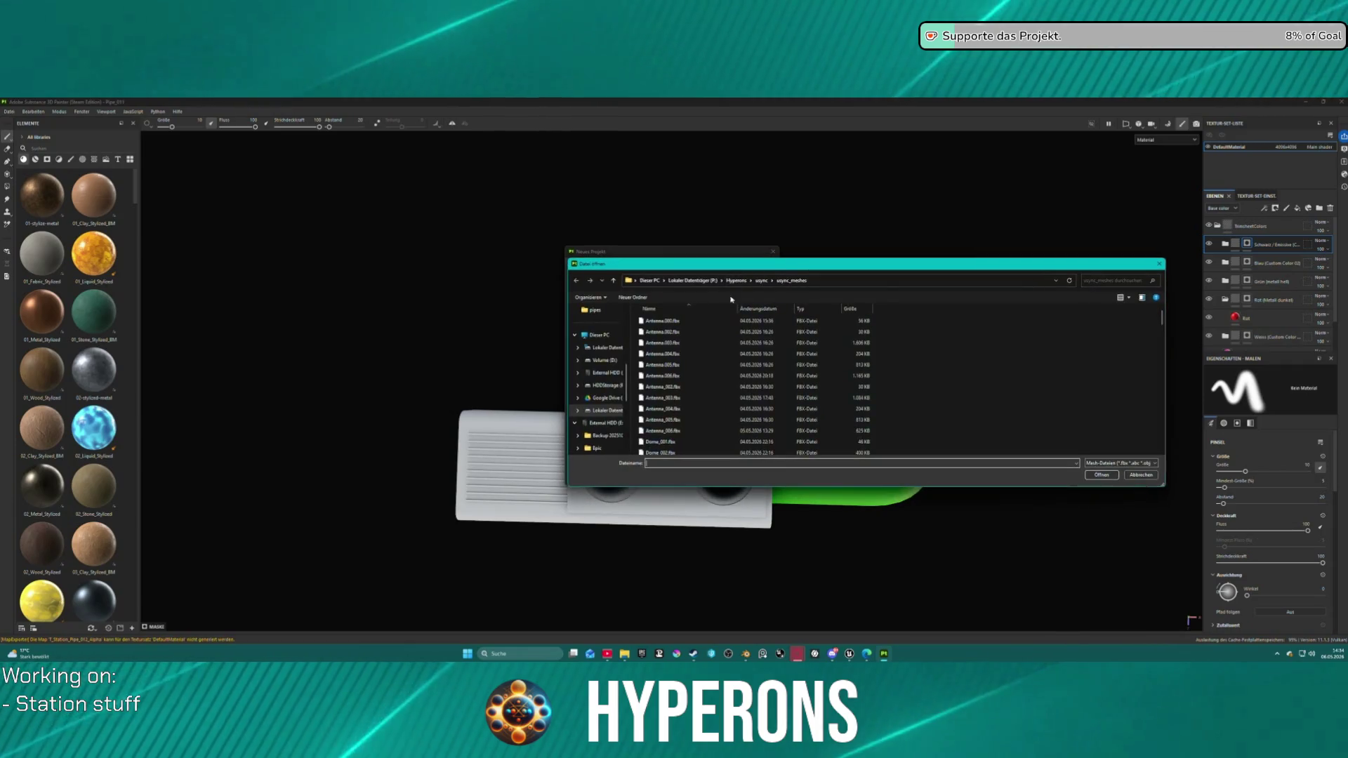
pyautogui.scroll(-5, 682, 421)
pyautogui.scroll(6, 684, 432)
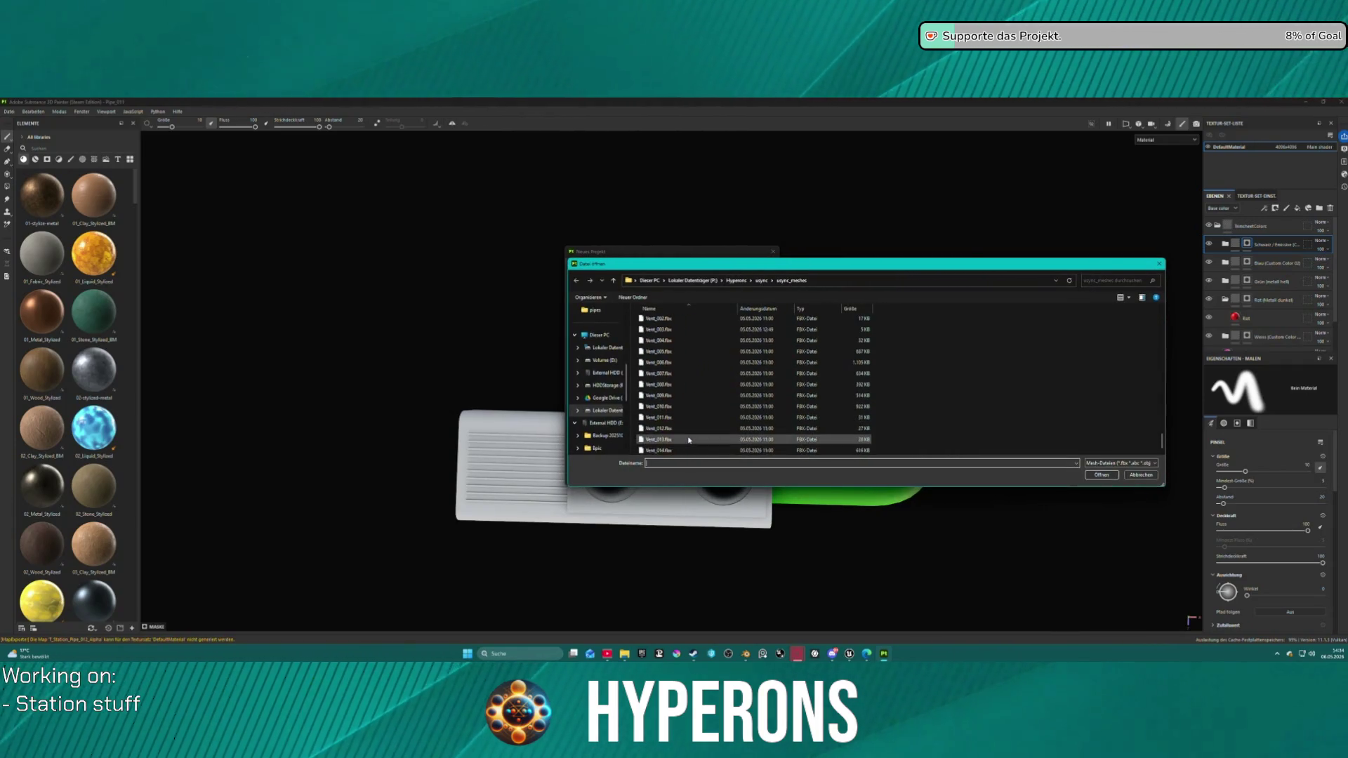
pyautogui.scroll(8, 692, 414)
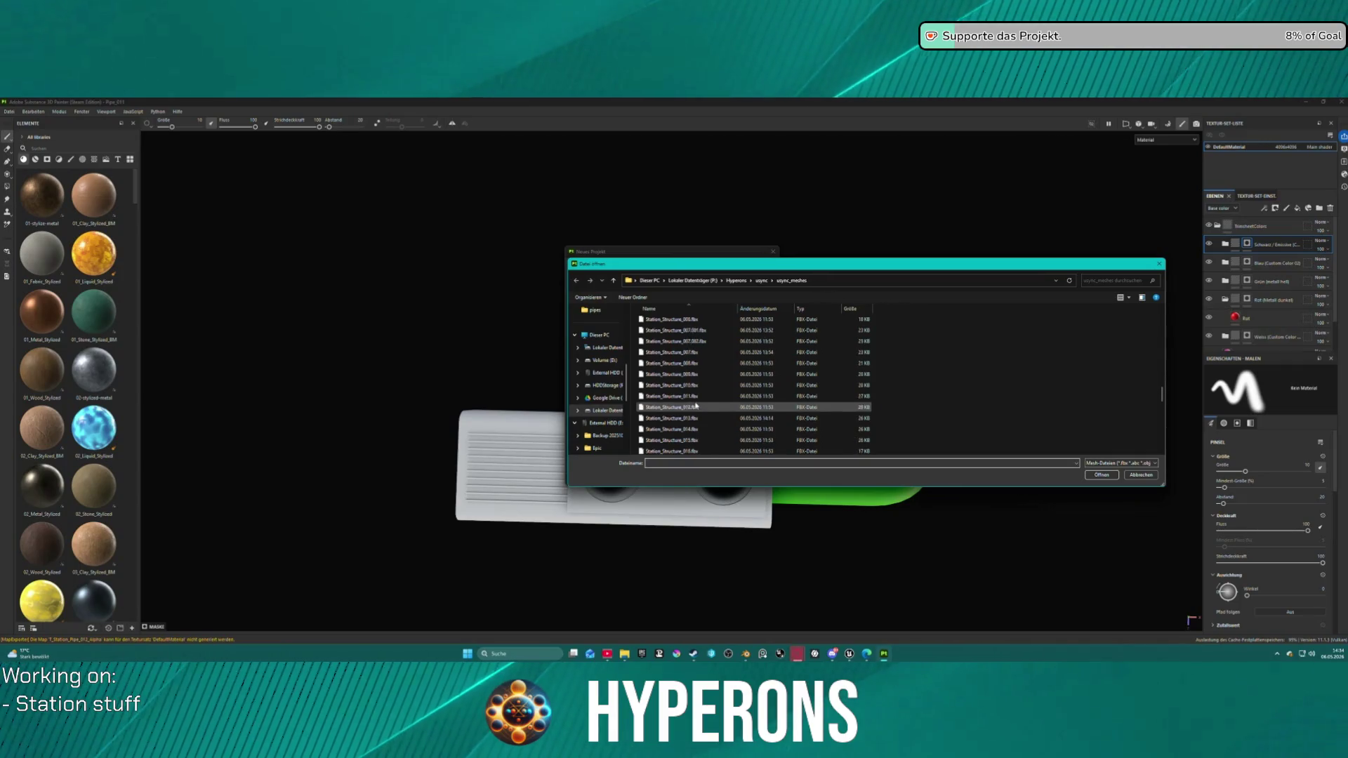
pyautogui.scroll(-3, 694, 395)
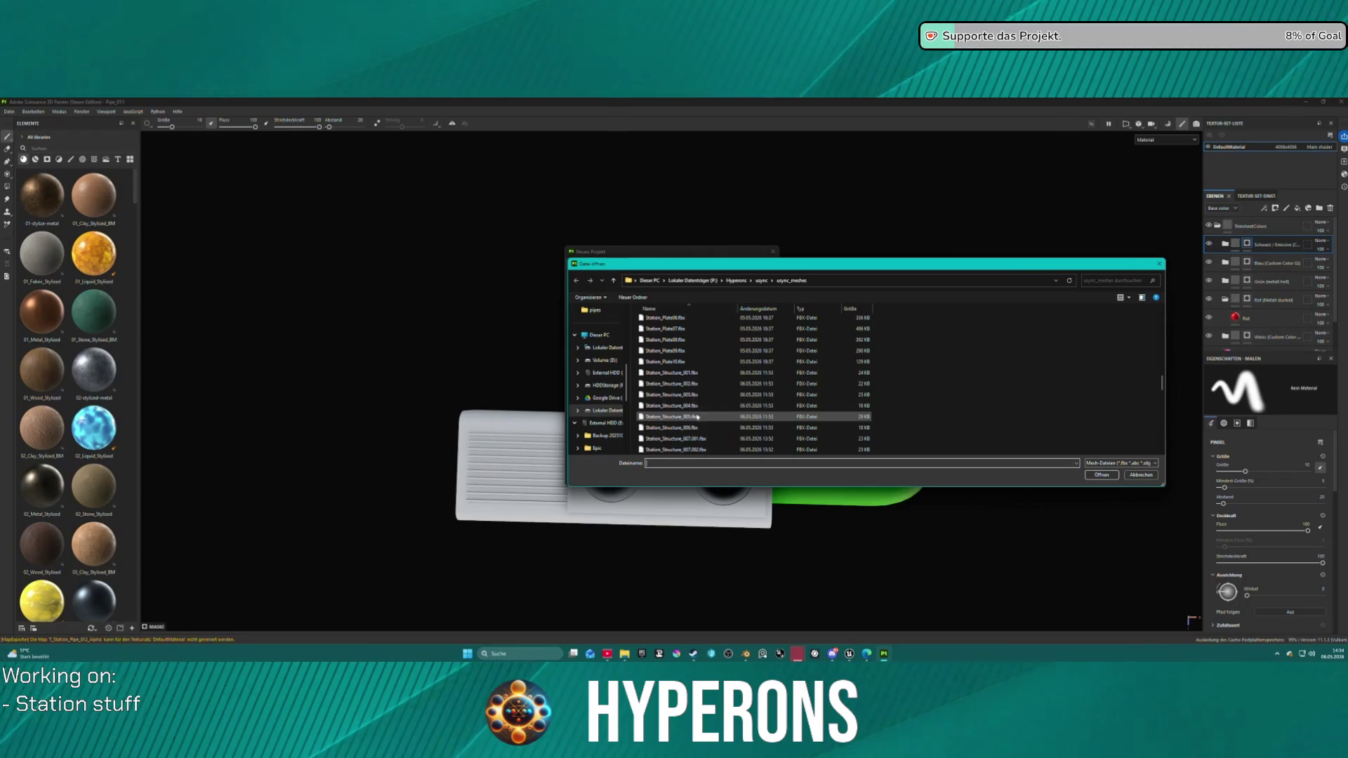
pyautogui.scroll(-5, 721, 393)
pyautogui.scroll(6, 720, 384)
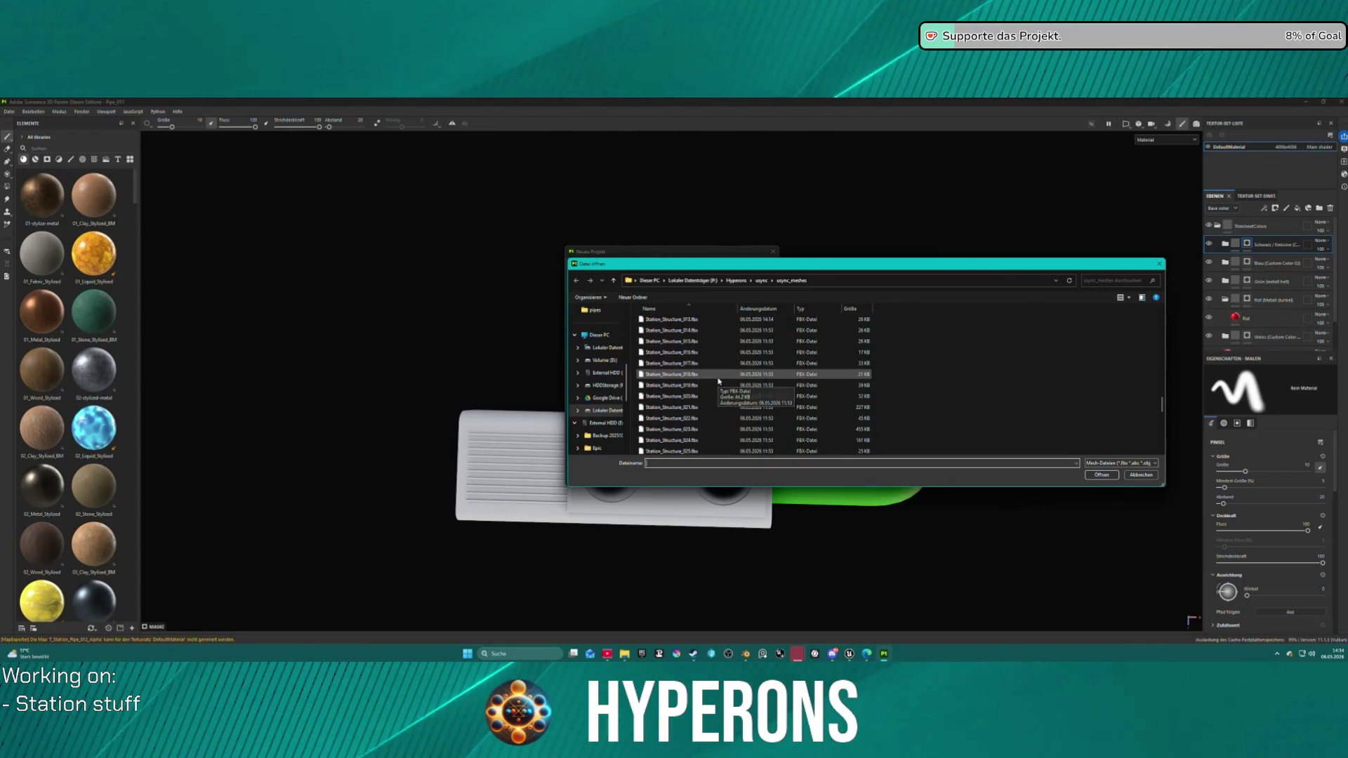
pyautogui.scroll(-8, 718, 377)
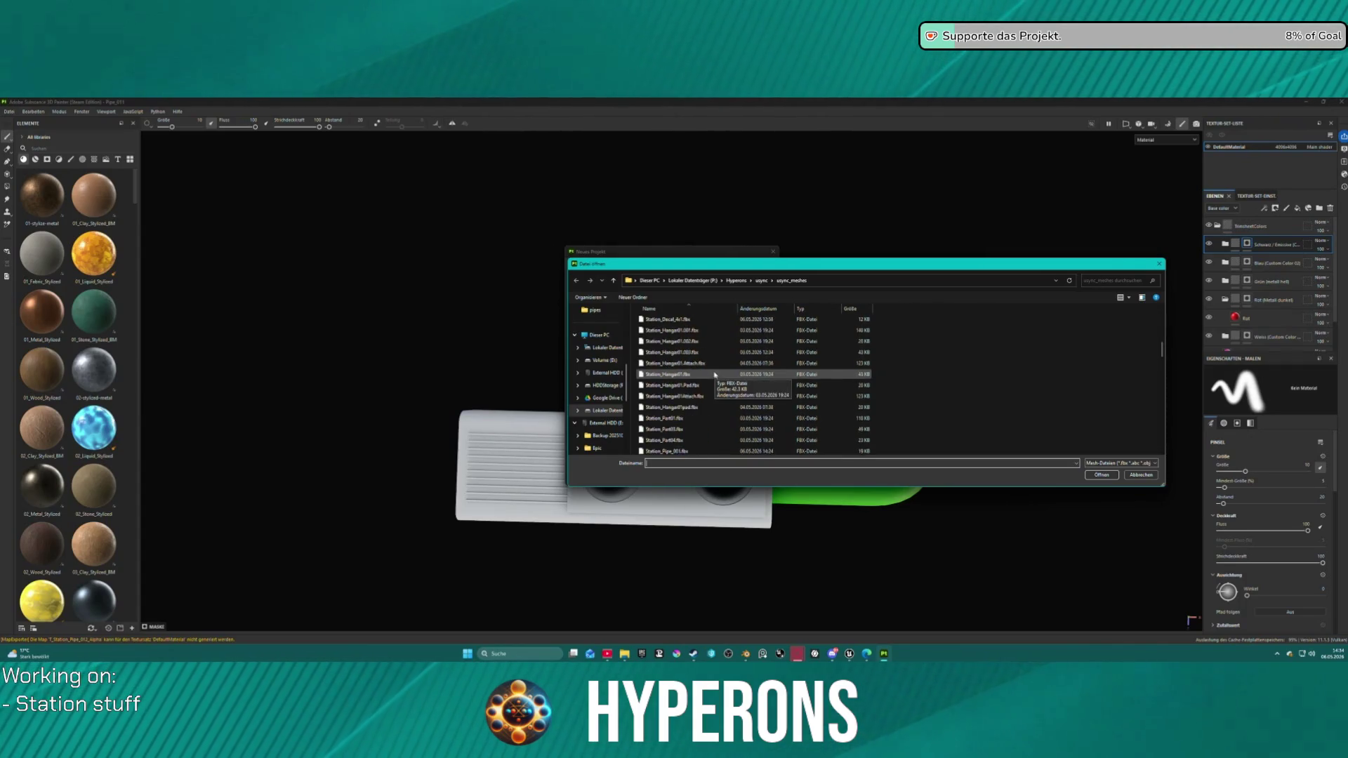
pyautogui.scroll(4, 706, 382)
pyautogui.doubleClick(686, 374)
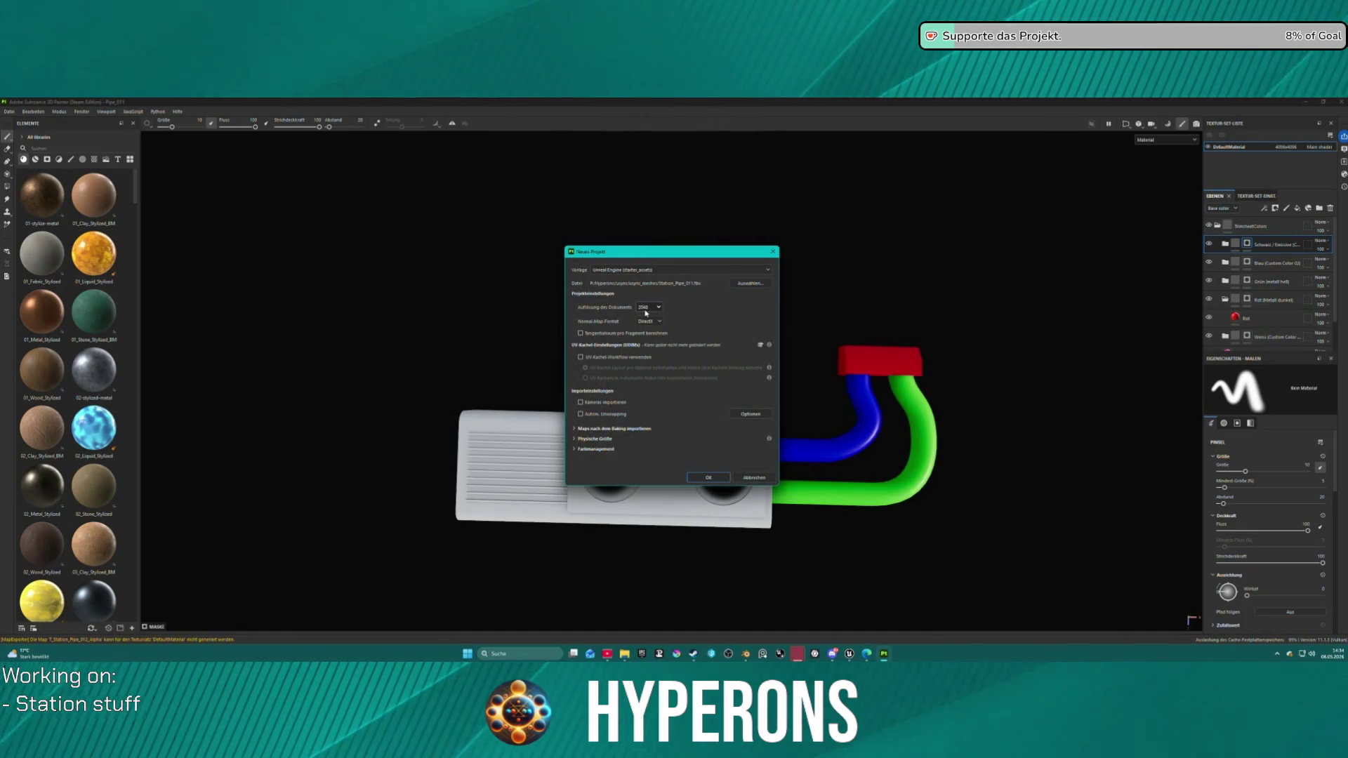
# Step: Set the document resolution to 4096, create the project and save the previous one
pyautogui.click(645, 310)
pyautogui.click(651, 357)
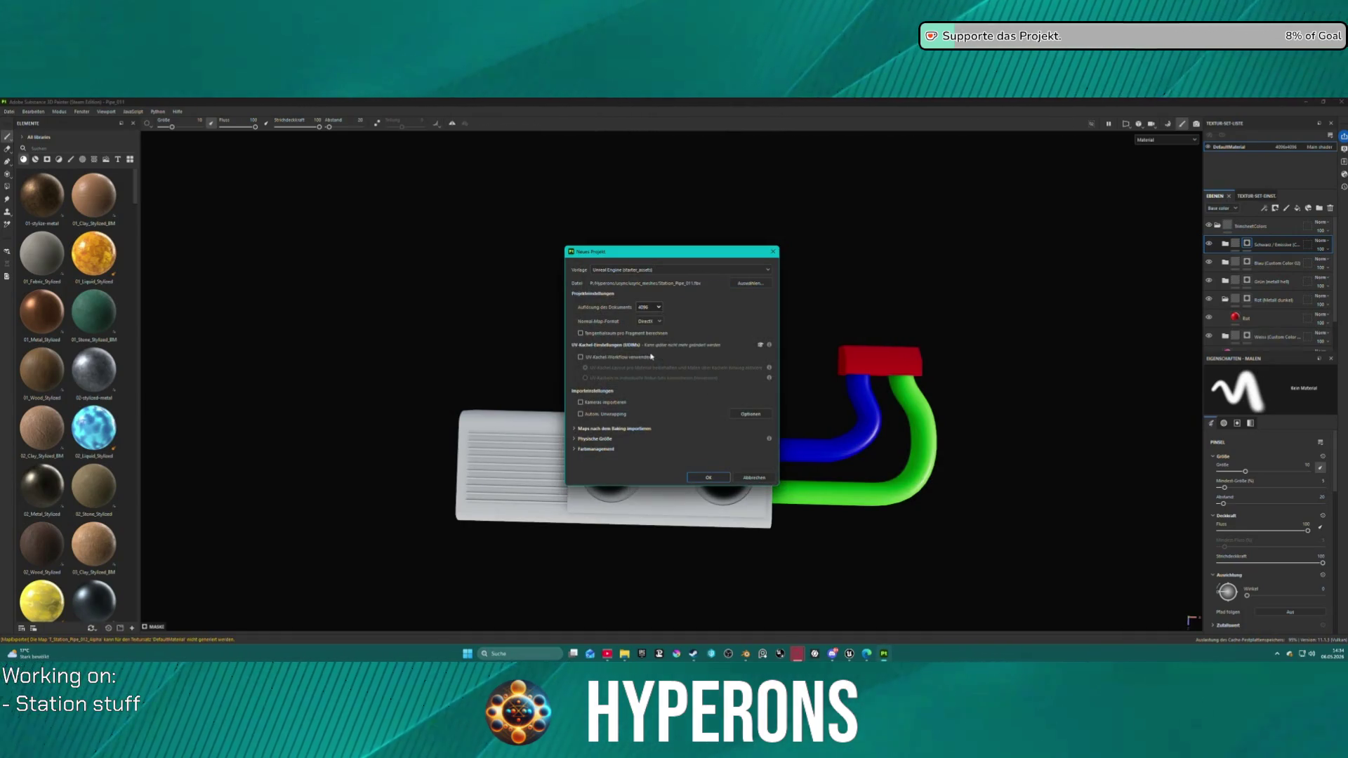
pyautogui.click(716, 476)
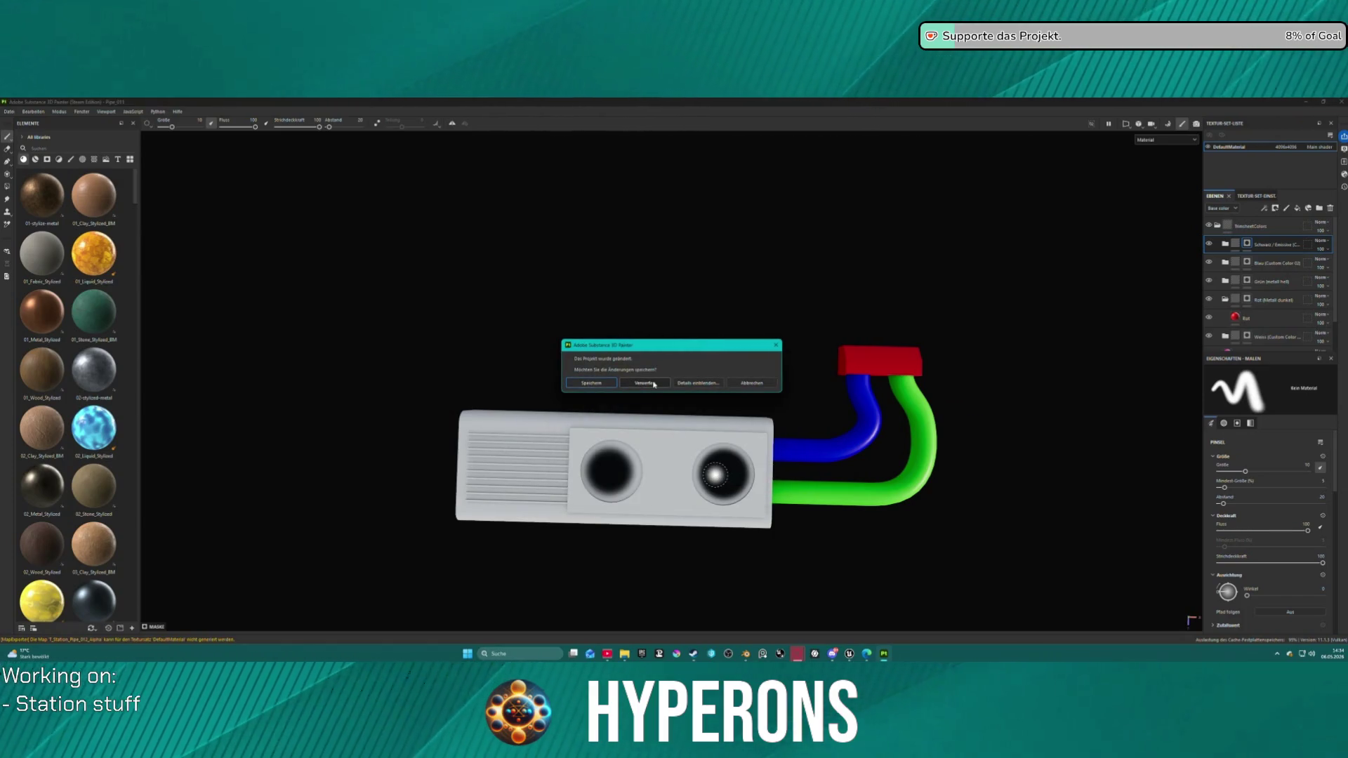
pyautogui.click(575, 384)
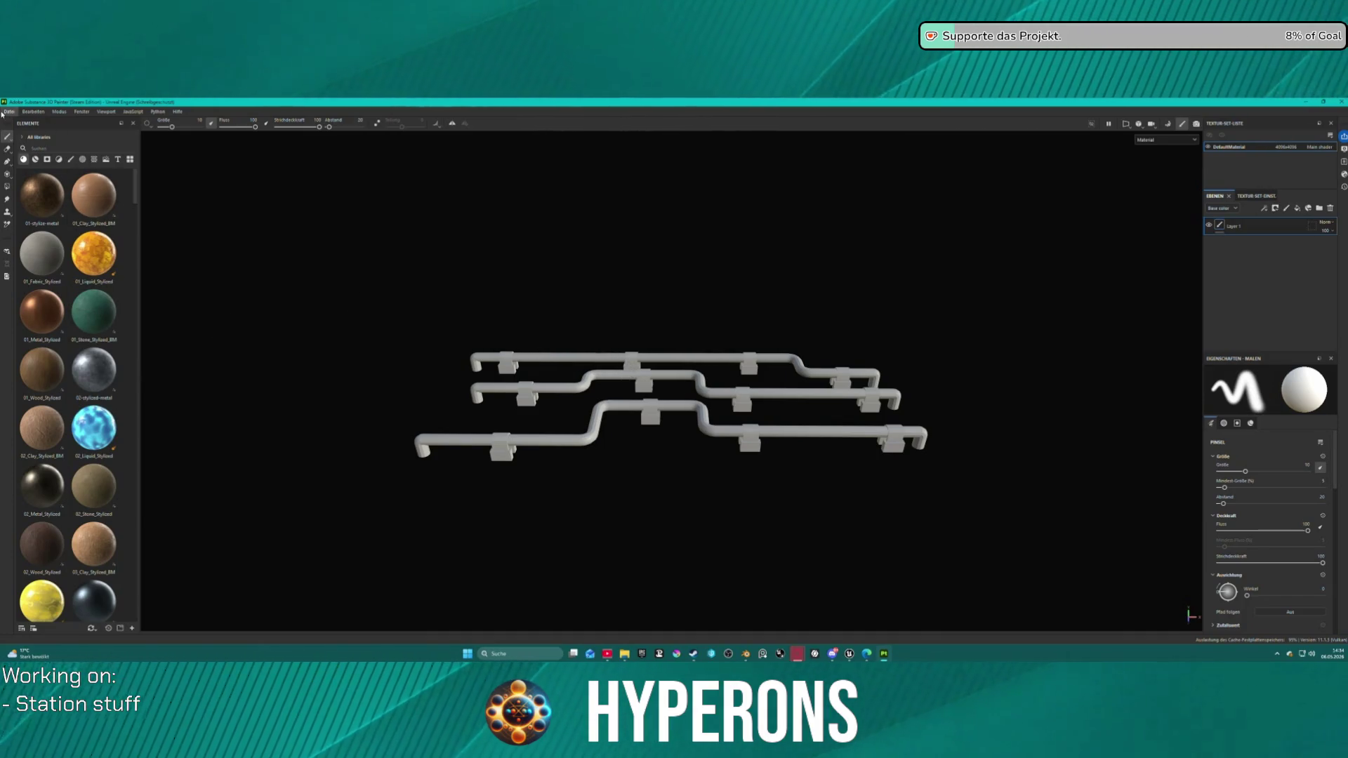
# Step: Open the File > Open project browser, then cancel without opening anything
pyautogui.click(6, 112)
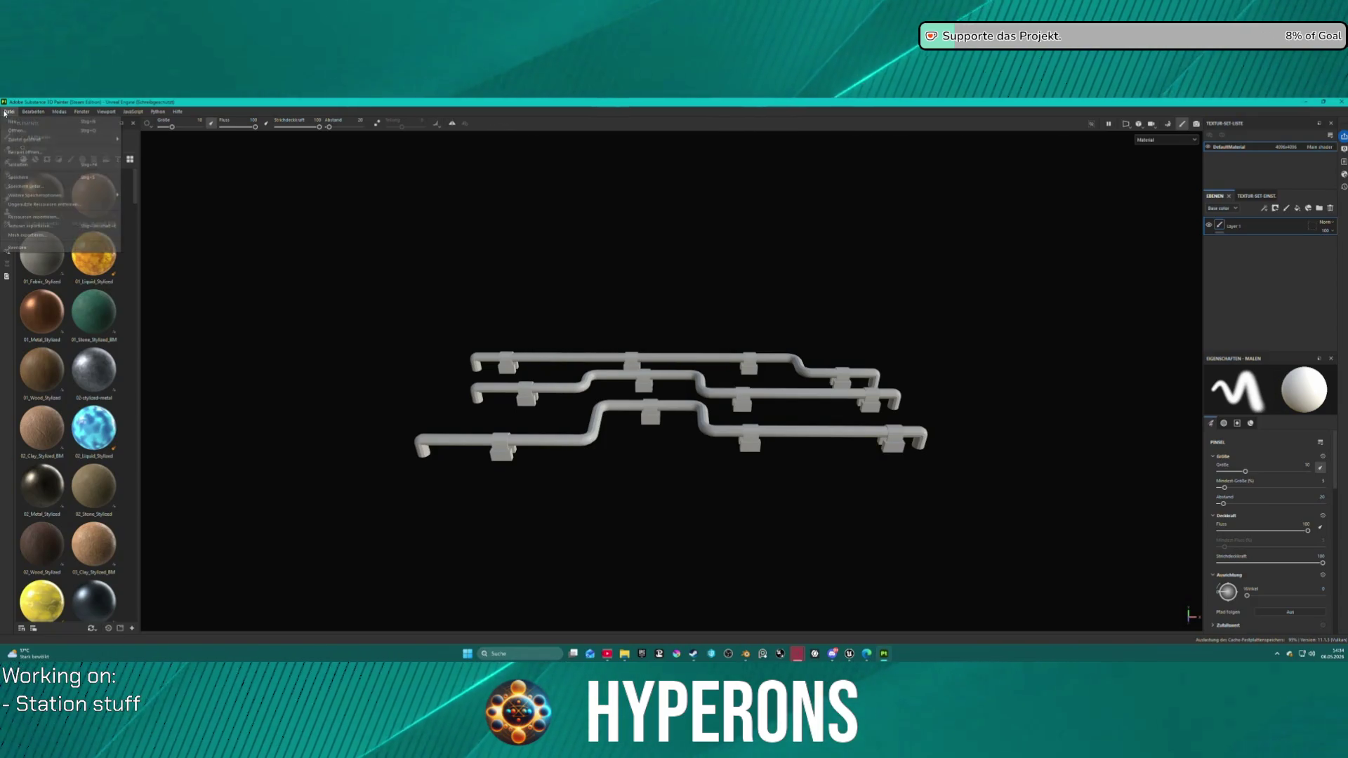
pyautogui.click(5, 113)
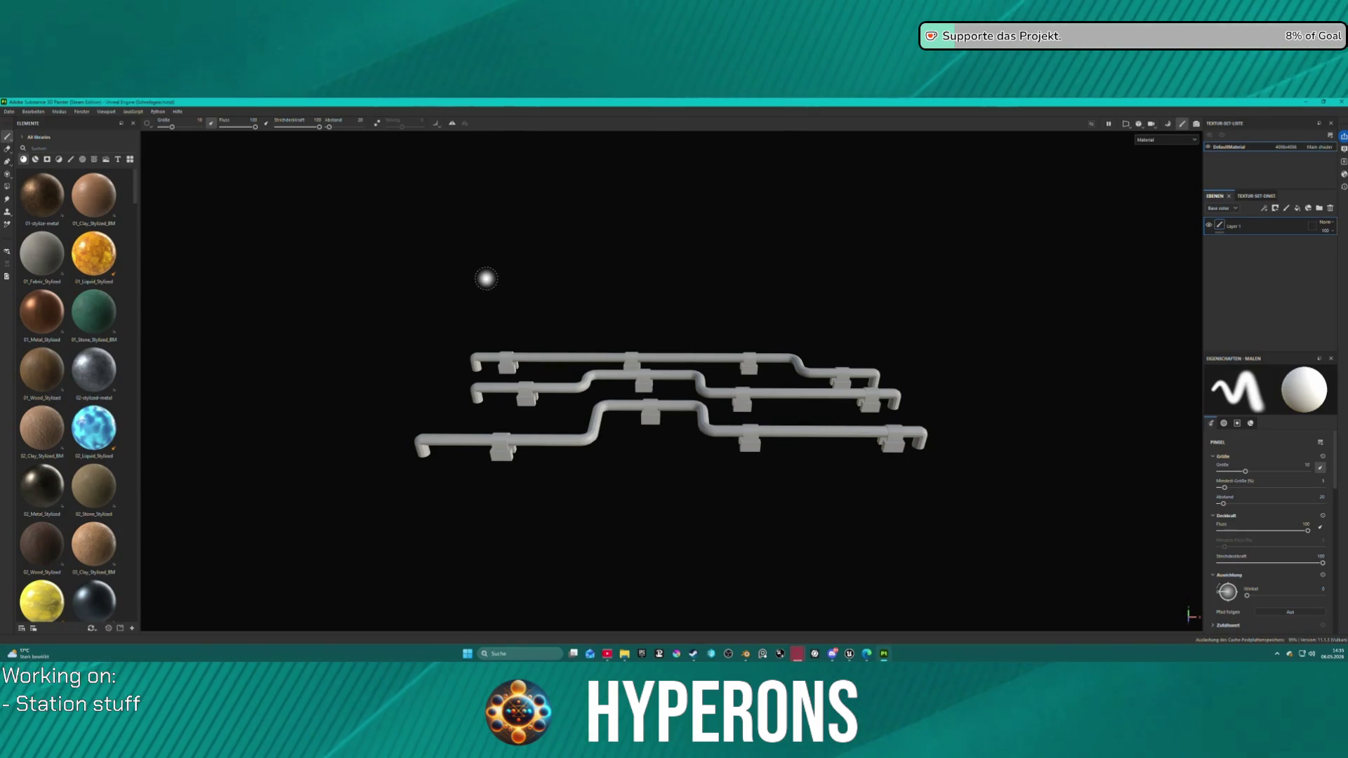
pyautogui.click(8, 111)
pyautogui.click(58, 132)
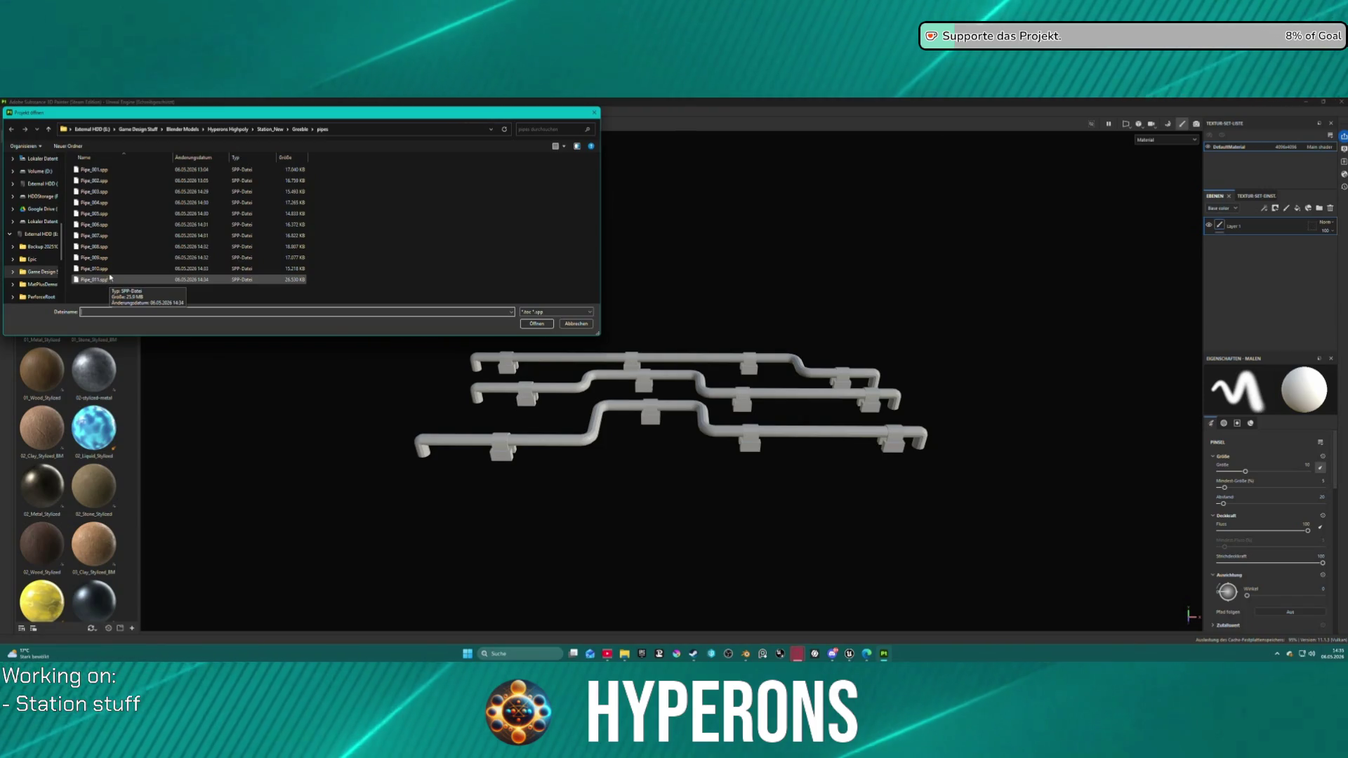
pyautogui.click(583, 325)
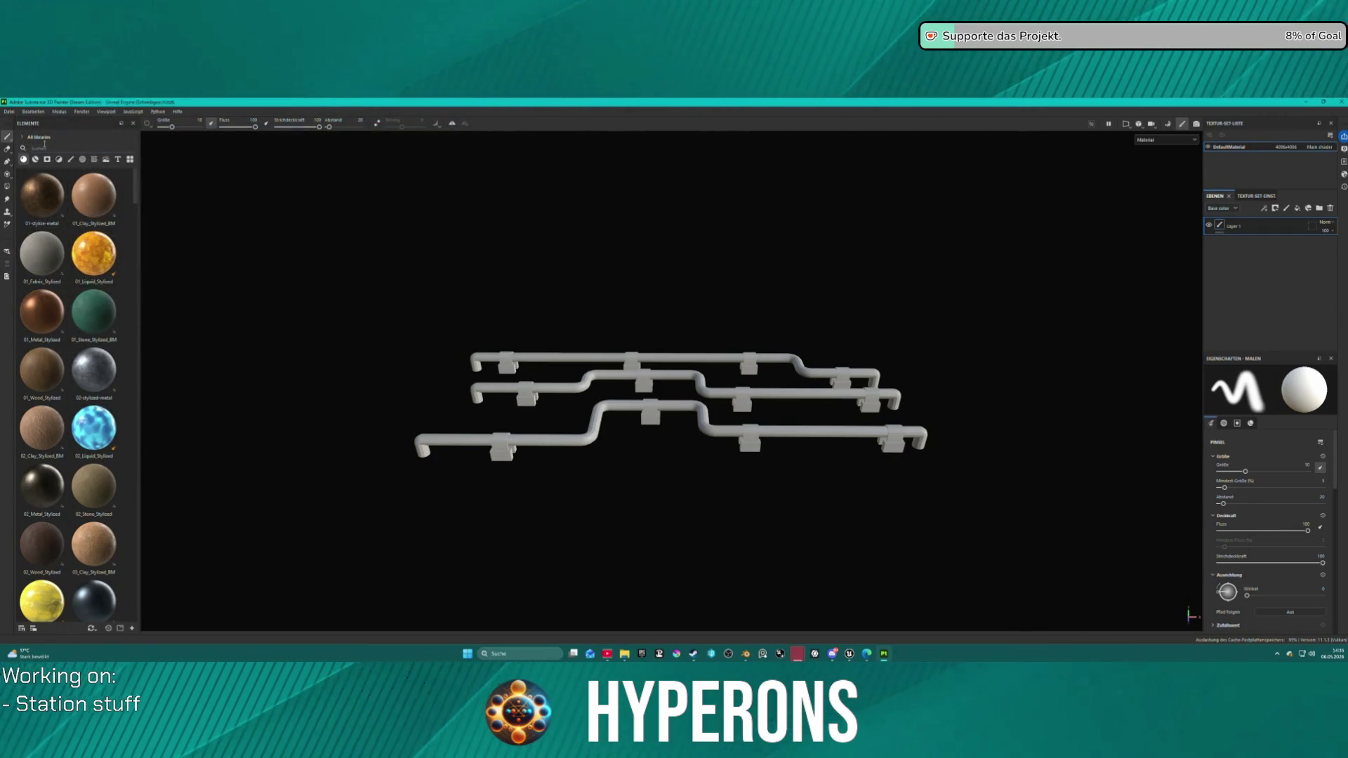
# Step: Search the shelf for 'mat' and drop the TrimsheetColors material onto the pipe mesh
pyautogui.write('mat')
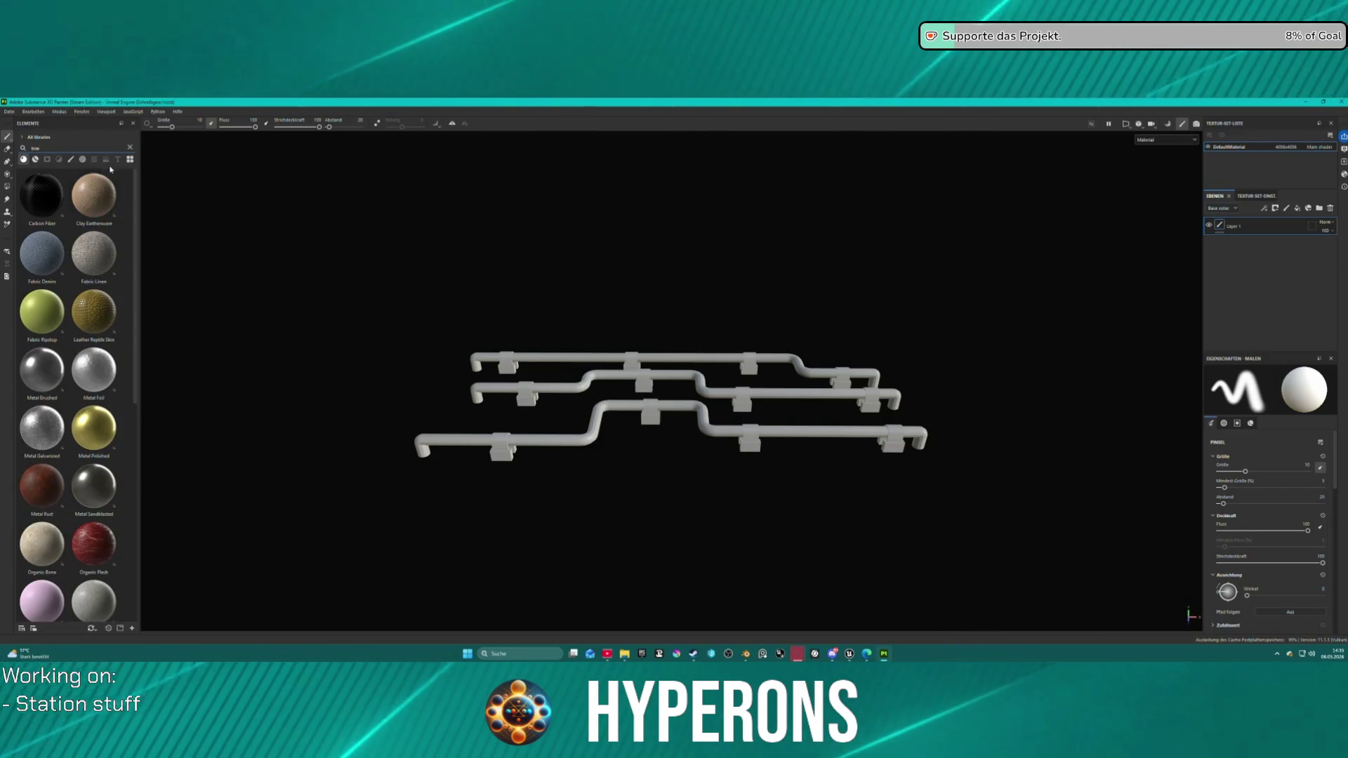
pyautogui.scroll(-5, 66, 316)
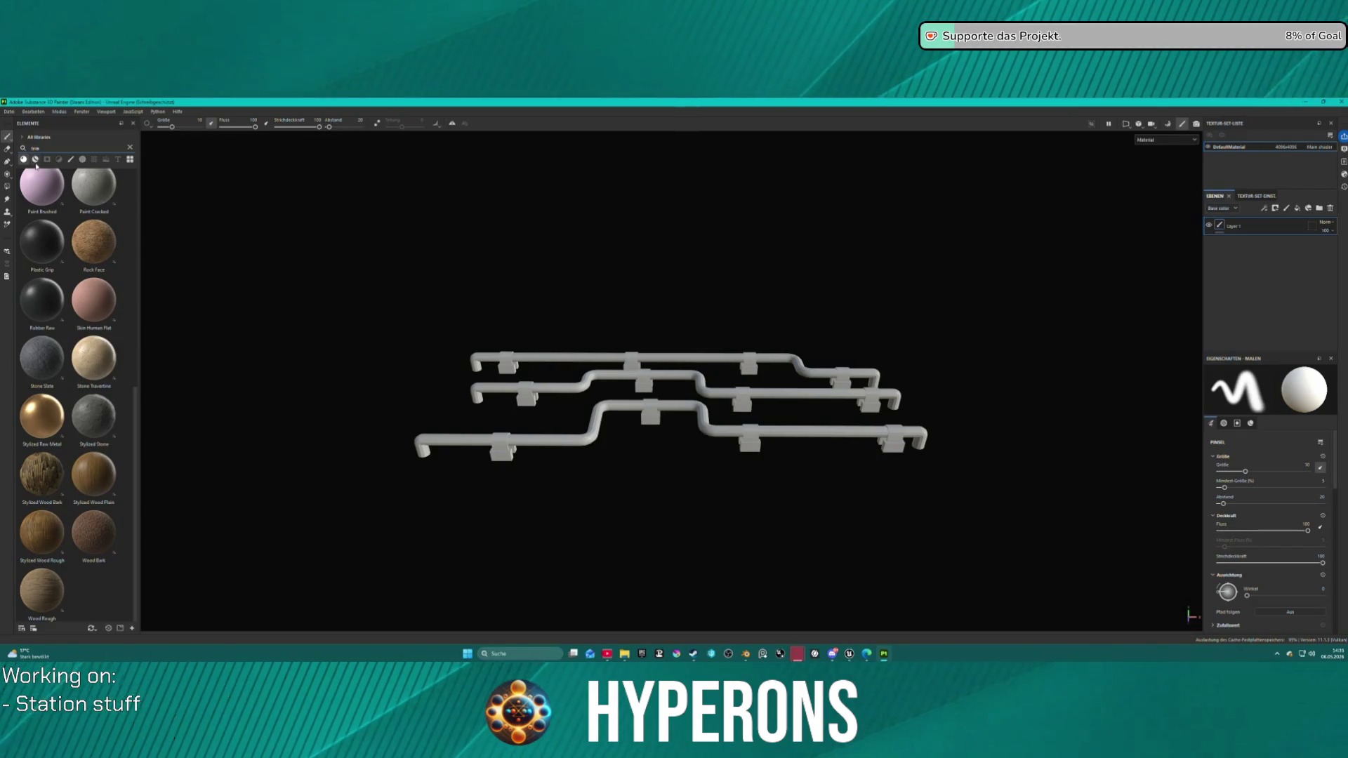
pyautogui.moveTo(42, 195); pyautogui.dragTo(528, 397)
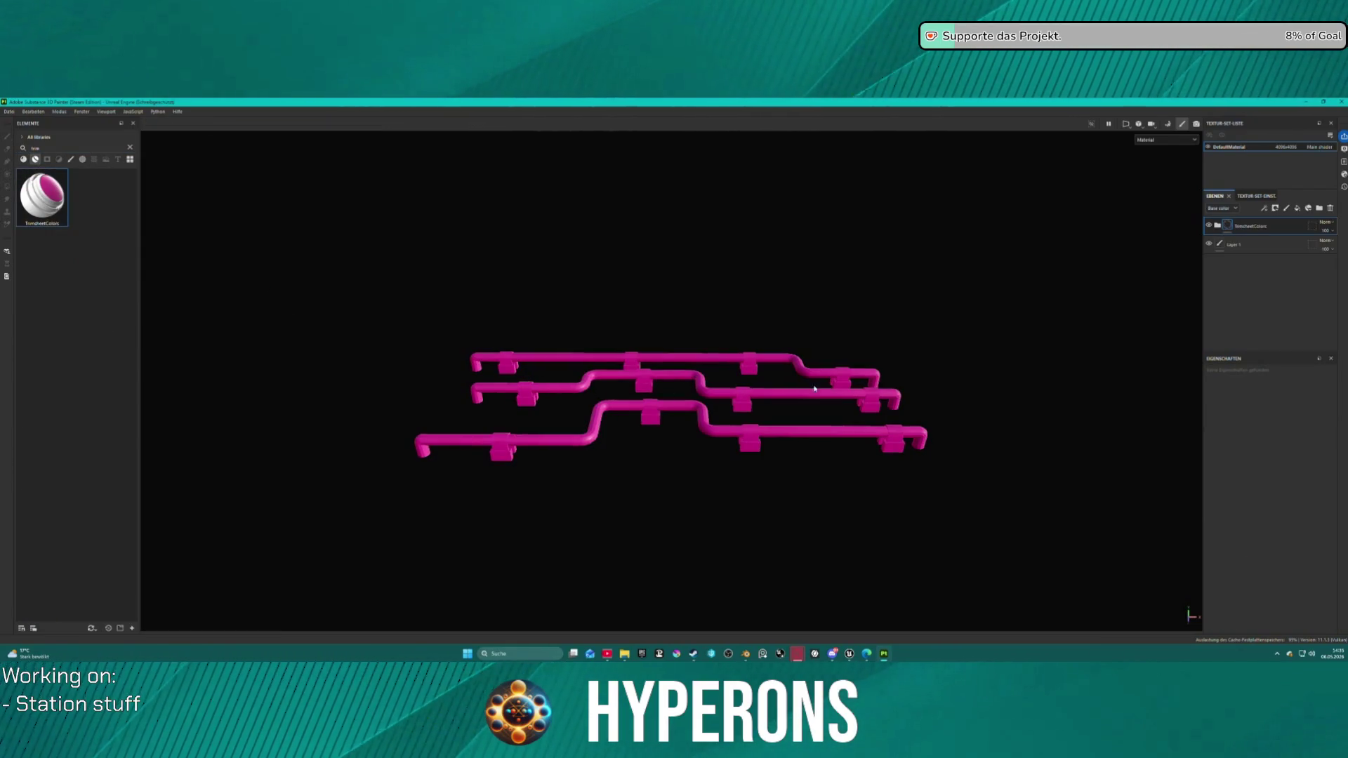
# Step: Use Polygon Fill on the Rot layer to make the three flange blocks red
pyautogui.click(1227, 227)
pyautogui.click(1251, 297)
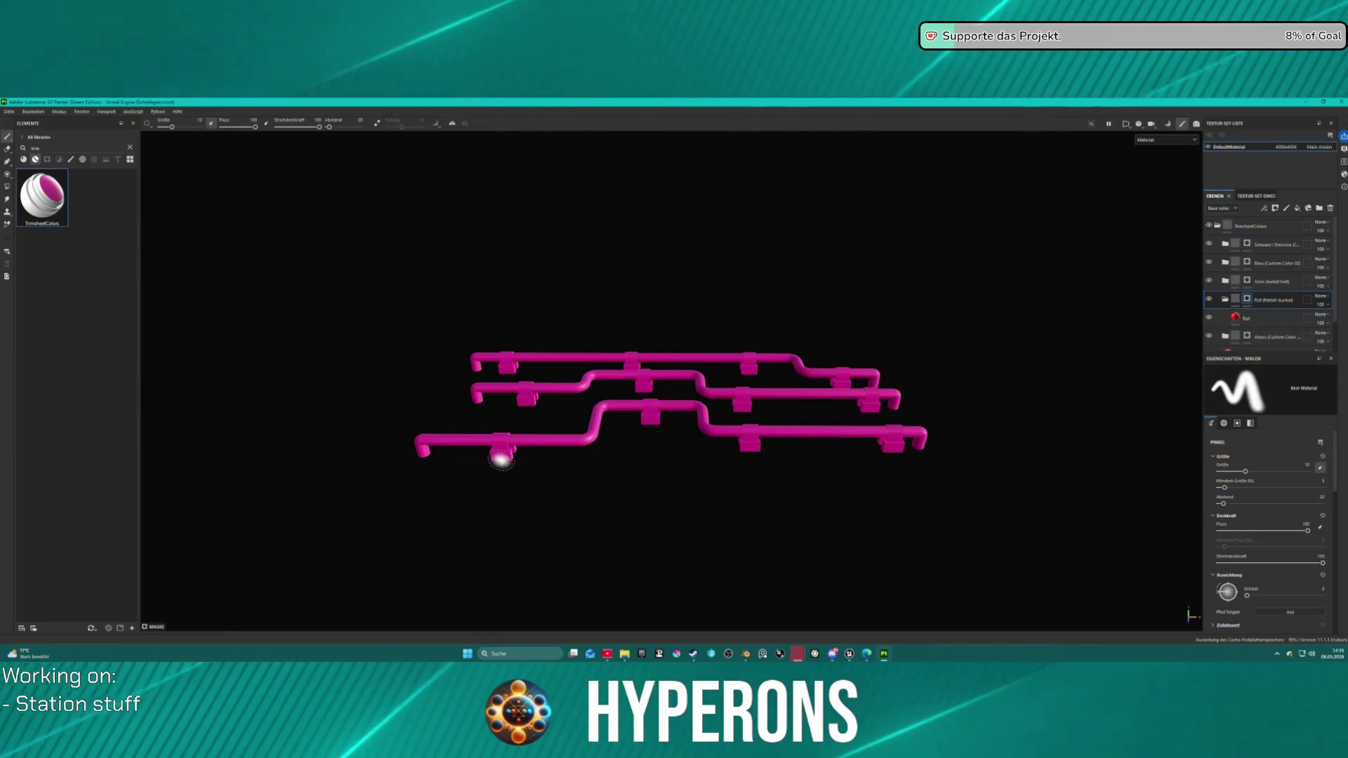
pyautogui.click(6, 187)
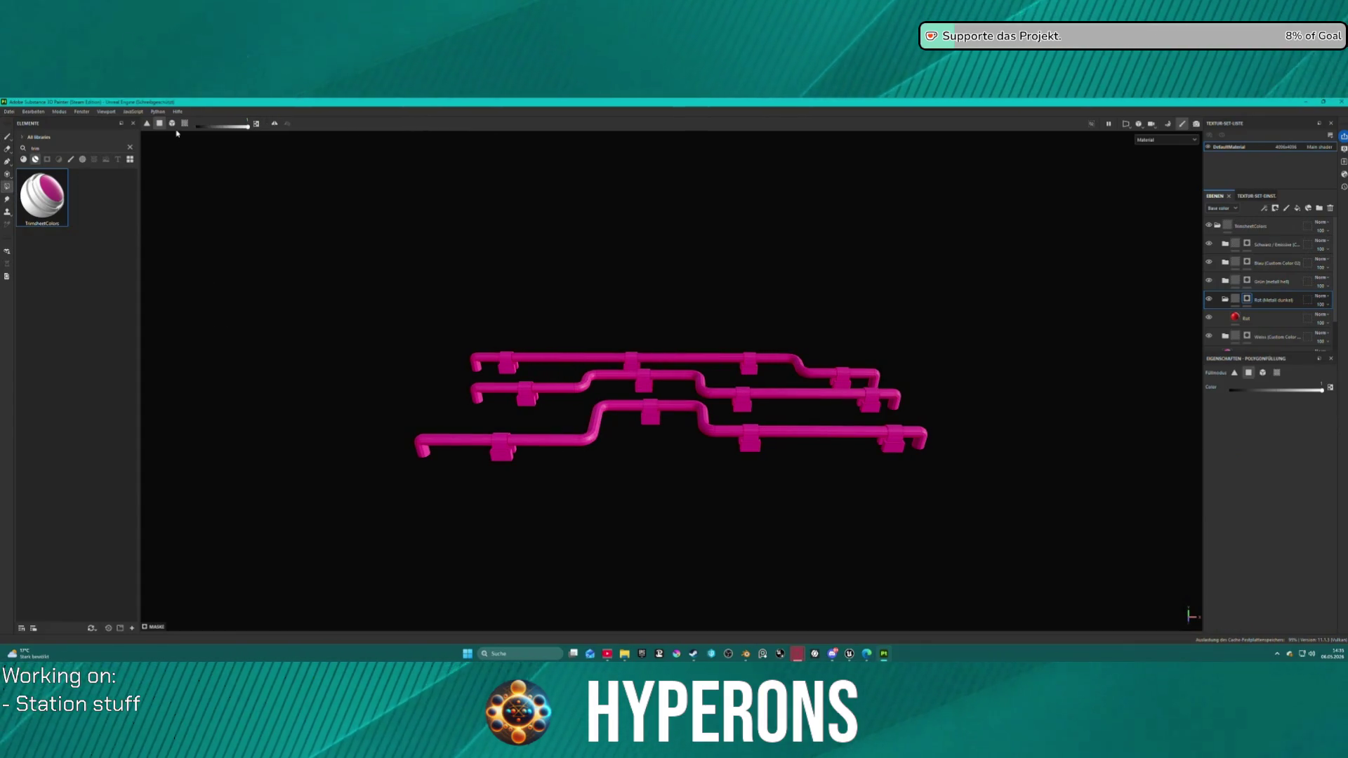
pyautogui.scroll(3, 504, 447)
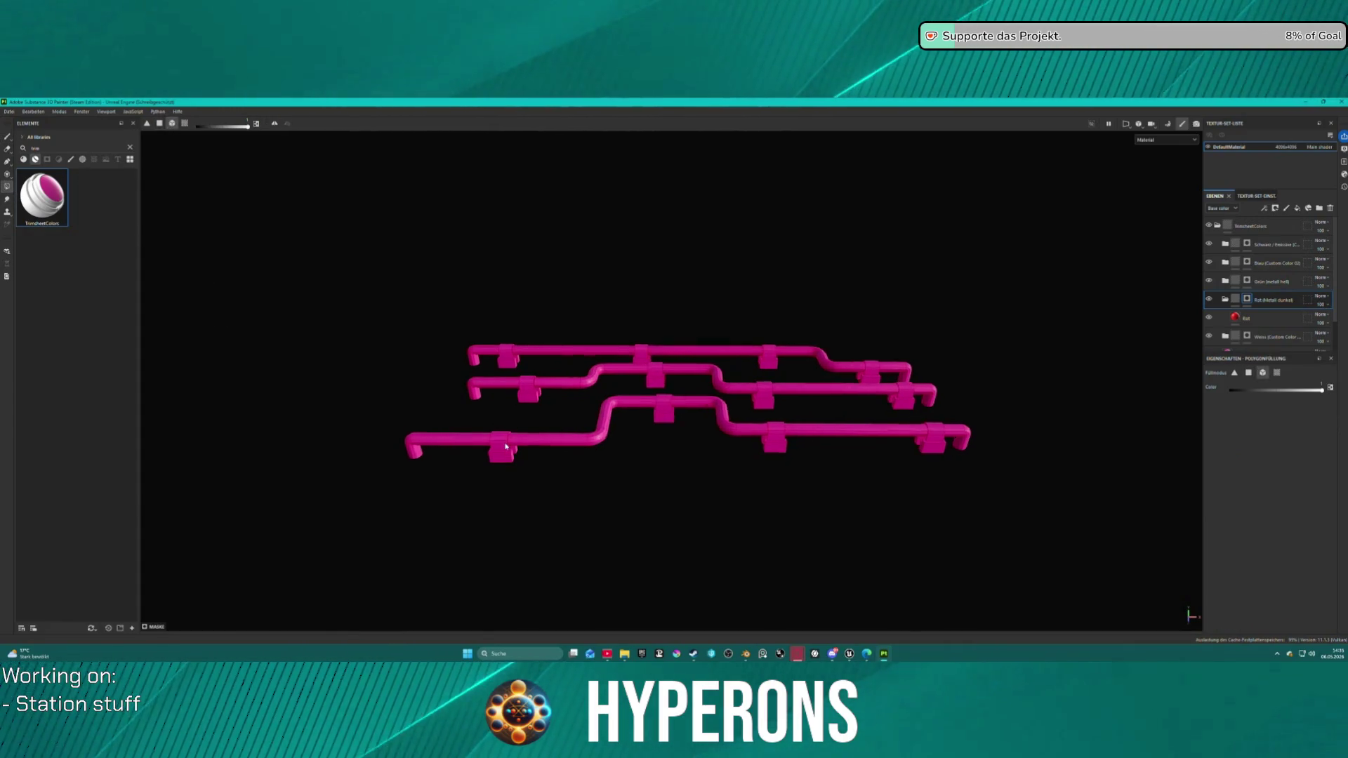
pyautogui.click(500, 441)
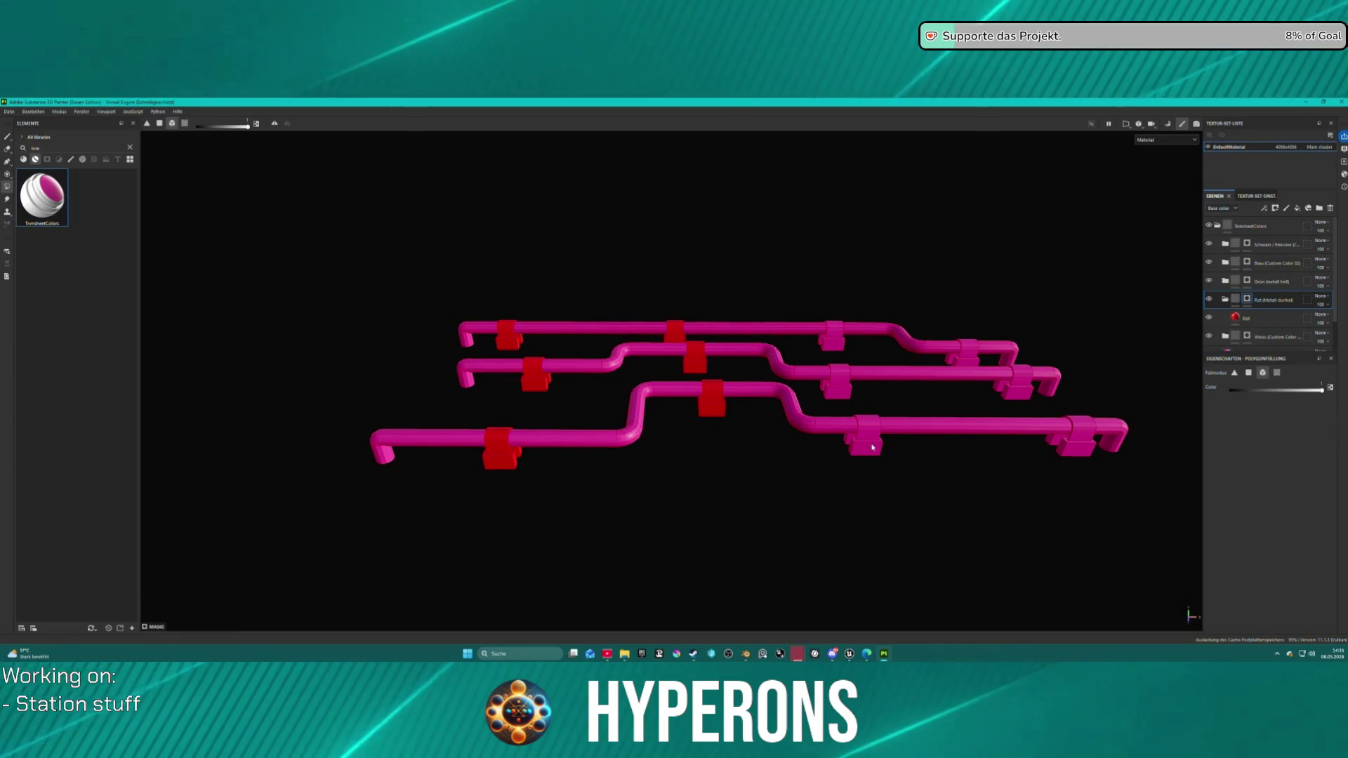
pyautogui.click(859, 421)
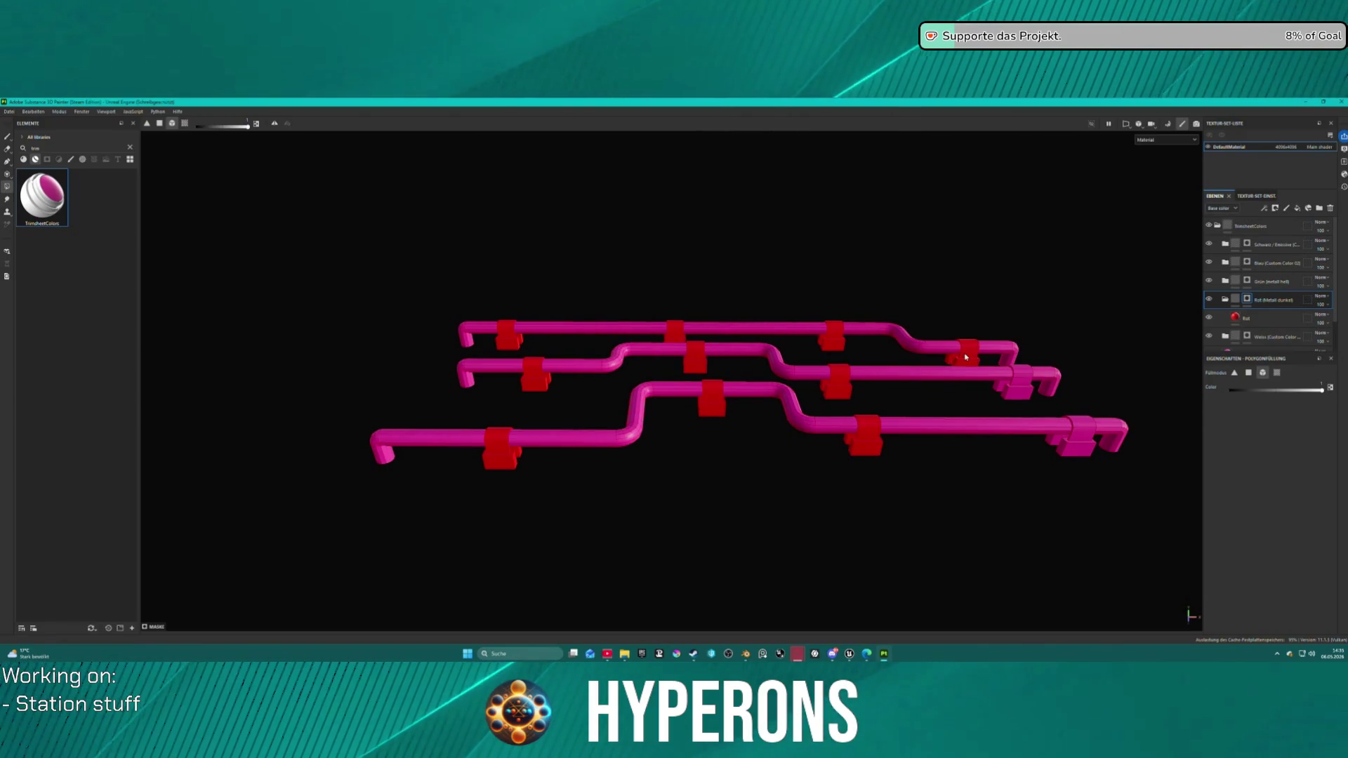
pyautogui.click(1074, 427)
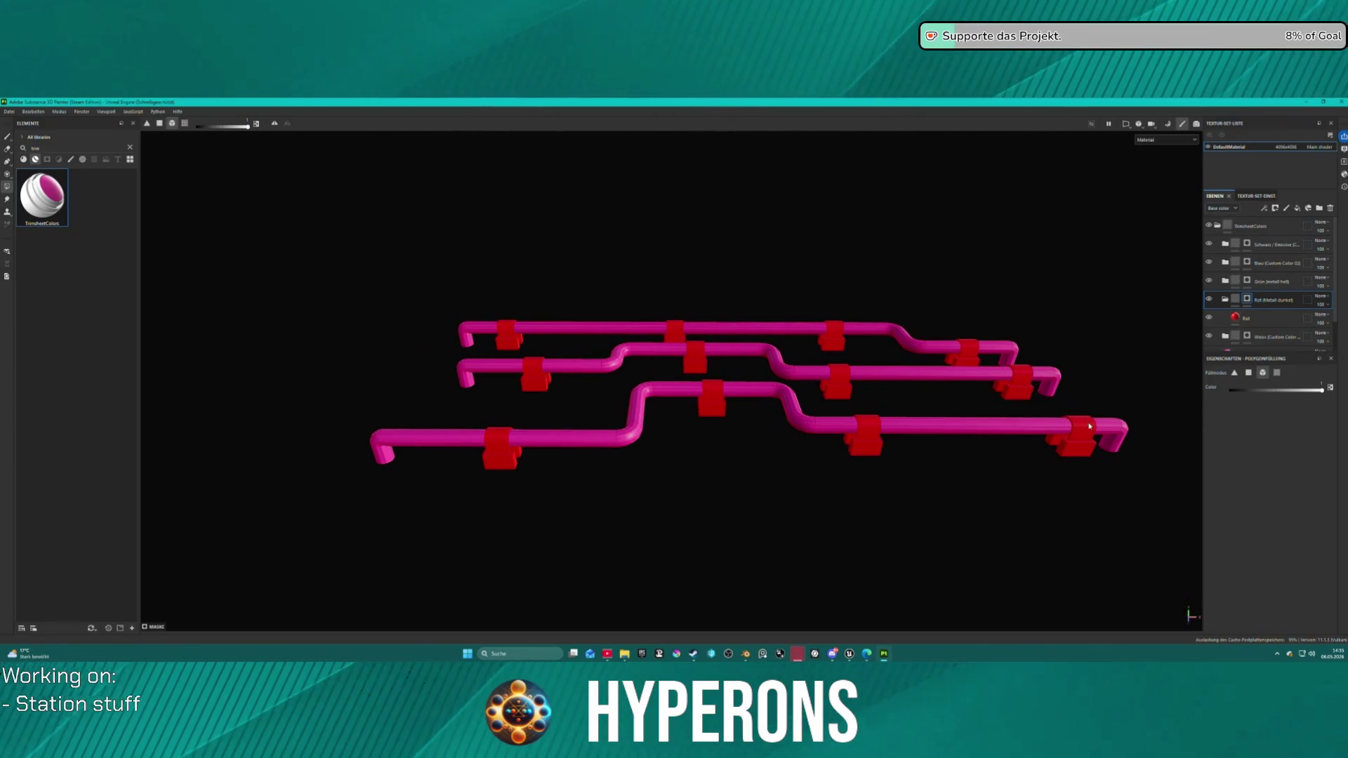
# Step: Fill the lower pipe white, the middle pipe blue and the top pipe black, then enter Bake mode
pyautogui.click(1215, 342)
pyautogui.click(998, 430)
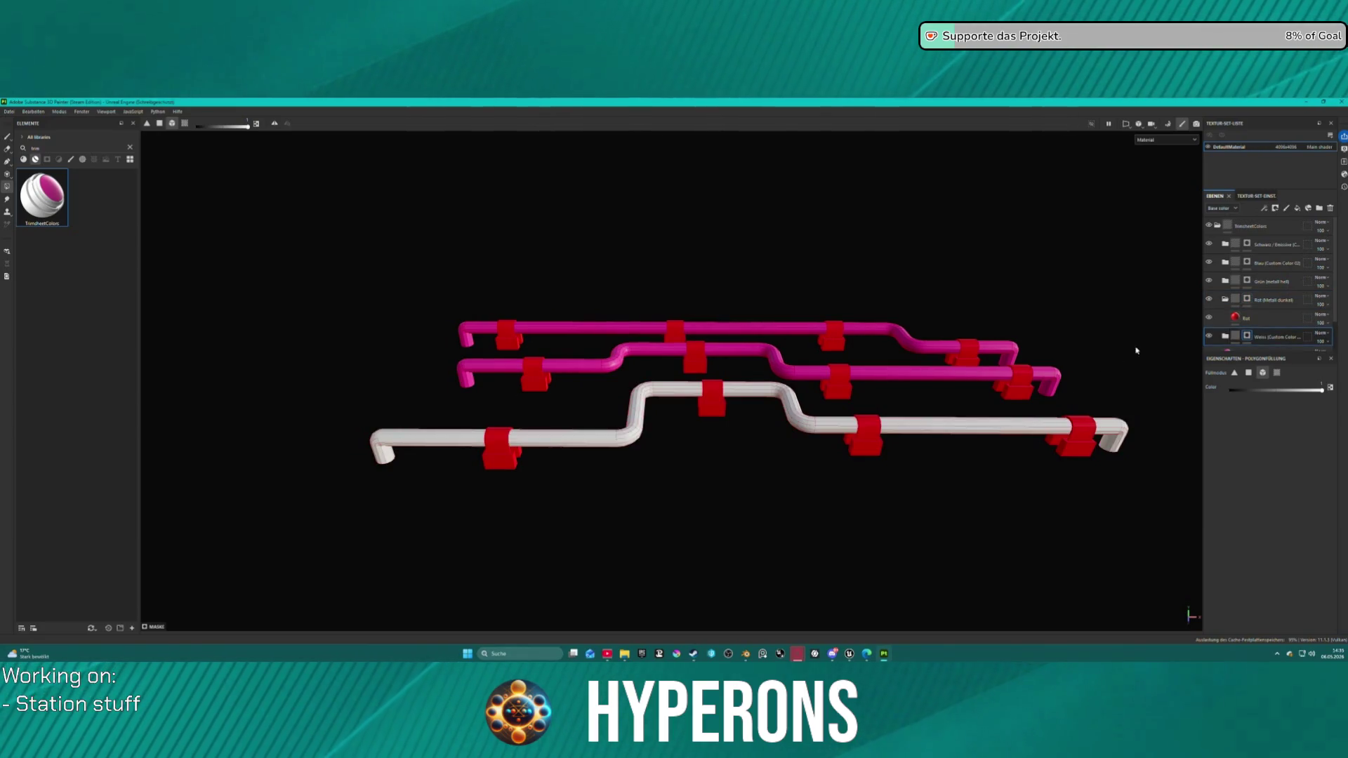
pyautogui.click(1250, 265)
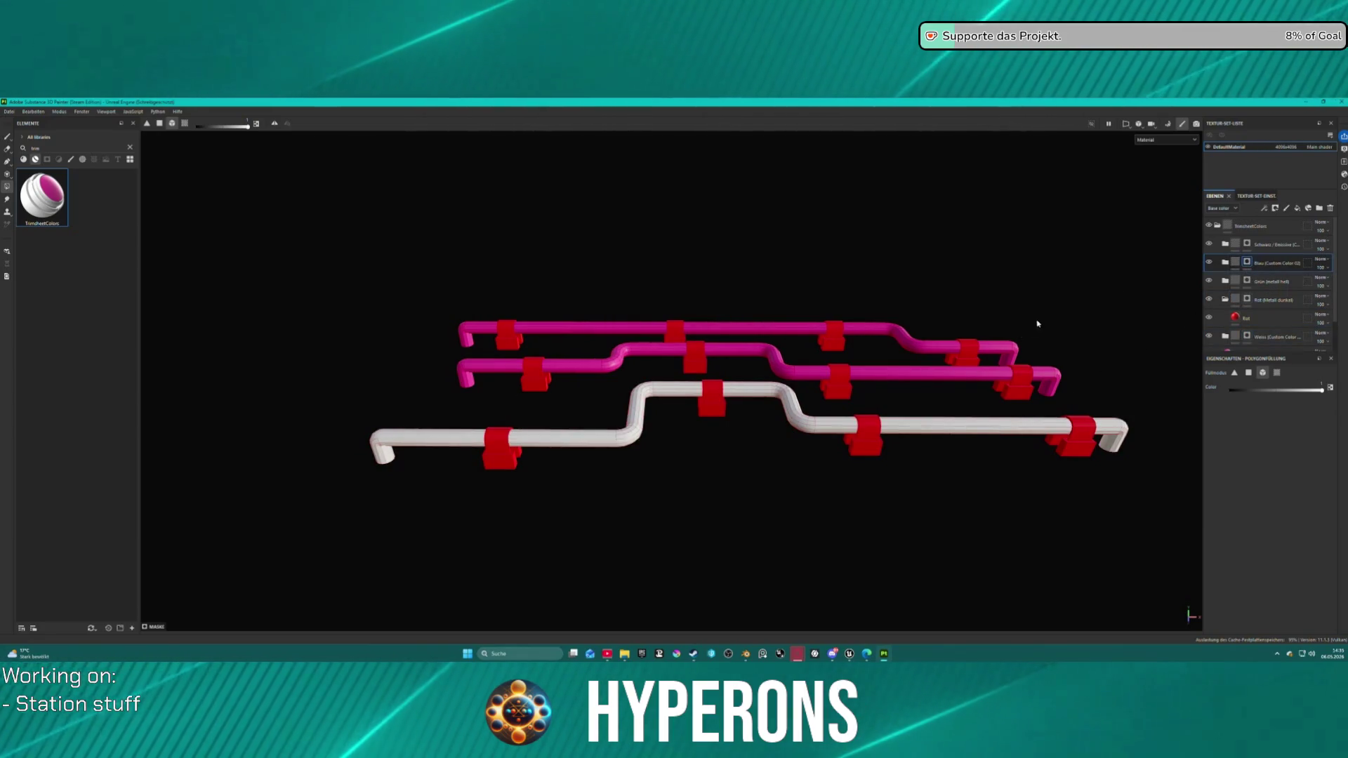
pyautogui.click(1039, 376)
pyautogui.click(1246, 245)
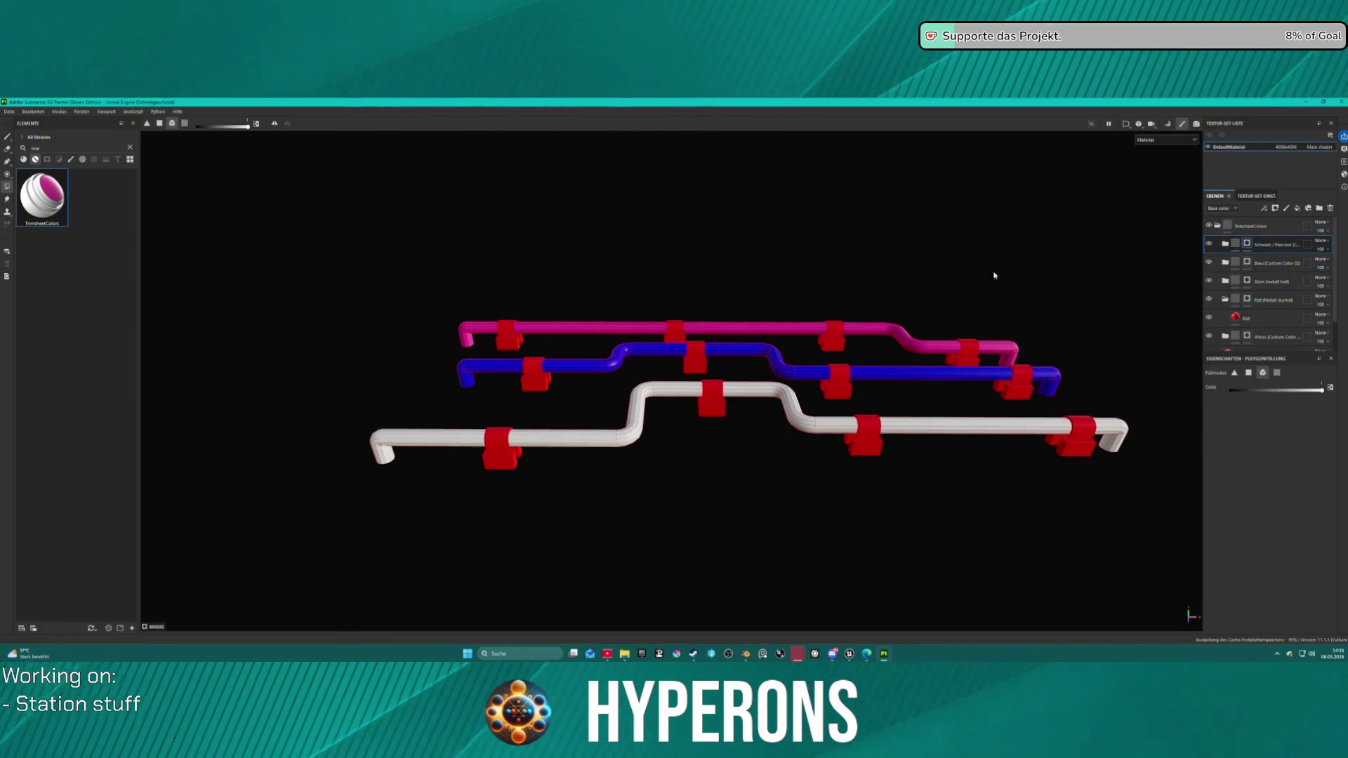
pyautogui.click(879, 332)
pyautogui.hotkey('ctrl', 'shift', 'b')
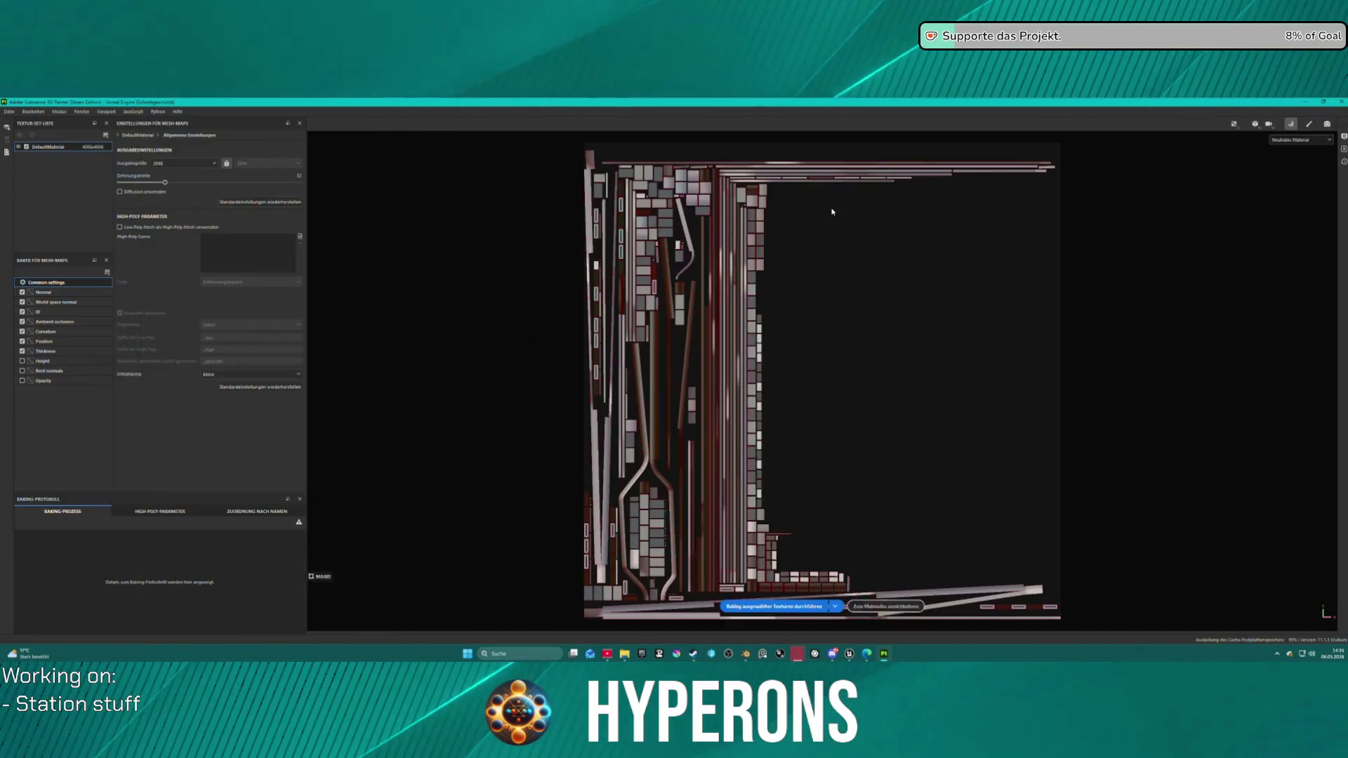
# Step: Bake the mesh maps, then export the textures with the ACH TrimSheet output template
pyautogui.click(23, 361)
pyautogui.click(807, 614)
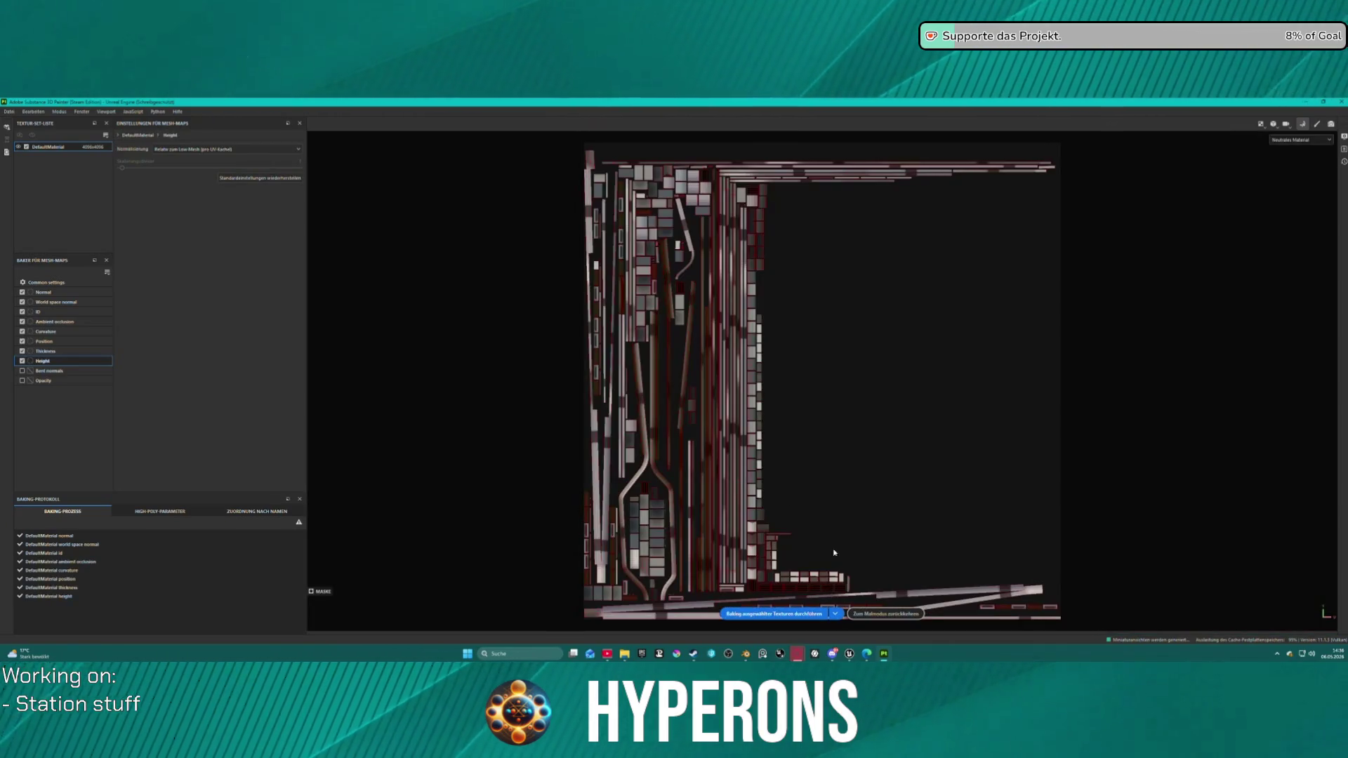
pyautogui.click(9, 111)
pyautogui.click(29, 225)
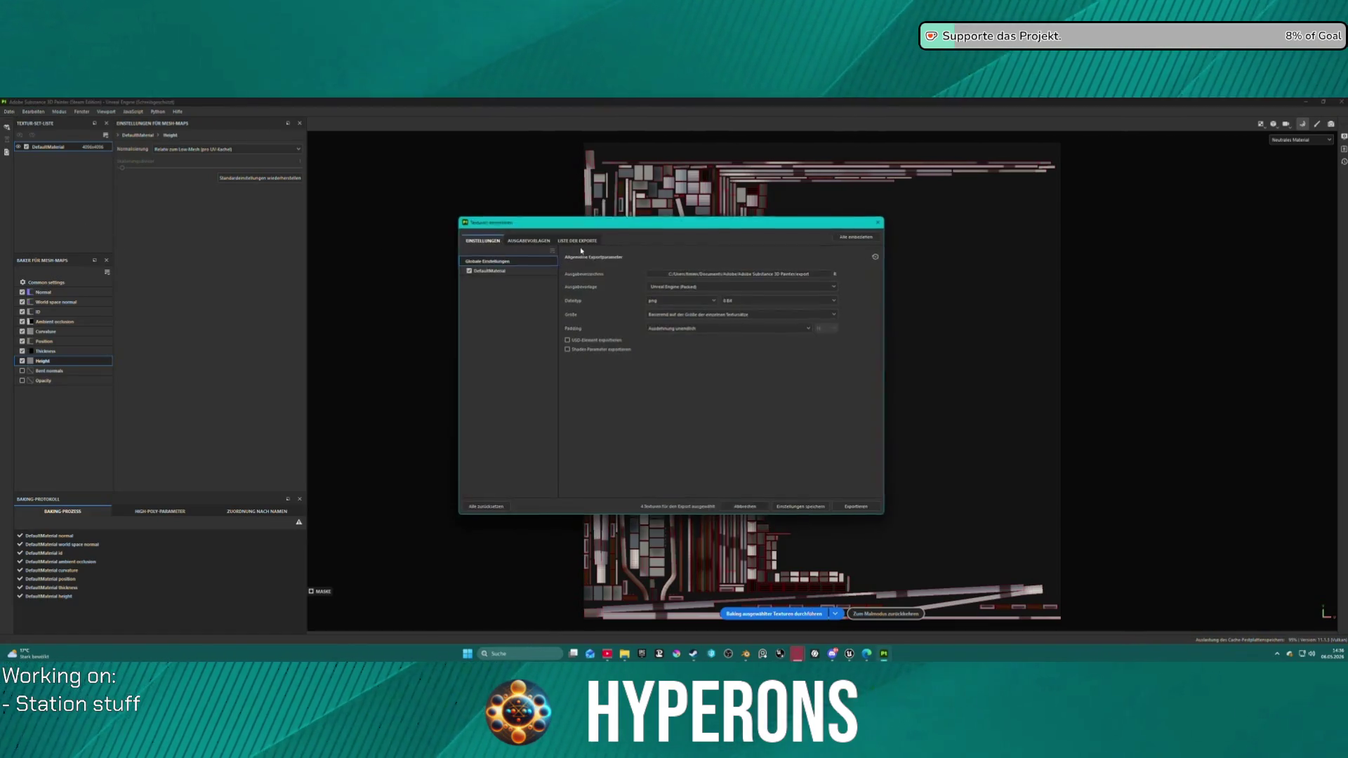
pyautogui.click(698, 284)
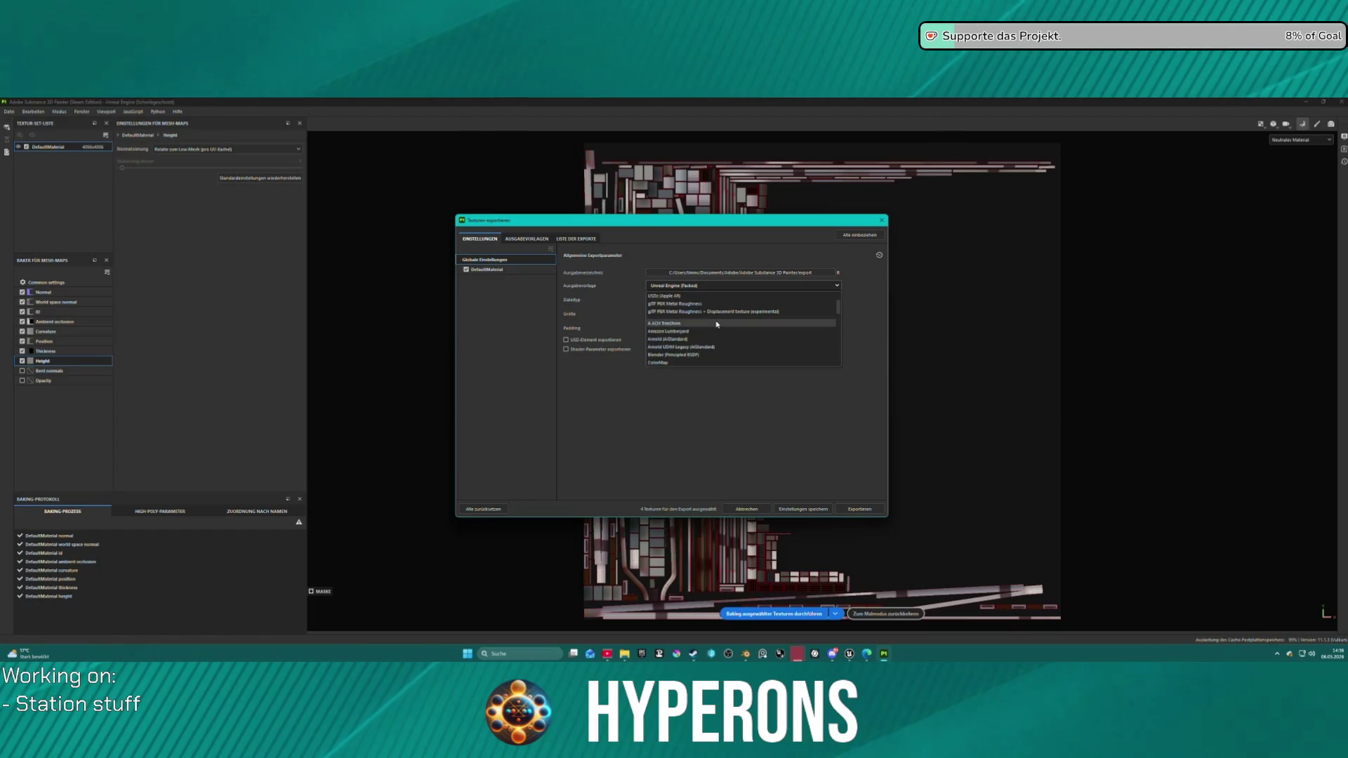
pyautogui.click(704, 347)
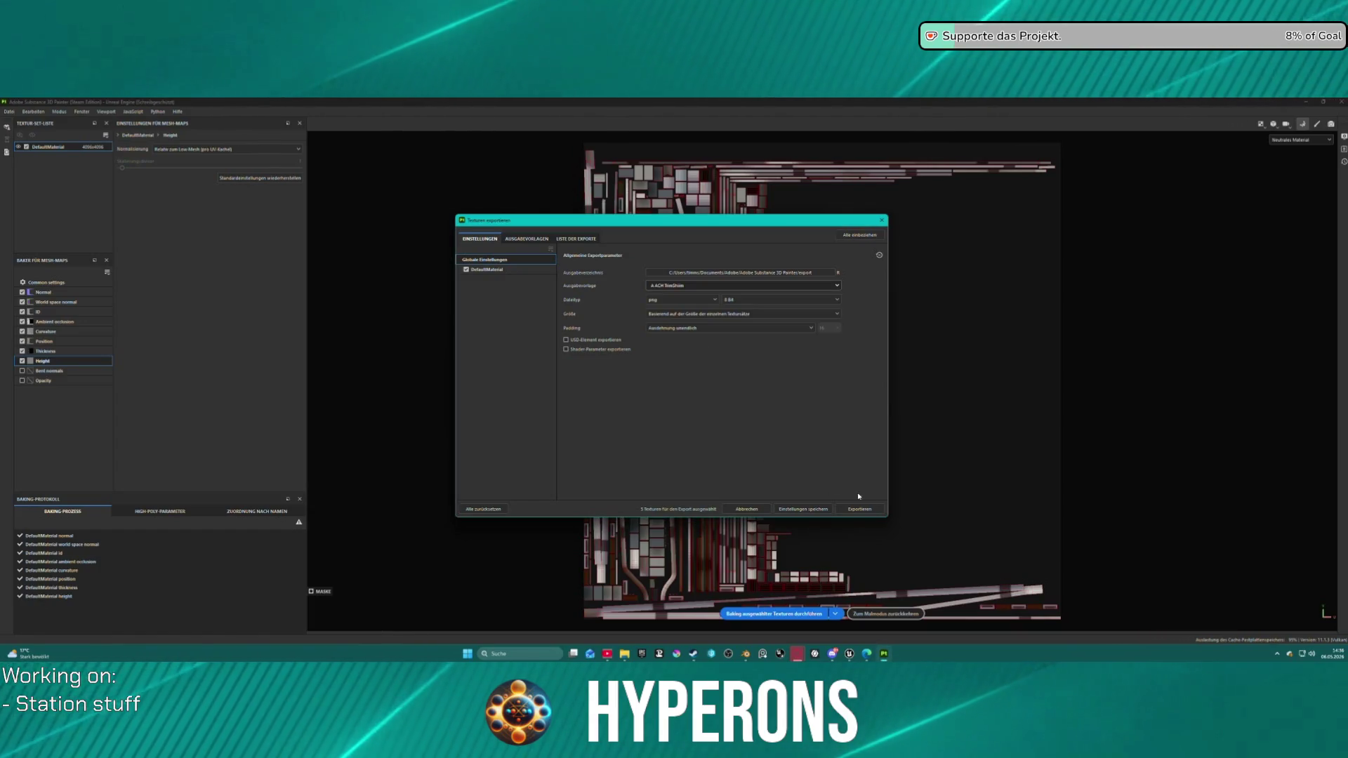
pyautogui.click(874, 511)
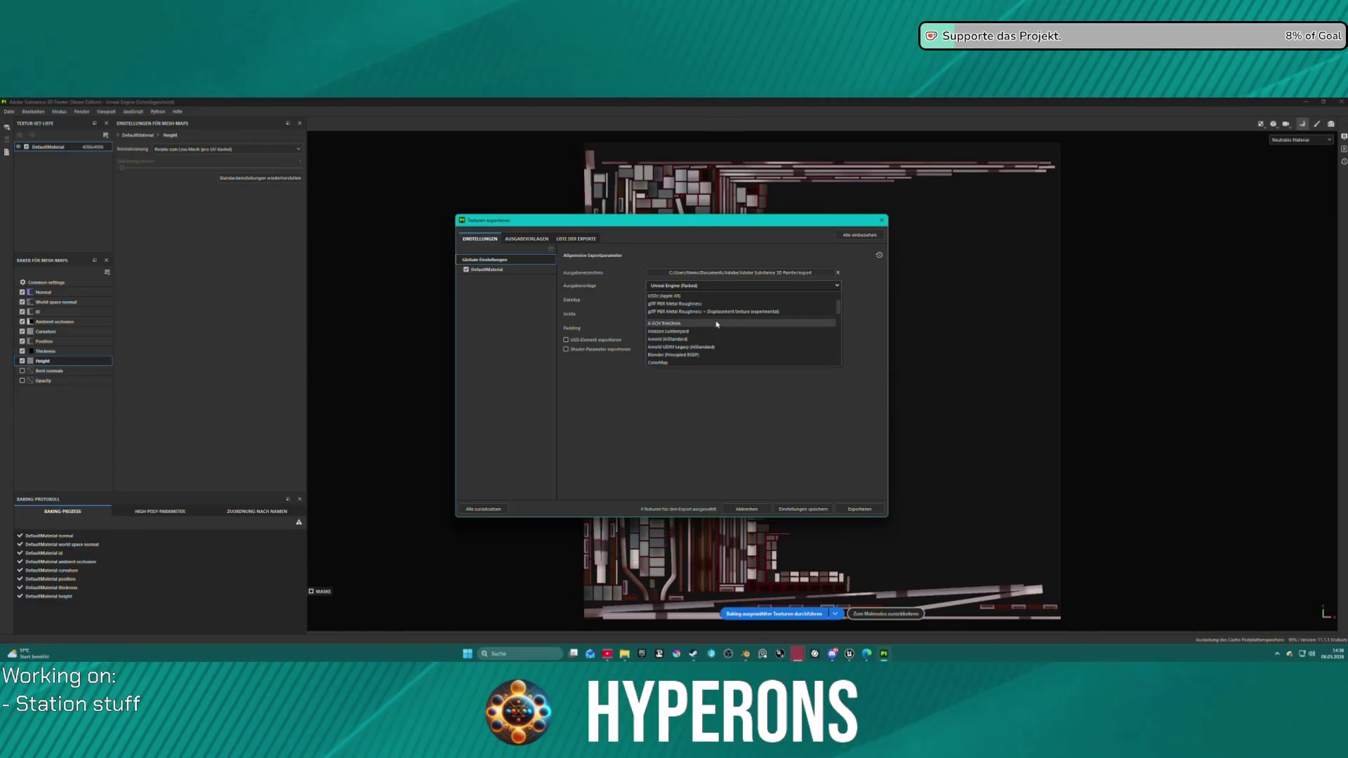
pyautogui.click(709, 347)
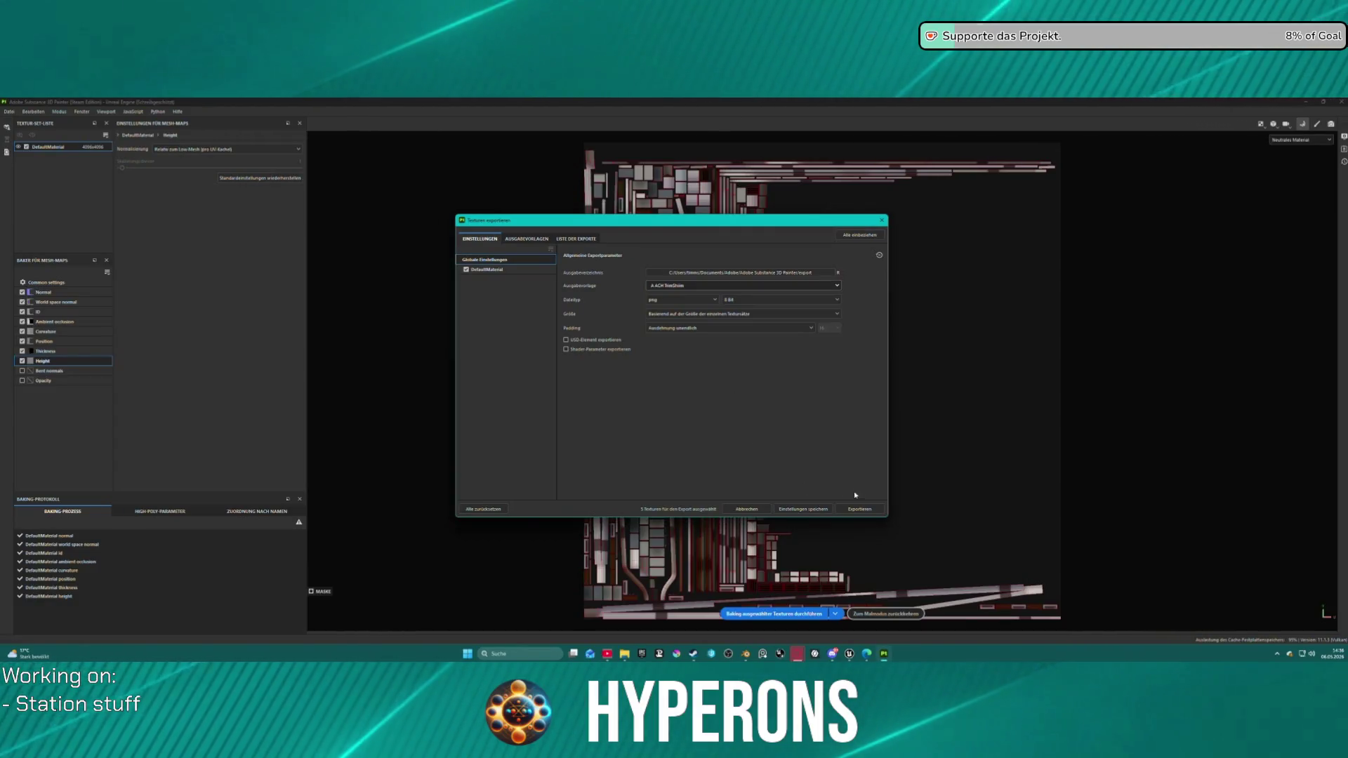
pyautogui.click(874, 510)
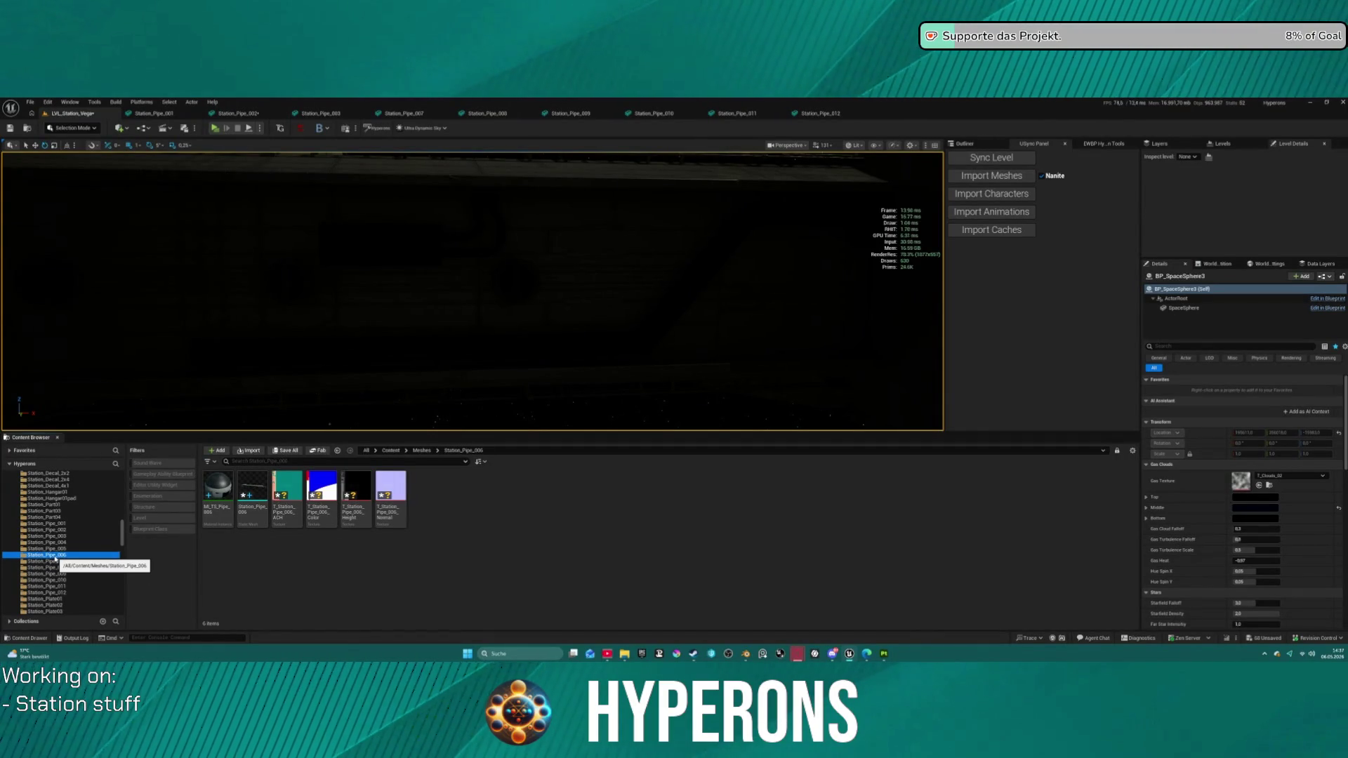
# Step: Delete the old ACH and Height textures from the Station_Pipe_007 folder
pyautogui.click(62, 562)
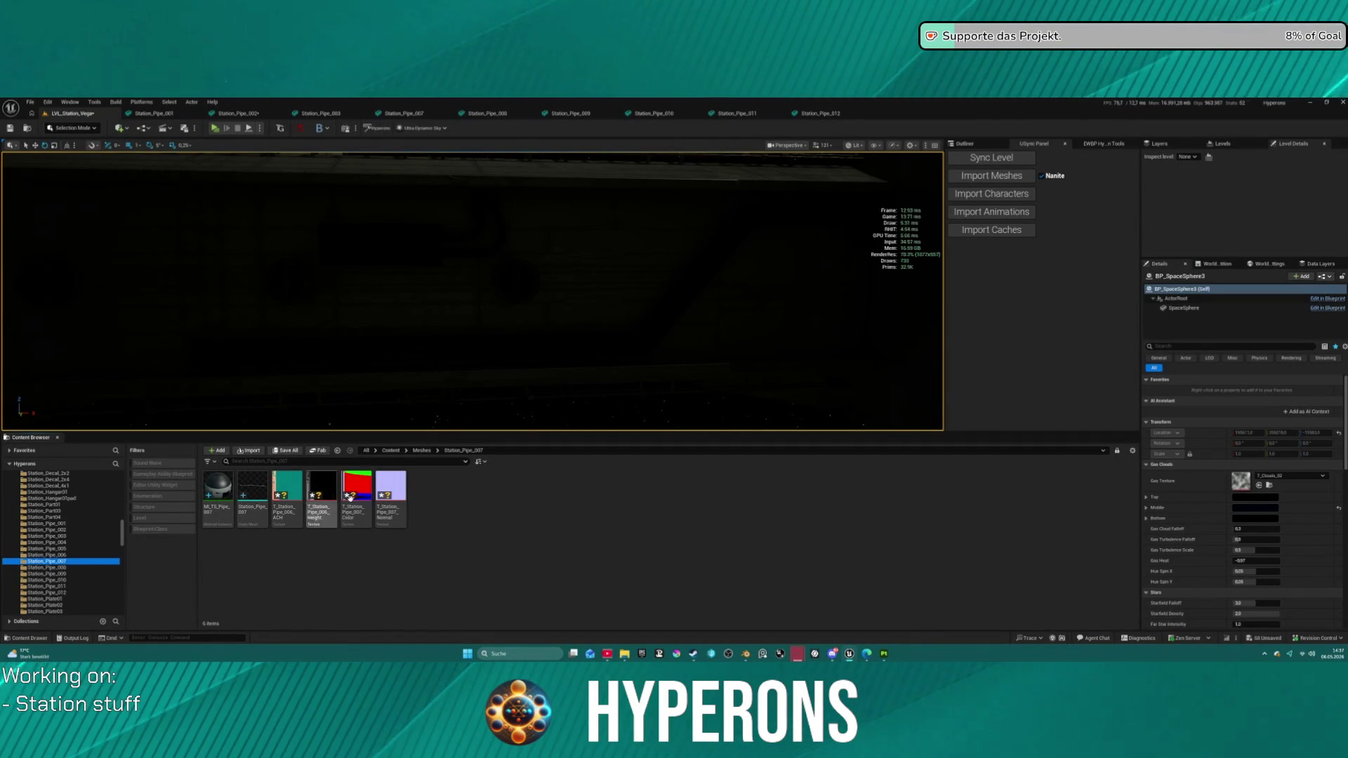
pyautogui.click(286, 491)
pyautogui.keyDown('ctrl'); pyautogui.click(322, 491); pyautogui.keyUp('ctrl')
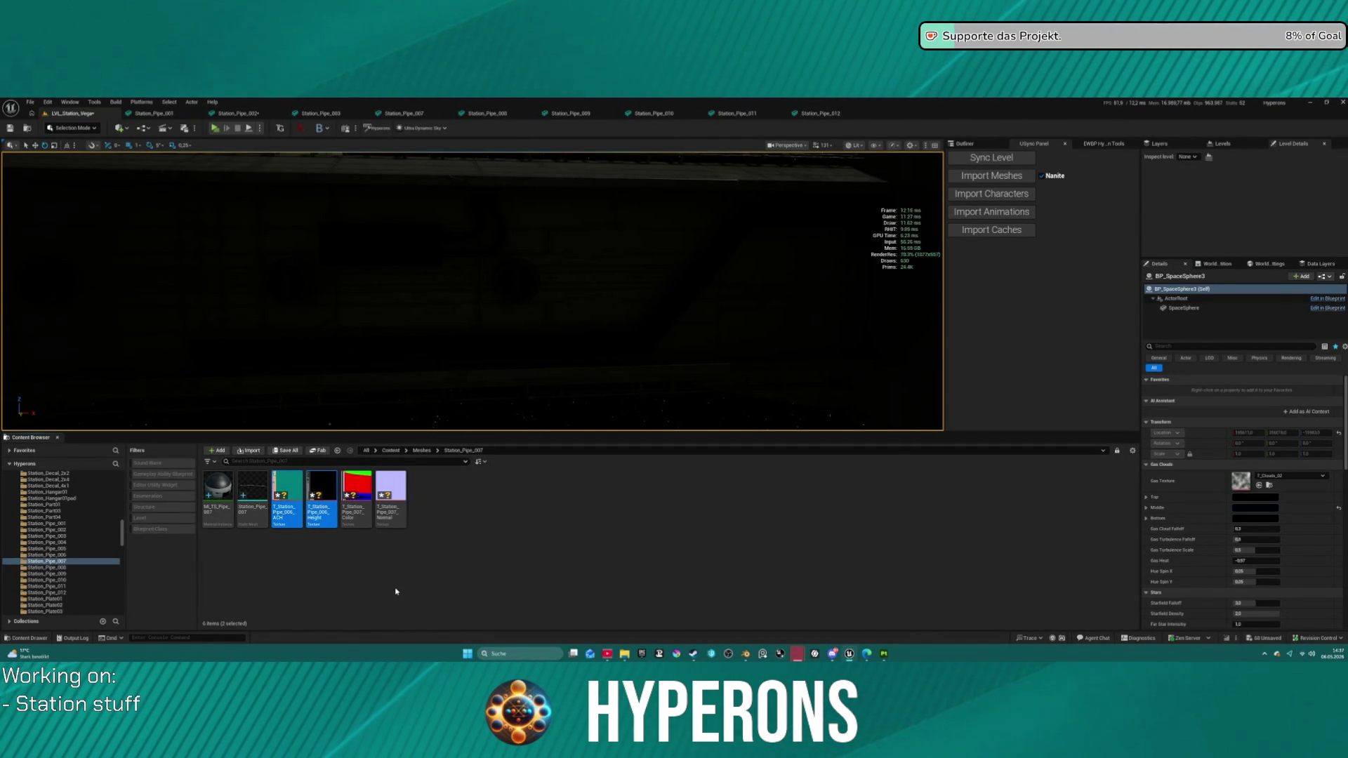
pyautogui.press('Delete')
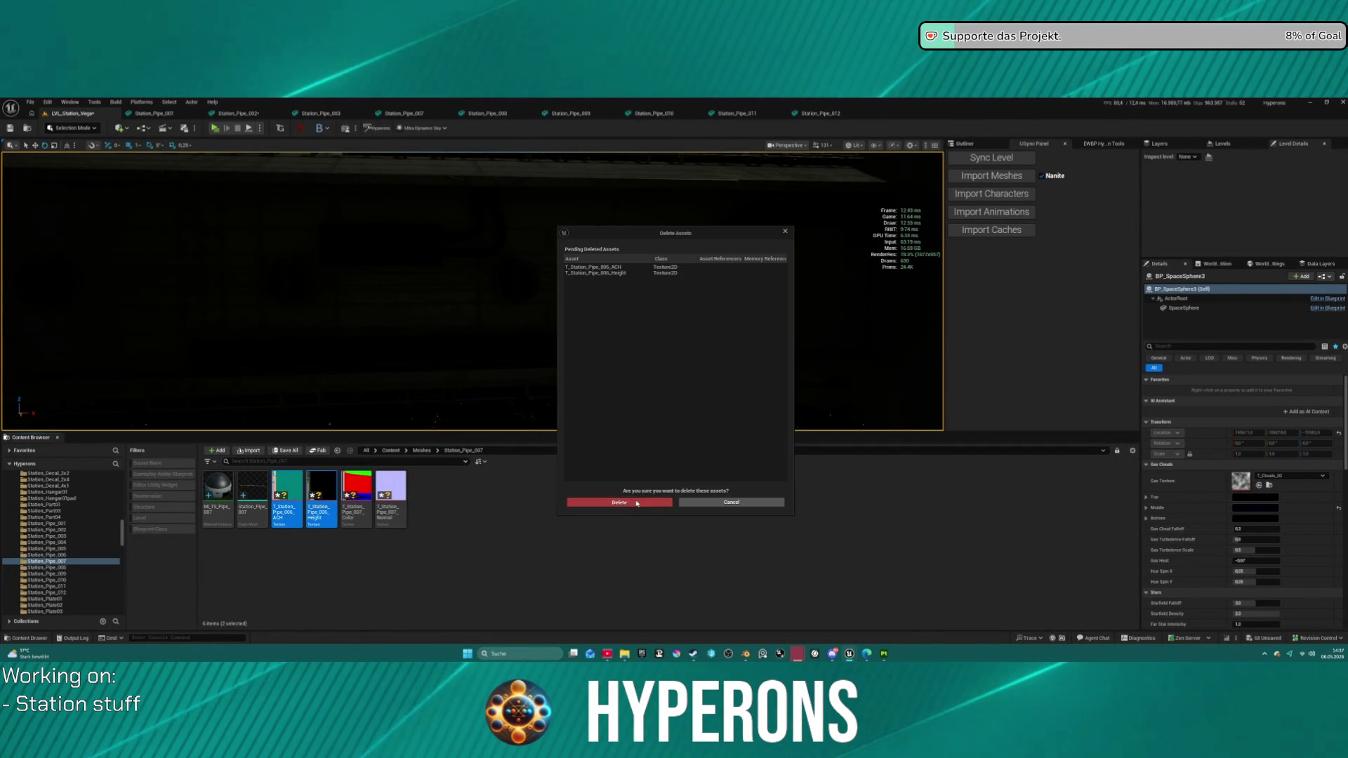
pyautogui.click(637, 503)
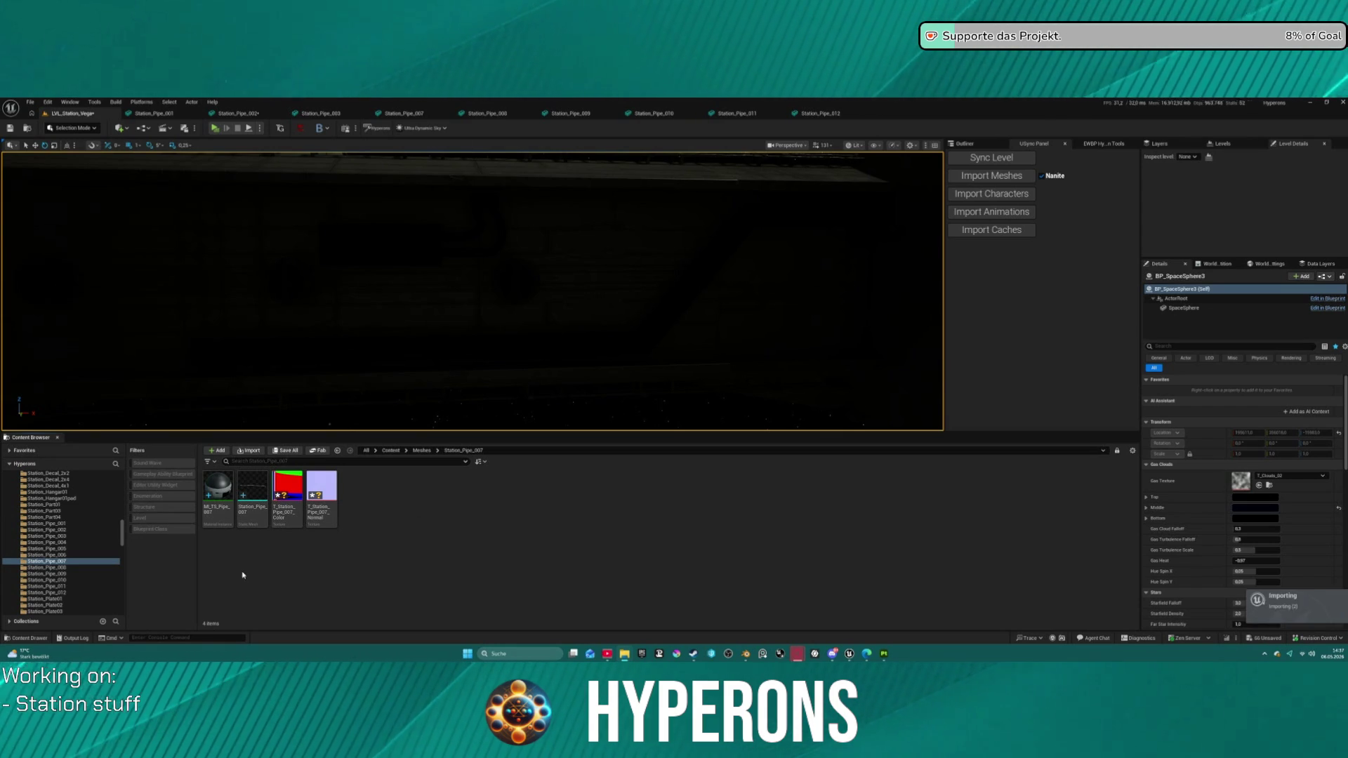
# Step: Browse the Station_Pipe_008, 009 and 004 folders' assets
pyautogui.click(61, 568)
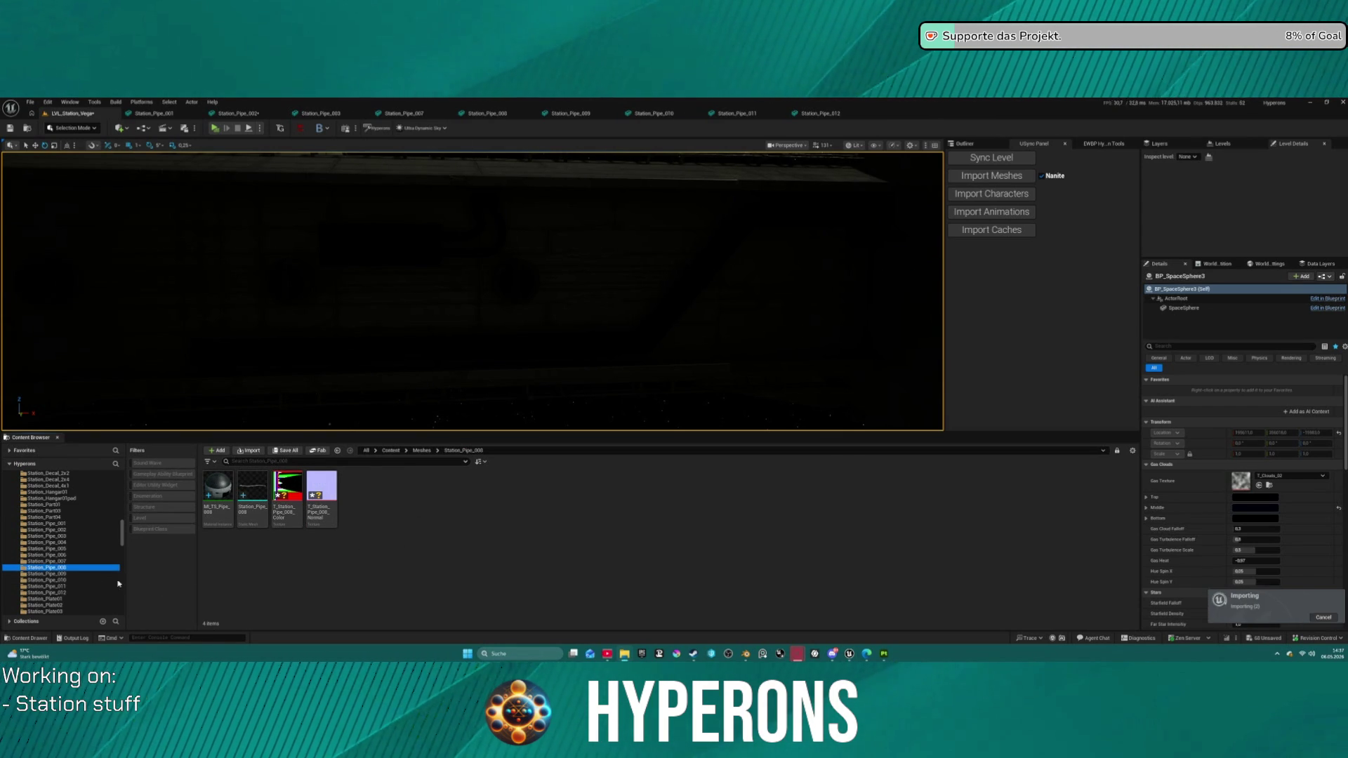
pyautogui.click(49, 573)
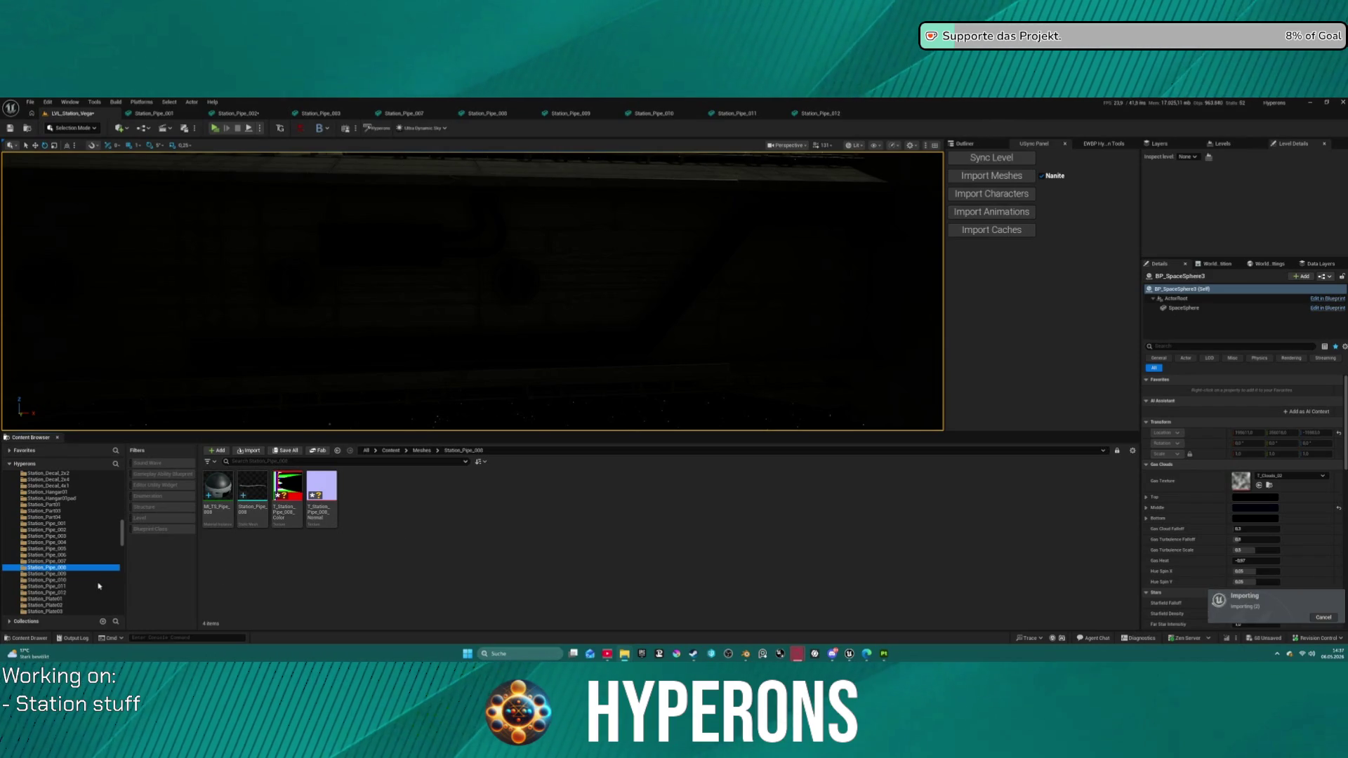
pyautogui.click(49, 575)
pyautogui.click(49, 575)
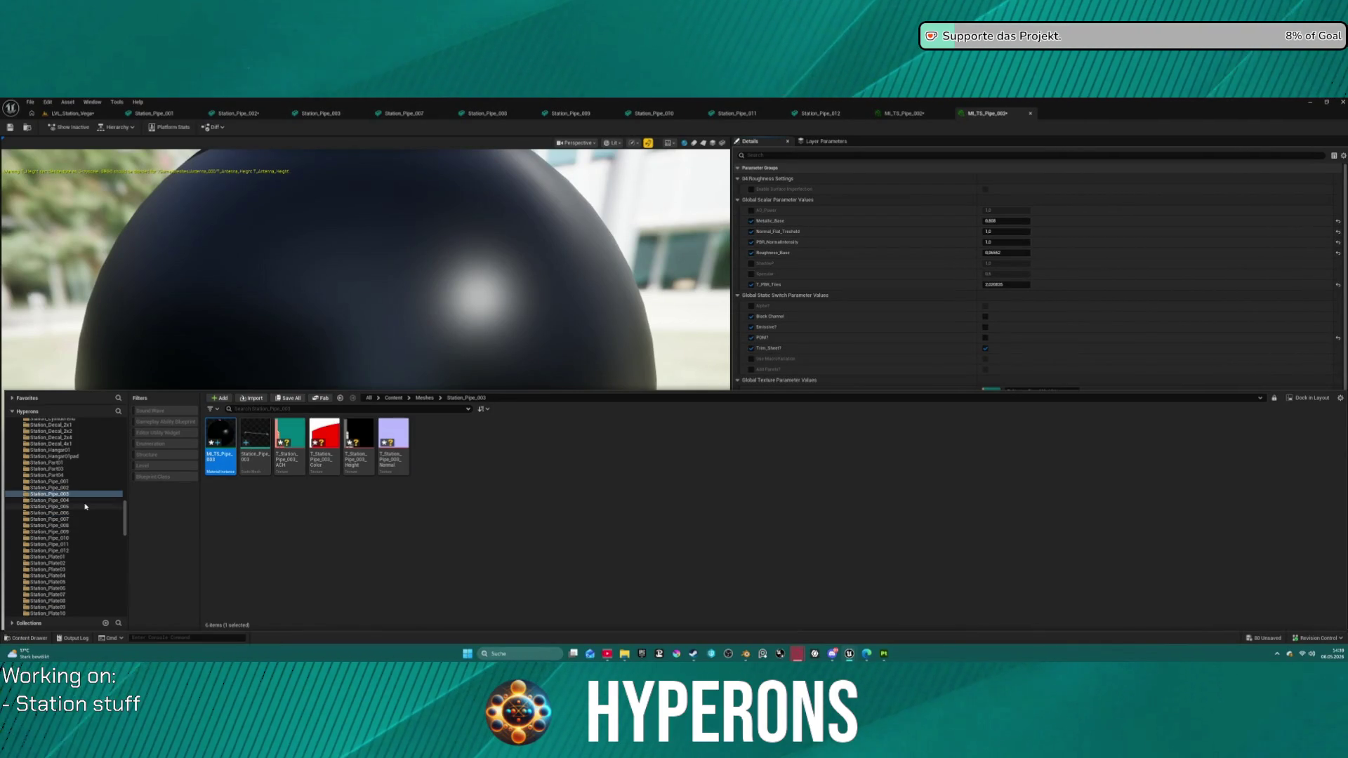
pyautogui.click(84, 500)
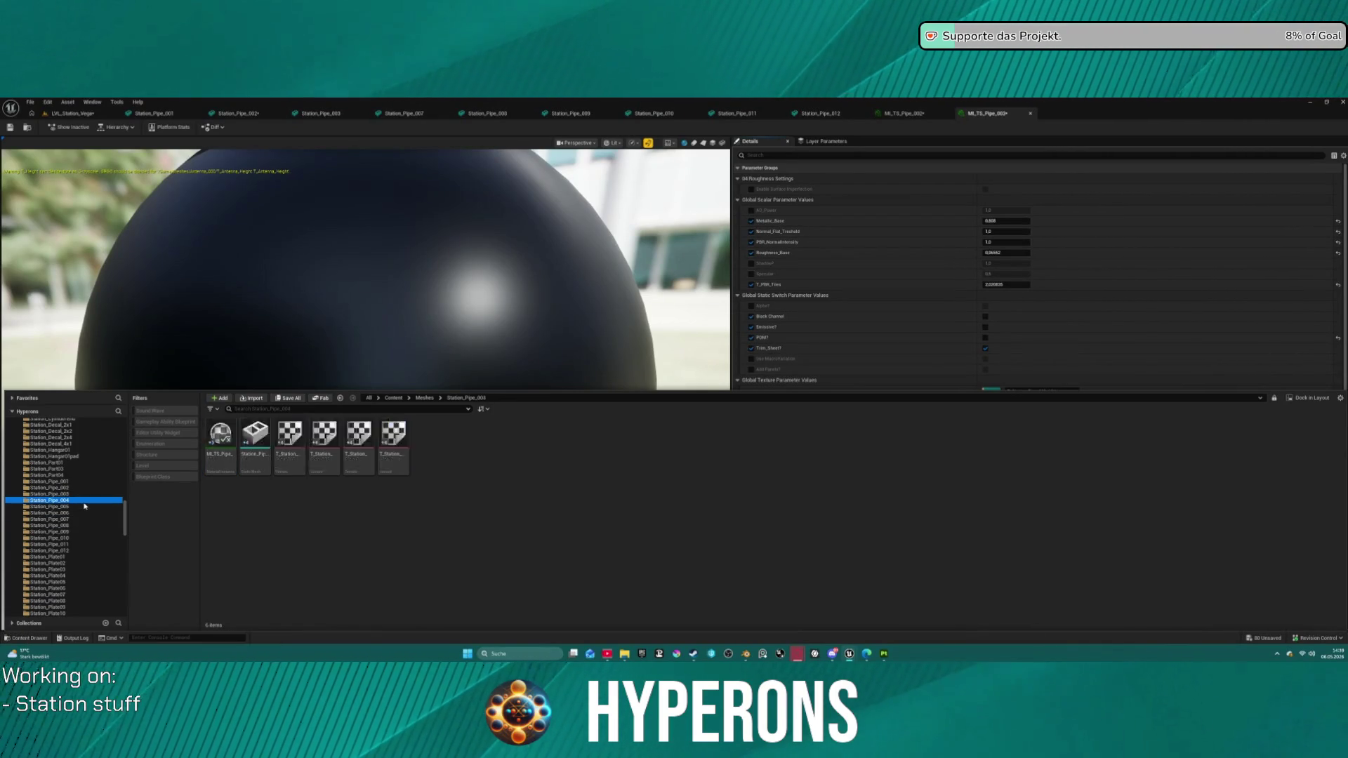
# Step: Assign MI_TS_Pipe_004 its Station_Pipe_004 ACH, colour and normal textures
pyautogui.doubleClick(220, 436)
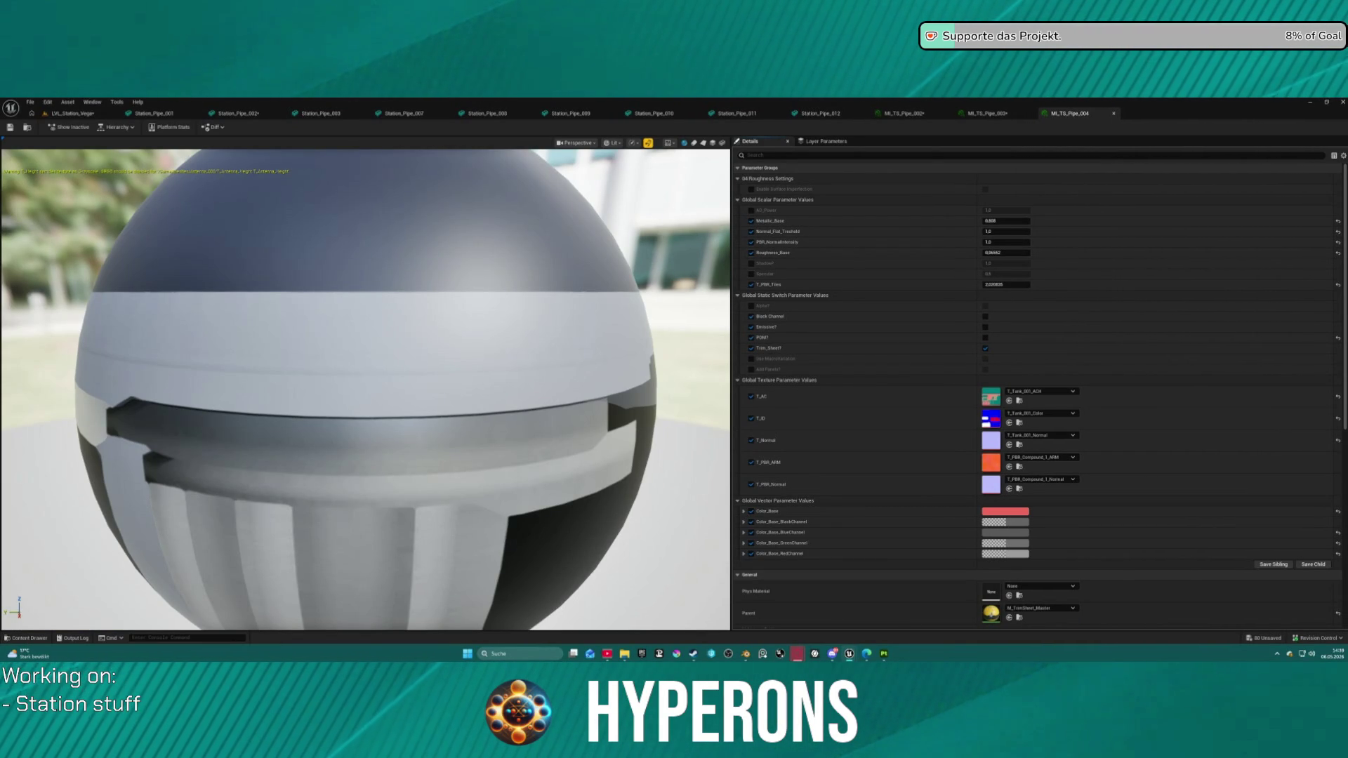
pyautogui.moveTo(1031, 612)
pyautogui.mouseDown()
pyautogui.moveTo(1018, 505)
pyautogui.moveTo(1039, 452)
pyautogui.moveTo(990, 396)
pyautogui.mouseUp()
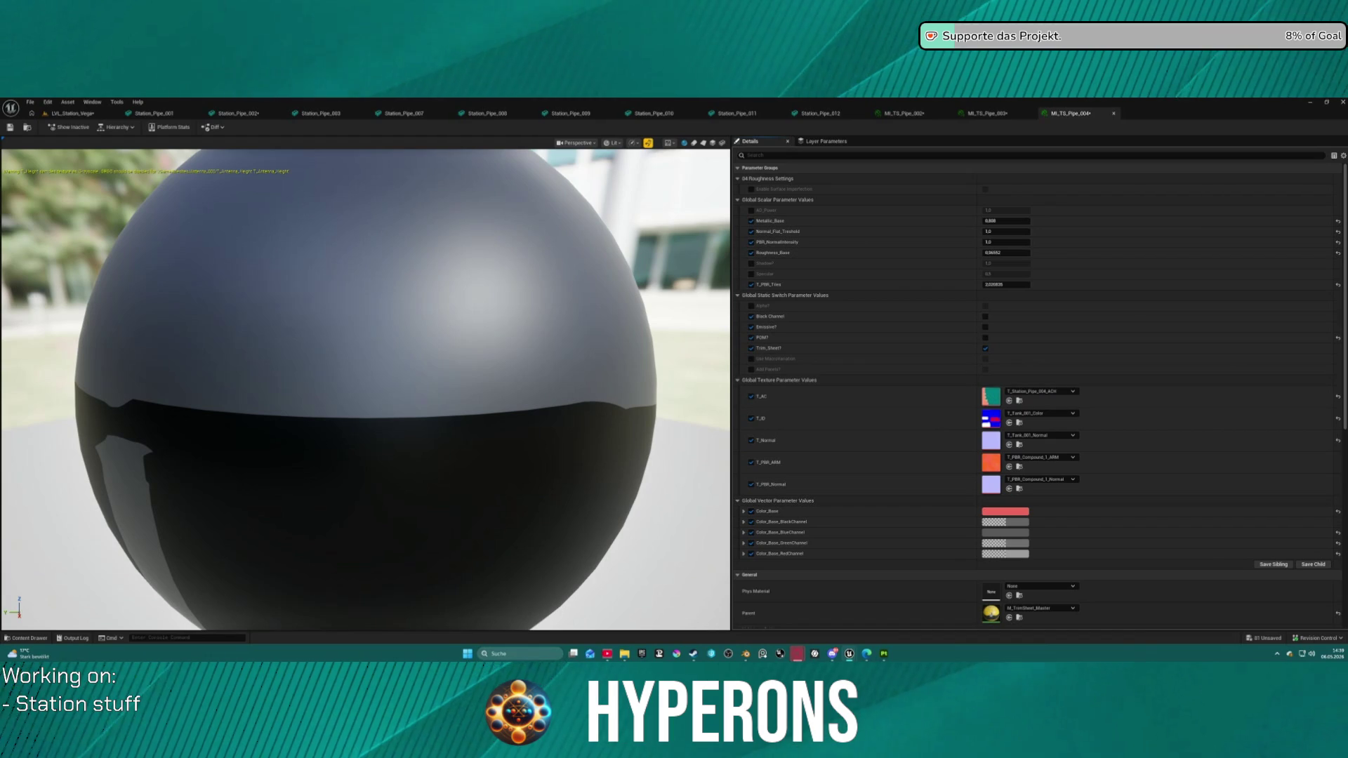
pyautogui.moveTo(988, 443); pyautogui.dragTo(990, 419)
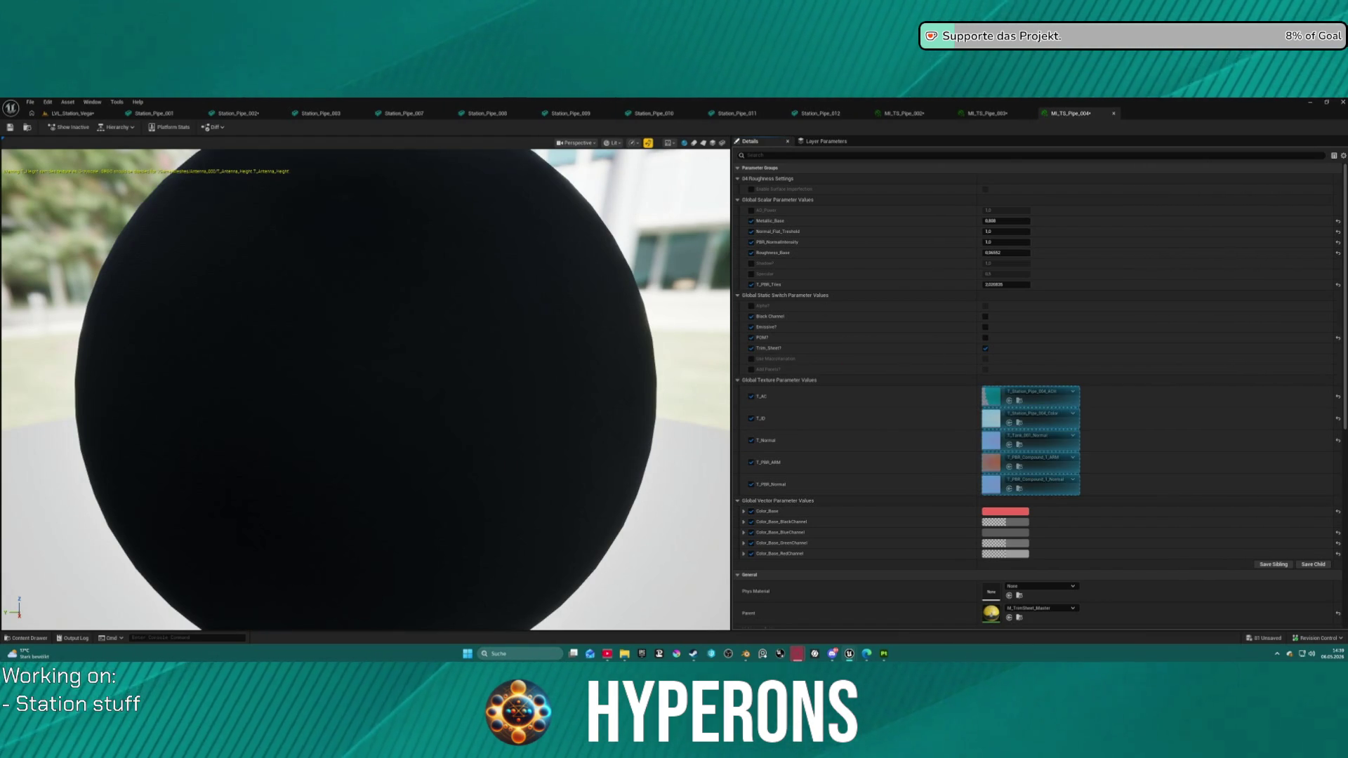
pyautogui.moveTo(990, 443); pyautogui.dragTo(990, 440)
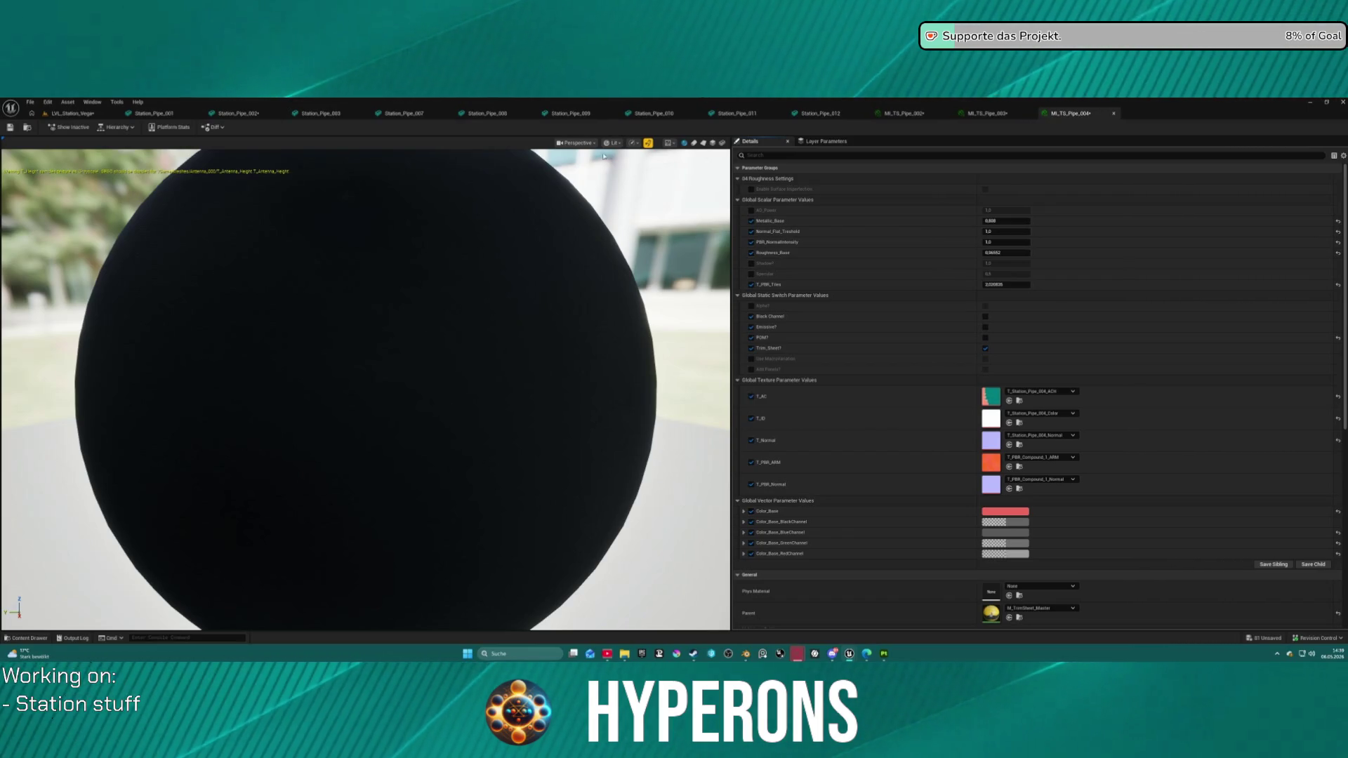
# Step: Assign MI_TS_Pipe_005 its Station_Pipe_005 ACH, colour and normal textures
pyautogui.hotkey('ctrl', 'space')
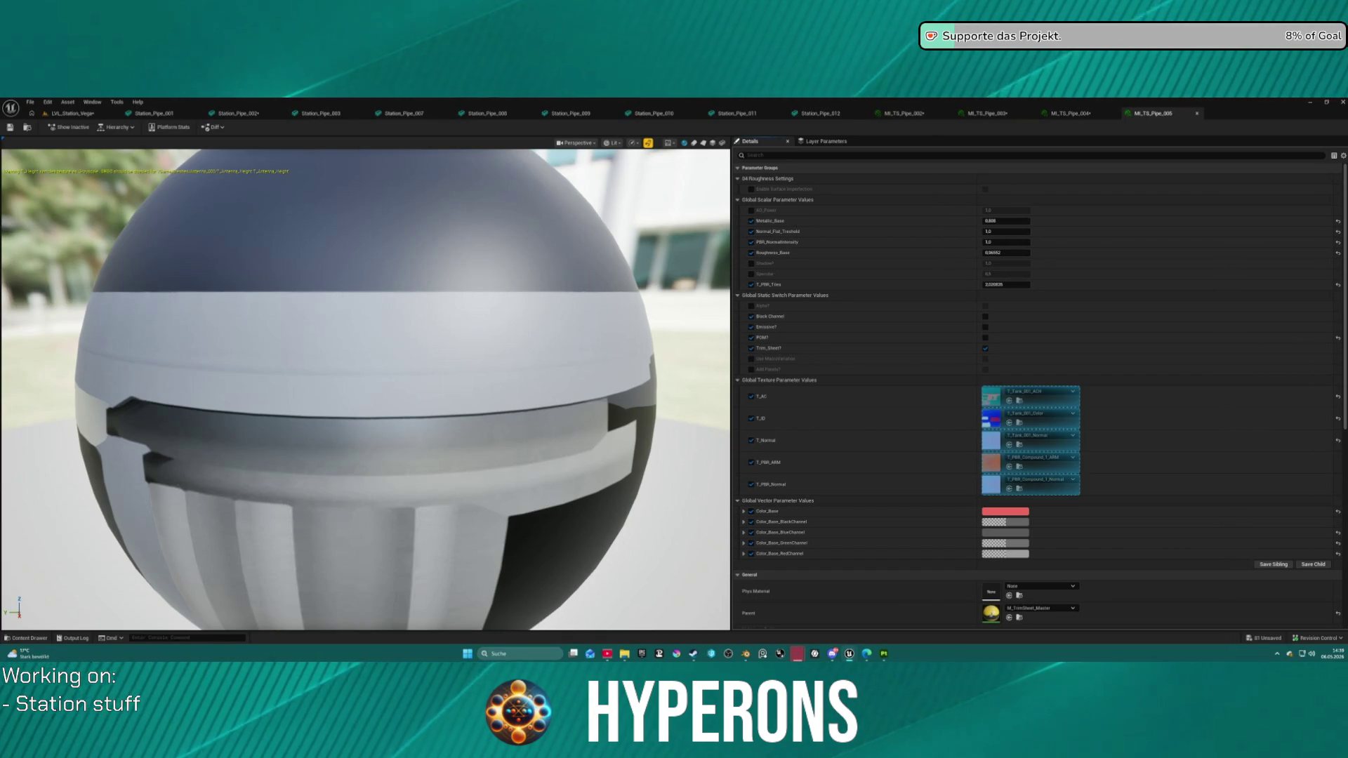
pyautogui.moveTo(941, 684)
pyautogui.mouseDown()
pyautogui.moveTo(944, 277)
pyautogui.moveTo(991, 397)
pyautogui.mouseUp()
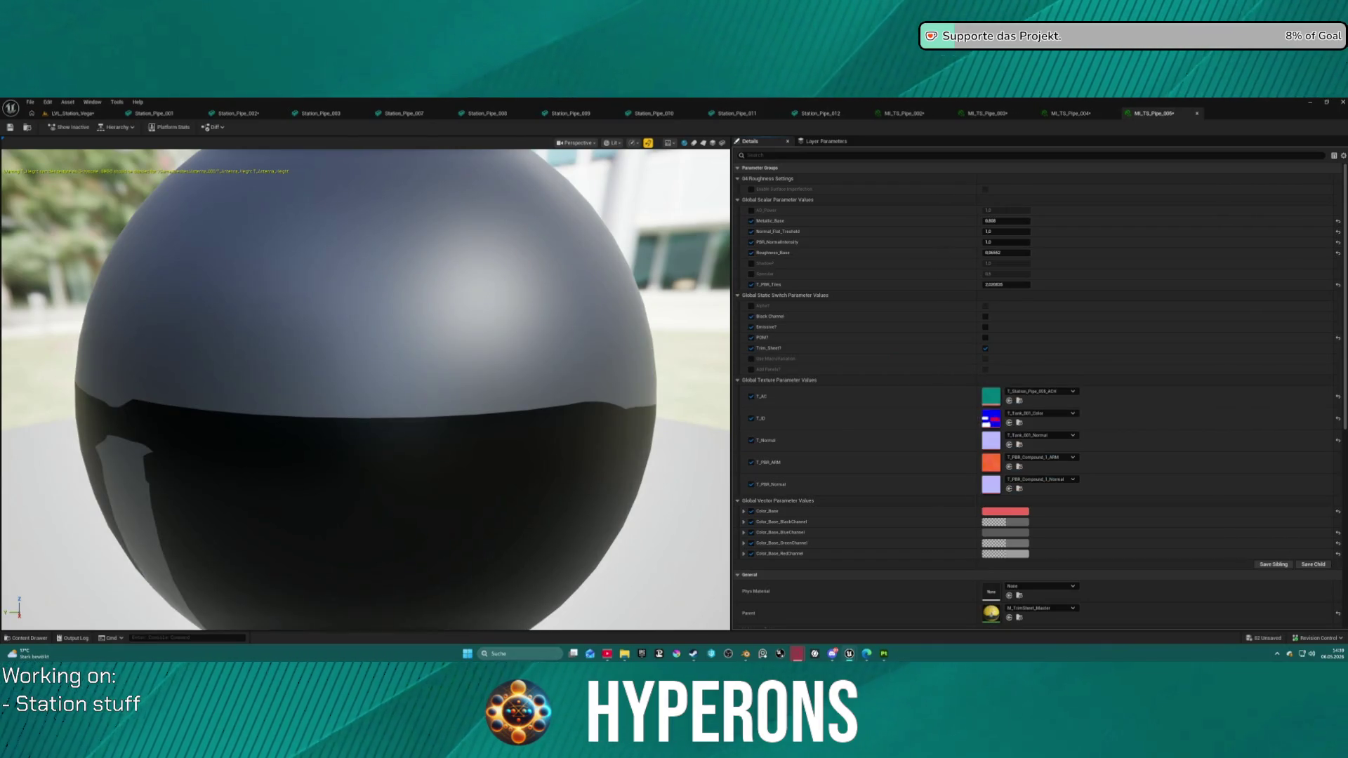
pyautogui.moveTo(944, 211)
pyautogui.mouseDown()
pyautogui.moveTo(1012, 423)
pyautogui.moveTo(991, 419)
pyautogui.mouseUp()
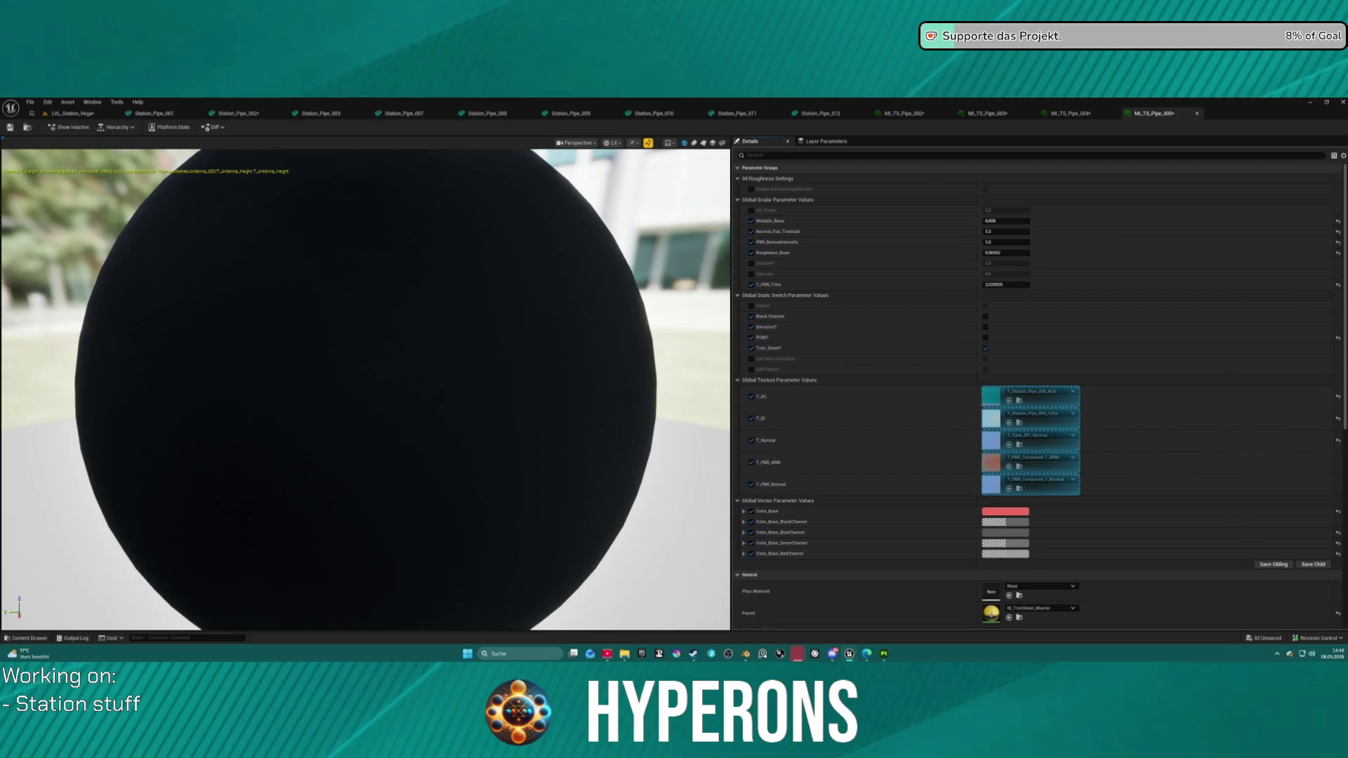
pyautogui.moveTo(880, 103)
pyautogui.mouseDown()
pyautogui.moveTo(1084, 339)
pyautogui.moveTo(1029, 445)
pyautogui.mouseUp()
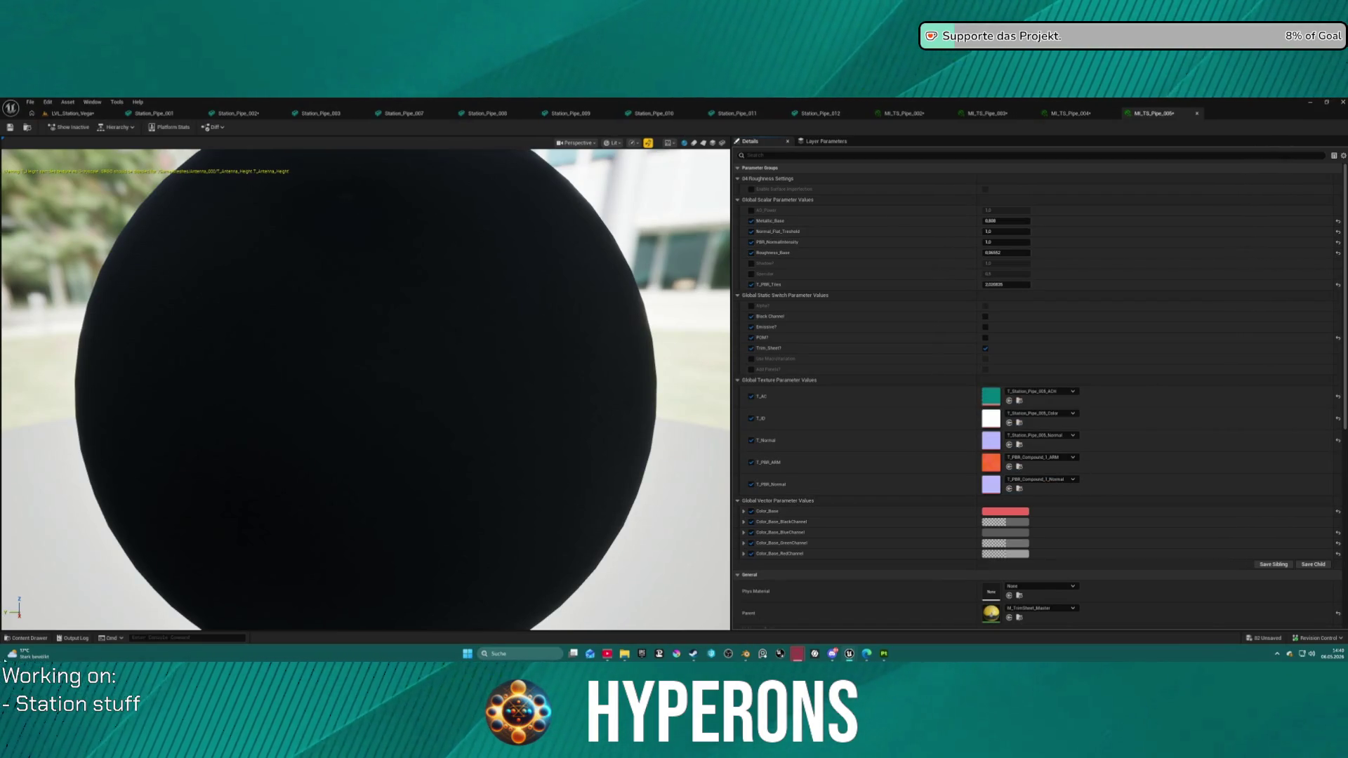
# Step: Assign MI_TS_Pipe_006 its Station_Pipe_006 ACH, colour and normal textures, then show the Station_Pipe_007 folder
pyautogui.click(28, 638)
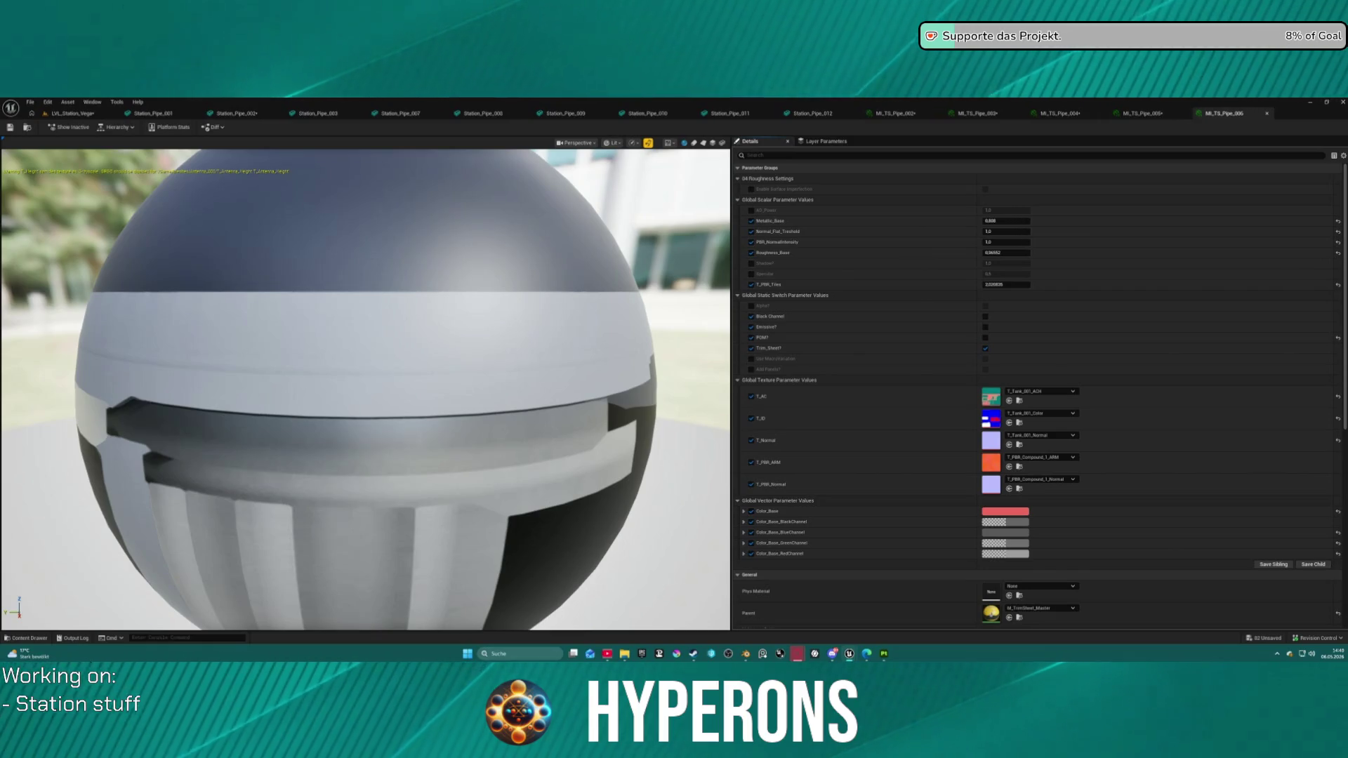
pyautogui.click(1008, 400)
pyautogui.click(1009, 423)
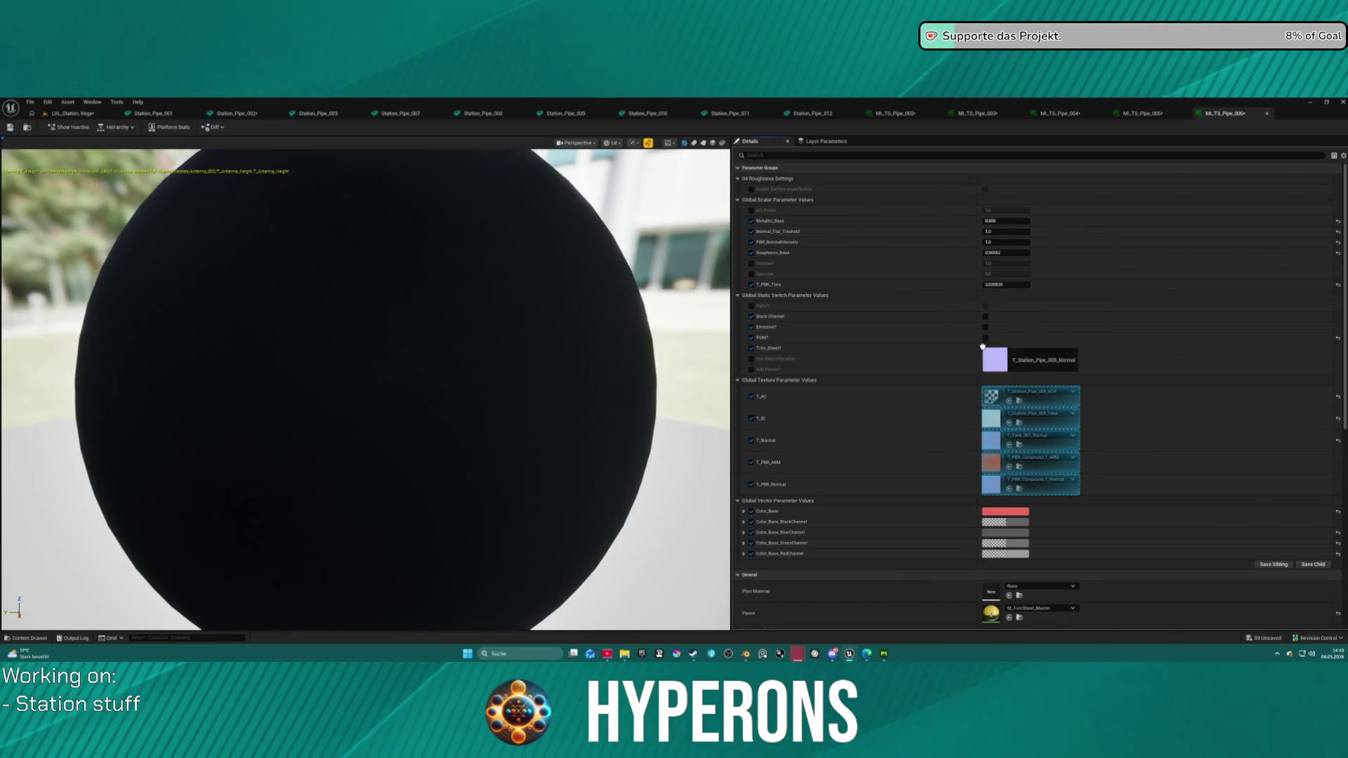
pyautogui.click(1008, 445)
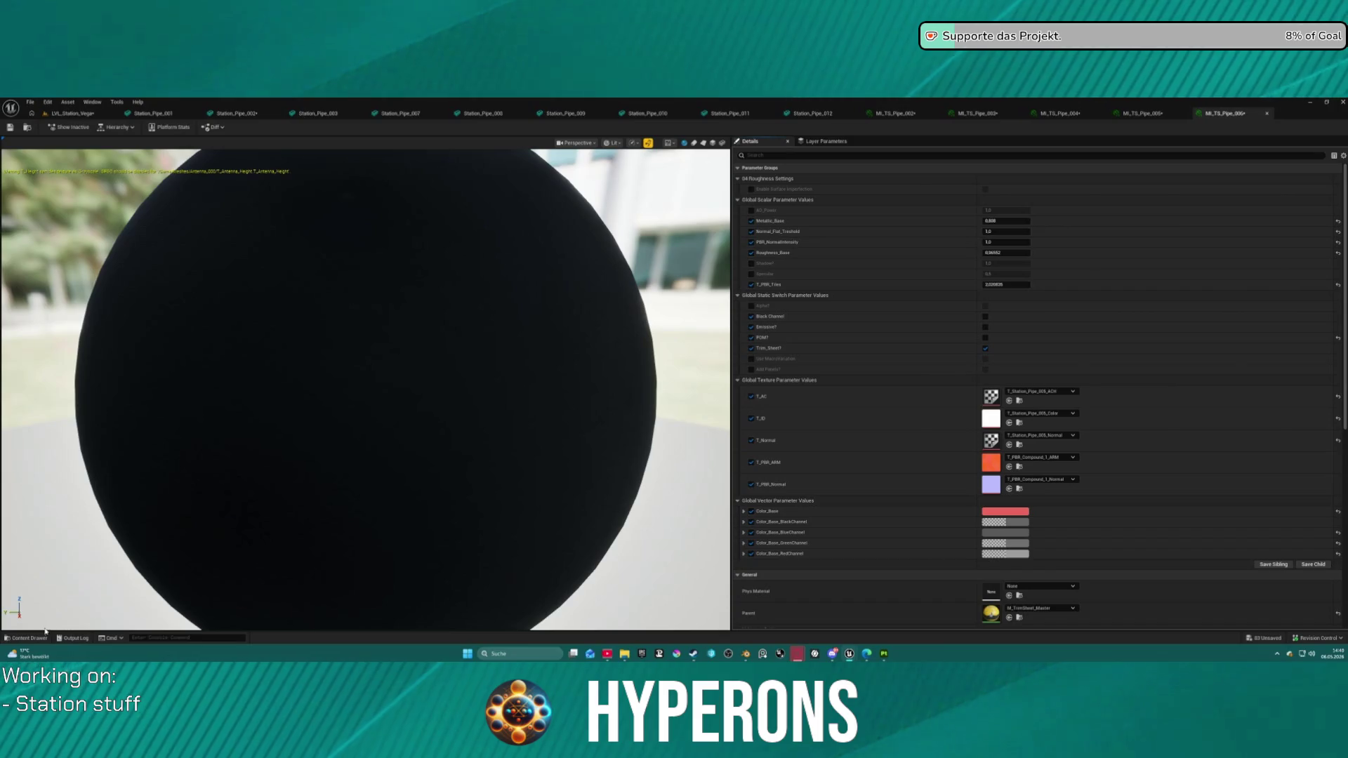
pyautogui.click(28, 638)
pyautogui.click(81, 520)
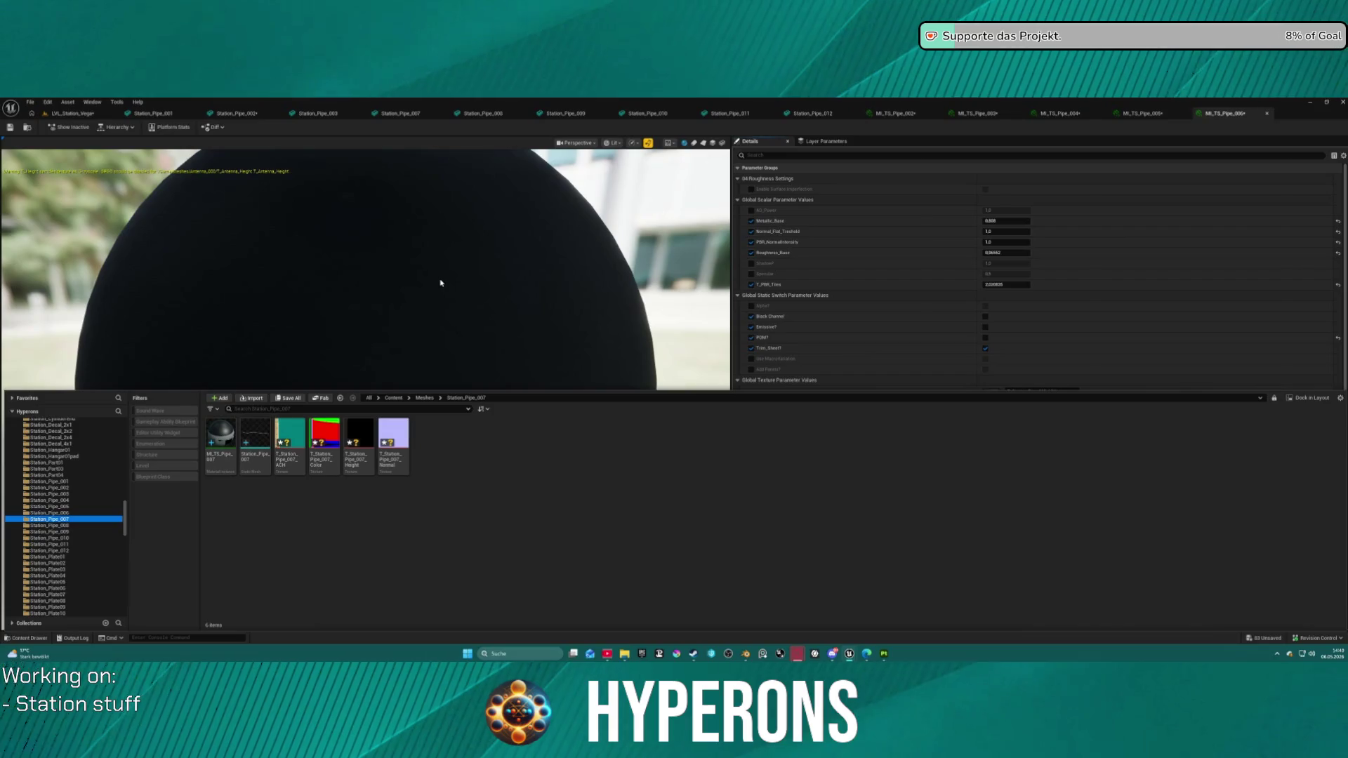
# Step: Open MI_TS_Pipe_007, then correct the colour texture on MI_TS_Pipe_006
pyautogui.click(228, 465)
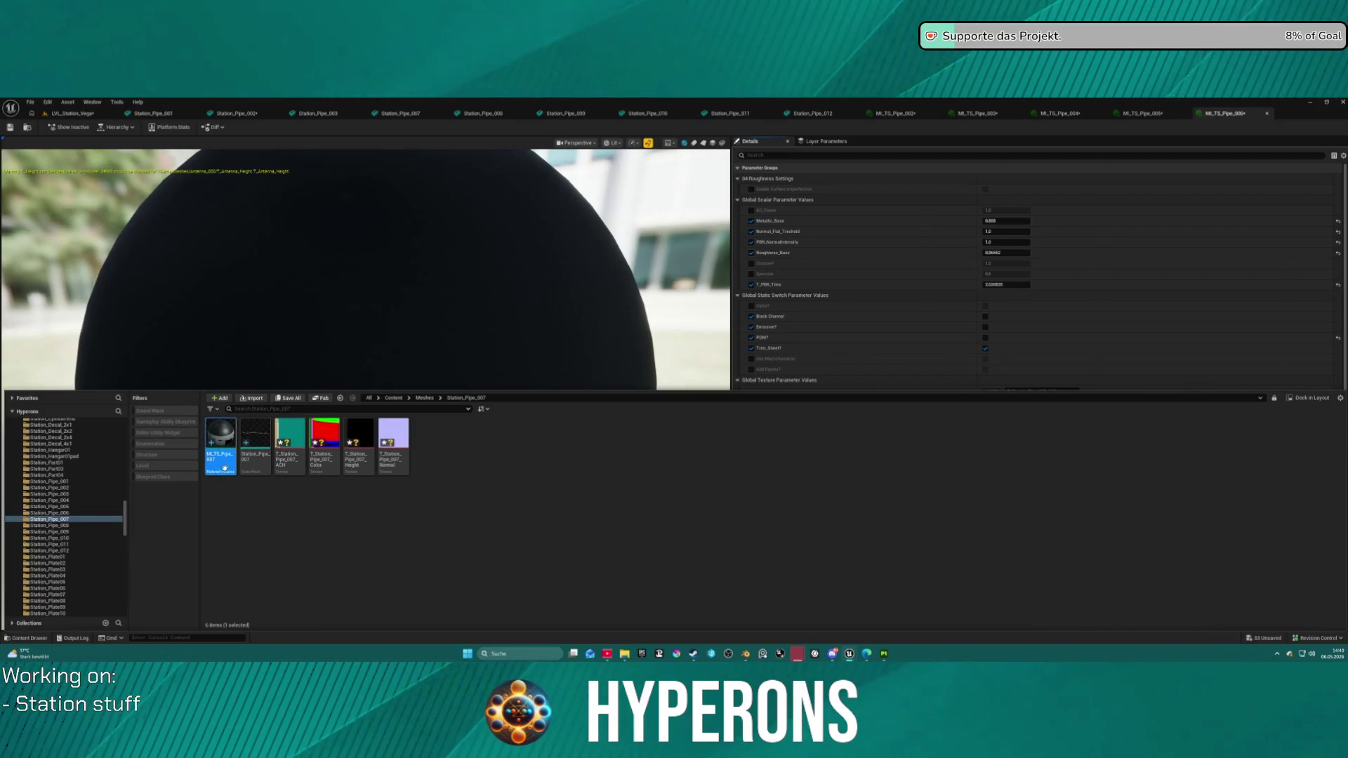
pyautogui.doubleClick(211, 469)
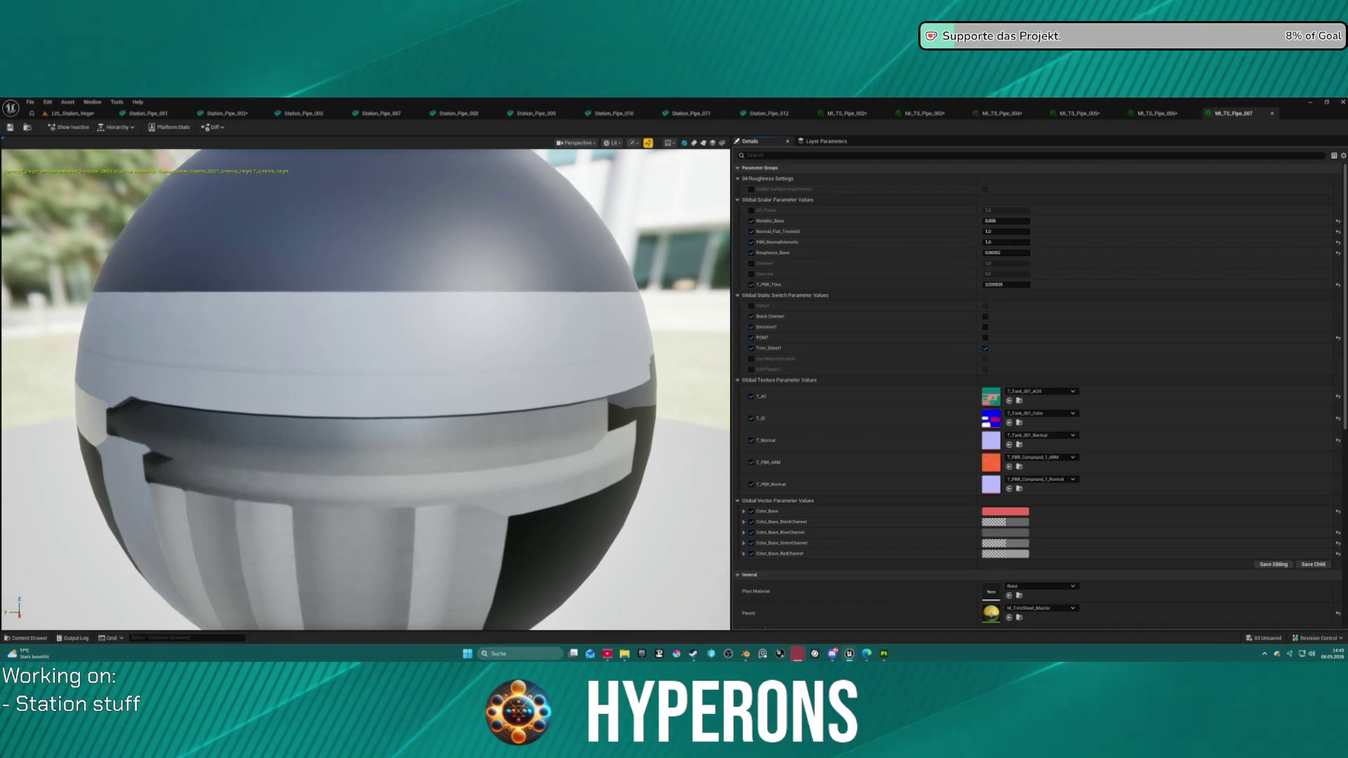
pyautogui.moveTo(1088, 295); pyautogui.dragTo(992, 399)
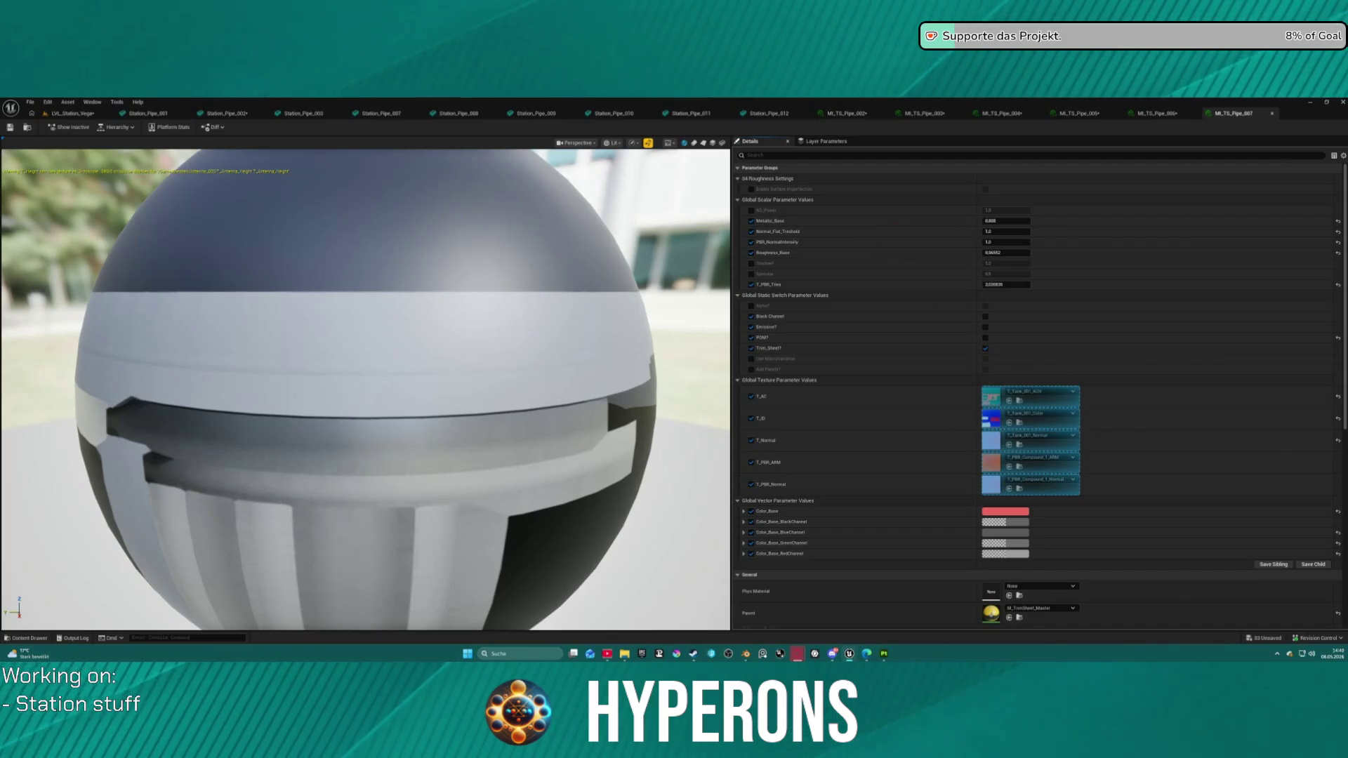
pyautogui.click(1157, 113)
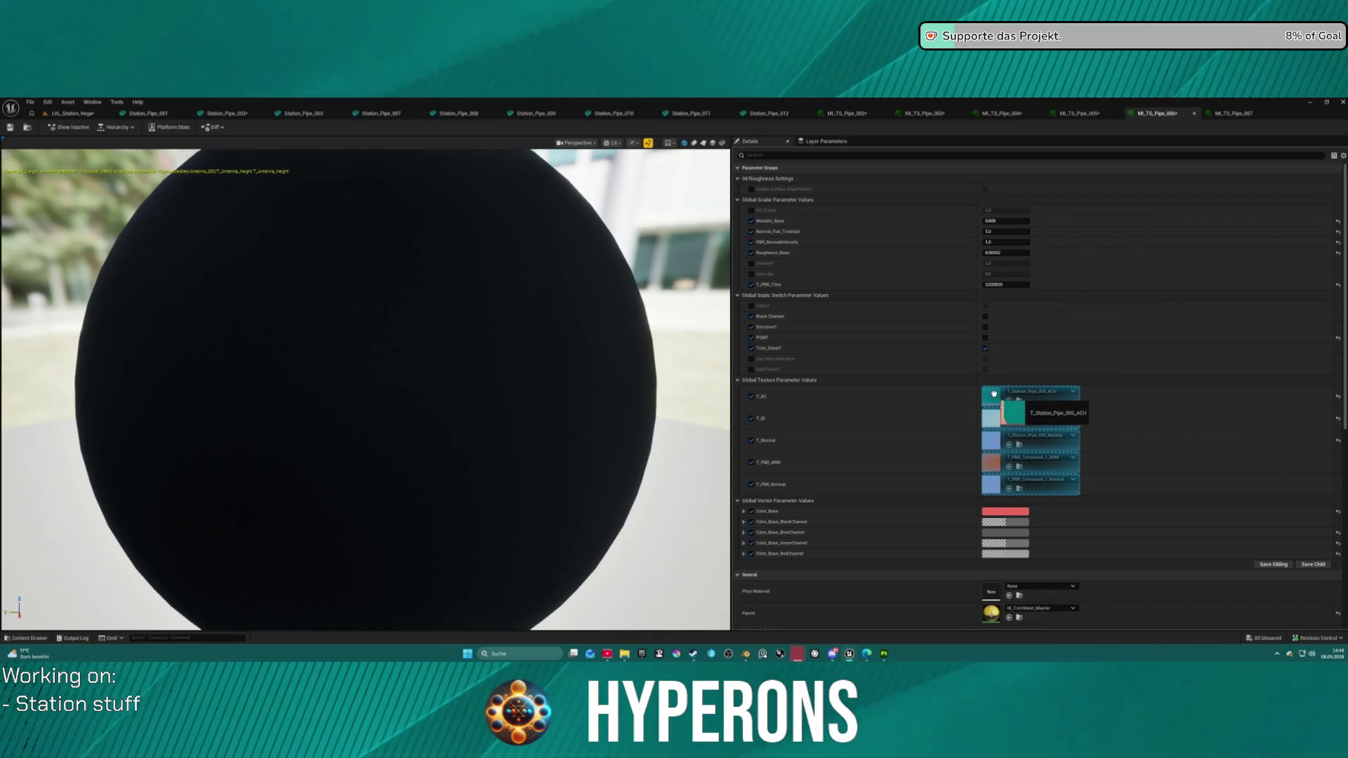
pyautogui.moveTo(963, 270)
pyautogui.mouseDown()
pyautogui.moveTo(1010, 421)
pyautogui.moveTo(990, 418)
pyautogui.mouseUp()
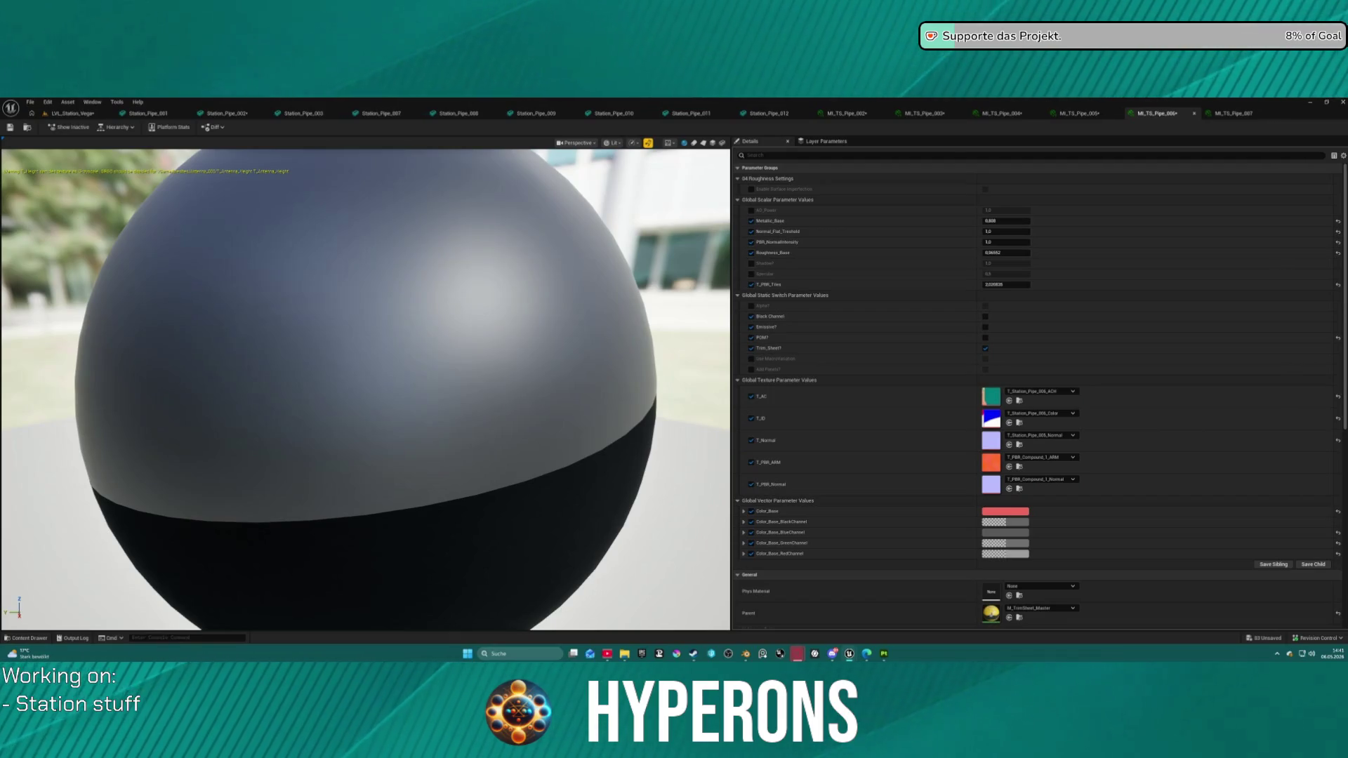
pyautogui.moveTo(990, 419)
pyautogui.mouseDown()
pyautogui.moveTo(983, 312)
pyautogui.moveTo(1004, 450)
pyautogui.mouseUp()
# Step: Assign Station_Pipe_007's ACH, colour and normal textures to MI_TS_Pipe_007's T_AC, T_ID and T_Normal
pyautogui.click(1234, 113)
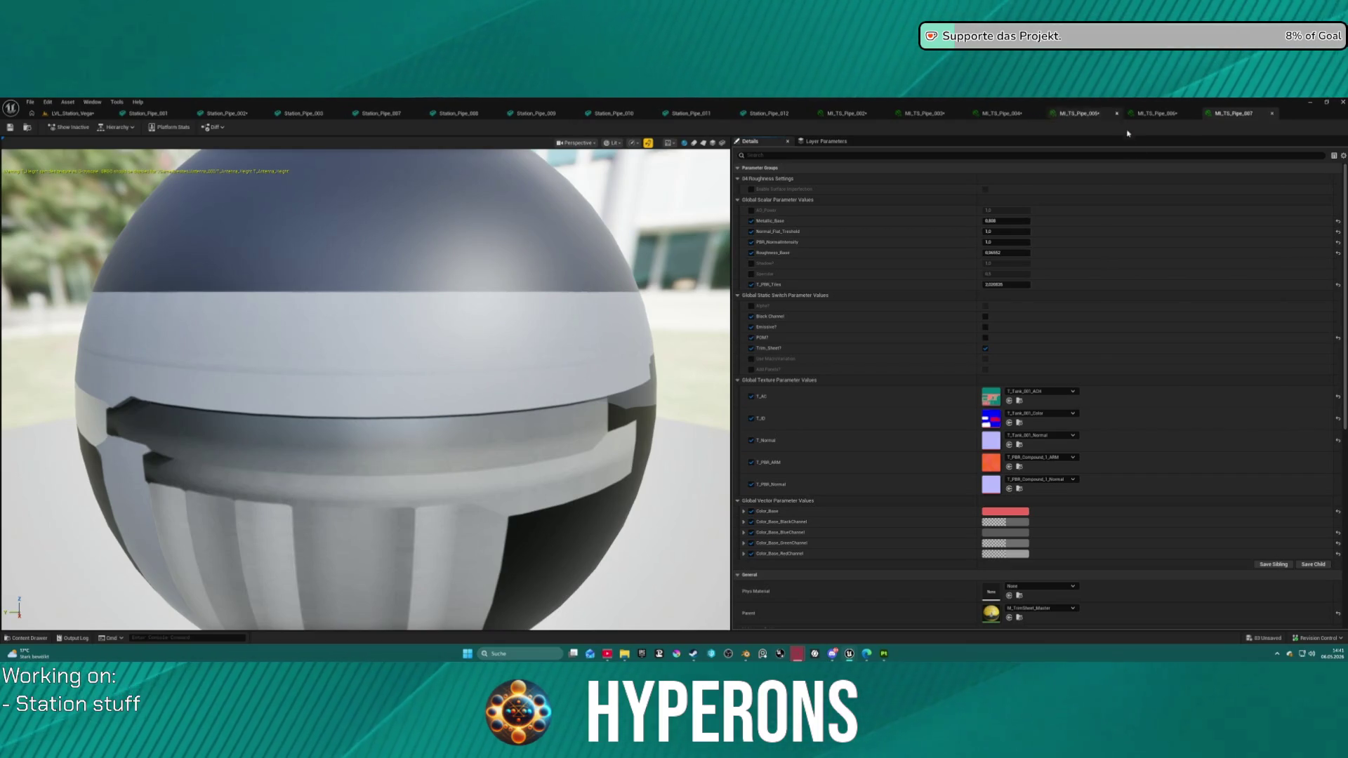
pyautogui.click(1089, 114)
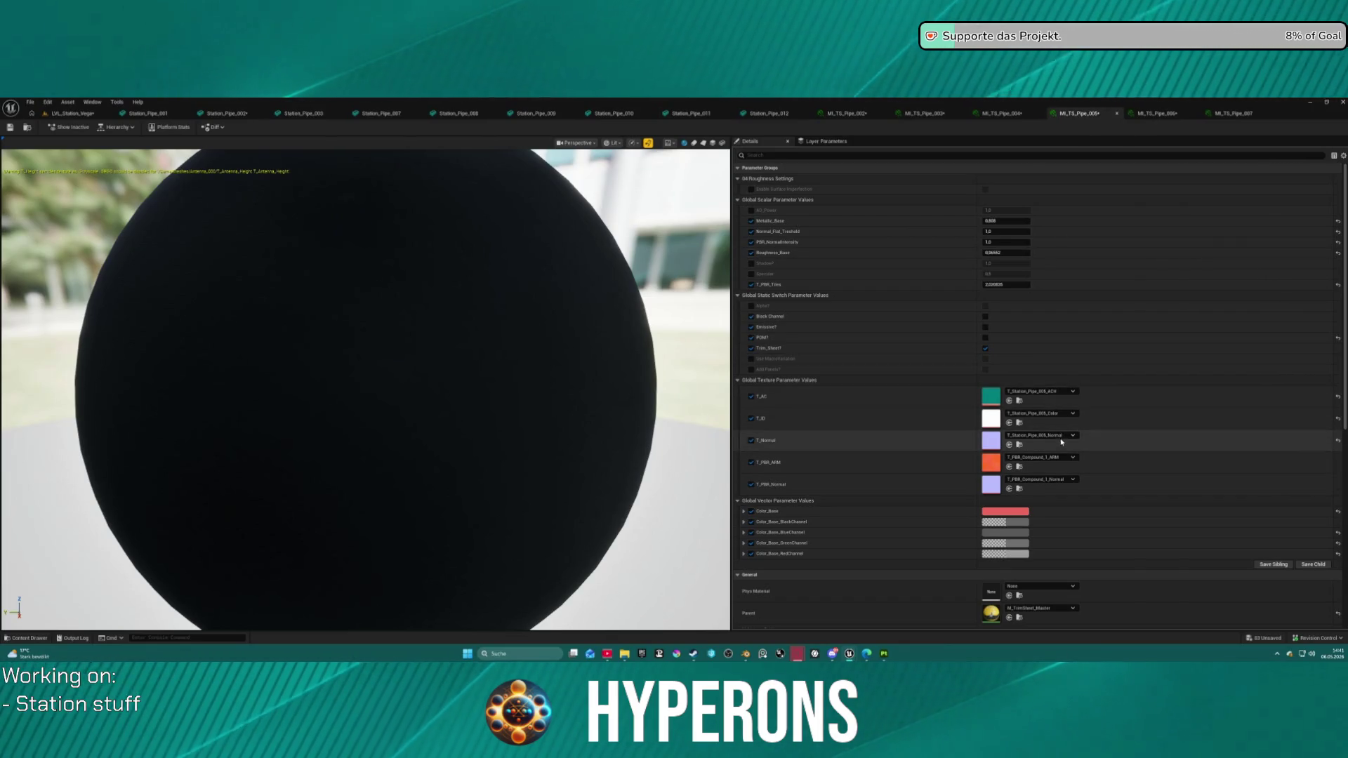
pyautogui.click(1234, 113)
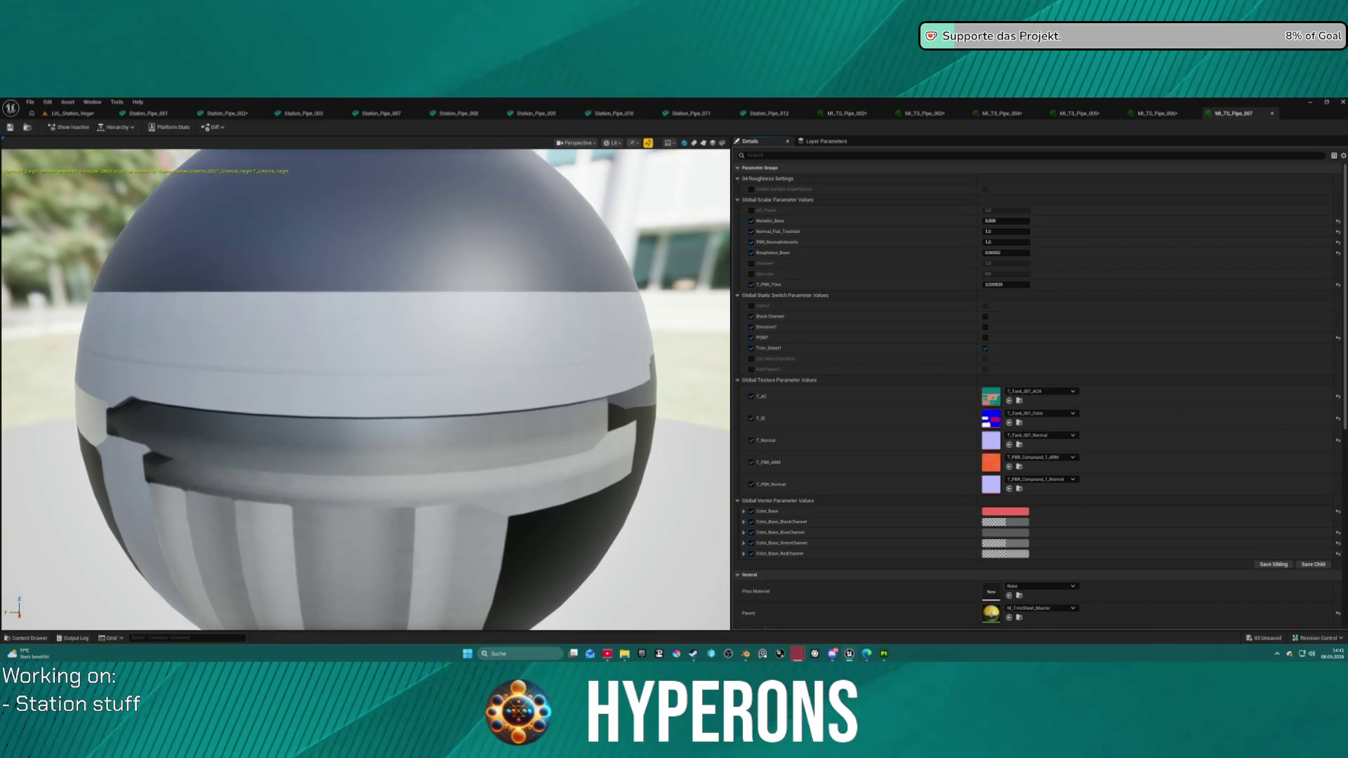
pyautogui.moveTo(934, 100)
pyautogui.mouseDown()
pyautogui.moveTo(923, 195)
pyautogui.moveTo(1006, 394)
pyautogui.mouseUp()
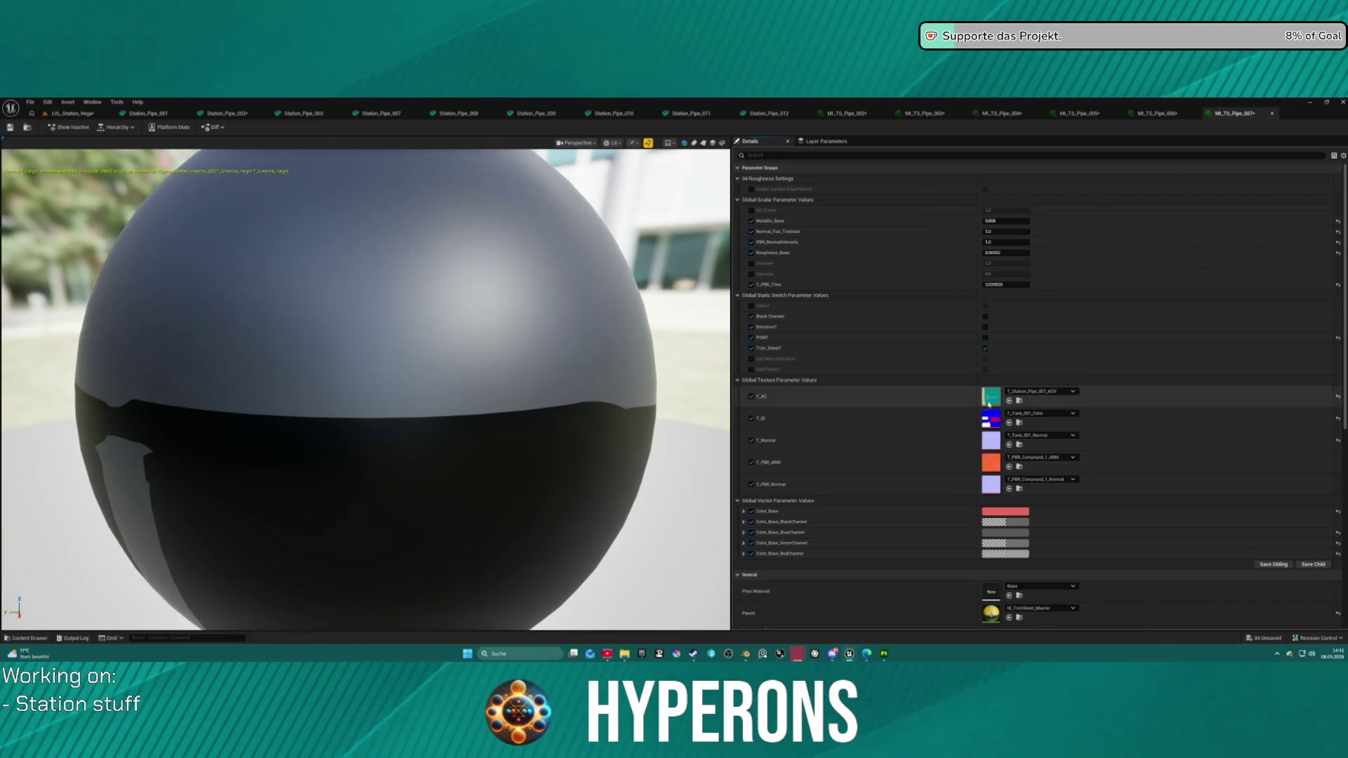
pyautogui.moveTo(934, 99)
pyautogui.mouseDown()
pyautogui.moveTo(1048, 332)
pyautogui.moveTo(1011, 421)
pyautogui.mouseUp()
pyautogui.moveTo(934, 99)
pyautogui.mouseDown()
pyautogui.moveTo(983, 366)
pyautogui.moveTo(1008, 421)
pyautogui.moveTo(990, 441)
pyautogui.mouseUp()
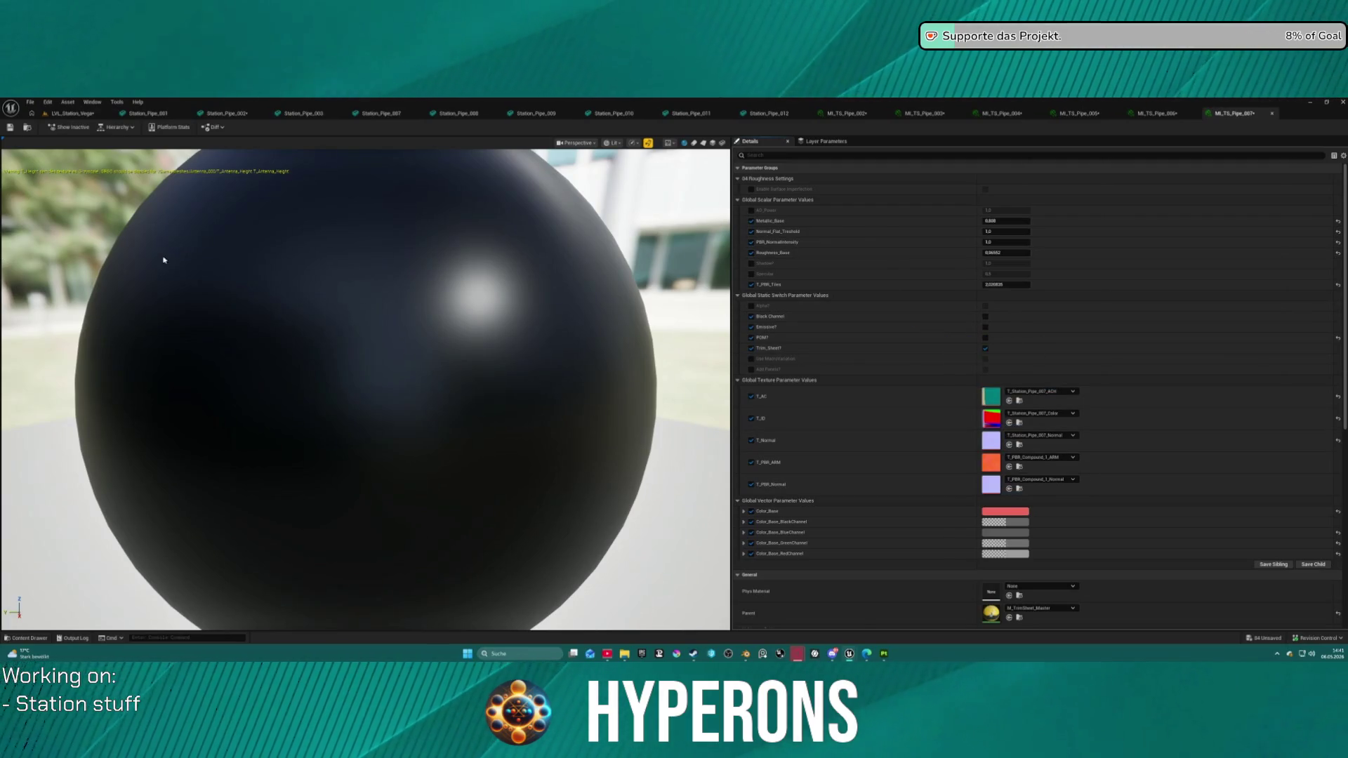
pyautogui.hotkey('ctrl', 'space')
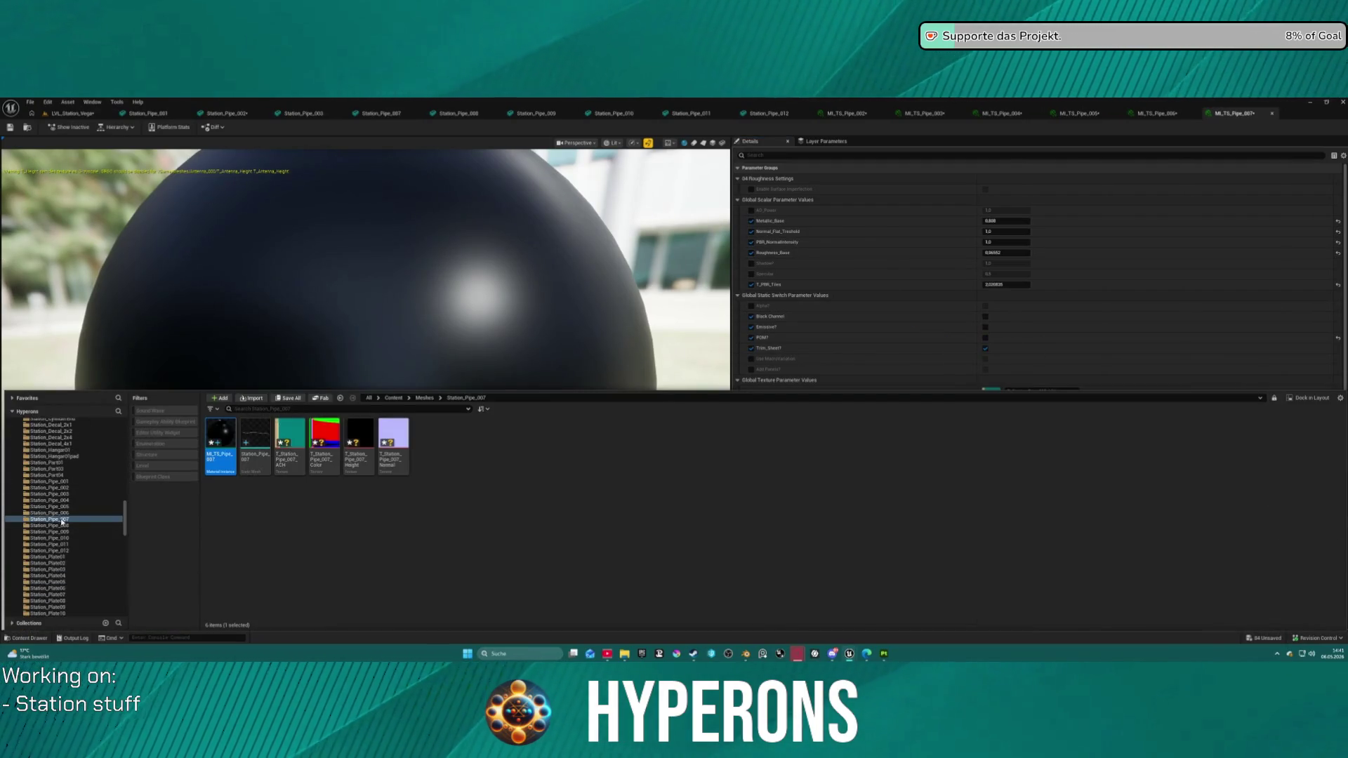
# Step: Open MI_TS_Pipe_008 and assign T_Station_Pipe_008_ACH, _Color and _Normal to its texture slots
pyautogui.click(64, 525)
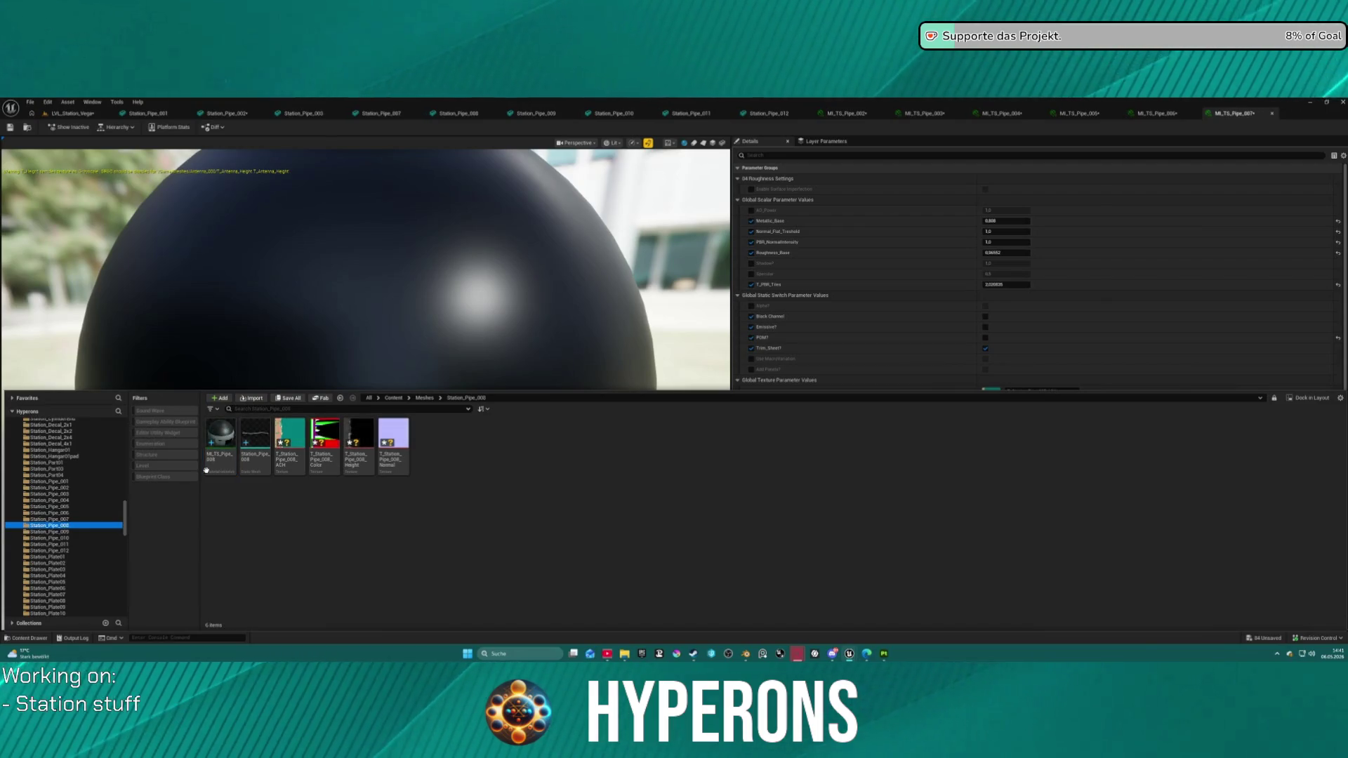
pyautogui.doubleClick(220, 434)
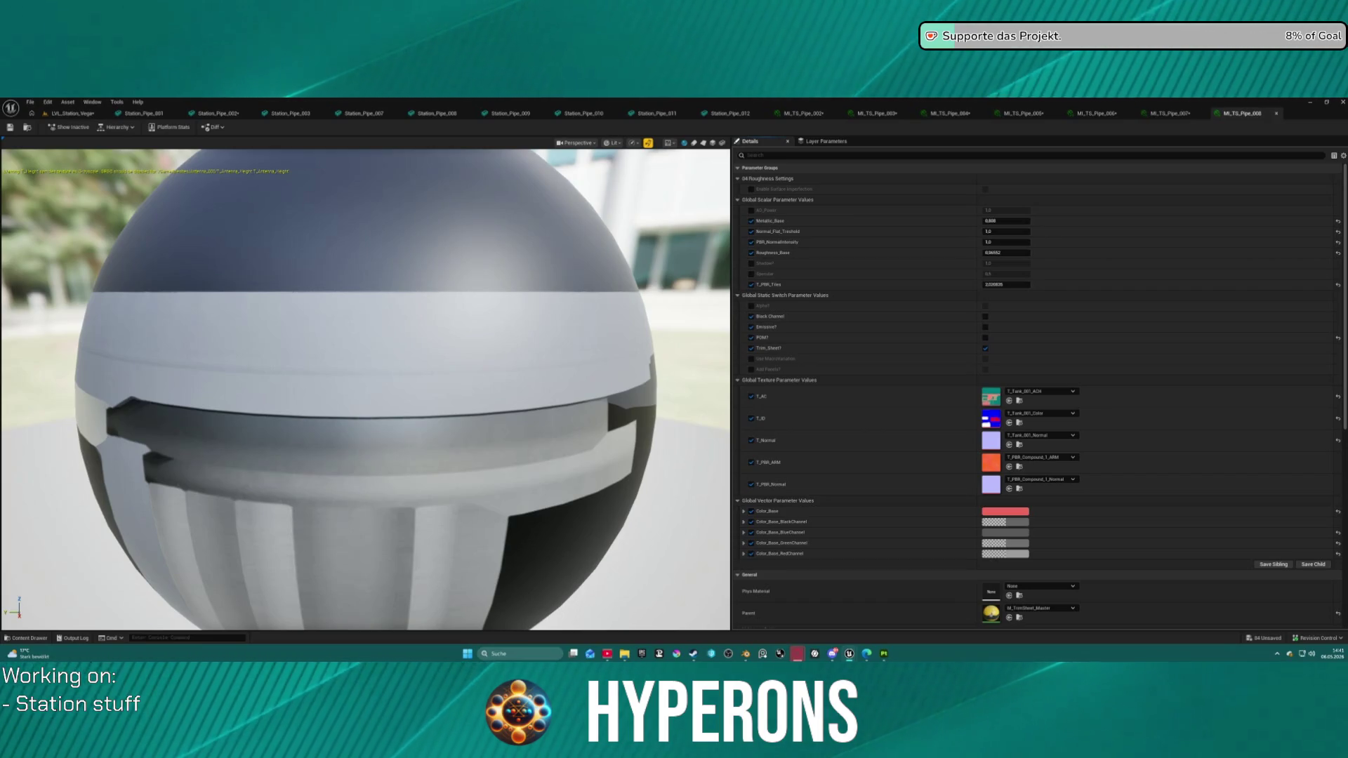
pyautogui.moveTo(996, 407); pyautogui.dragTo(990, 396)
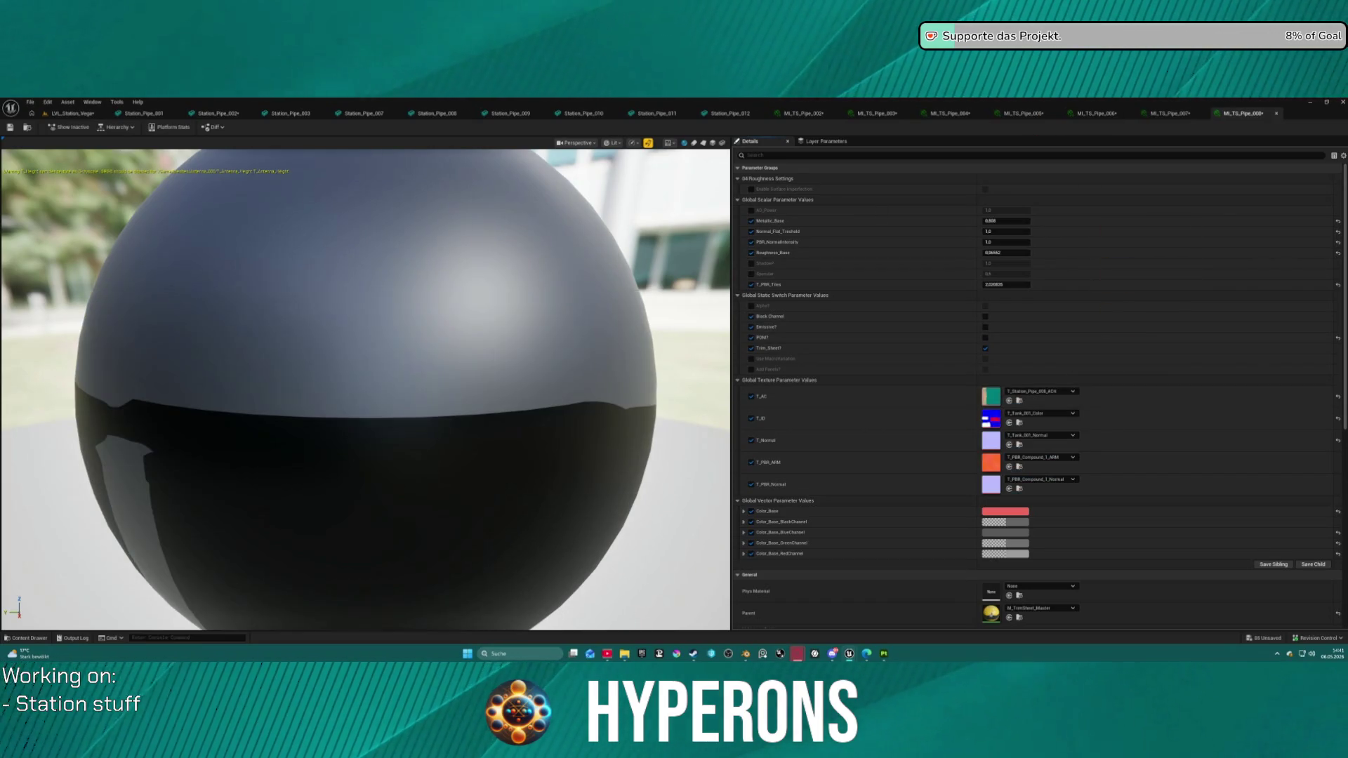
pyautogui.moveTo(813, 98)
pyautogui.mouseDown()
pyautogui.moveTo(811, 125)
pyautogui.moveTo(990, 420)
pyautogui.mouseUp()
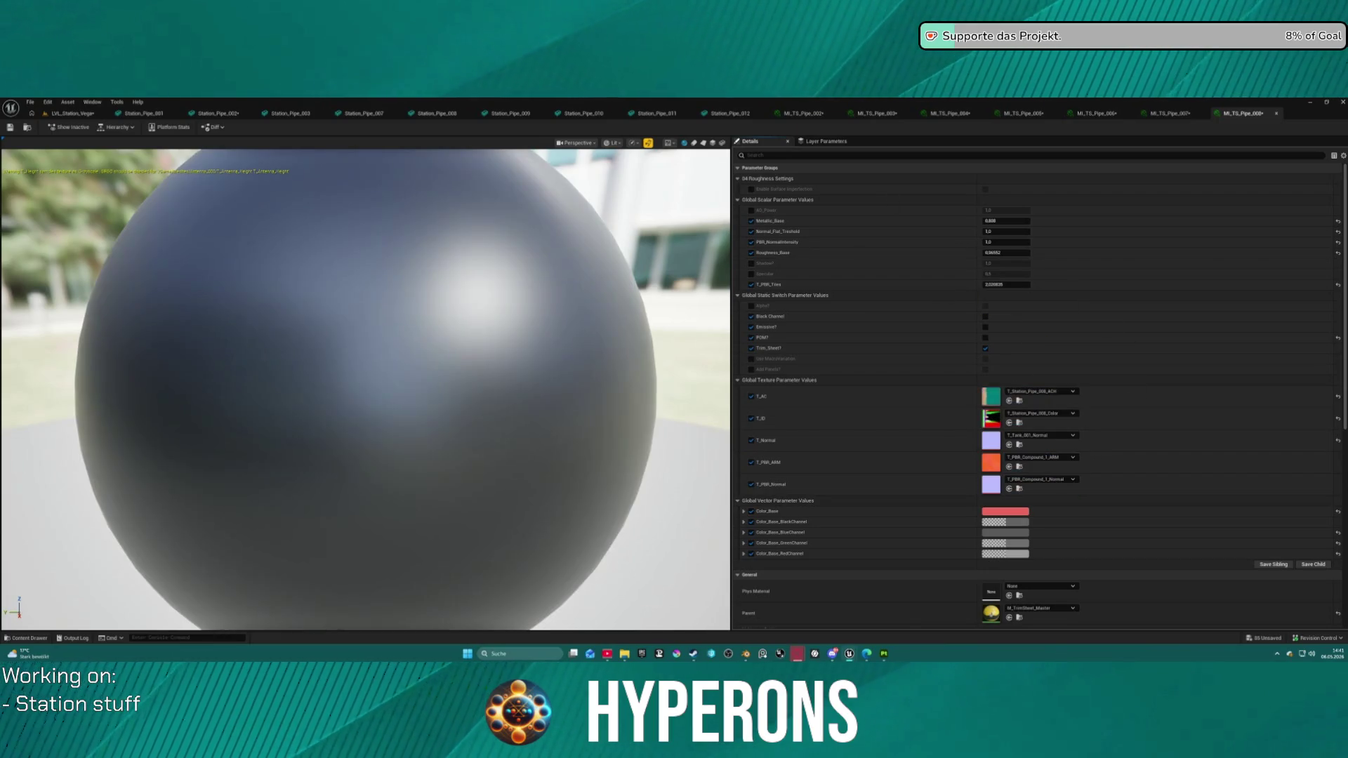
pyautogui.moveTo(813, 98)
pyautogui.mouseDown()
pyautogui.moveTo(1011, 469)
pyautogui.moveTo(990, 440)
pyautogui.mouseUp()
# Step: Set MI_TS_Pipe_009's textures to T_Station_Pipe_009_ACH, _Color and _Normal
pyautogui.click(17, 637)
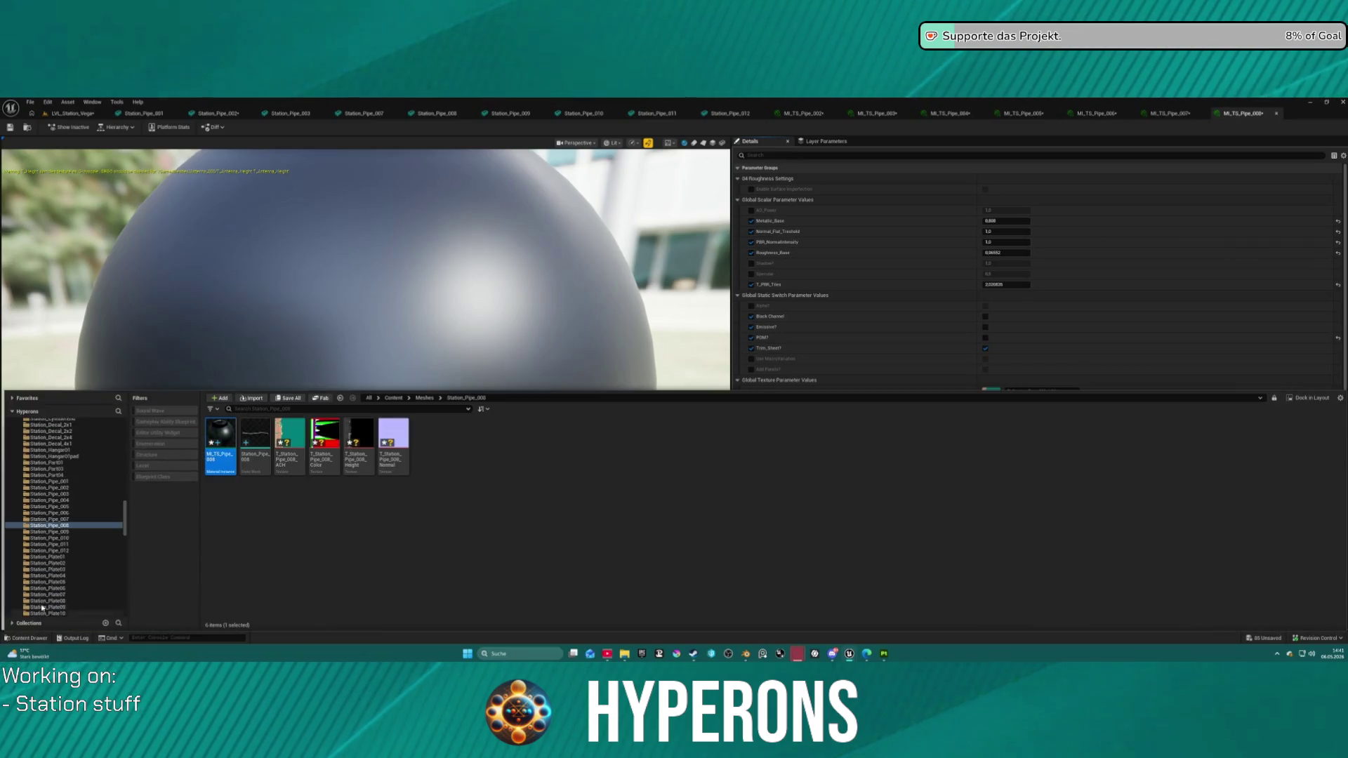
pyautogui.click(56, 532)
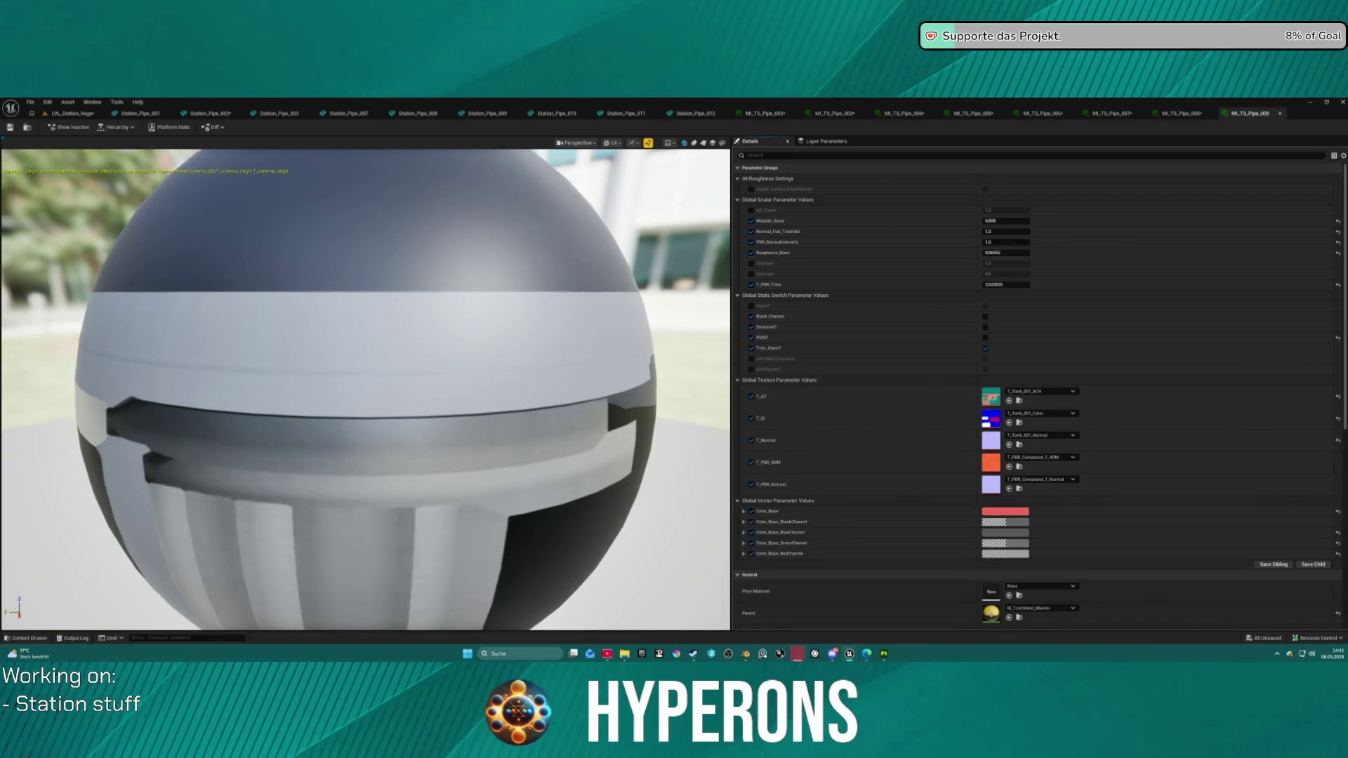
pyautogui.moveTo(1053, 176)
pyautogui.mouseDown()
pyautogui.moveTo(962, 224)
pyautogui.moveTo(1007, 351)
pyautogui.moveTo(990, 397)
pyautogui.mouseUp()
pyautogui.moveTo(912, 175)
pyautogui.mouseDown()
pyautogui.moveTo(871, 267)
pyautogui.moveTo(991, 419)
pyautogui.mouseUp()
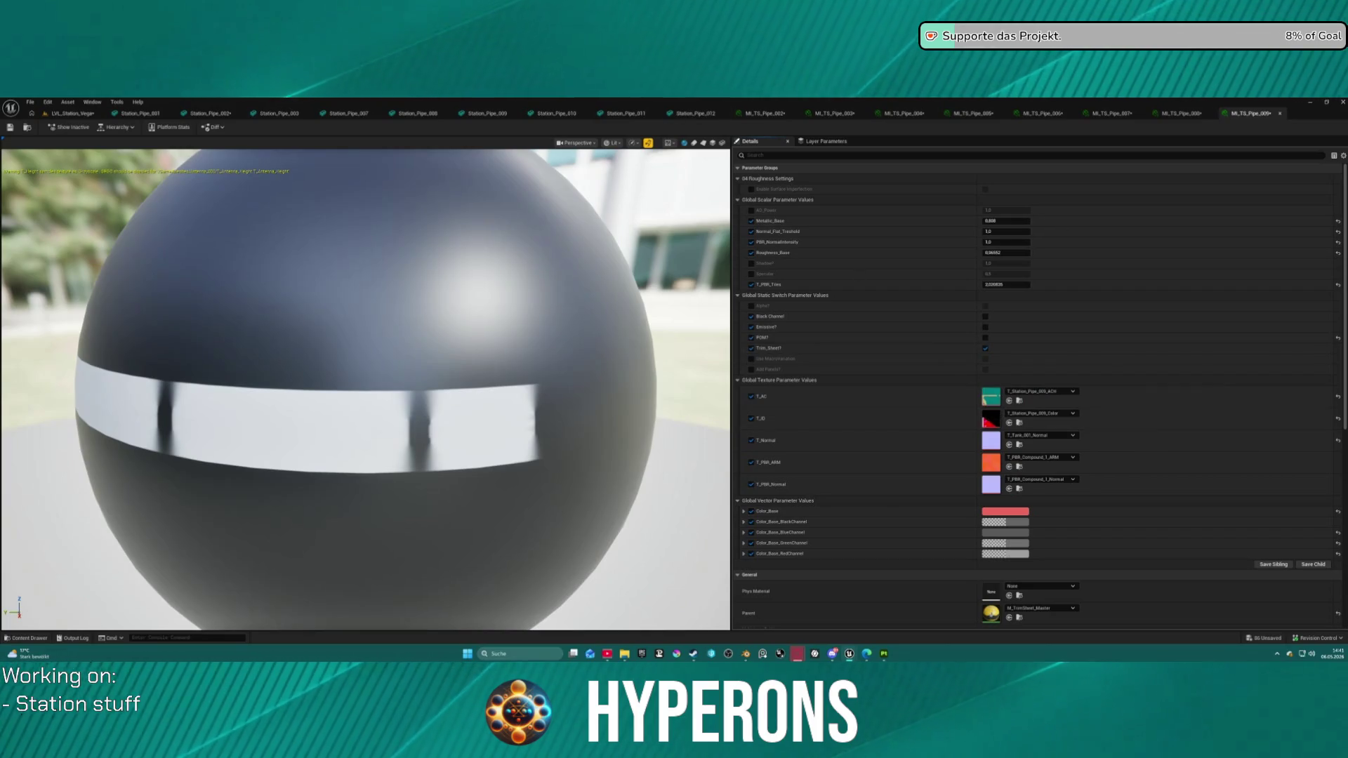
pyautogui.moveTo(719, 211)
pyautogui.mouseDown()
pyautogui.moveTo(796, 322)
pyautogui.moveTo(980, 514)
pyautogui.moveTo(991, 440)
pyautogui.mouseUp()
# Step: Open MI_TS_Pipe_010 and assign T_Station_Pipe_010_ACH, _Color and _Normal to its texture slots
pyautogui.click(40, 639)
pyautogui.click(56, 538)
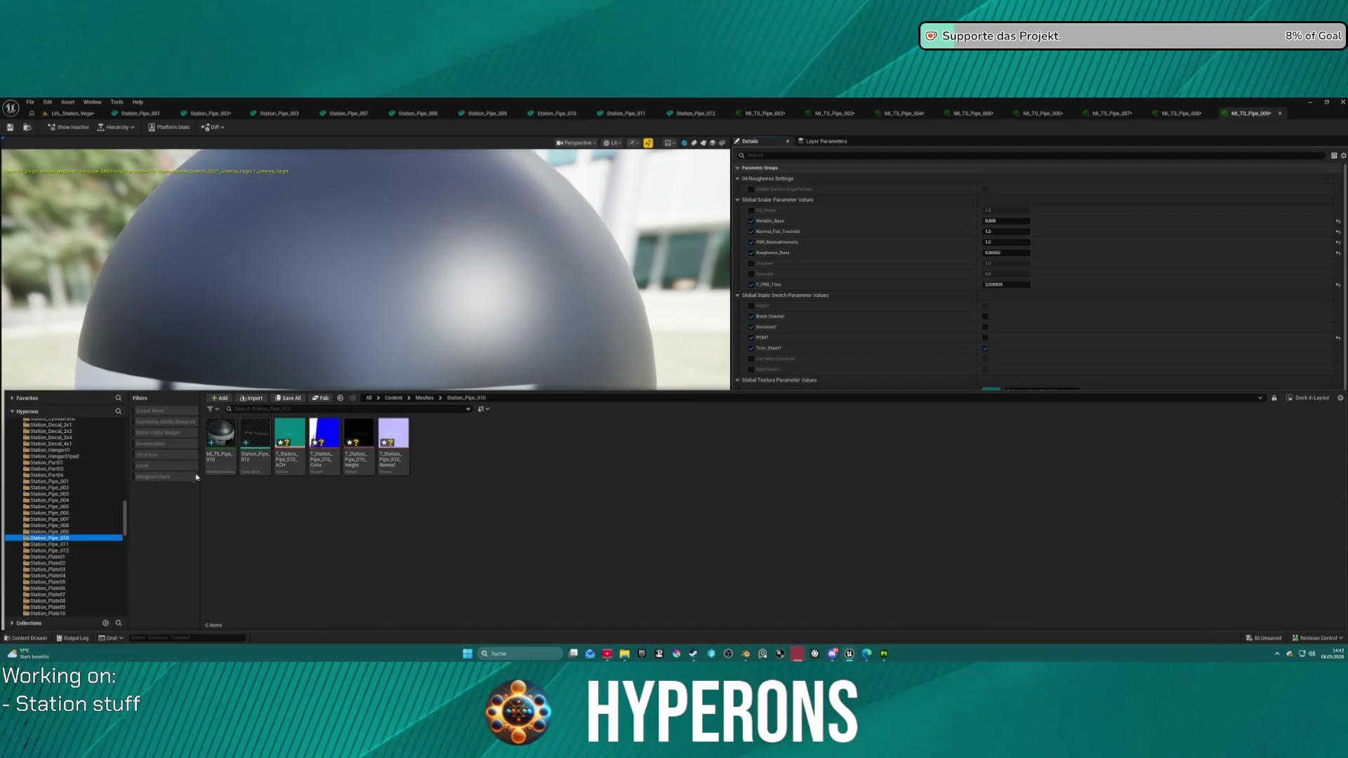
pyautogui.click(255, 439)
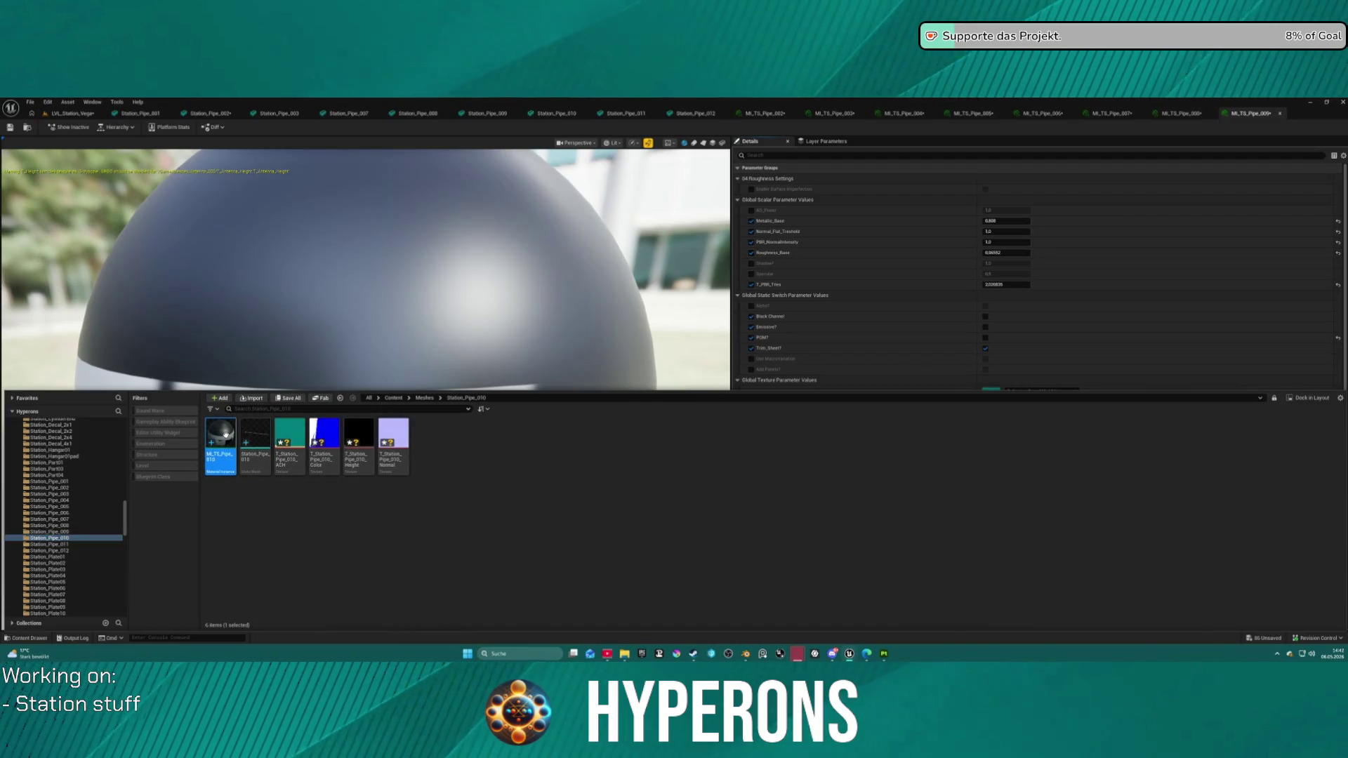
pyautogui.doubleClick(228, 438)
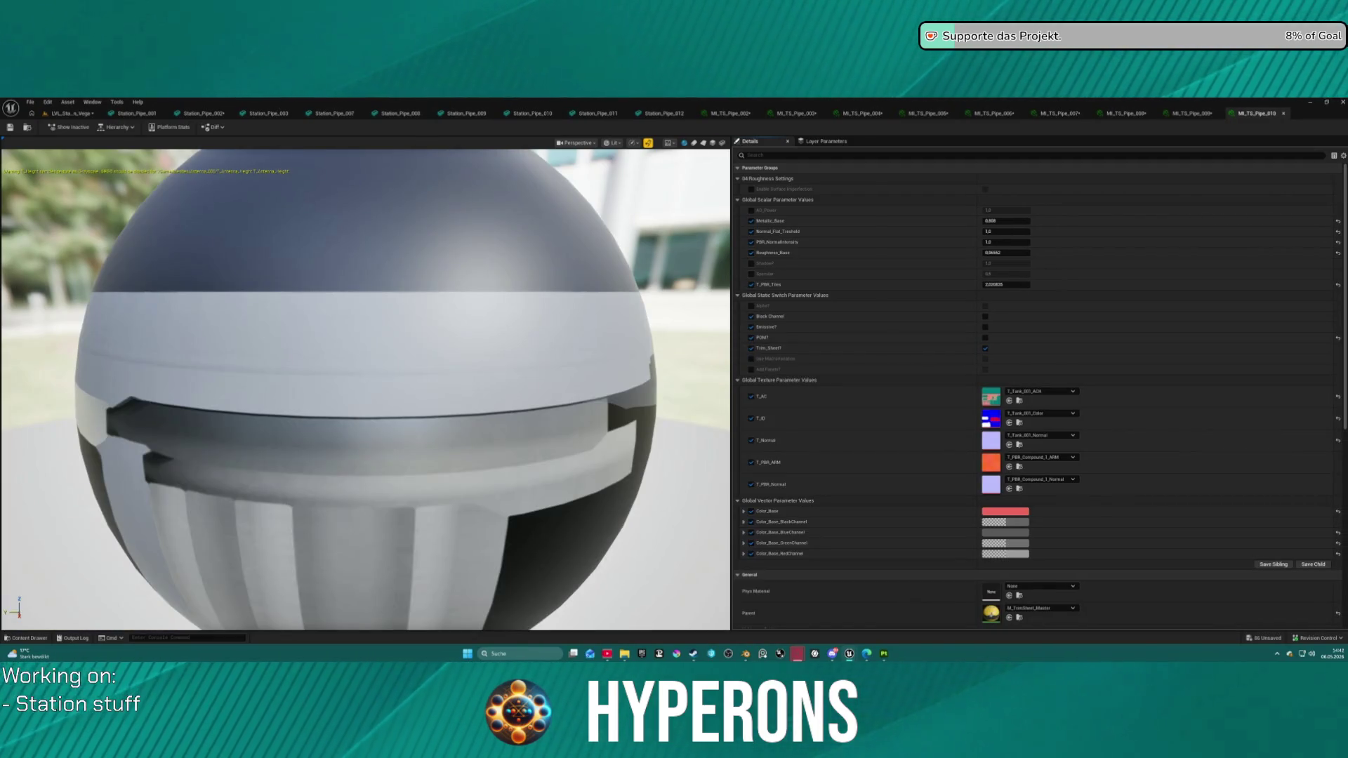
pyautogui.moveTo(1039, 295)
pyautogui.mouseDown()
pyautogui.moveTo(1011, 411)
pyautogui.moveTo(1004, 399)
pyautogui.mouseUp()
pyautogui.moveTo(1039, 295)
pyautogui.mouseDown()
pyautogui.moveTo(1017, 451)
pyautogui.moveTo(994, 420)
pyautogui.mouseUp()
pyautogui.moveTo(1039, 295); pyautogui.dragTo(1032, 421)
pyautogui.moveTo(1039, 295)
pyautogui.mouseDown()
pyautogui.moveTo(1023, 492)
pyautogui.moveTo(991, 440)
pyautogui.mouseUp()
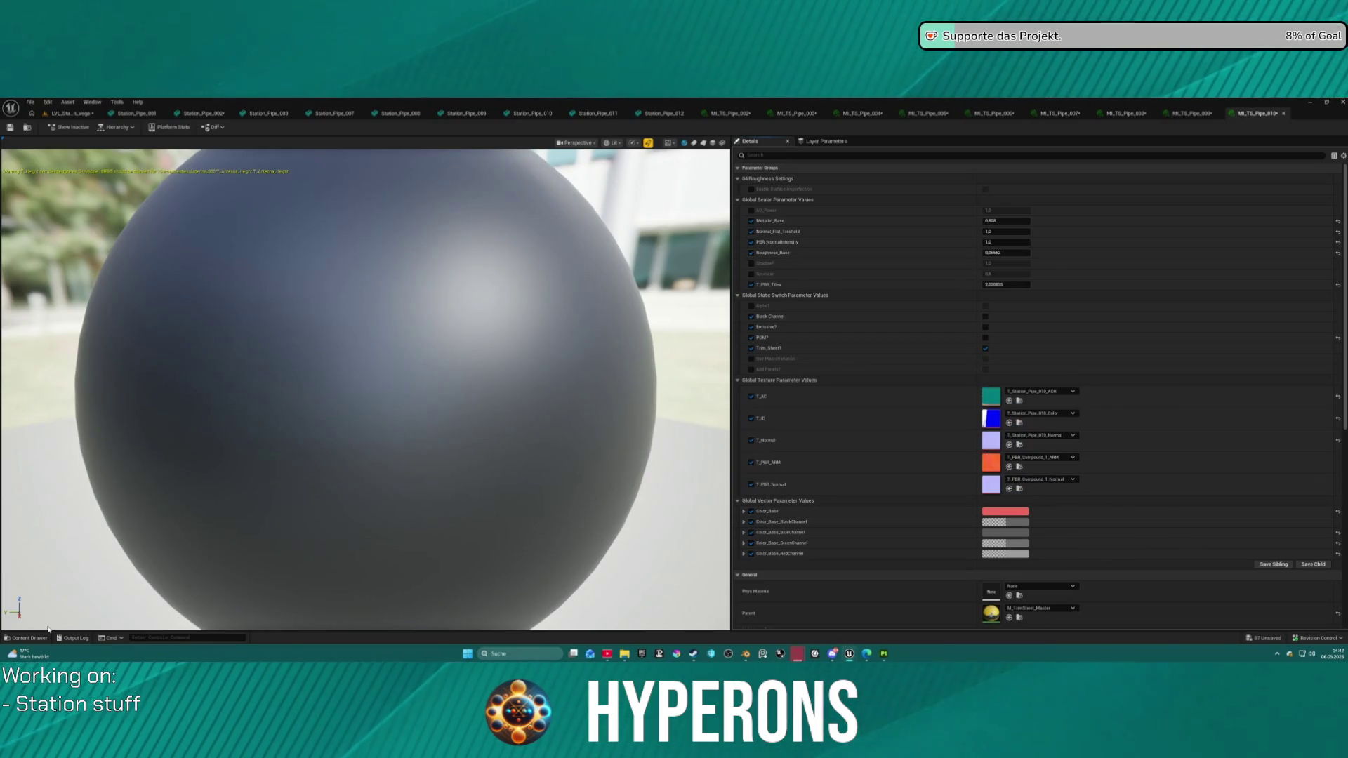
# Step: Open MI_TS_Pipe_011 and assign T_Station_Pipe_011_ACH, _Color and _Normal to its texture slots
pyautogui.click(30, 637)
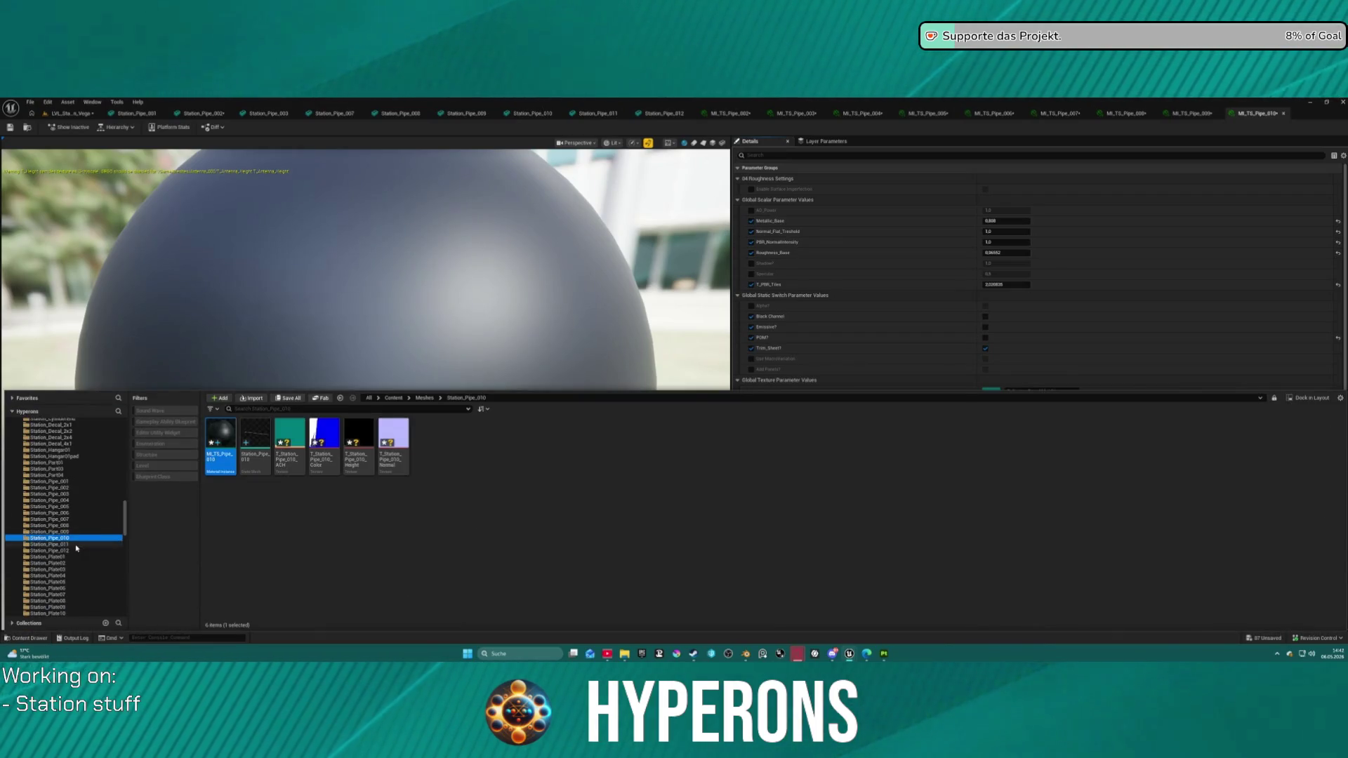
pyautogui.click(75, 545)
pyautogui.click(211, 424)
pyautogui.doubleClick(211, 424)
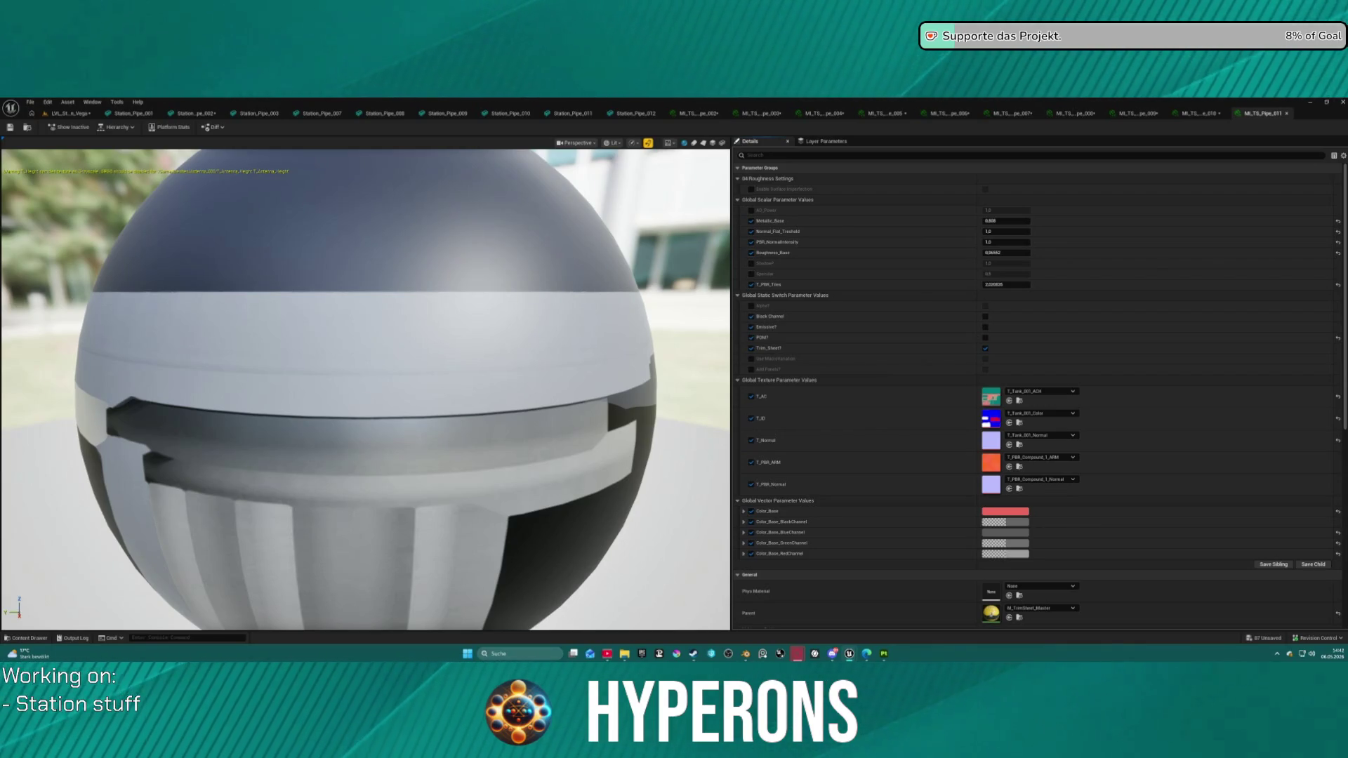
pyautogui.moveTo(915, 313)
pyautogui.mouseDown()
pyautogui.moveTo(1001, 406)
pyautogui.moveTo(991, 397)
pyautogui.mouseUp()
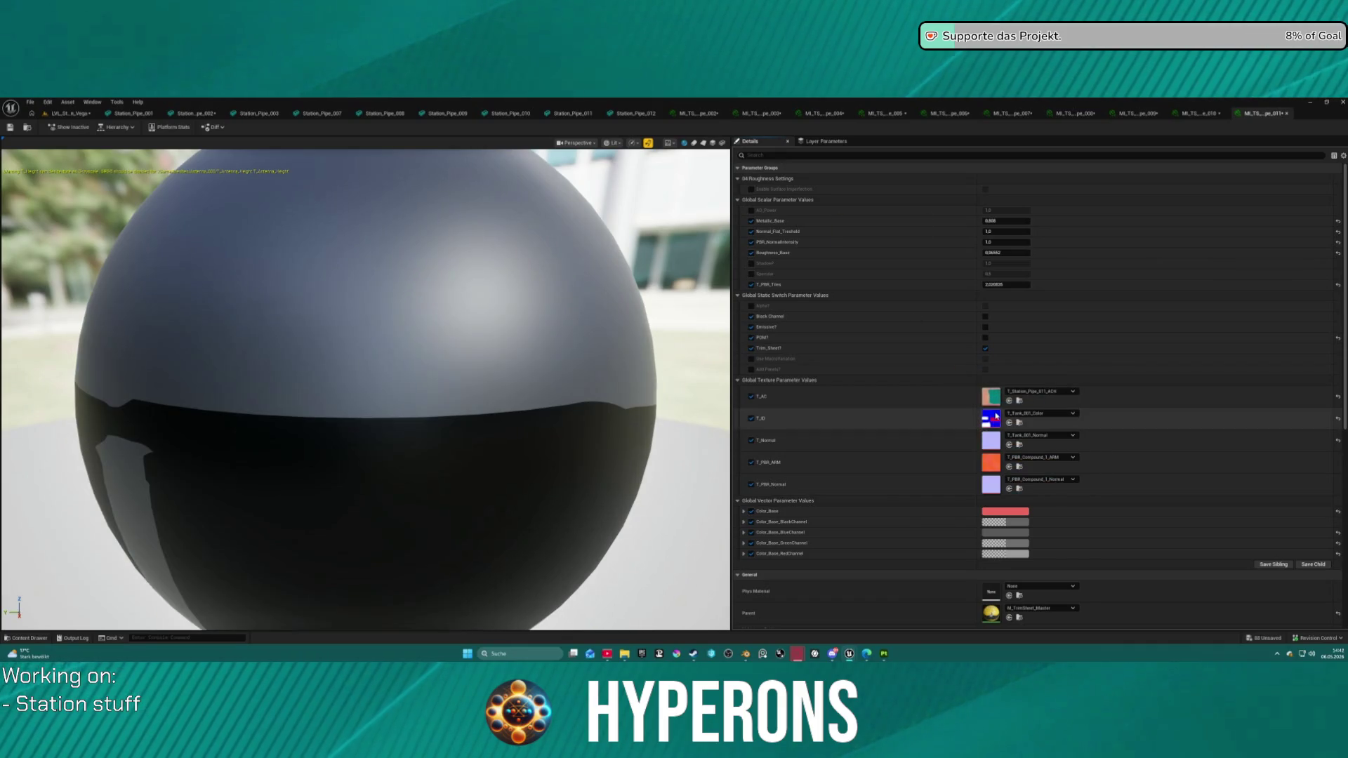
pyautogui.moveTo(888, 309); pyautogui.dragTo(991, 419)
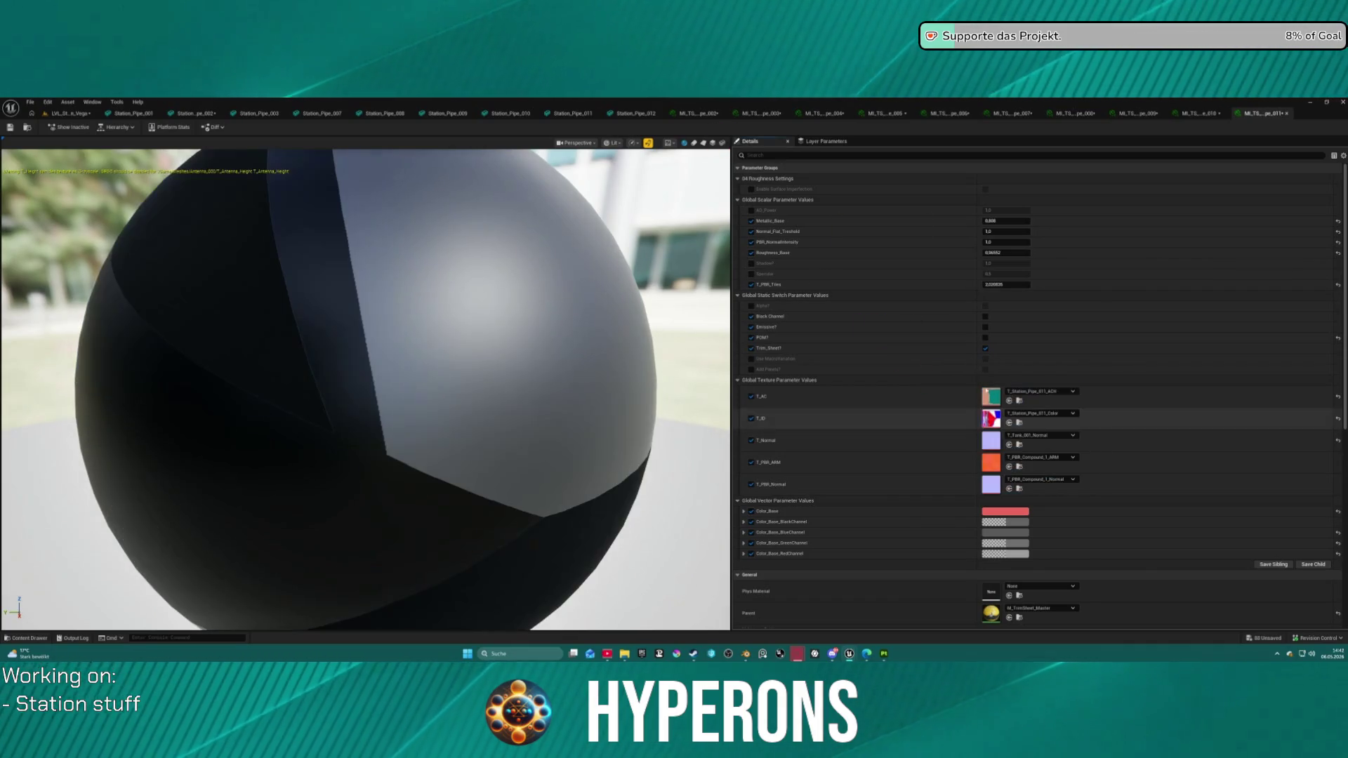
pyautogui.moveTo(912, 313)
pyautogui.mouseDown()
pyautogui.moveTo(982, 340)
pyautogui.moveTo(983, 435)
pyautogui.moveTo(895, 242)
pyautogui.moveTo(877, 239)
pyautogui.moveTo(1202, 429)
pyautogui.moveTo(1071, 467)
pyautogui.moveTo(1003, 439)
pyautogui.moveTo(987, 447)
pyautogui.mouseUp()
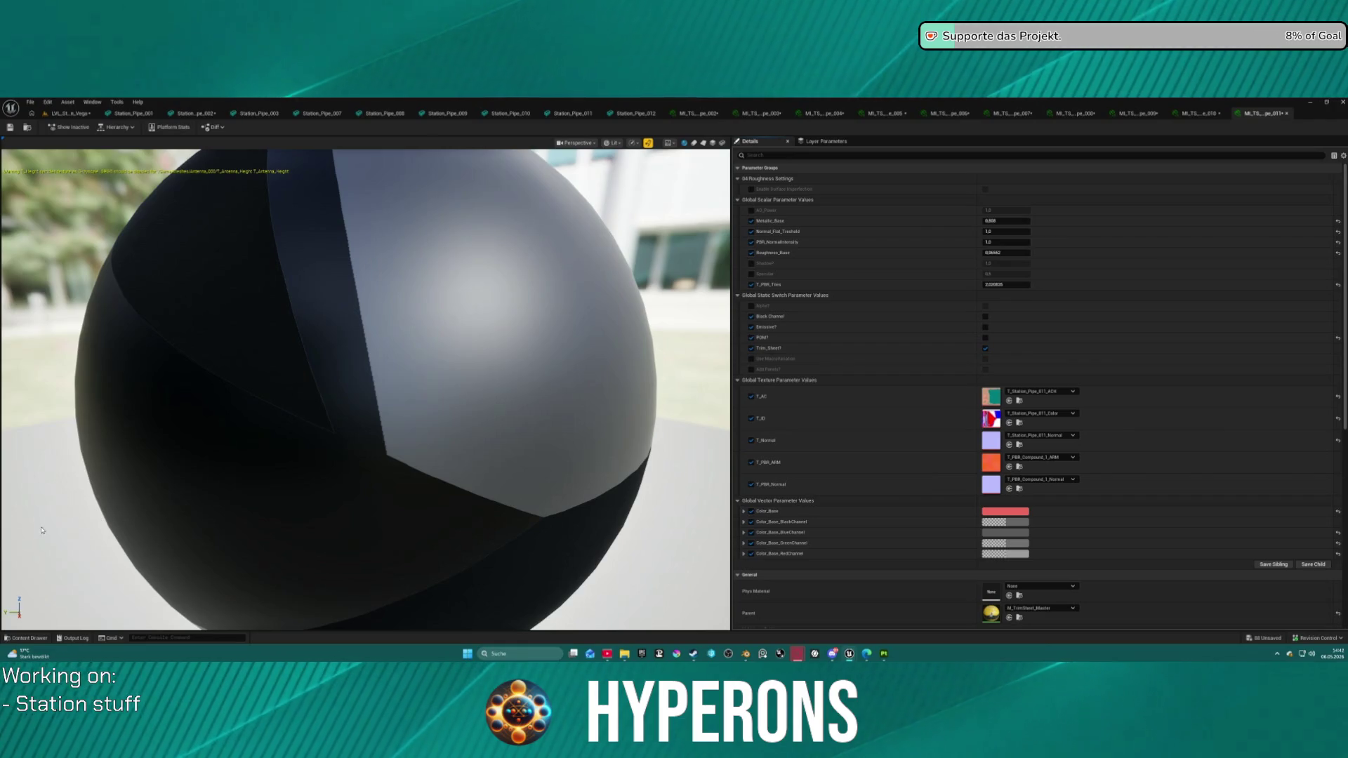
pyautogui.click(38, 637)
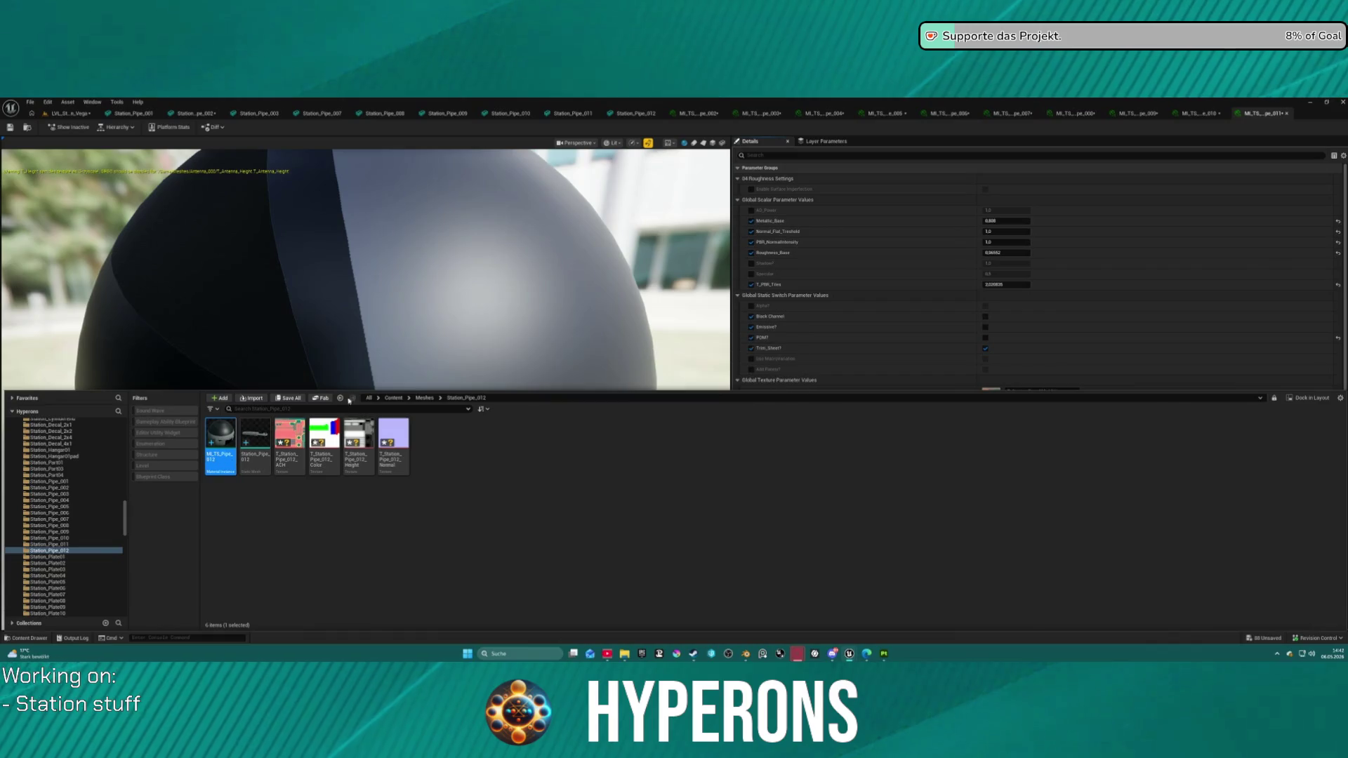
# Step: Open MI_TS_Pipe_012 and assign T_Station_Pipe_012_ACH, _Color and _Normal to T_AC, T_ID and T_Normal
pyautogui.doubleClick(220, 439)
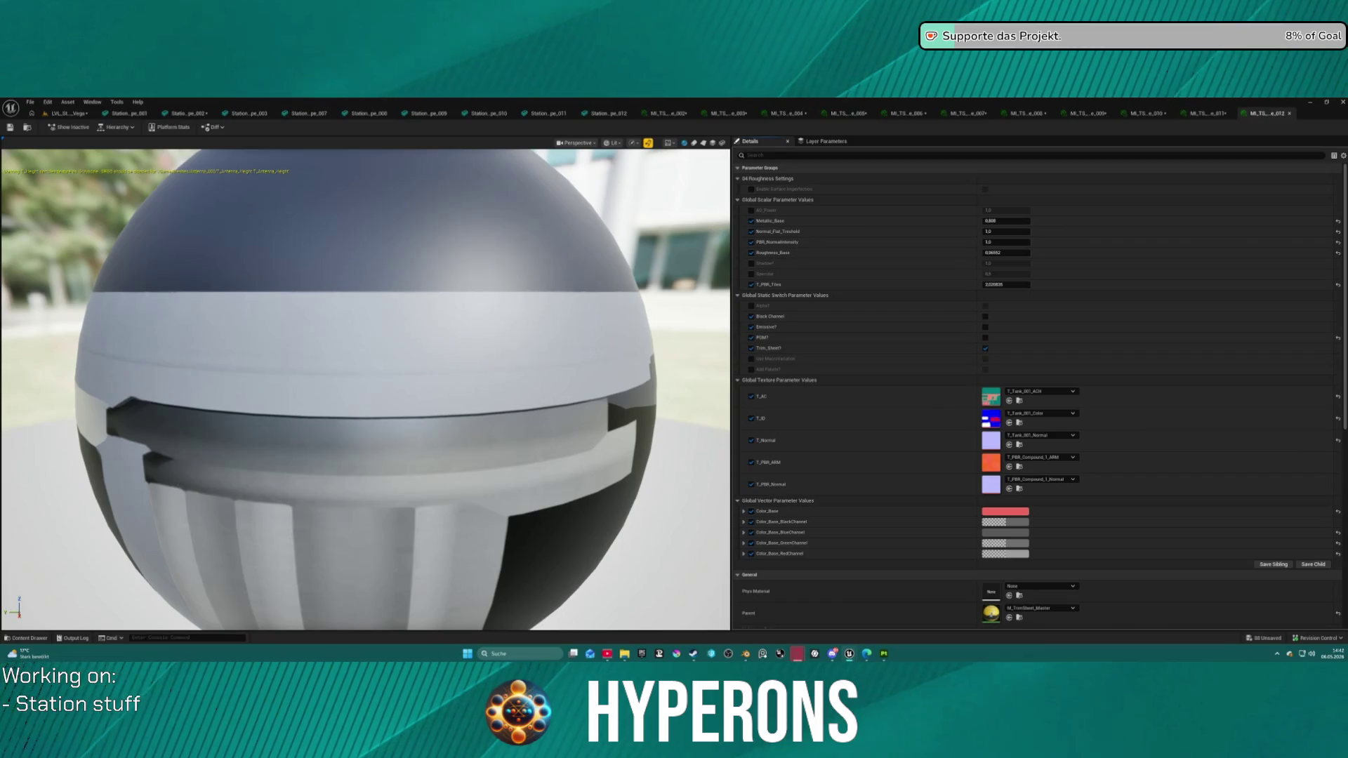
pyautogui.moveTo(808, 128)
pyautogui.mouseDown()
pyautogui.moveTo(1197, 405)
pyautogui.moveTo(991, 399)
pyautogui.mouseUp()
pyautogui.moveTo(913, 149)
pyautogui.mouseDown()
pyautogui.moveTo(1011, 404)
pyautogui.moveTo(1011, 442)
pyautogui.moveTo(991, 419)
pyautogui.mouseUp()
pyautogui.moveTo(913, 150)
pyautogui.mouseDown()
pyautogui.moveTo(983, 333)
pyautogui.moveTo(994, 440)
pyautogui.mouseUp()
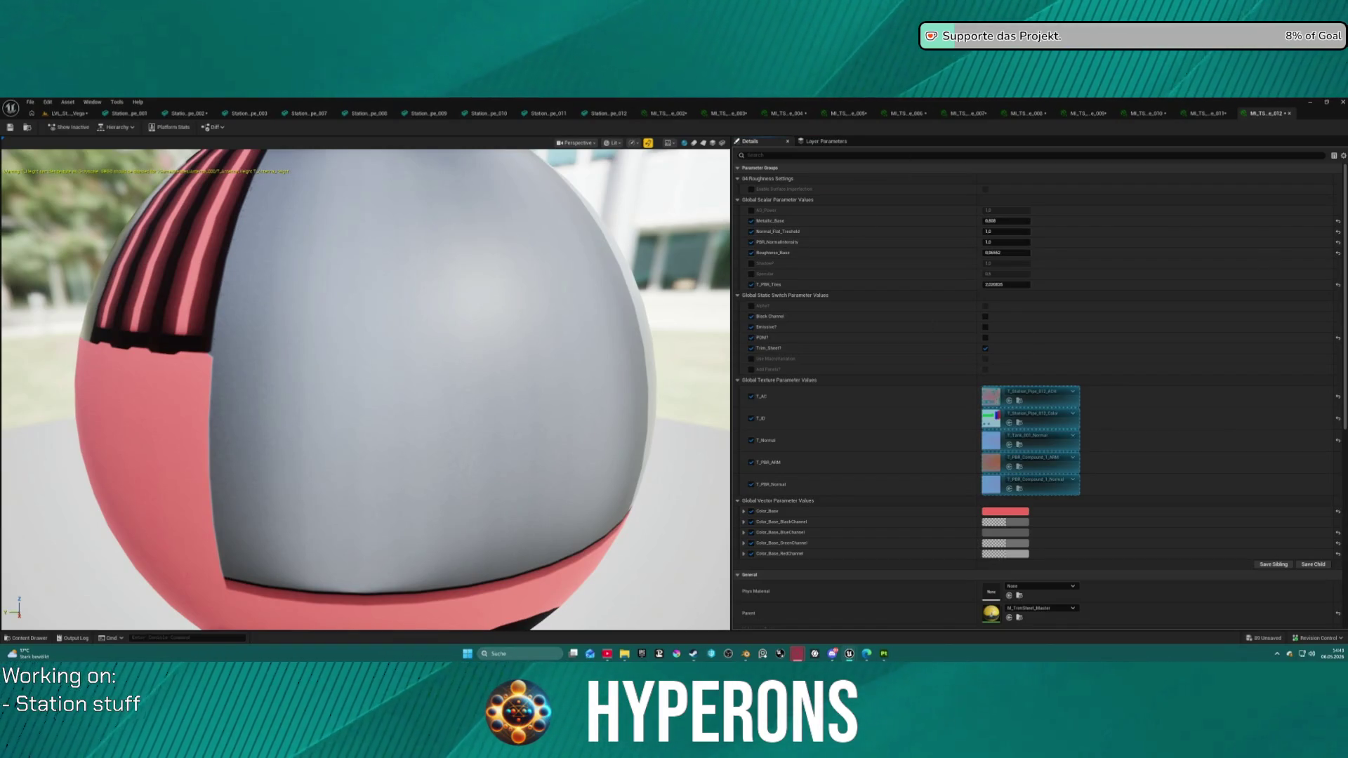
pyautogui.moveTo(913, 150)
pyautogui.mouseDown()
pyautogui.moveTo(1018, 440)
pyautogui.moveTo(1003, 446)
pyautogui.mouseUp()
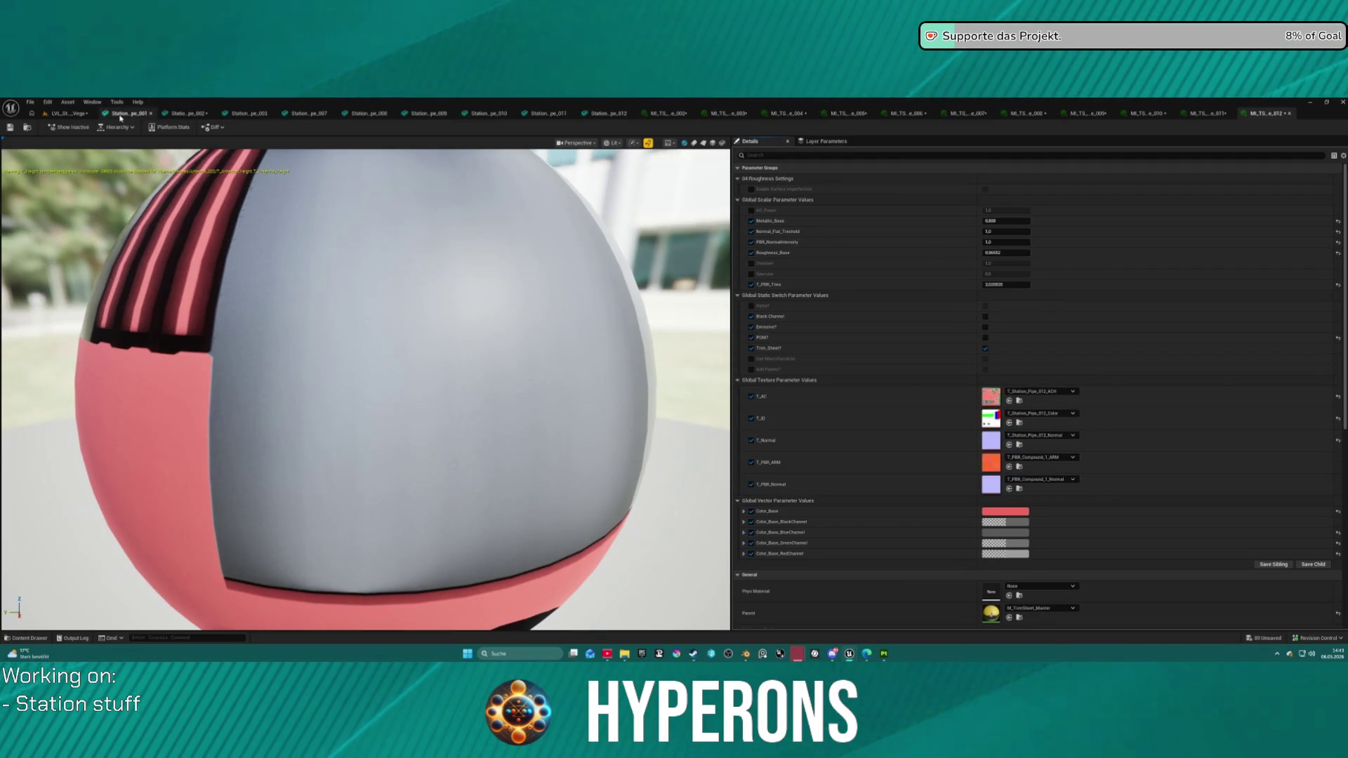
# Step: Look over the first and second station pipe meshes in their previews
pyautogui.click(126, 113)
pyautogui.scroll(5, 442, 386)
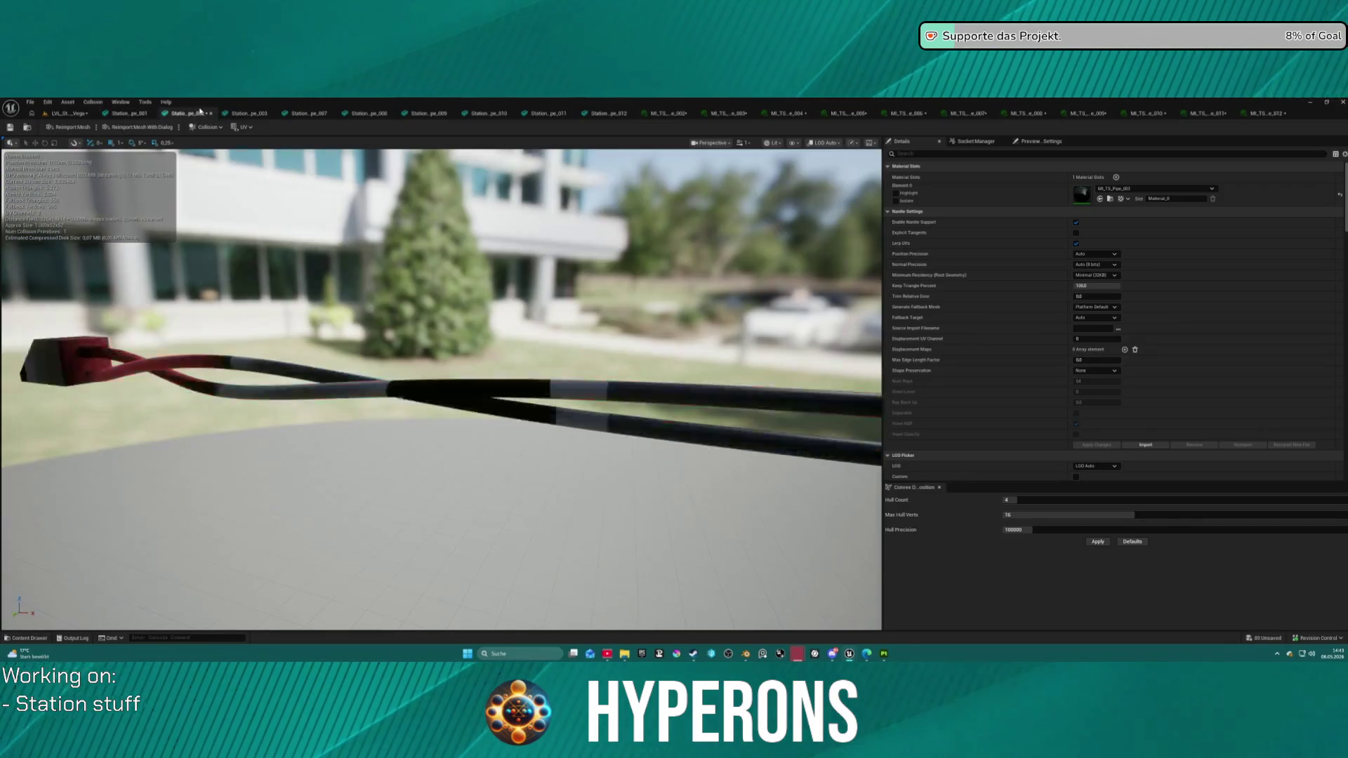
pyautogui.click(188, 113)
pyautogui.moveTo(442, 386)
pyautogui.mouseDown()
pyautogui.moveTo(442, 281)
pyautogui.moveTo(490, 274)
pyautogui.moveTo(490, 257)
pyautogui.mouseUp()
pyautogui.scroll(-5, 443, 386)
pyautogui.scroll(5, 443, 386)
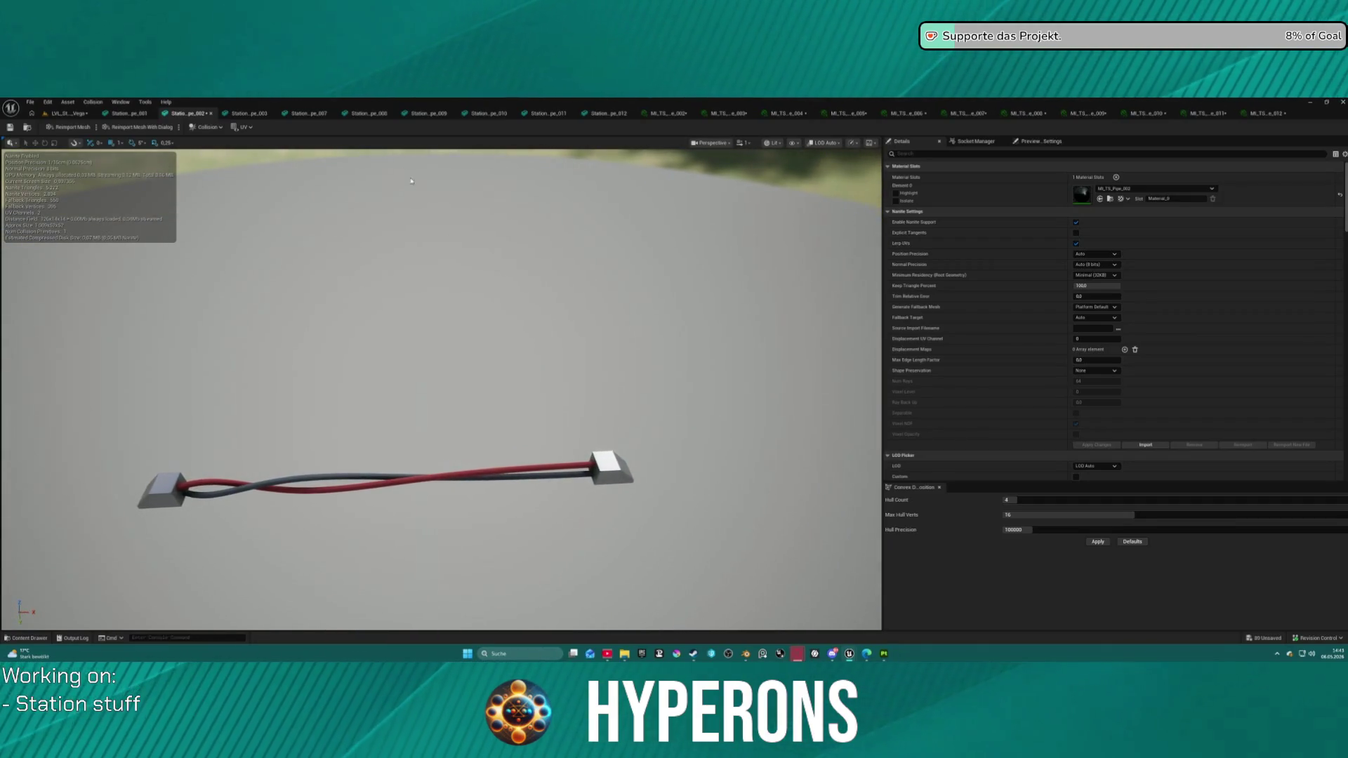
# Step: Give Station_Pipe_003's Element 0 slot the red pipe material instance
pyautogui.click(251, 113)
pyautogui.moveTo(396, 229)
pyautogui.mouseDown()
pyautogui.moveTo(397, 169)
pyautogui.moveTo(362, 230)
pyautogui.mouseUp()
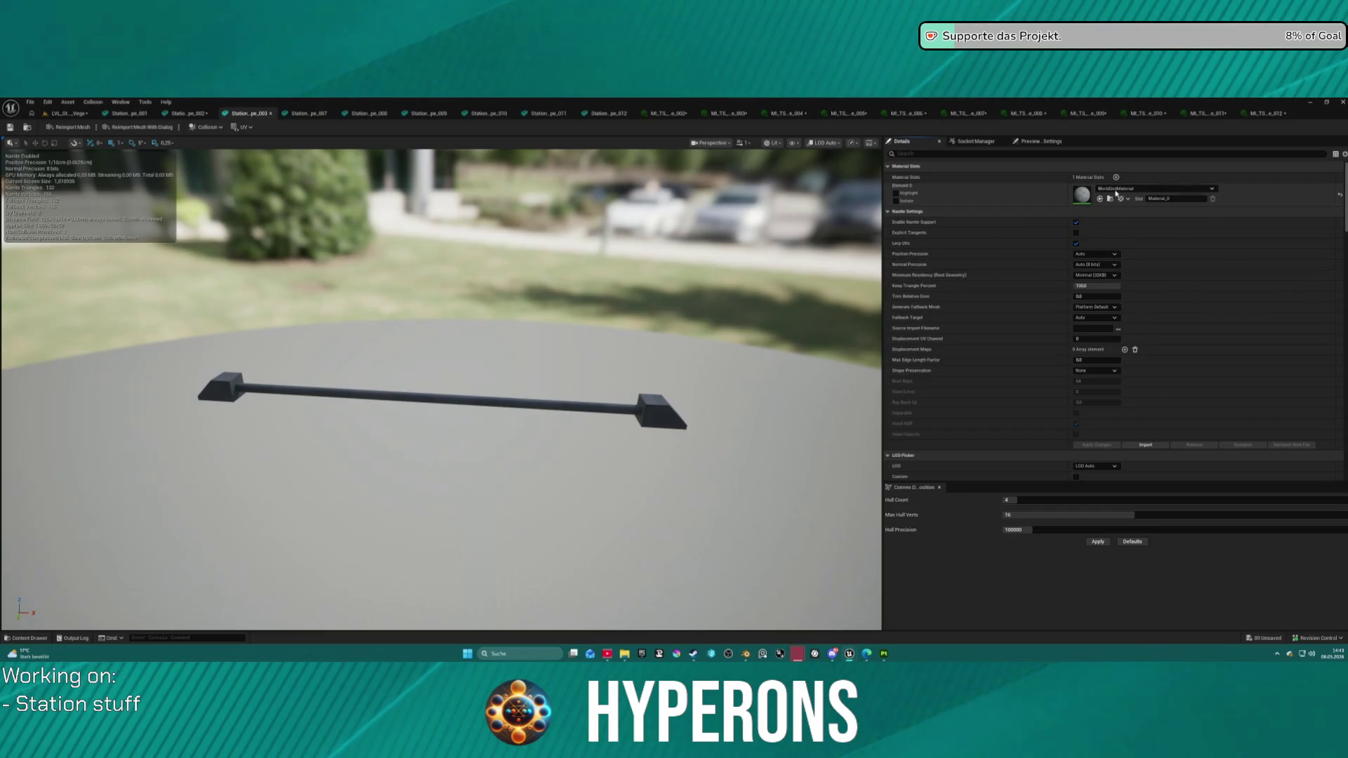
pyautogui.click(1100, 199)
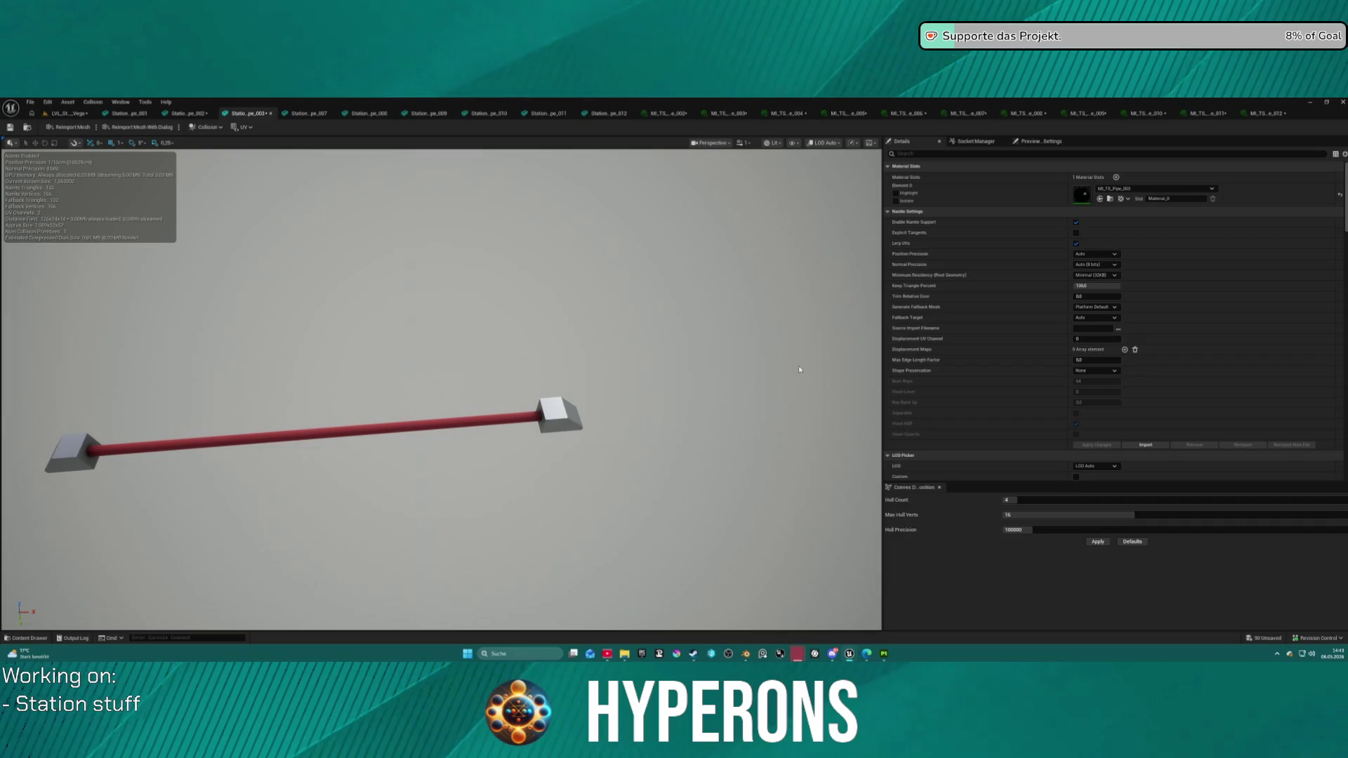
pyautogui.click(246, 114)
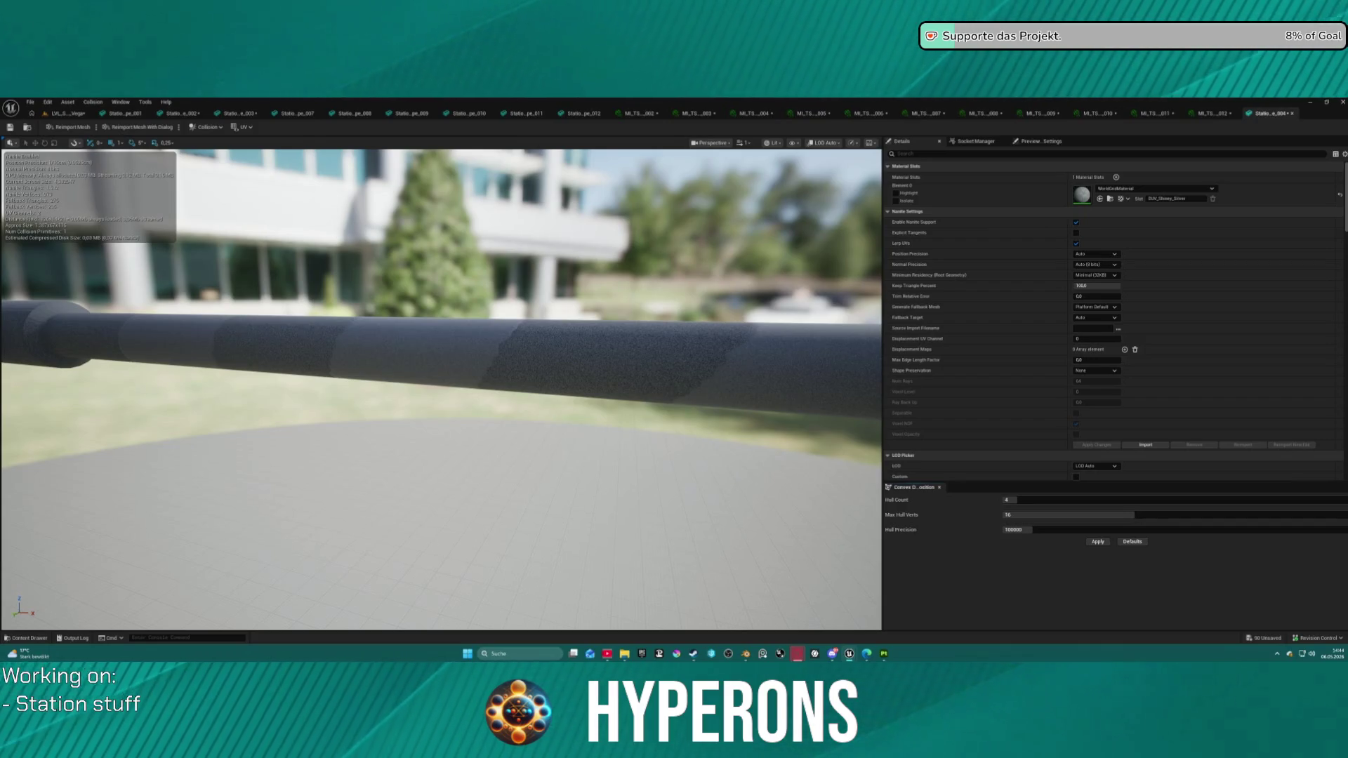
# Step: Assign MI_TS_Pipe_005 to the open pipe mesh's Element 0 material slot
pyautogui.moveTo(1219, 197)
pyautogui.mouseDown()
pyautogui.moveTo(1088, 188)
pyautogui.moveTo(1152, 253)
pyautogui.moveTo(1077, 197)
pyautogui.mouseUp()
pyautogui.scroll(-6, 848, 208)
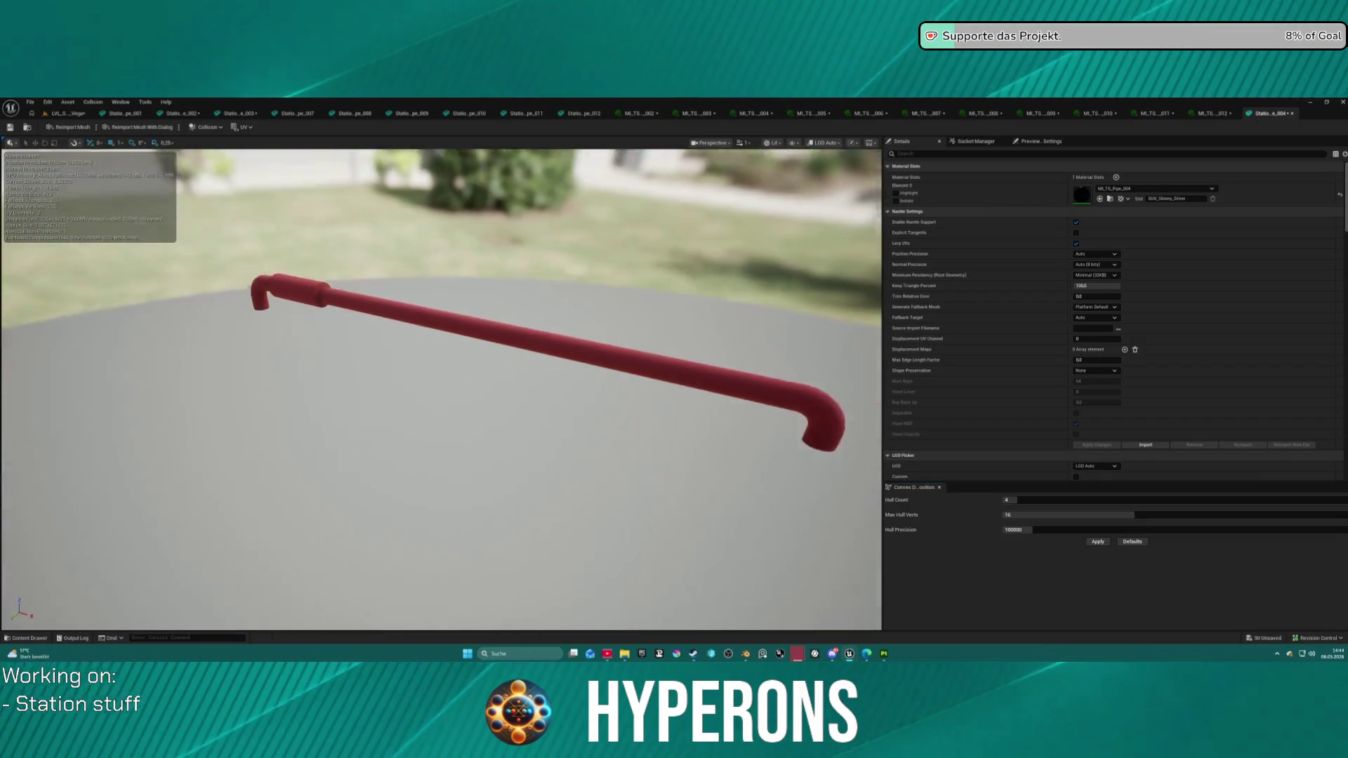
pyautogui.scroll(-2, 407, 347)
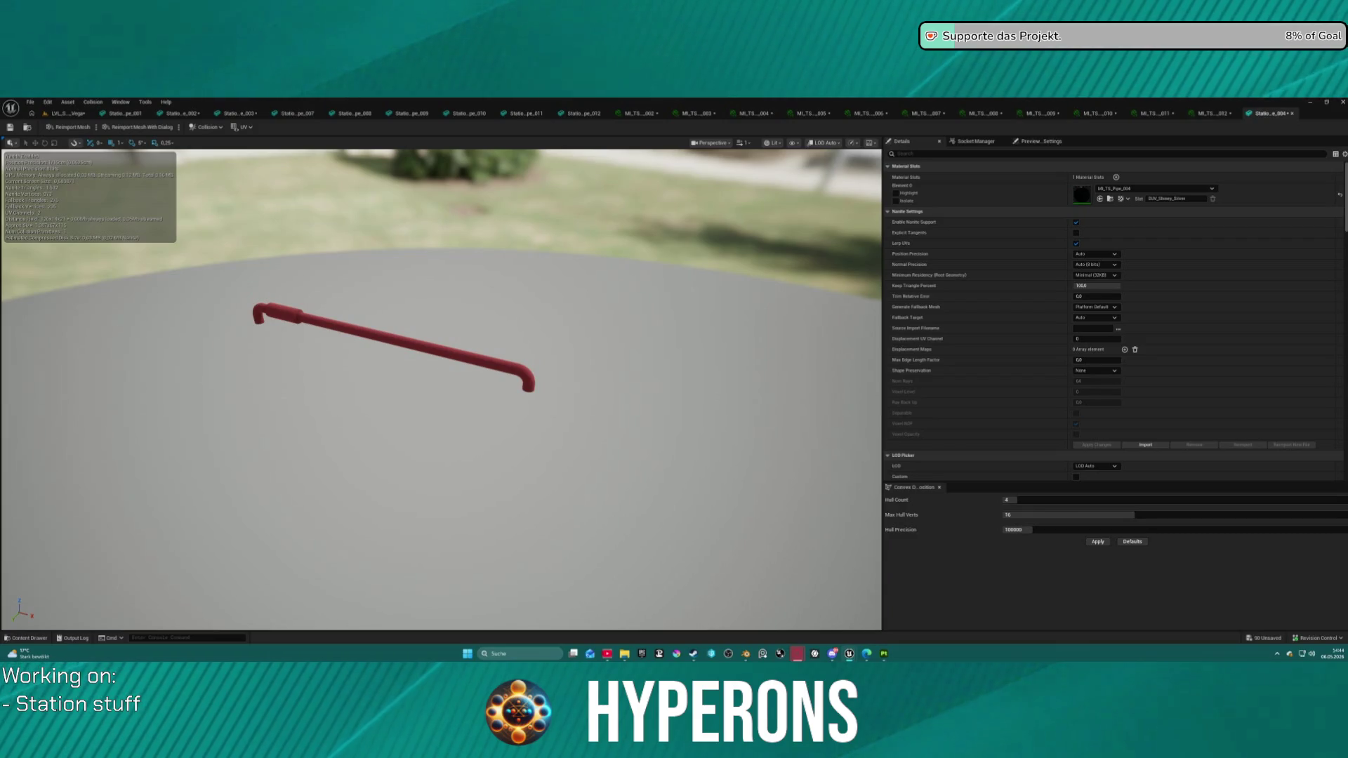
pyautogui.moveTo(1341, 204)
pyautogui.mouseDown()
pyautogui.moveTo(1094, 211)
pyautogui.moveTo(1087, 200)
pyautogui.mouseUp()
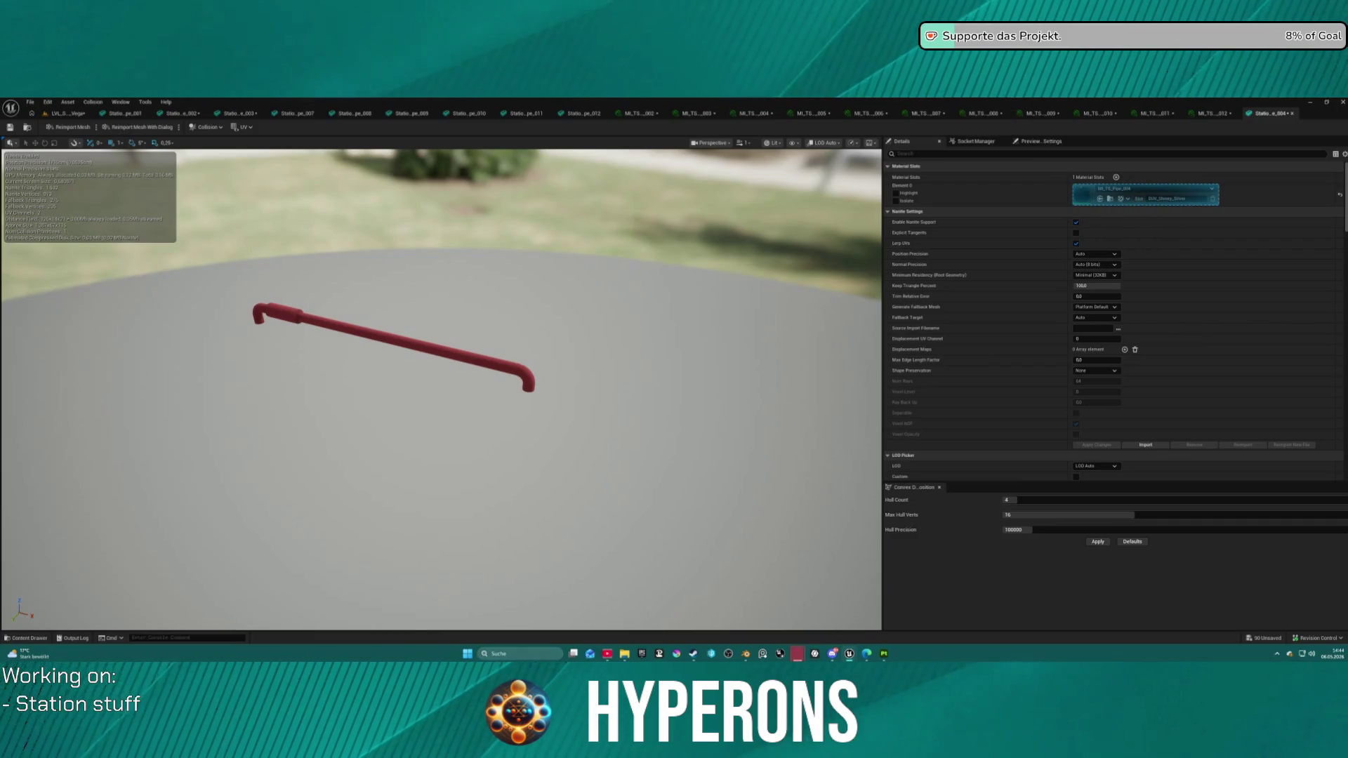
pyautogui.click(25, 638)
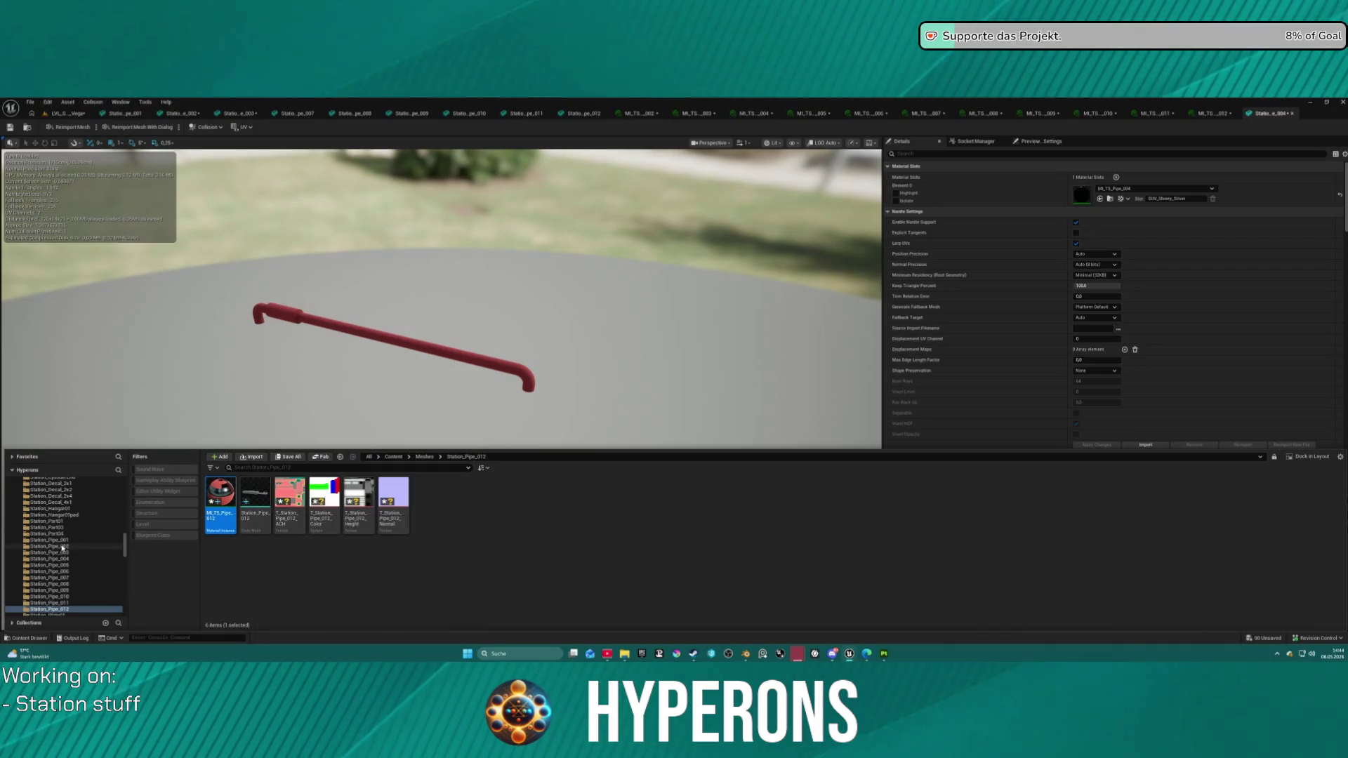
pyautogui.click(56, 565)
pyautogui.click(261, 516)
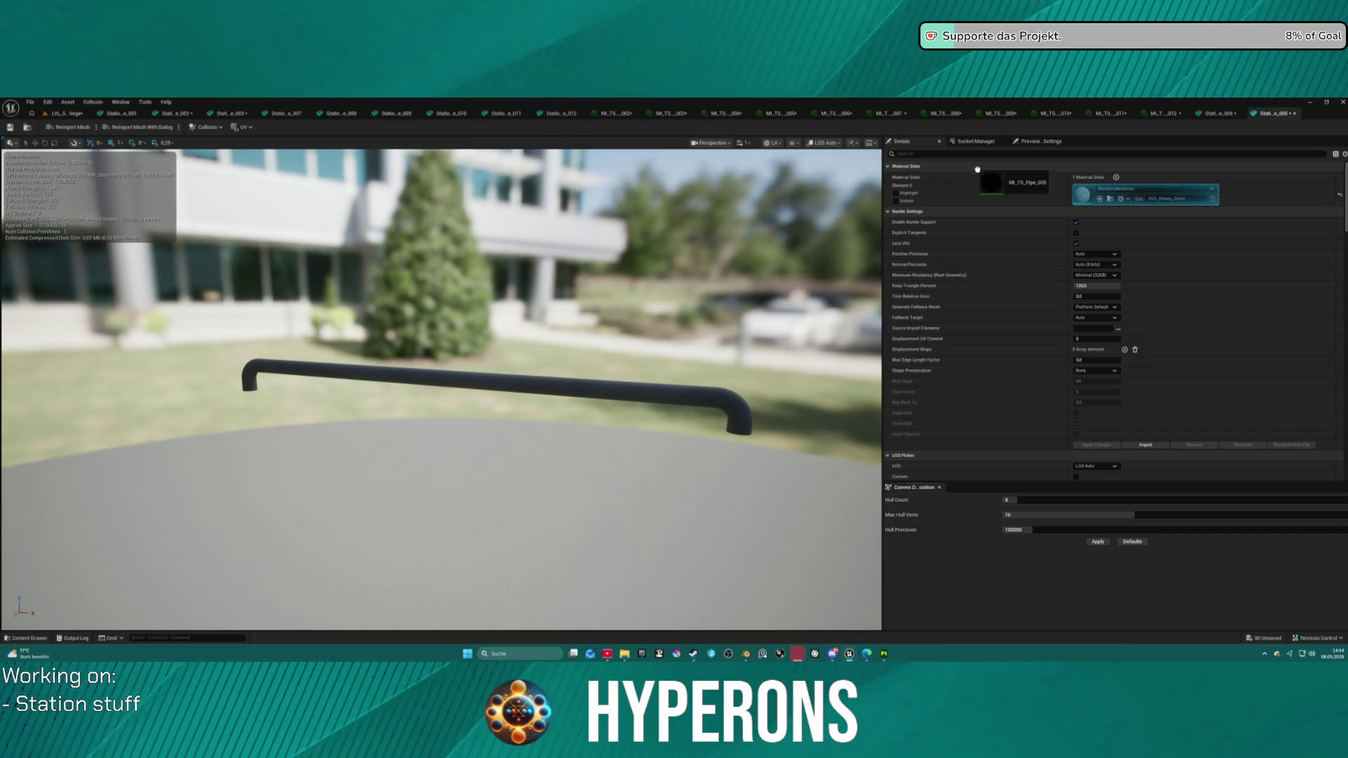
pyautogui.click(1100, 199)
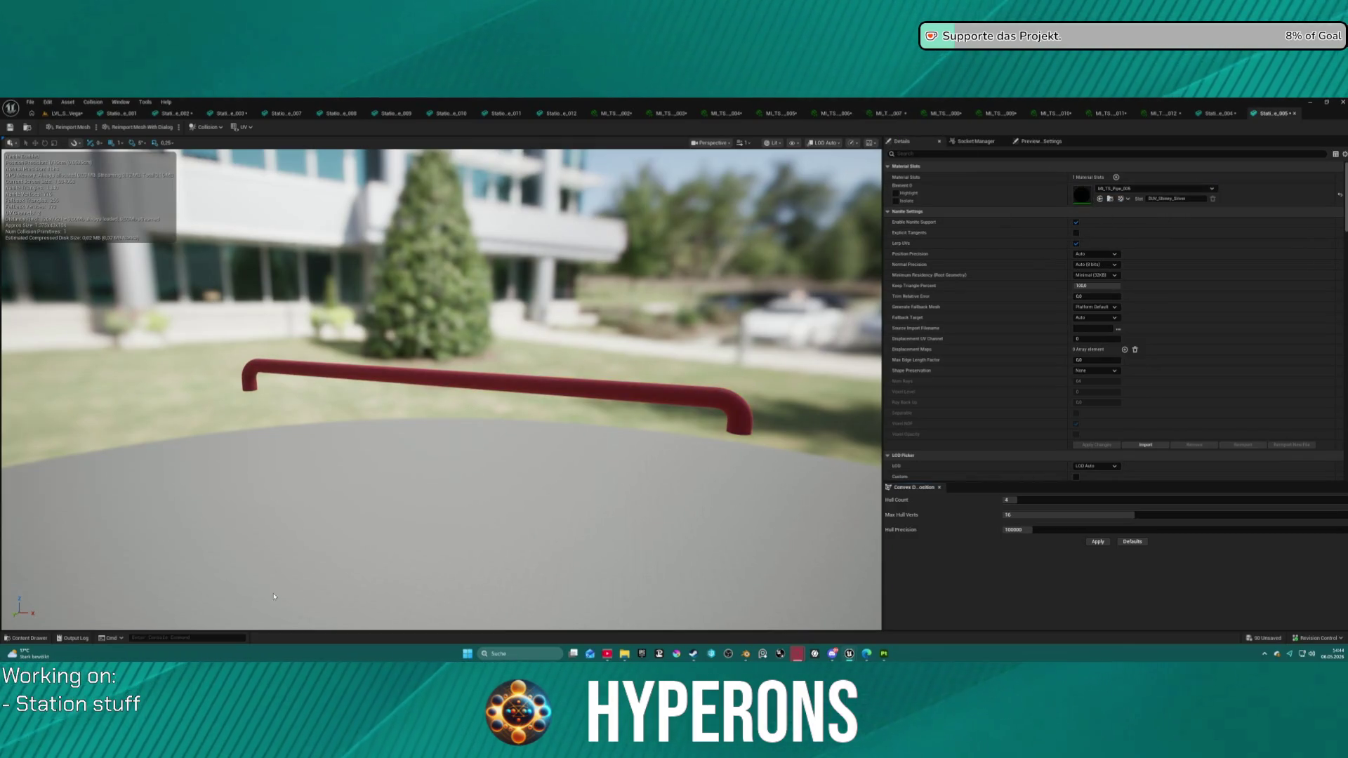
# Step: Open Station_Pipe_006 and assign MI_TS_Pipe_006, giving a red tube, yellow wire and grey clamps
pyautogui.click(28, 637)
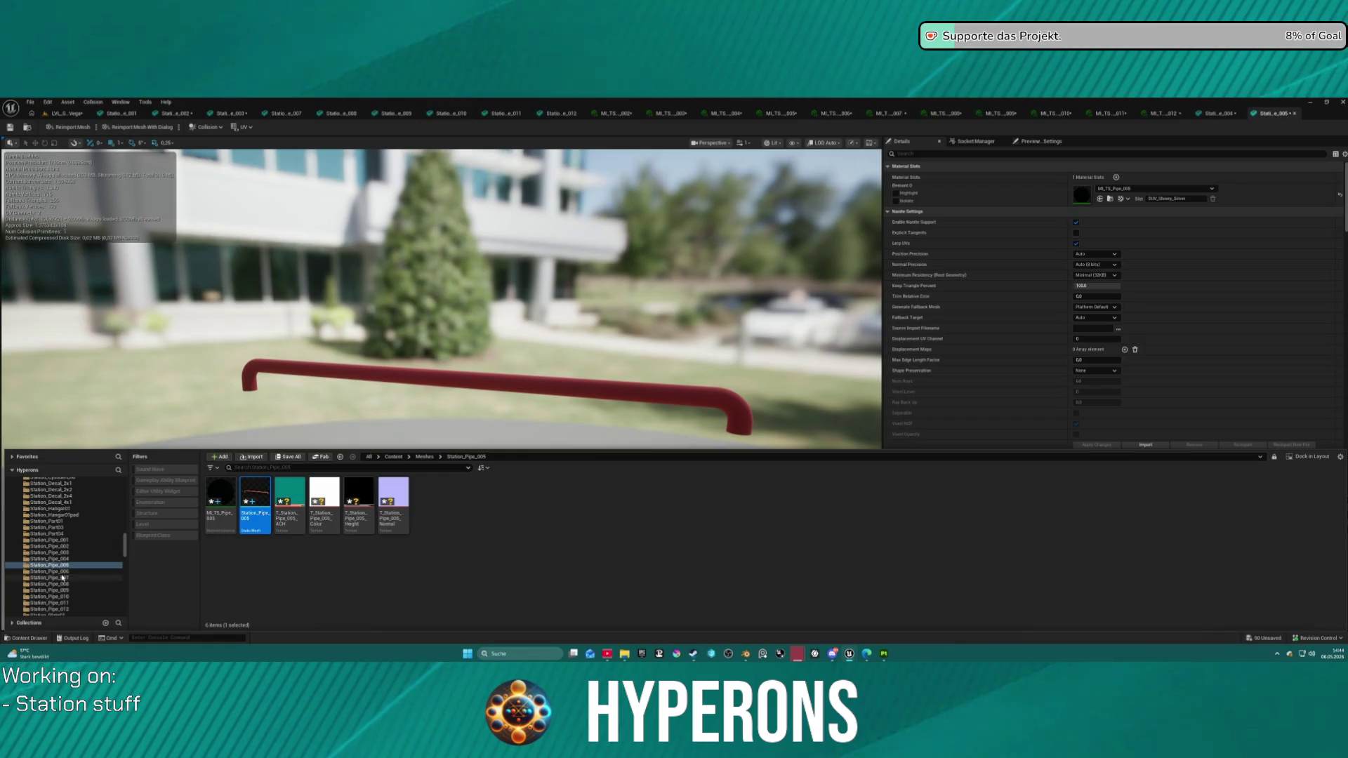
pyautogui.click(50, 572)
pyautogui.doubleClick(252, 520)
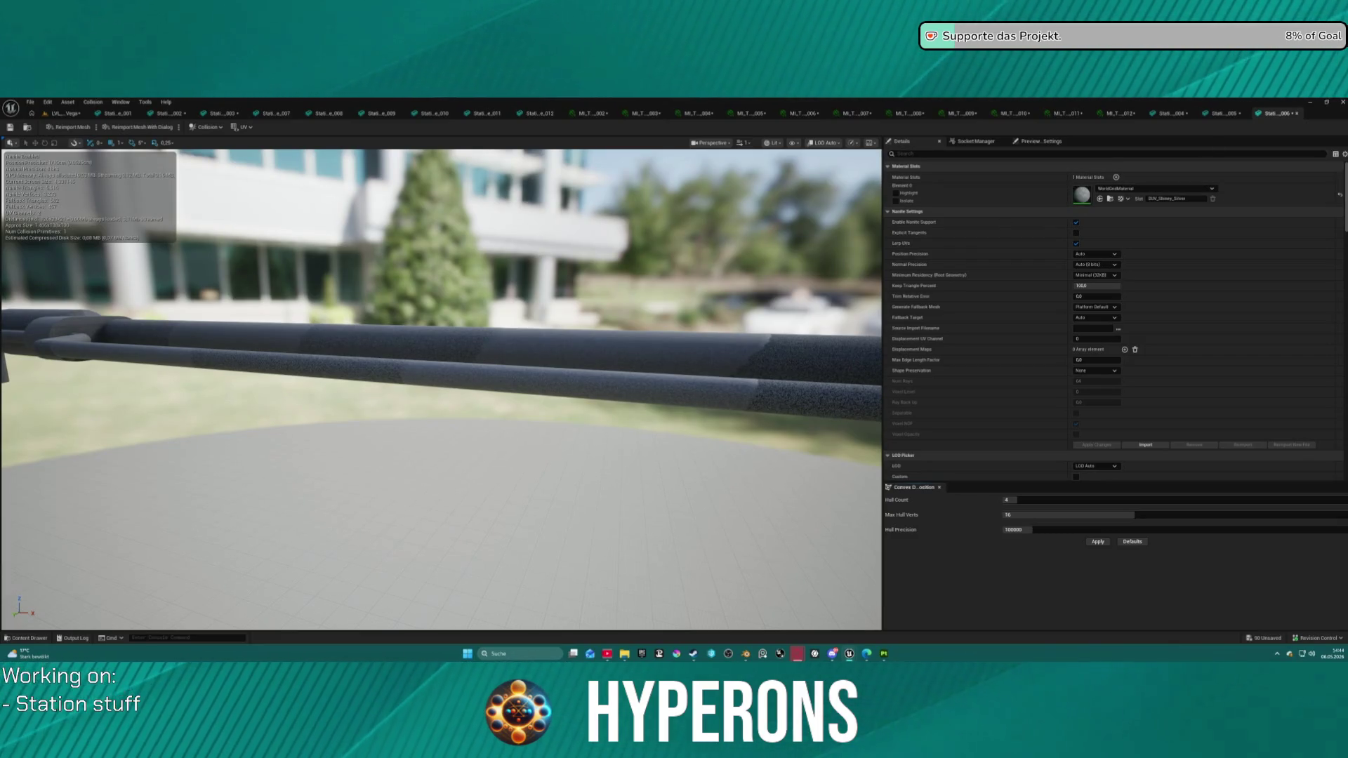
pyautogui.moveTo(1152, 190); pyautogui.dragTo(1091, 198)
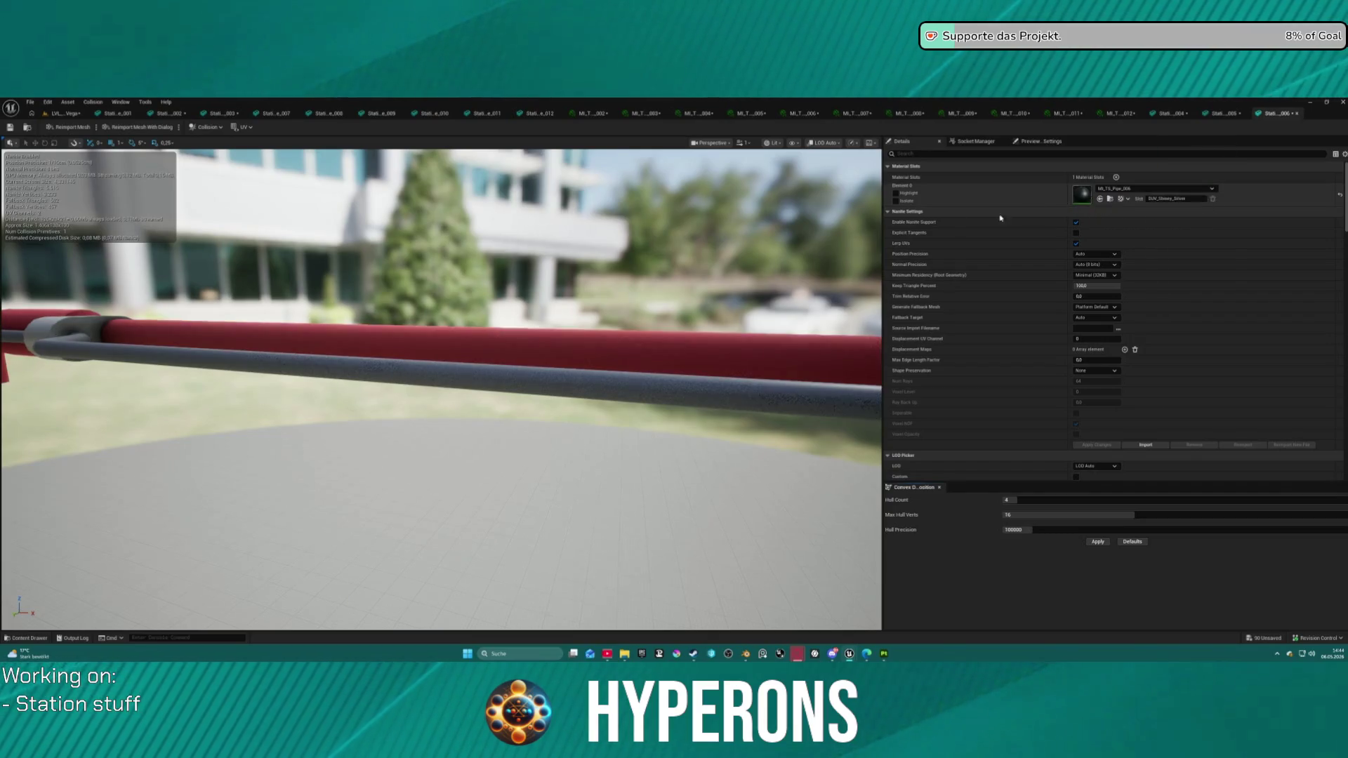
pyautogui.moveTo(492, 351); pyautogui.dragTo(491, 435)
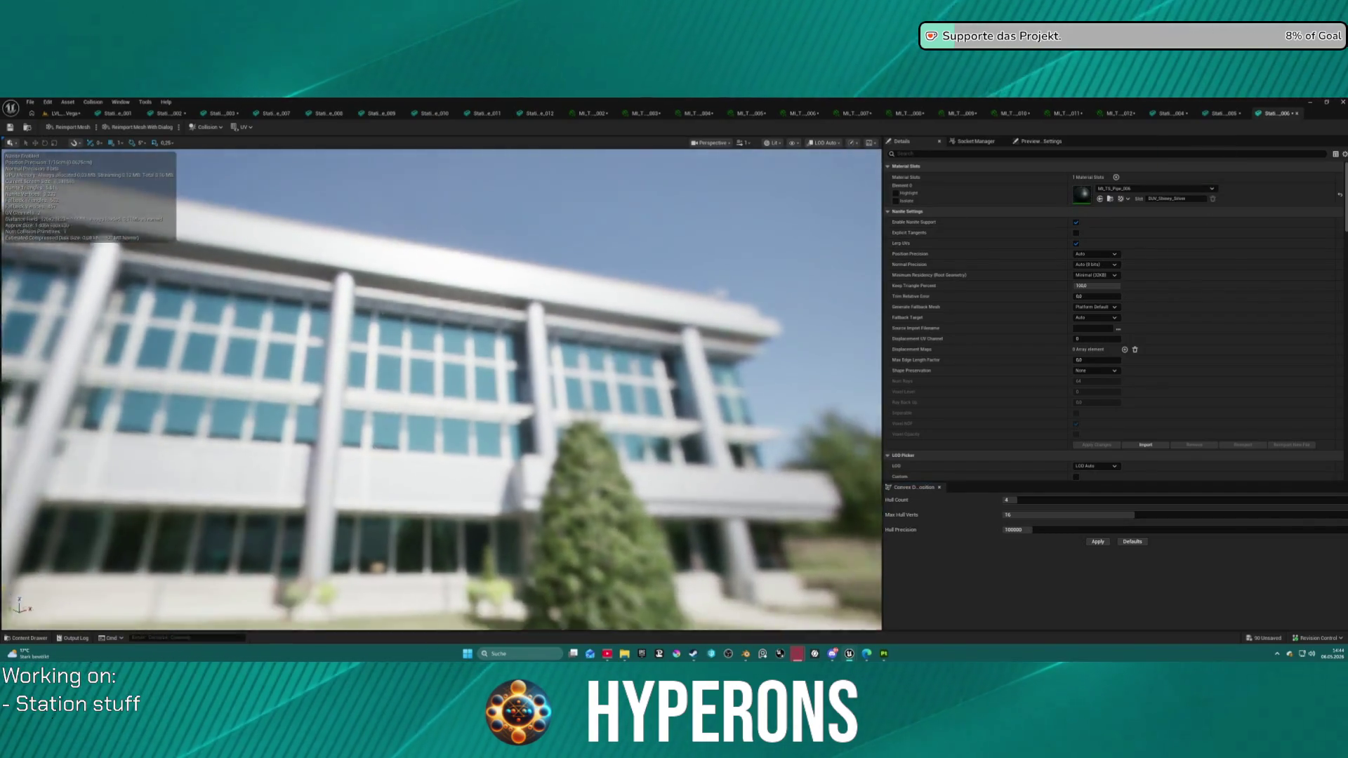
pyautogui.press('f')
pyautogui.moveTo(491, 351); pyautogui.dragTo(561, 359)
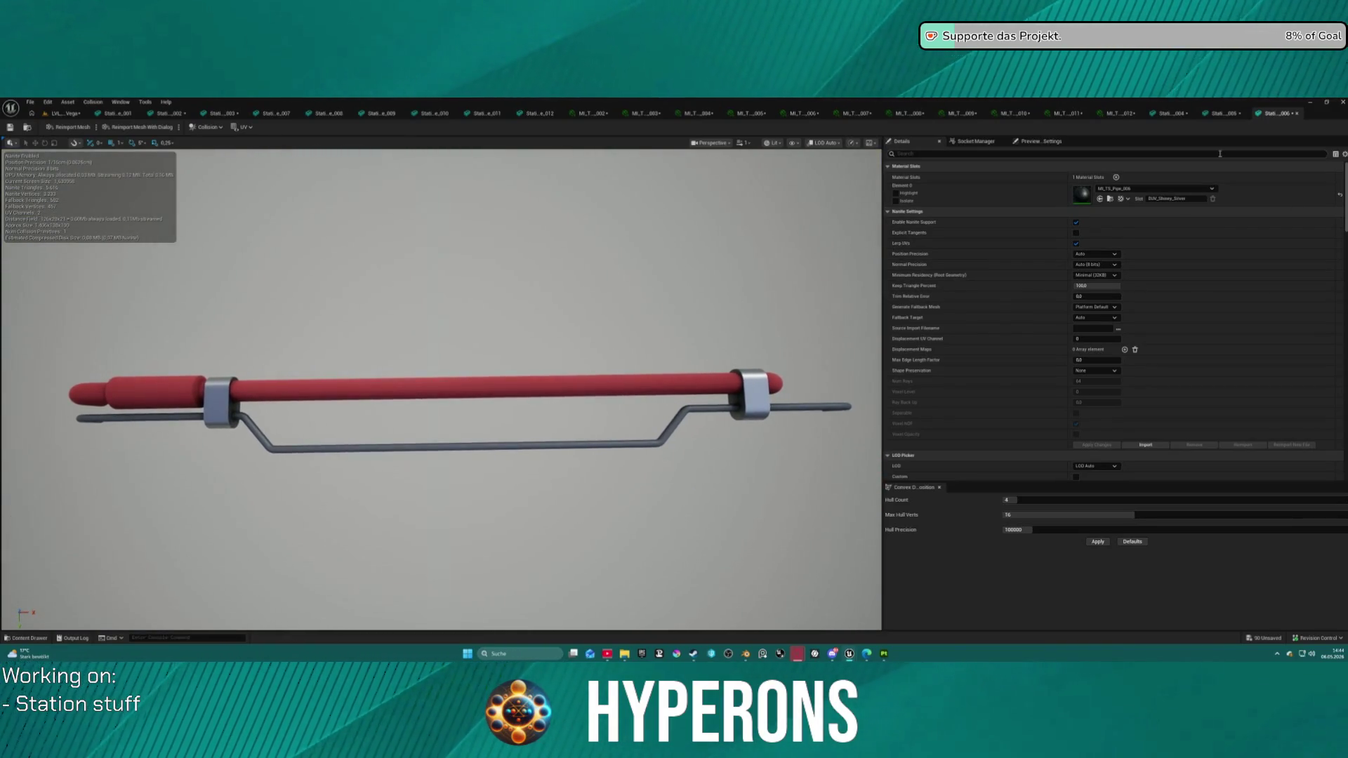
pyautogui.click(806, 113)
pyautogui.click(821, 113)
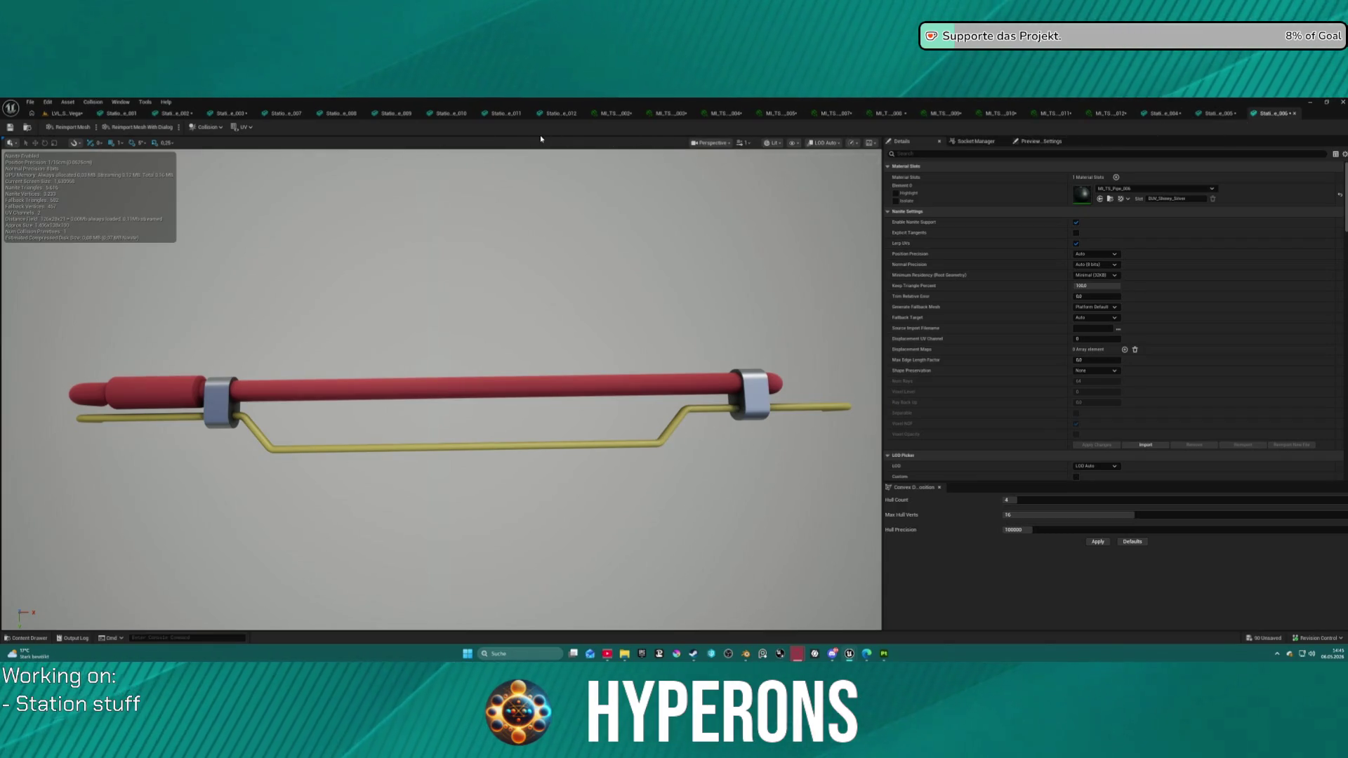
# Step: Give the Station_Pipe_007 four-pipe bundle the MI_TS_Pipe_007 material instance
pyautogui.click(288, 113)
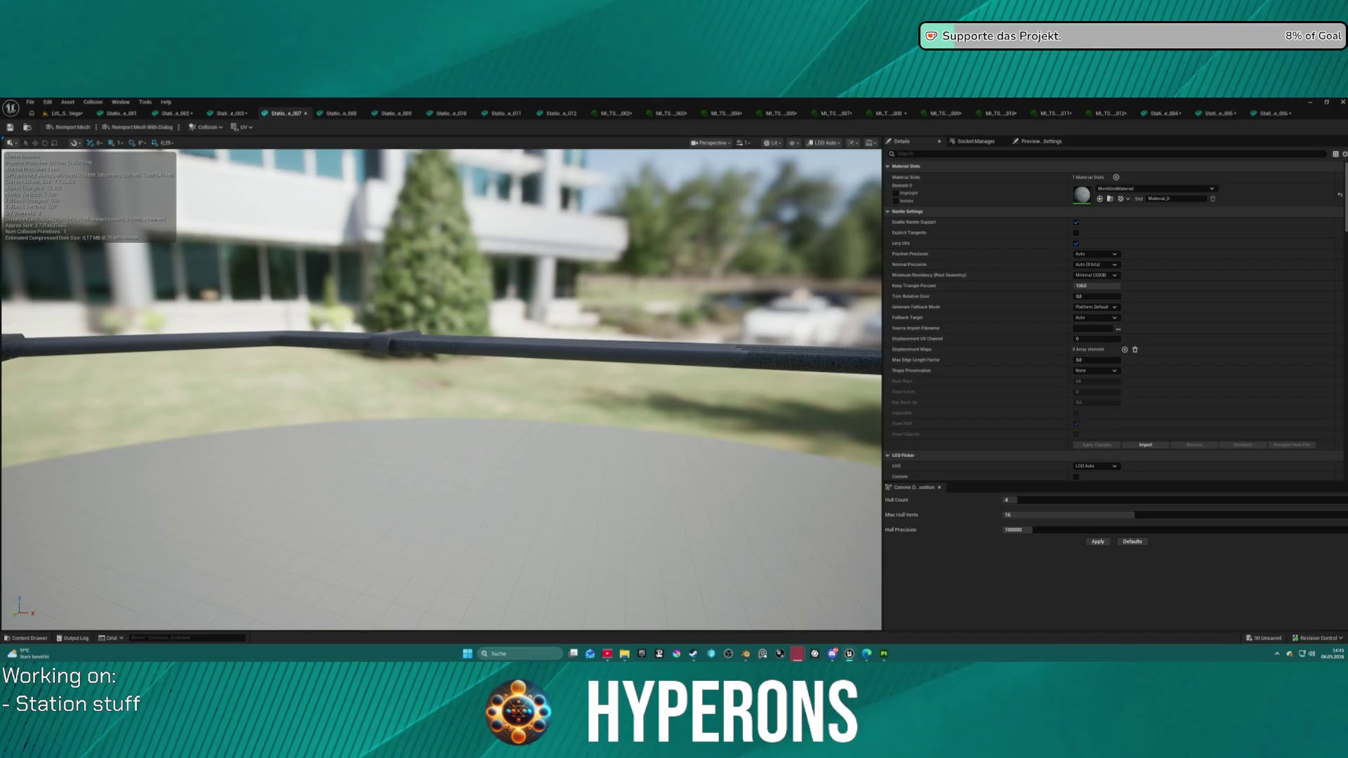
pyautogui.moveTo(491, 351)
pyautogui.mouseDown()
pyautogui.moveTo(414, 281)
pyautogui.moveTo(343, 259)
pyautogui.mouseUp()
pyautogui.moveTo(1144, 193)
pyautogui.mouseDown()
pyautogui.moveTo(1011, 232)
pyautogui.moveTo(1099, 203)
pyautogui.moveTo(1081, 195)
pyautogui.mouseUp()
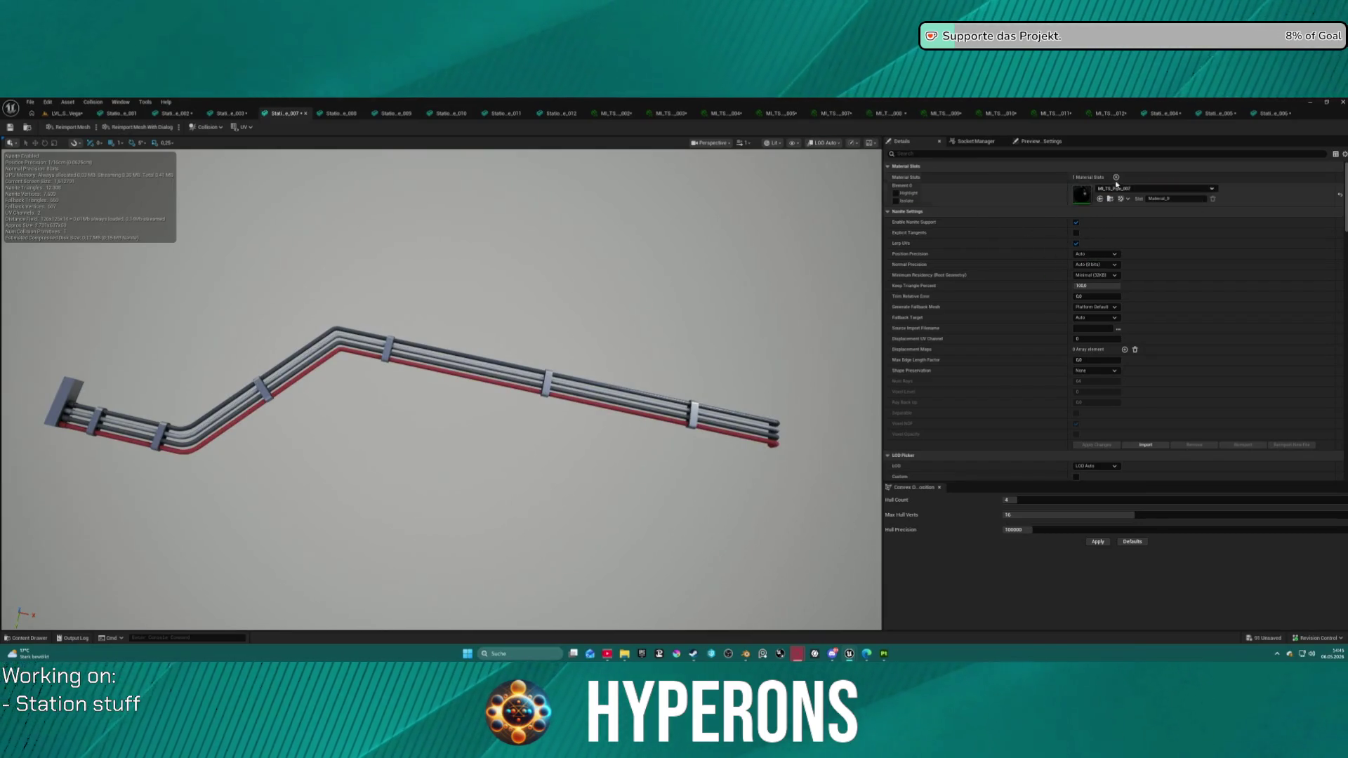
pyautogui.click(855, 113)
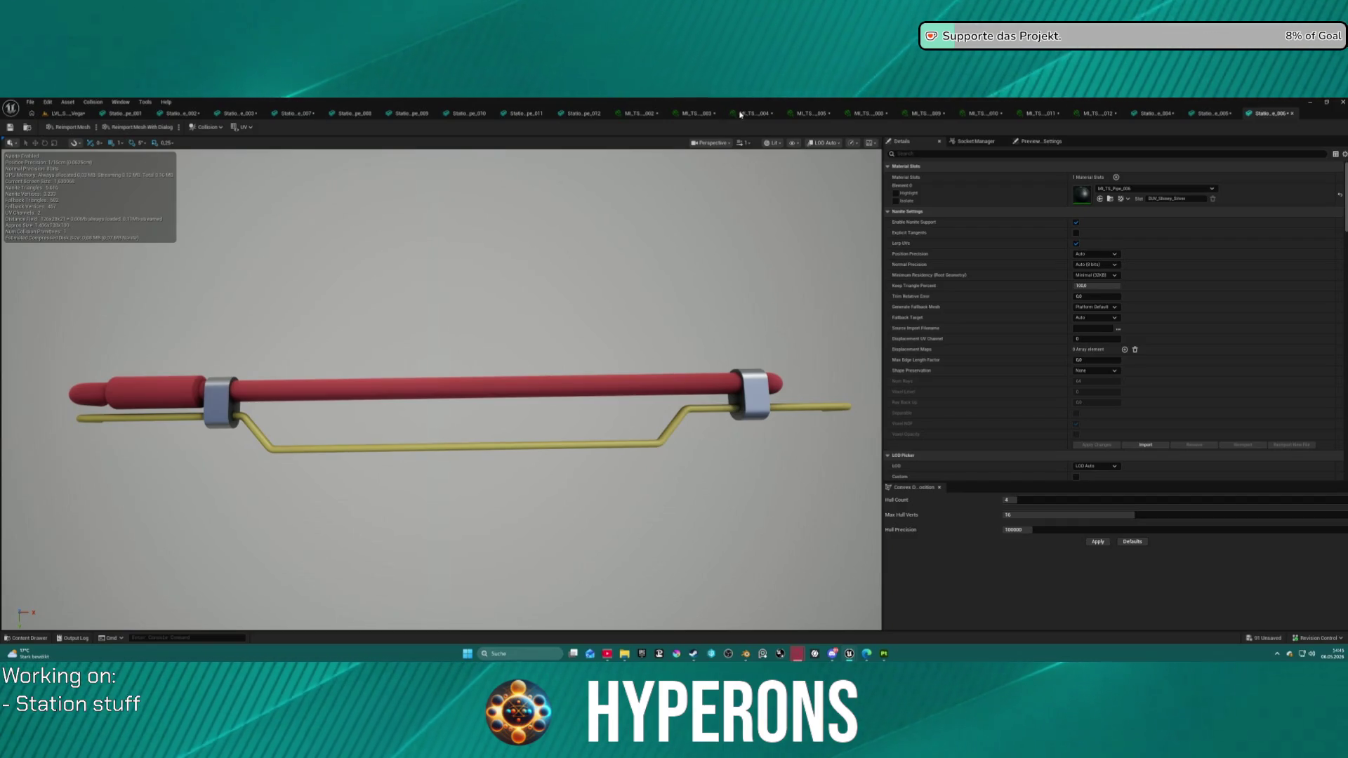
pyautogui.click(295, 113)
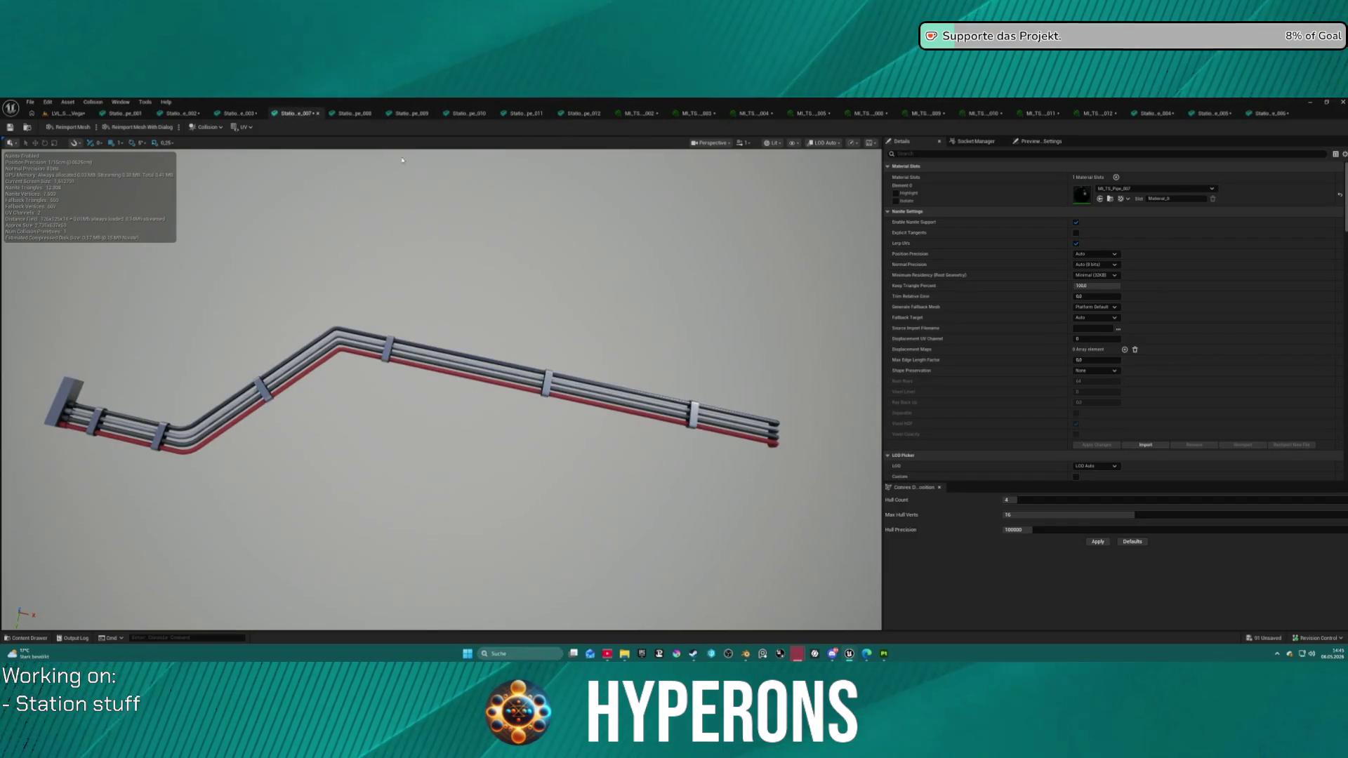
# Step: Adjust MI_TS_Pipe_007's channel colours and zoom in on the bundle's pipe bend
pyautogui.scroll(5, 417, 317)
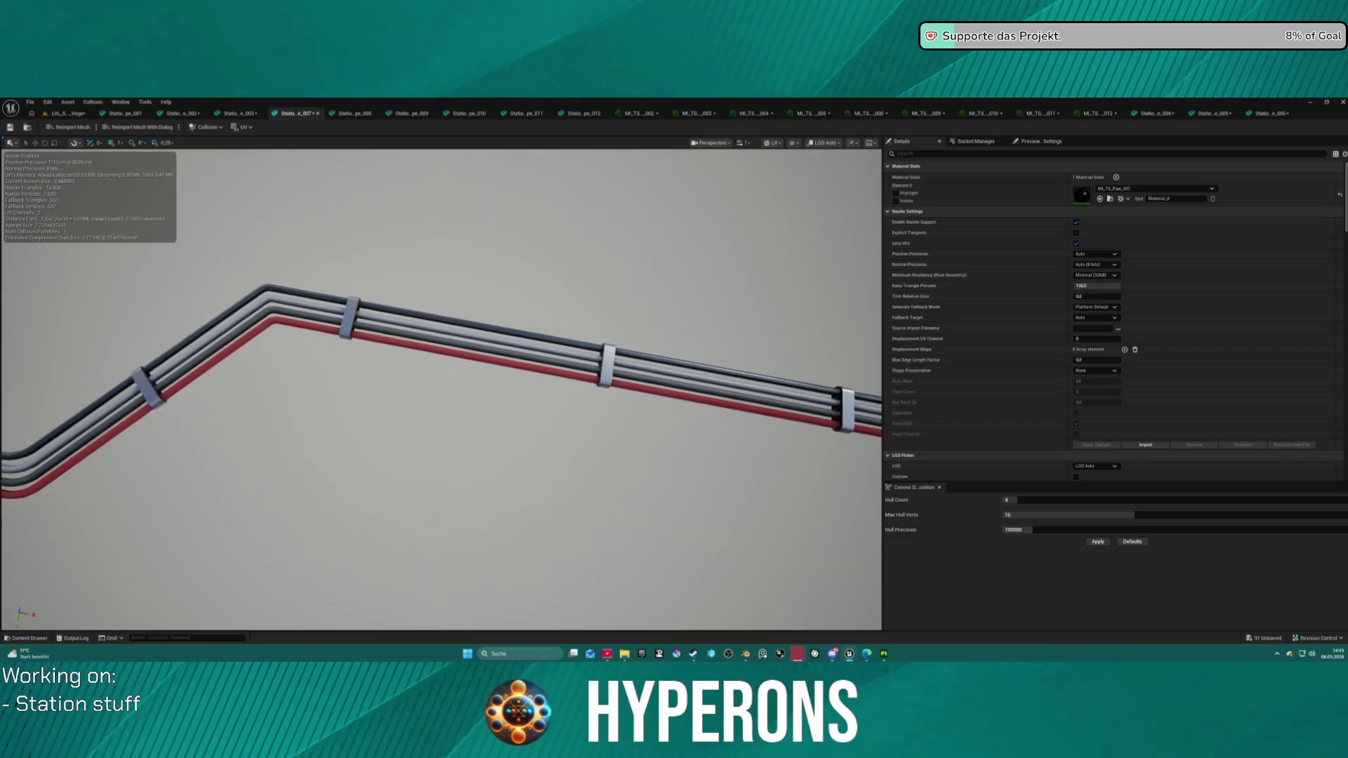
pyautogui.scroll(-3, 441, 389)
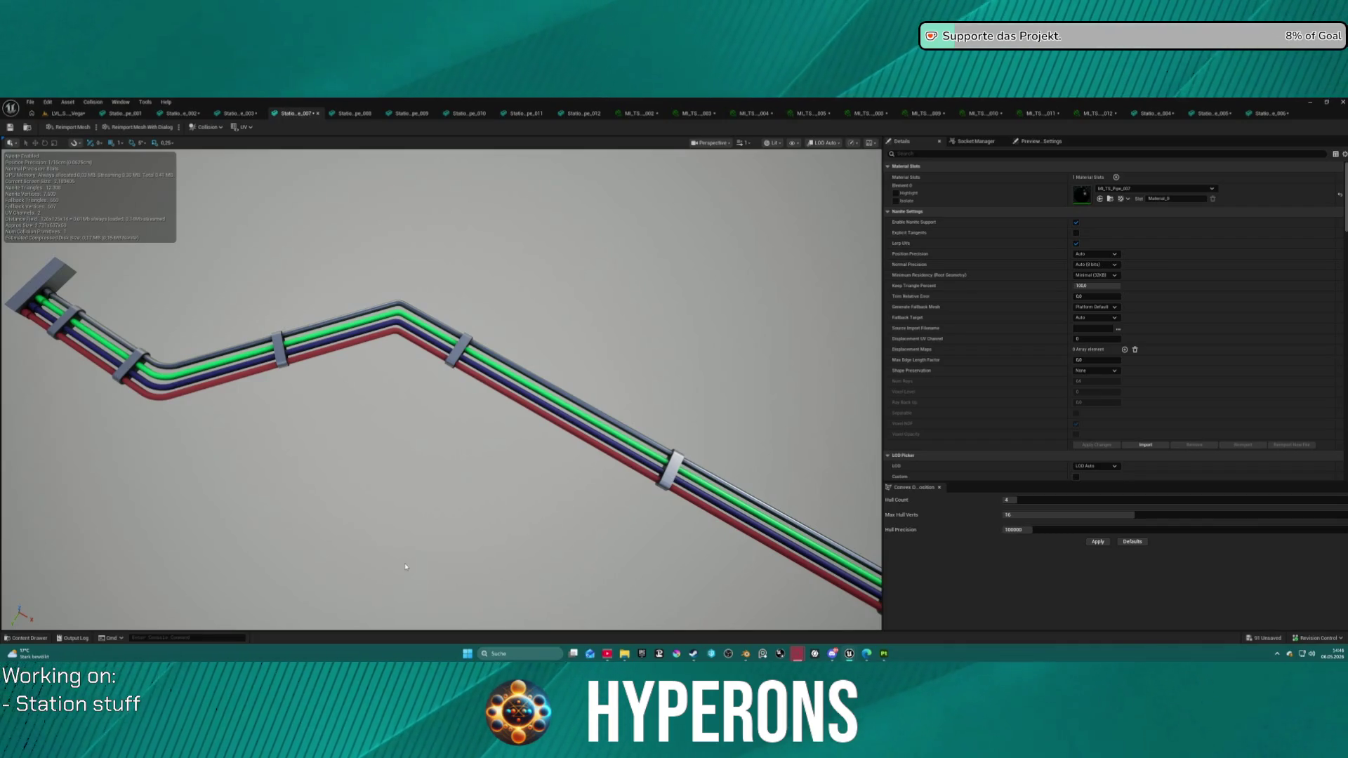
pyautogui.moveTo(463, 419); pyautogui.dragTo(421, 390)
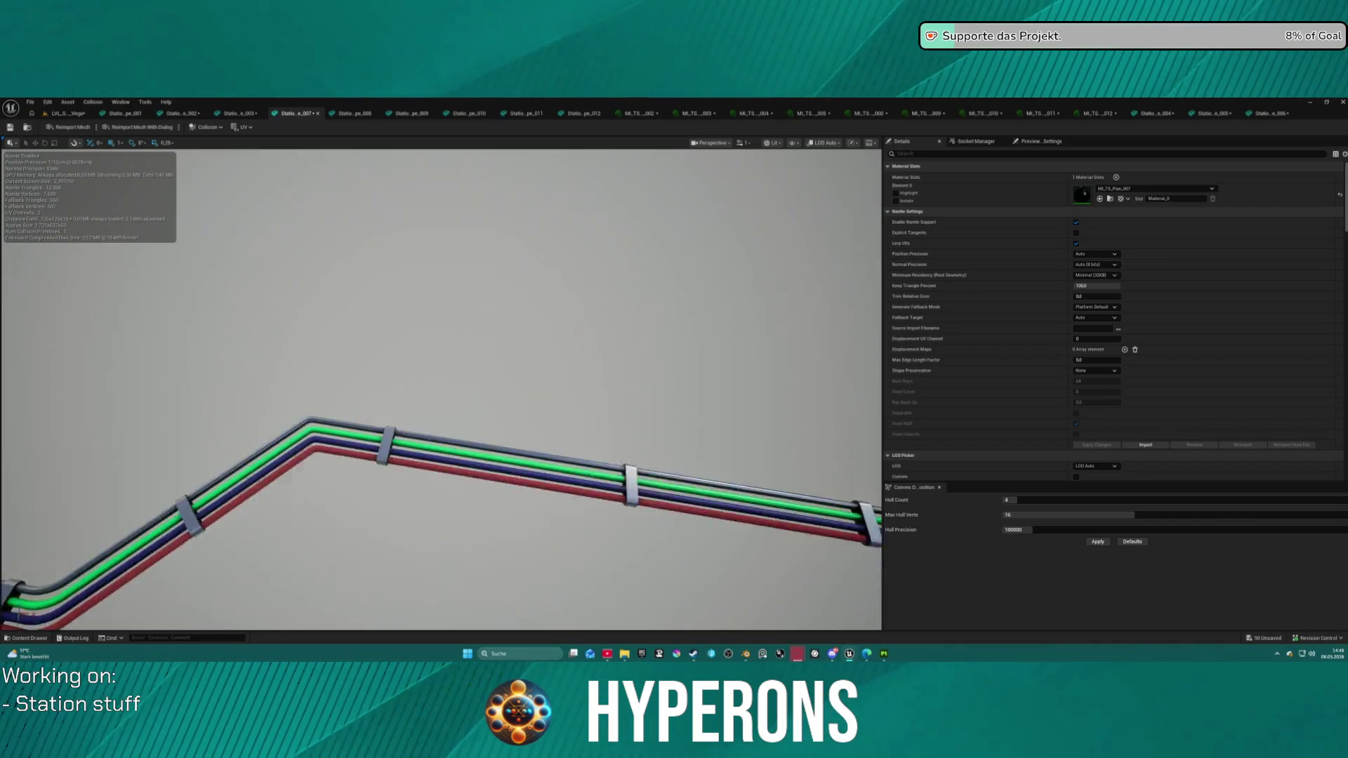
# Step: Inspect the yellow, green, blue and red Station_Pipe_007 bundle, then move on to Station_Pipe_008
pyautogui.press('f')
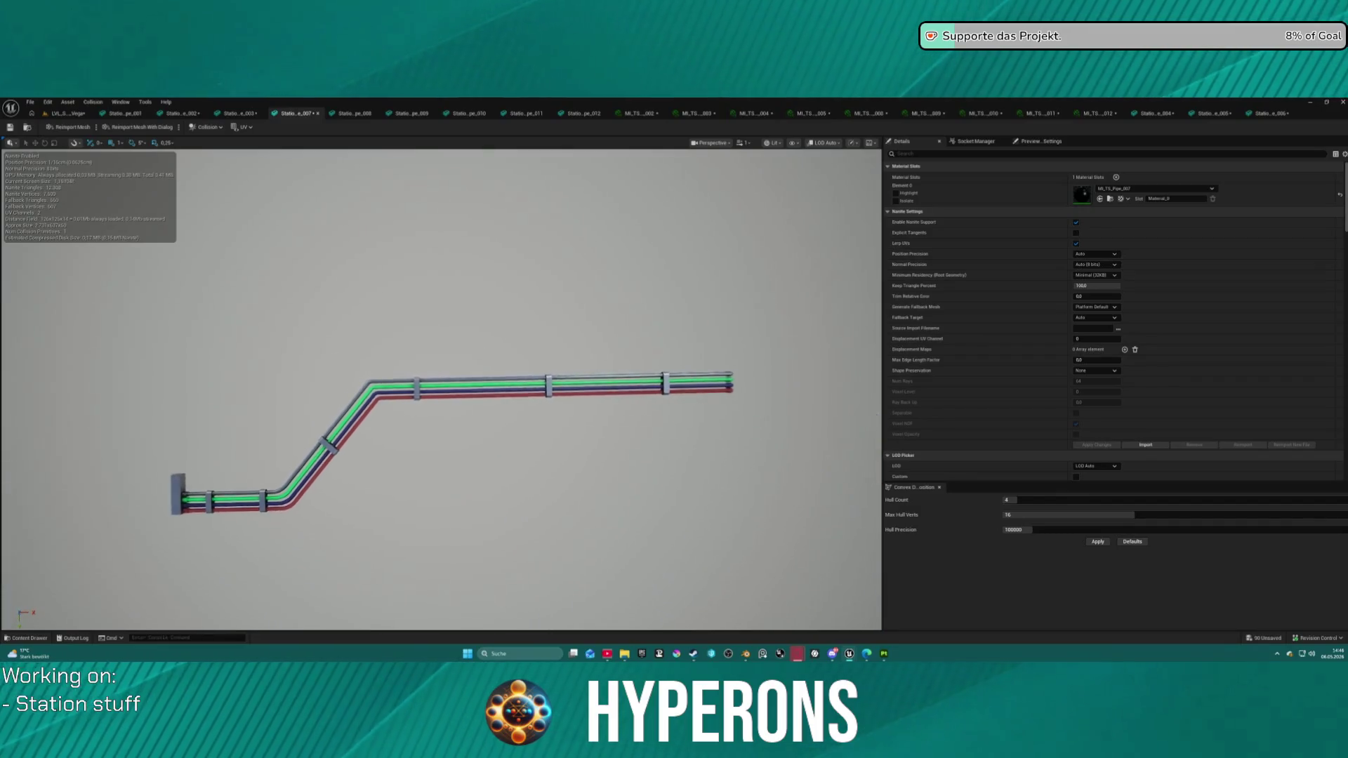
pyautogui.moveTo(442, 422)
pyautogui.mouseDown()
pyautogui.moveTo(526, 444)
pyautogui.moveTo(546, 389)
pyautogui.mouseUp()
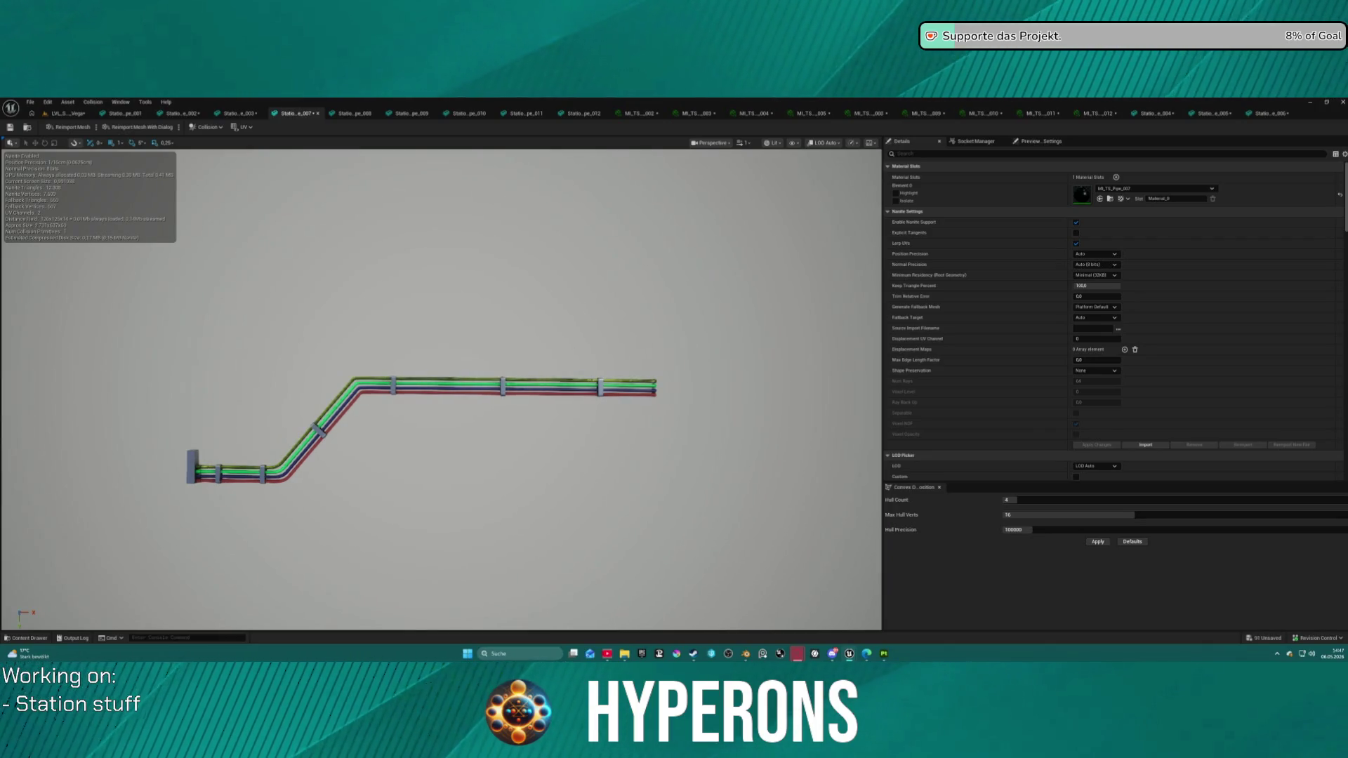
pyautogui.moveTo(442, 386); pyautogui.dragTo(533, 400)
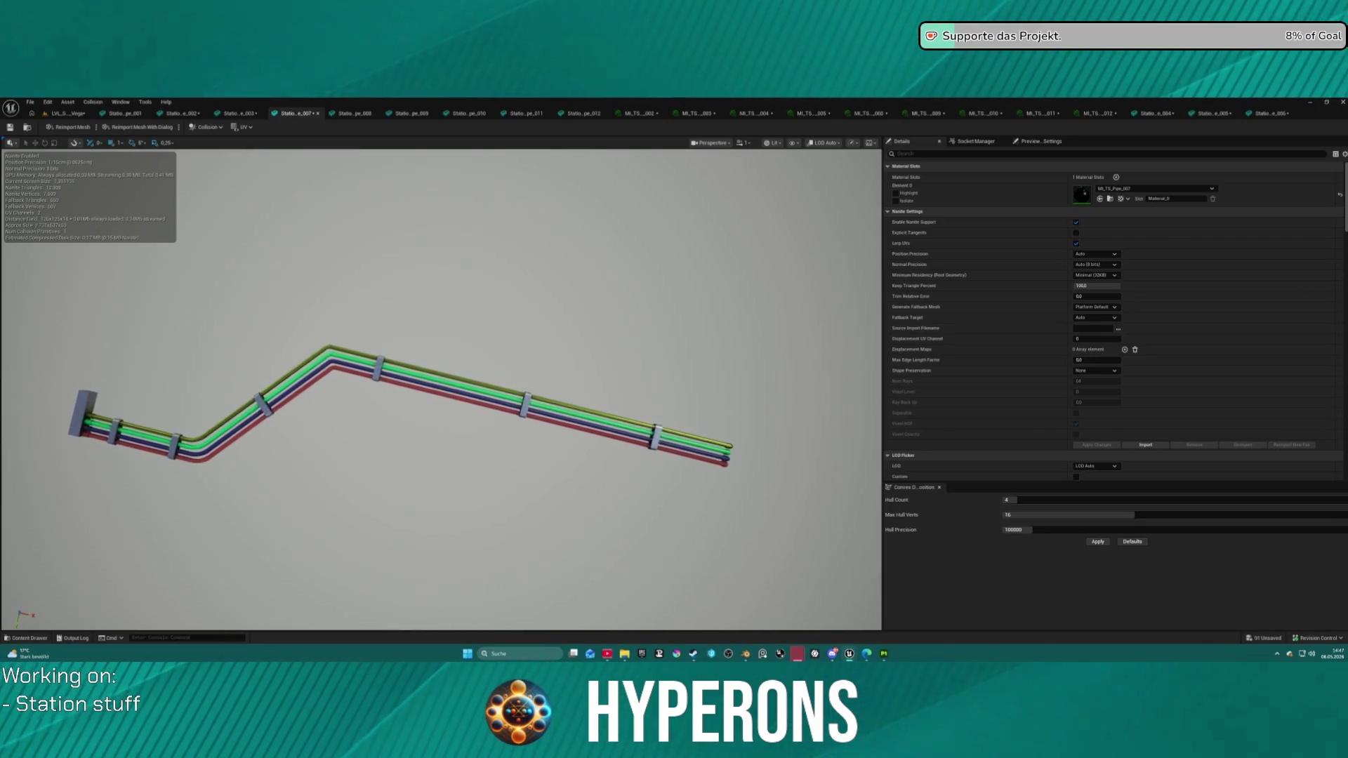
pyautogui.scroll(3, 442, 393)
pyautogui.moveTo(442, 387); pyautogui.dragTo(401, 344)
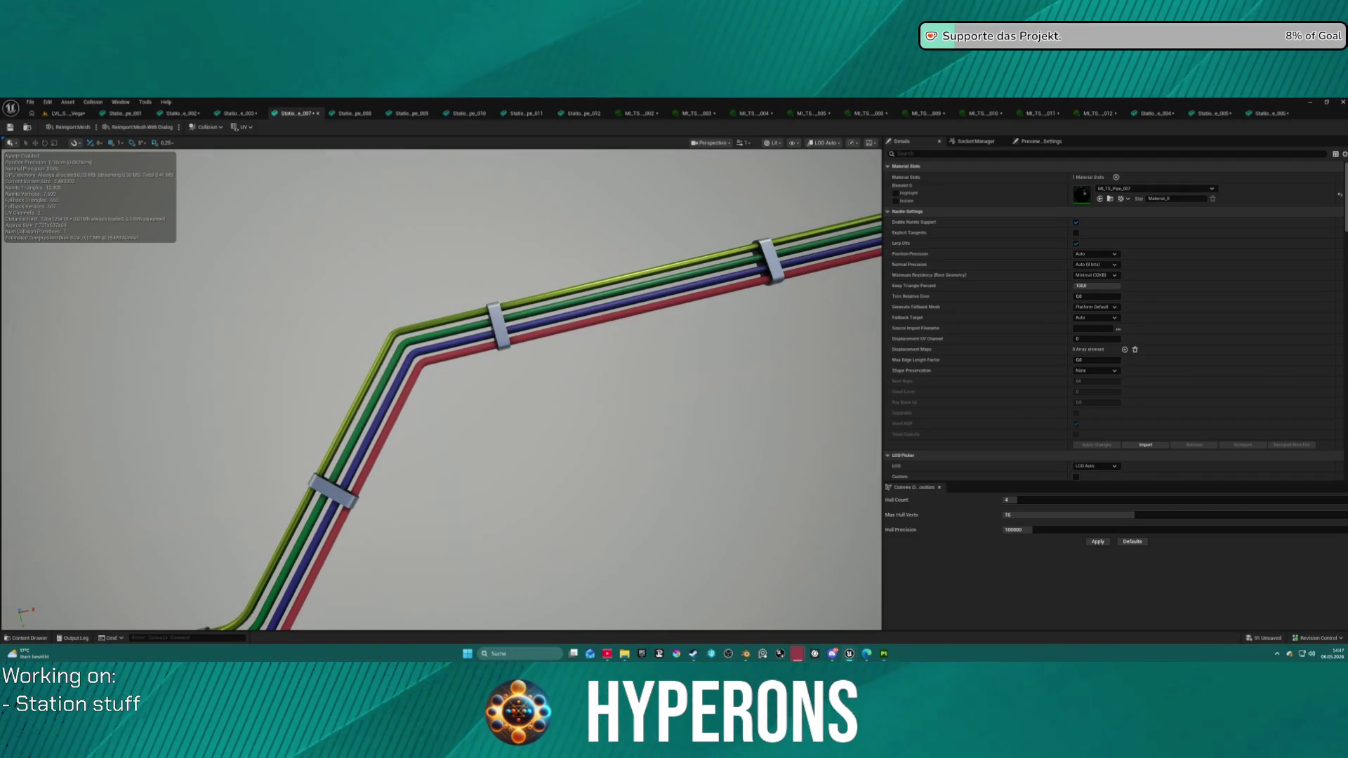
pyautogui.moveTo(655, 307); pyautogui.dragTo(578, 283)
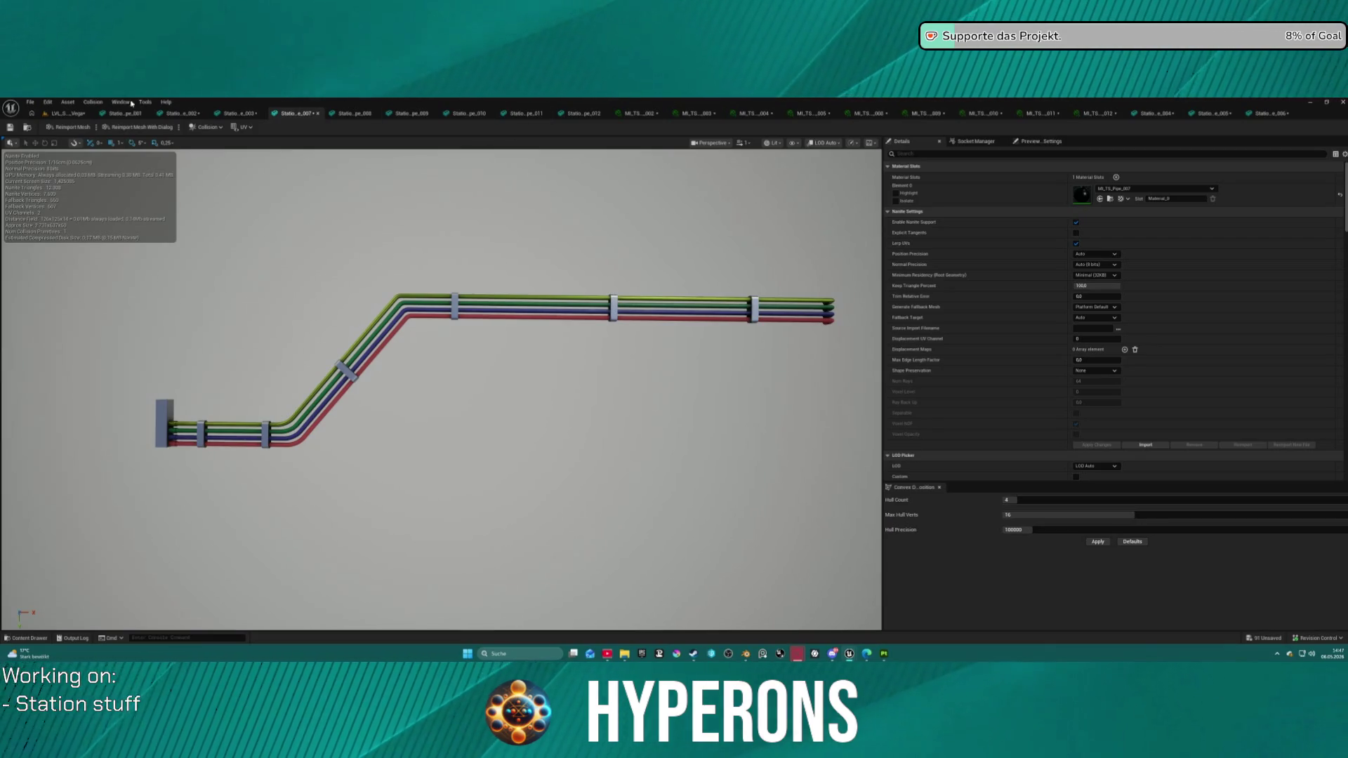
pyautogui.click(338, 114)
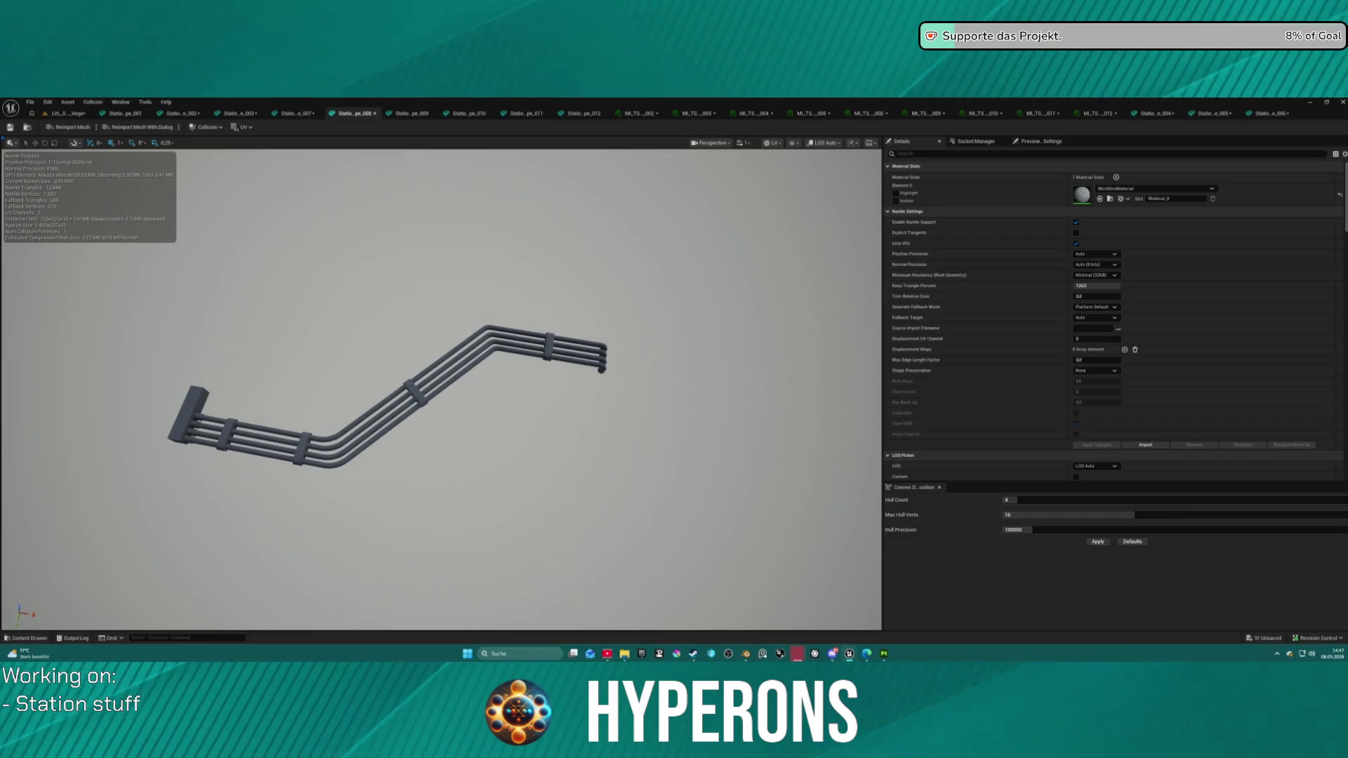
# Step: Assign MI_TS_Pipe_008 to Station_Pipe_008's Element 0 slot and check the instance
pyautogui.moveTo(1347, 210)
pyautogui.mouseDown()
pyautogui.moveTo(1161, 253)
pyautogui.moveTo(1197, 246)
pyautogui.moveTo(1151, 188)
pyautogui.mouseUp()
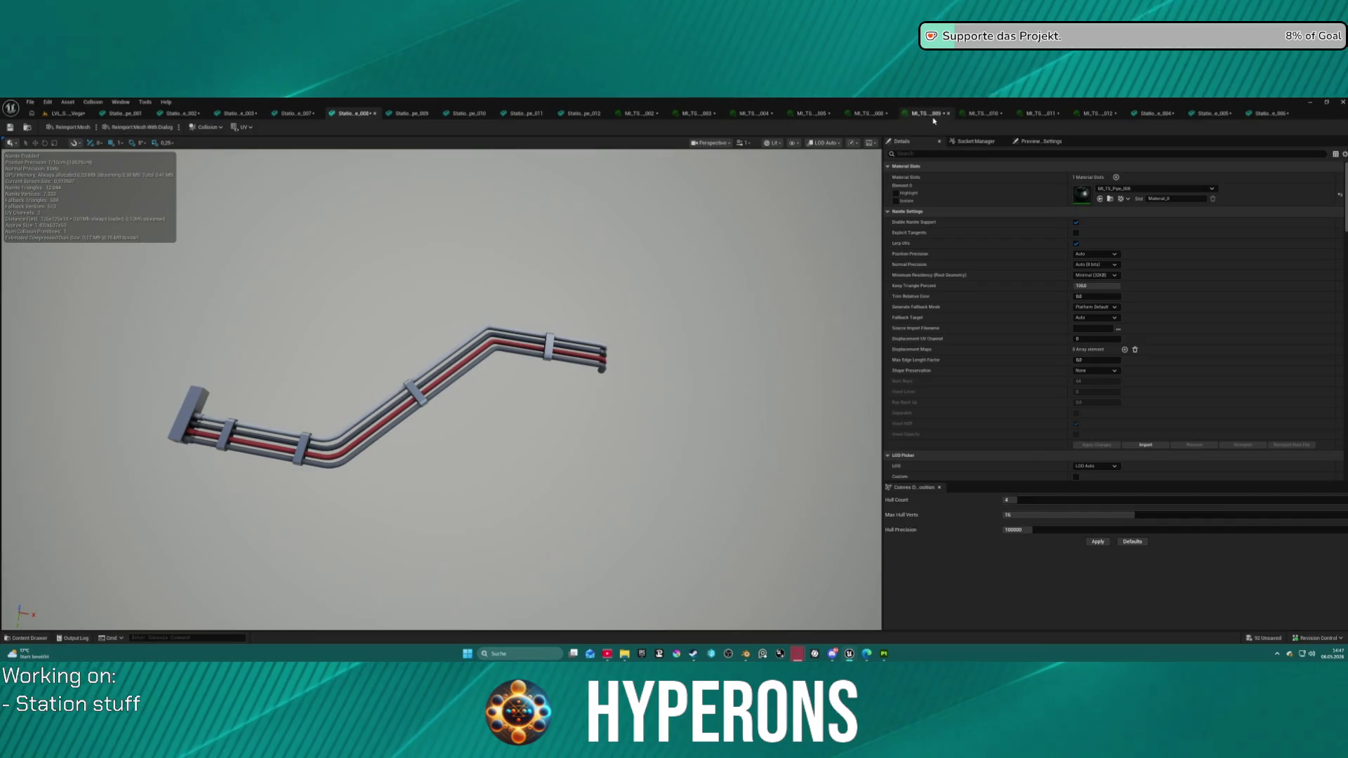
pyautogui.click(893, 116)
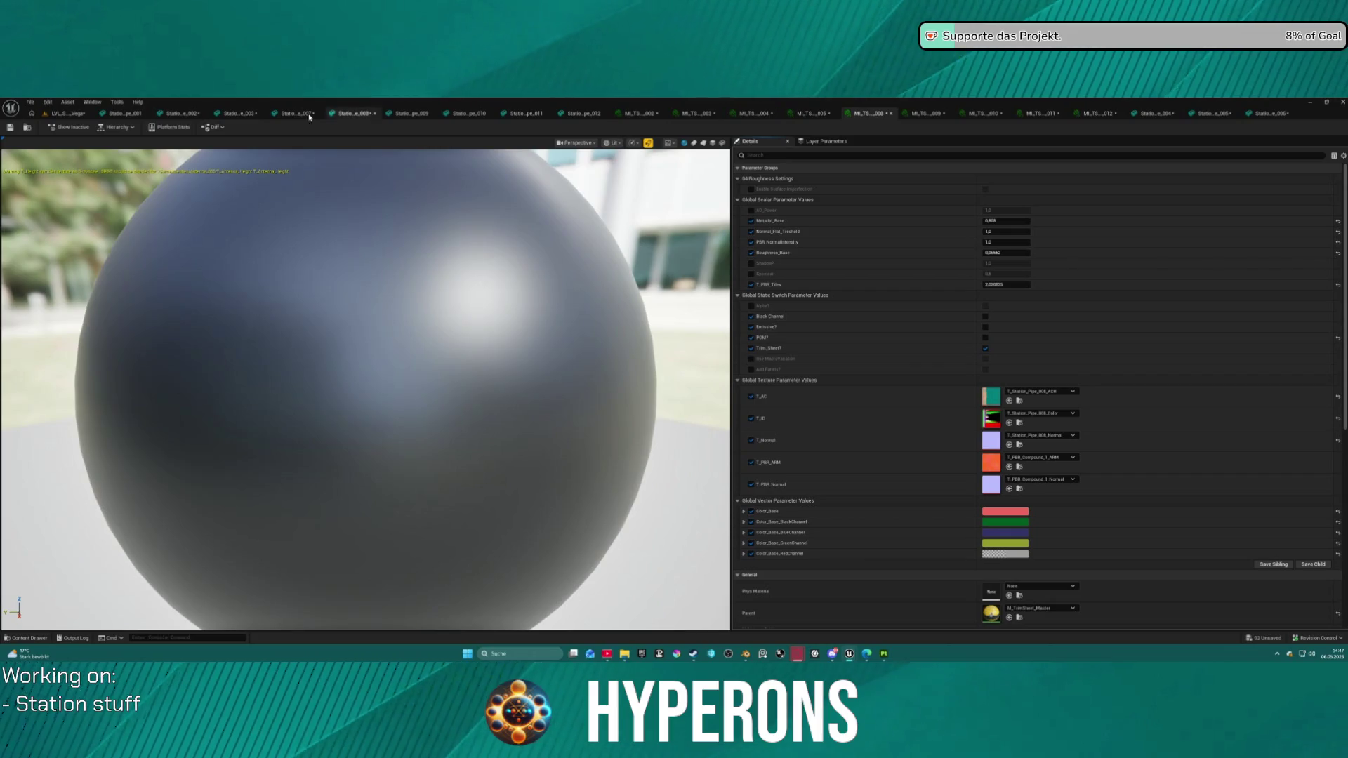
pyautogui.click(353, 113)
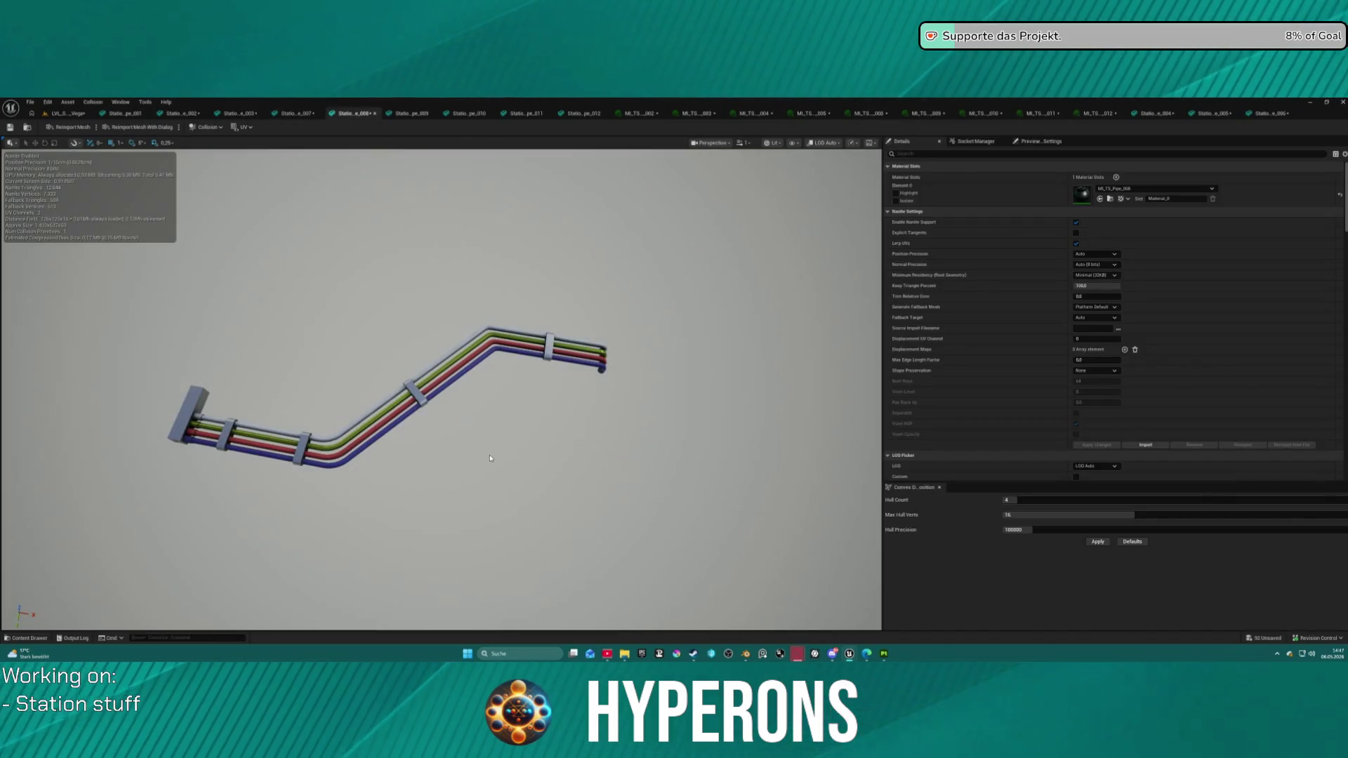
# Step: Save all changes with Ctrl+S, dismissing the Check Out Assets prompt
pyautogui.hotkey('ctrl', 's')
pyautogui.click(680, 462)
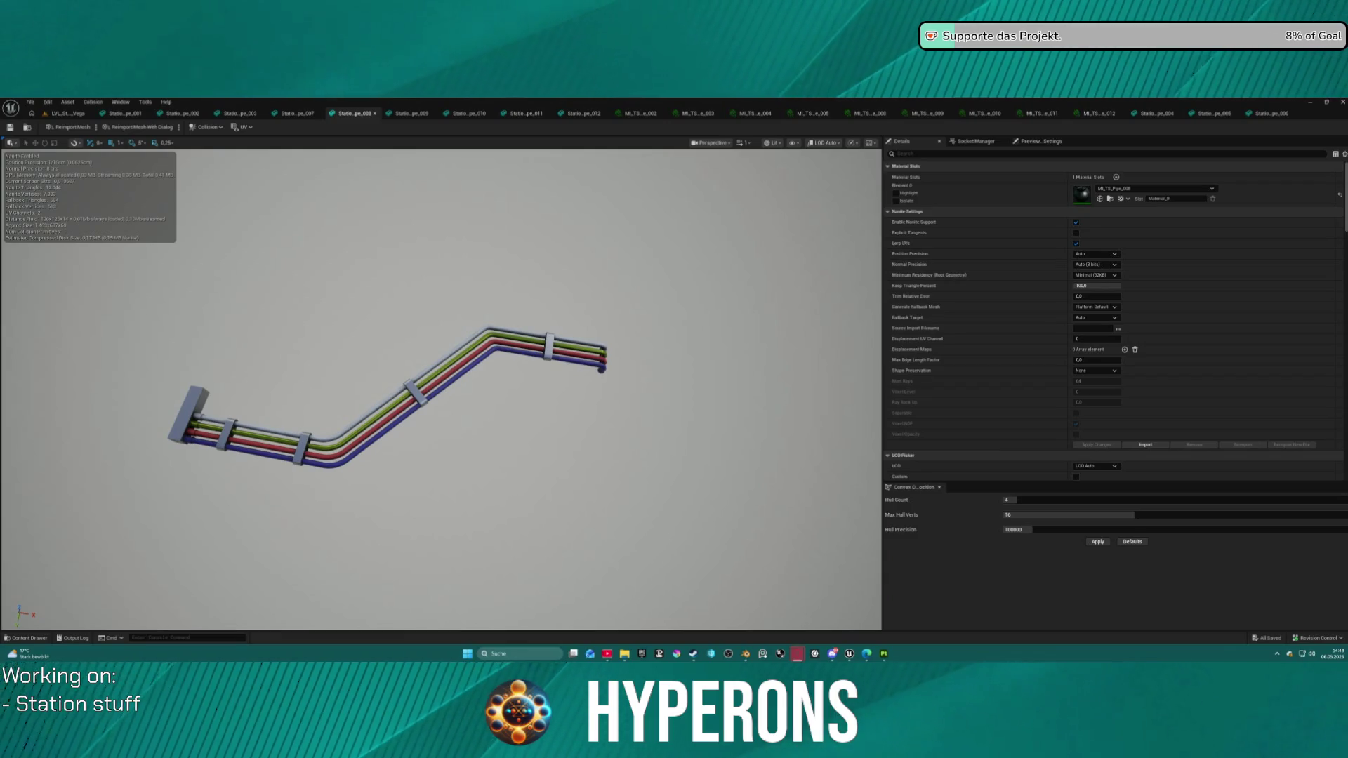
pyautogui.hotkey('alt', 'Tab')
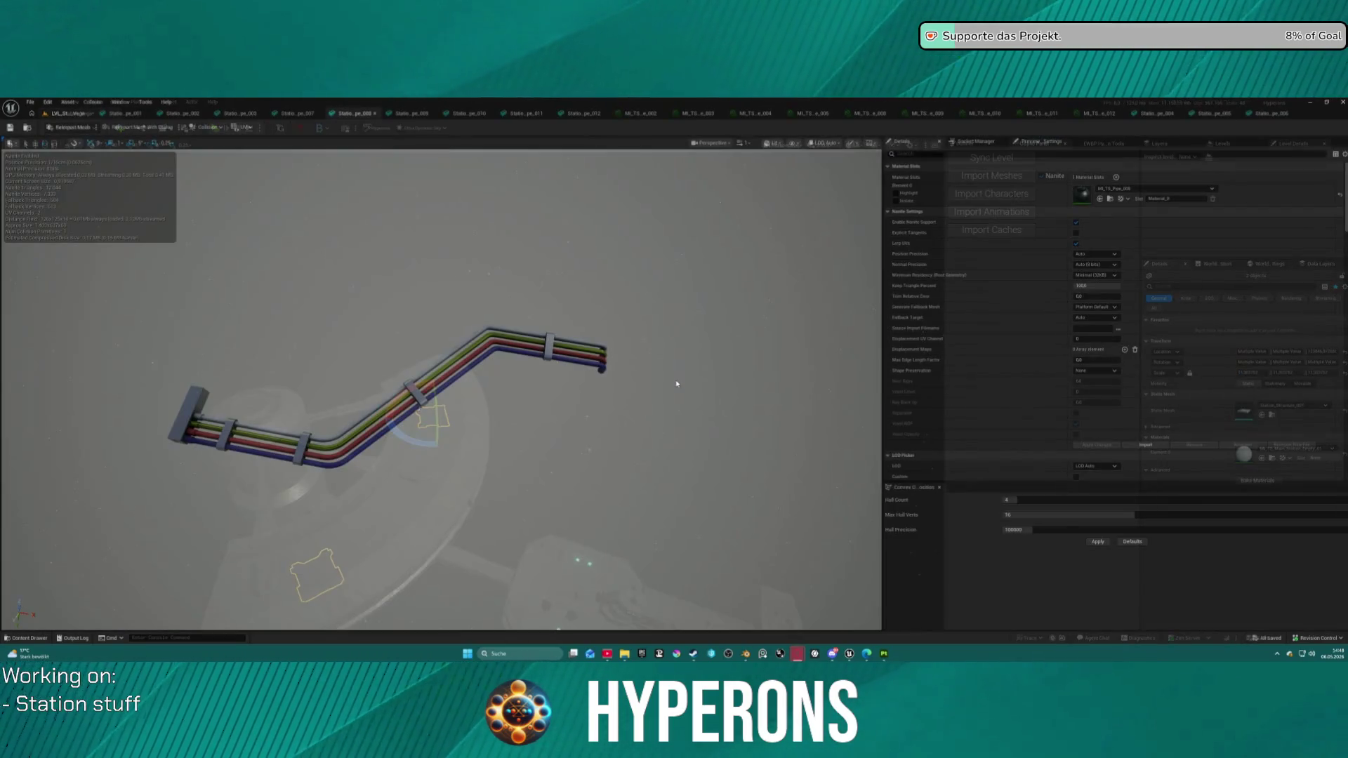
pyautogui.hotkey('alt', 'Tab')
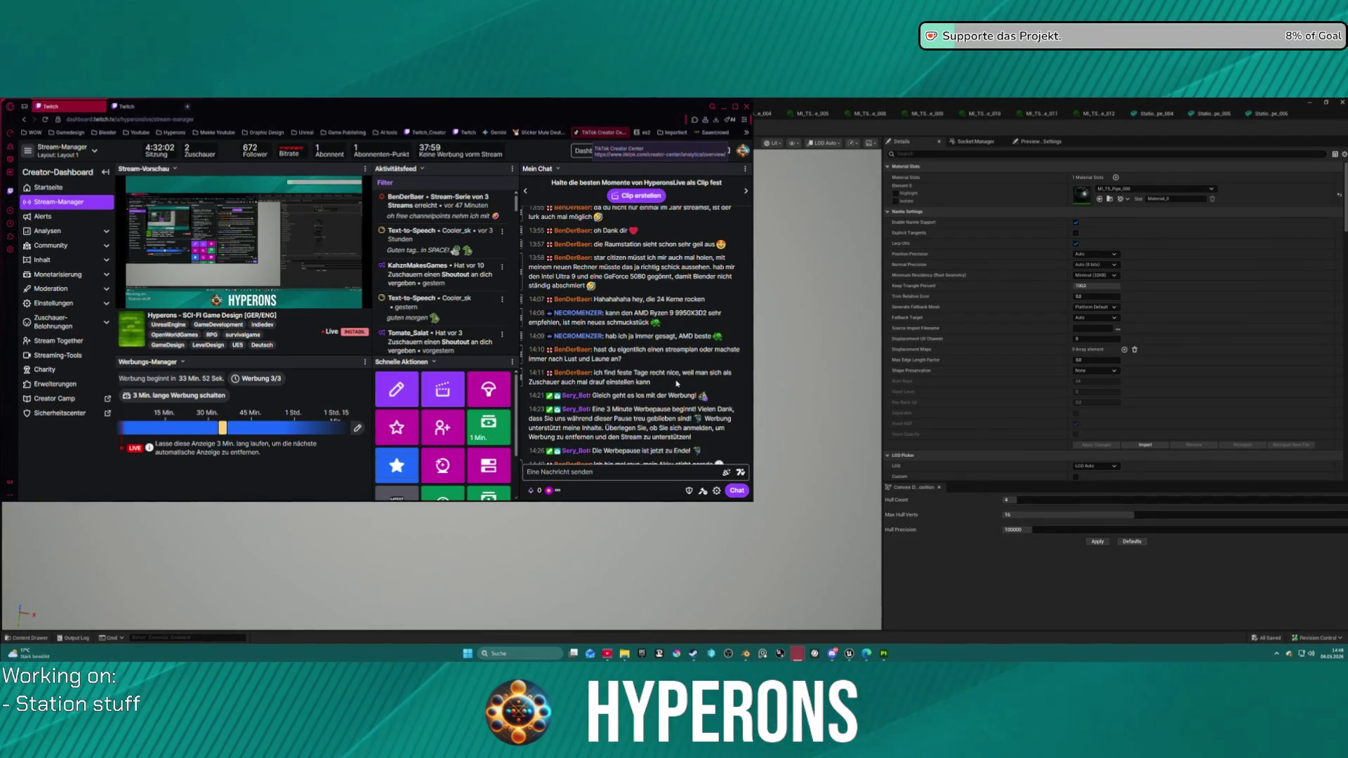
pyautogui.hotkey('alt', 'Tab')
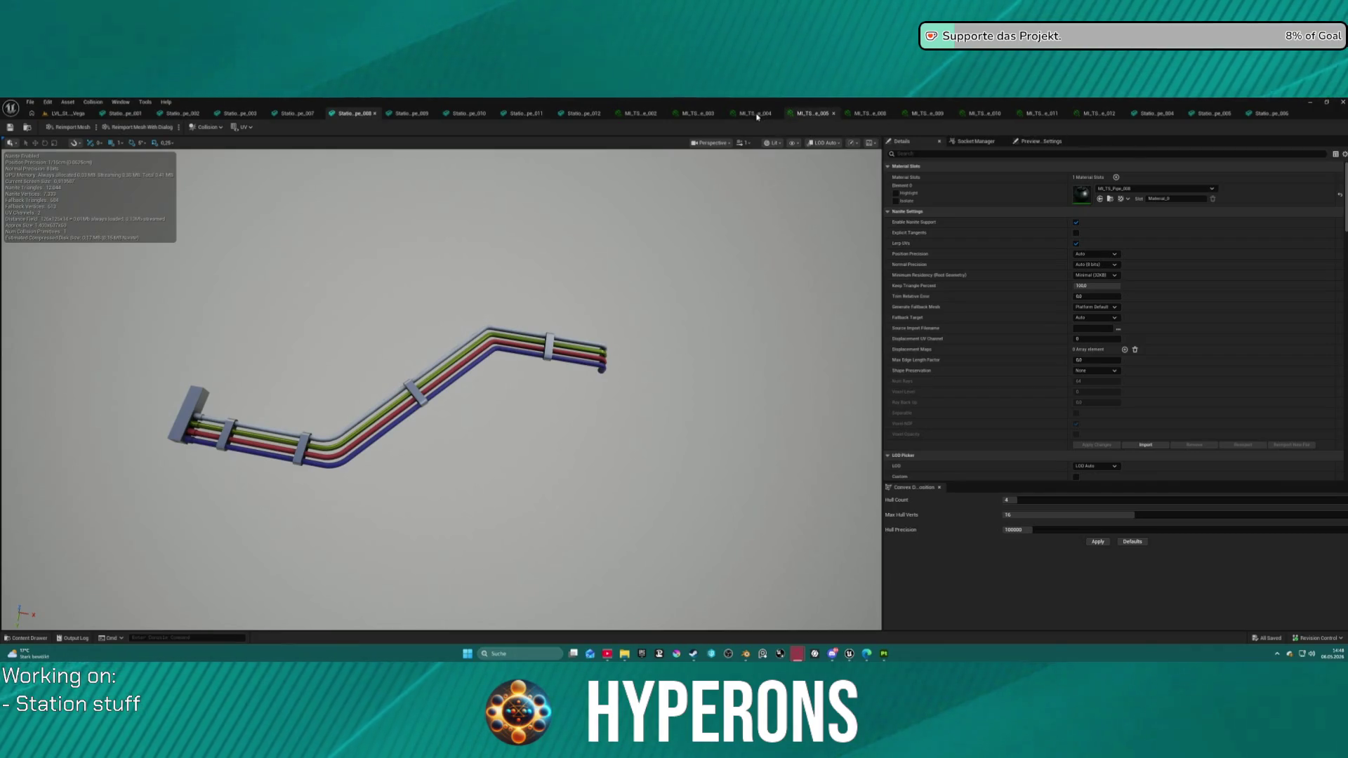
# Step: Darken MI_TS_Pipe_008's Color_Base_GreenChannel to olive green, review the bundle, and close its editor
pyautogui.click(873, 115)
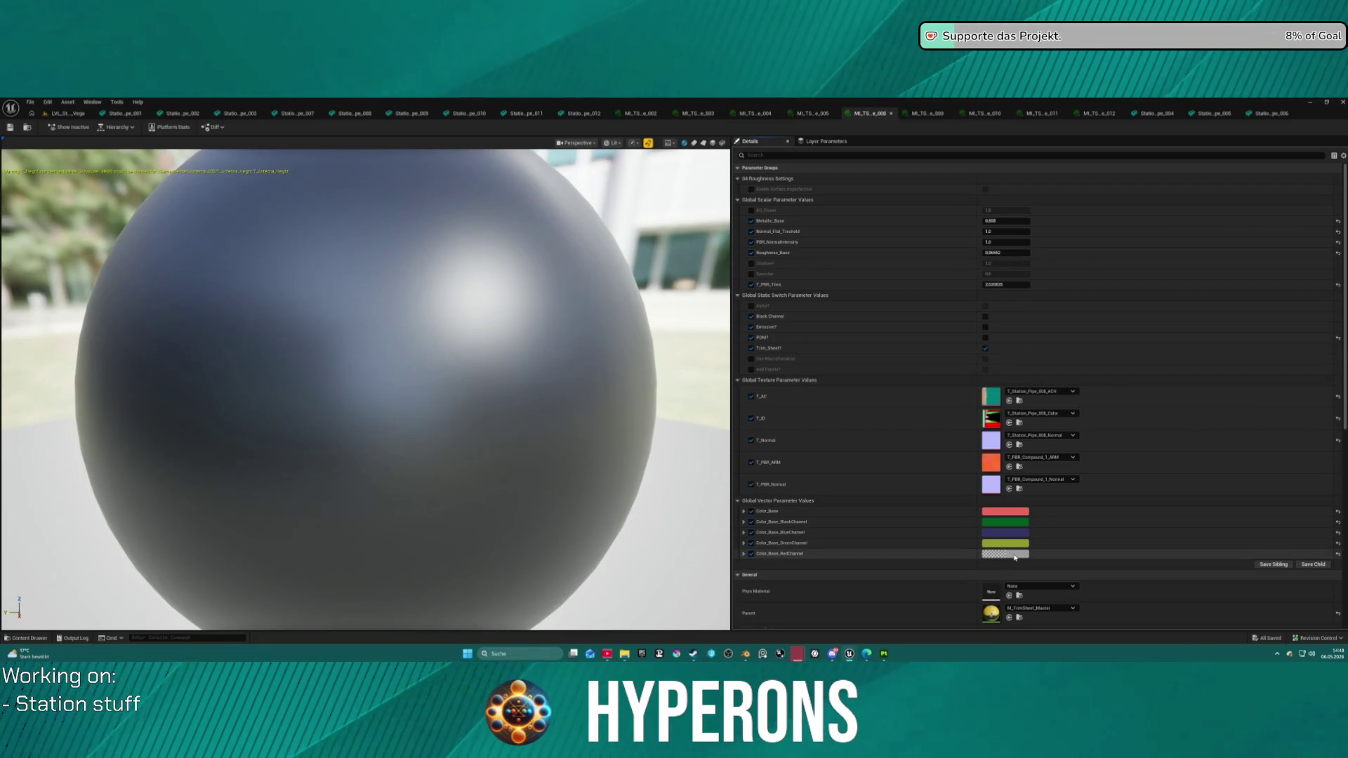
pyautogui.click(1019, 543)
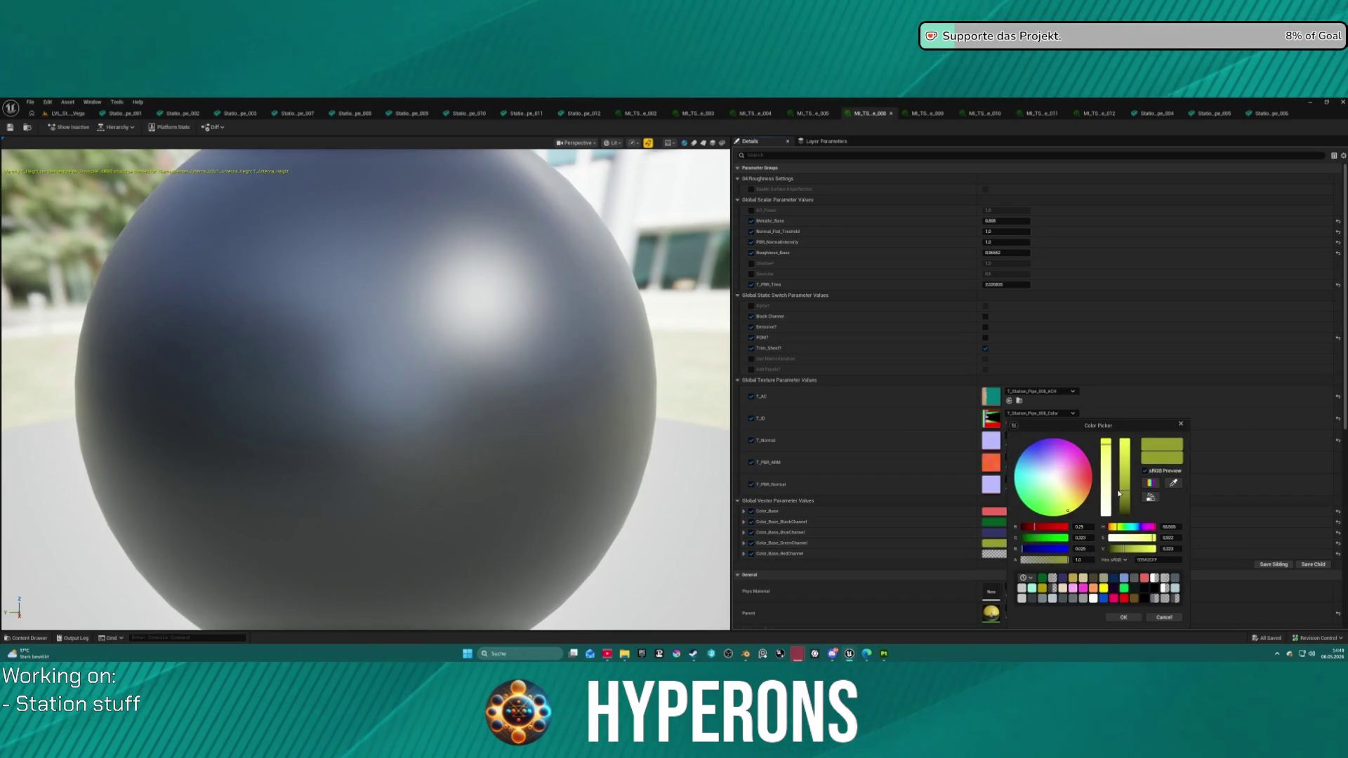
pyautogui.click(1128, 621)
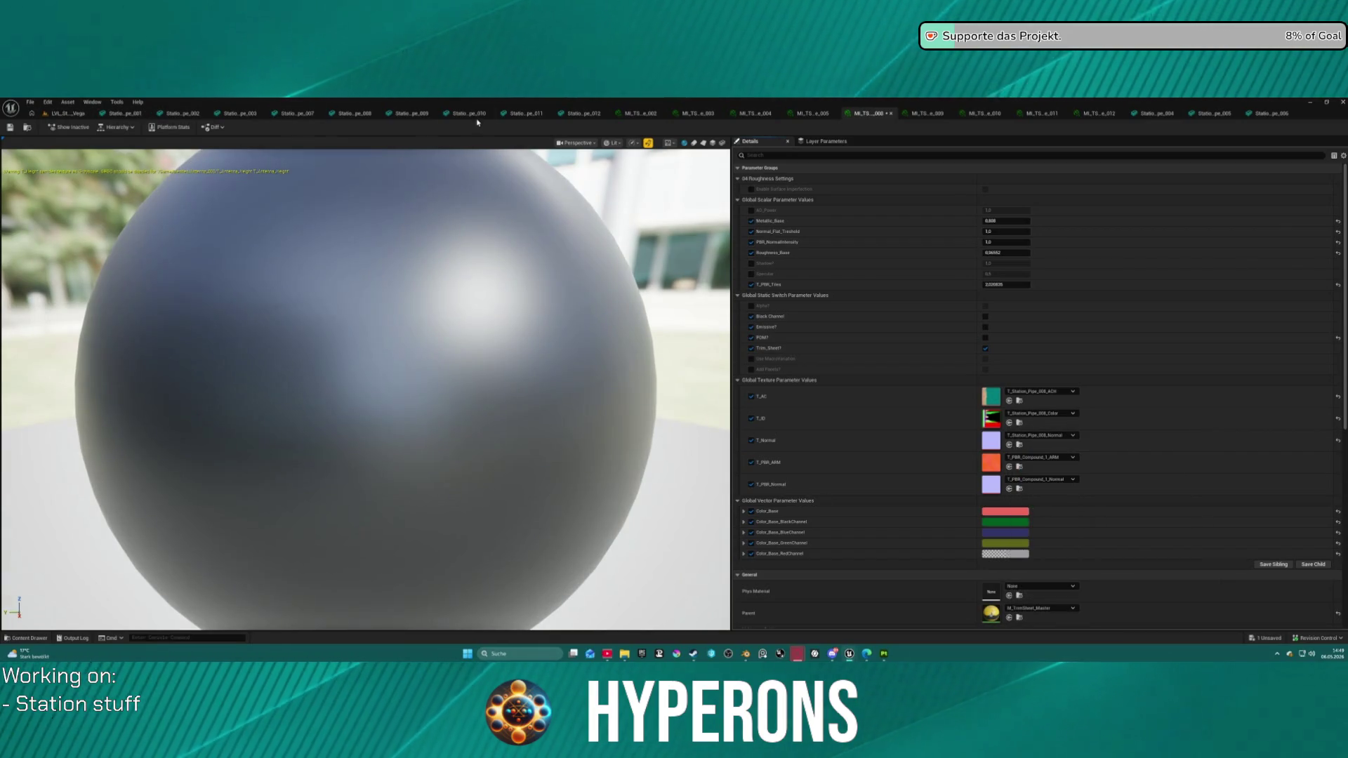
pyautogui.click(364, 114)
pyautogui.scroll(-5, 421, 351)
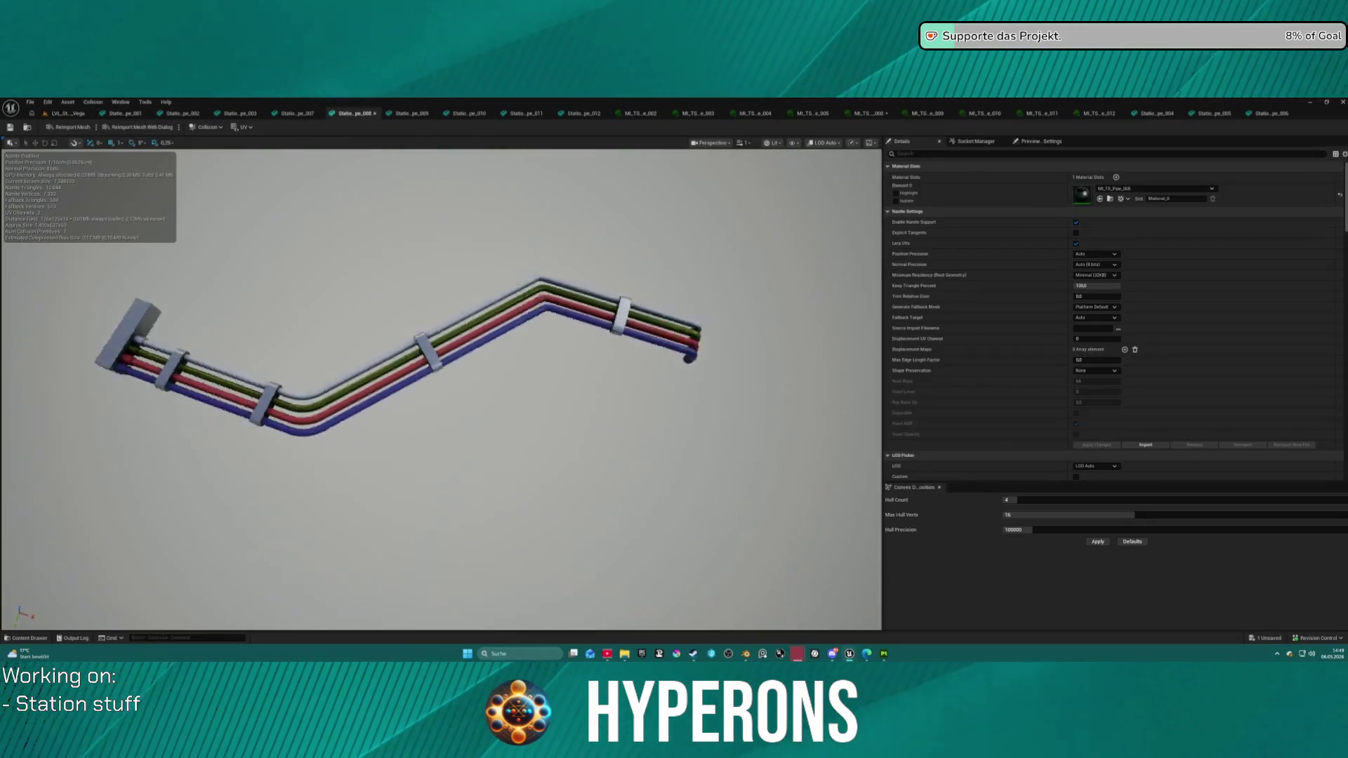
pyautogui.moveTo(393, 351); pyautogui.dragTo(349, 354)
pyautogui.scroll(-5, 348, 354)
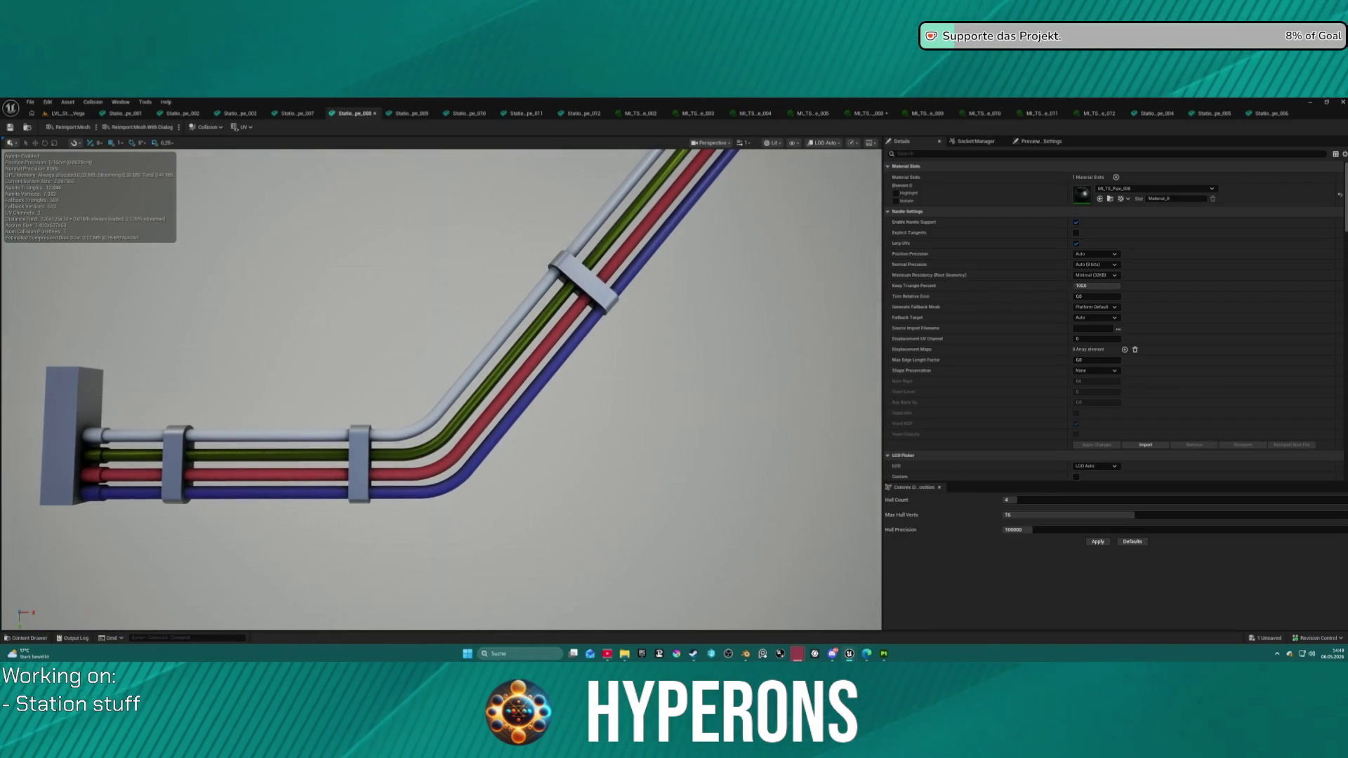
pyautogui.scroll(-5, 581, 221)
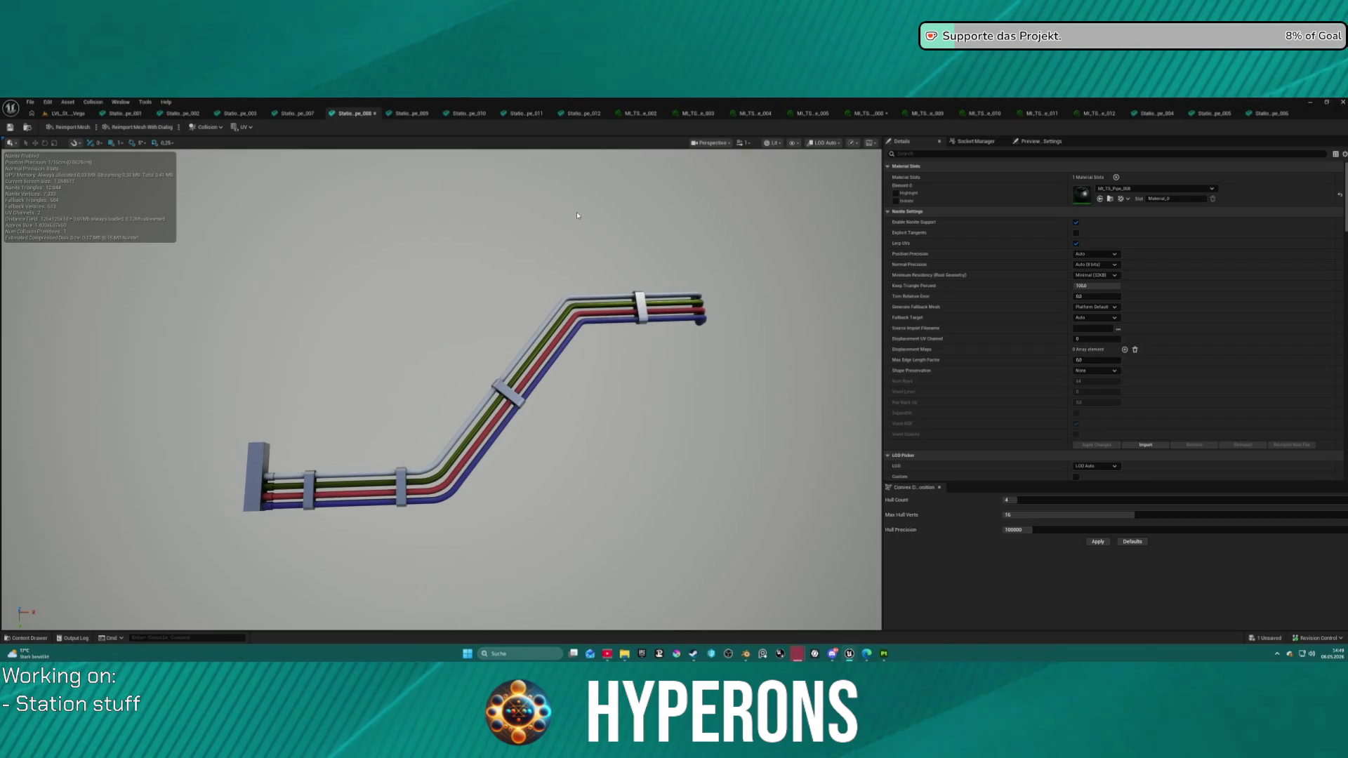
pyautogui.middleClick(362, 116)
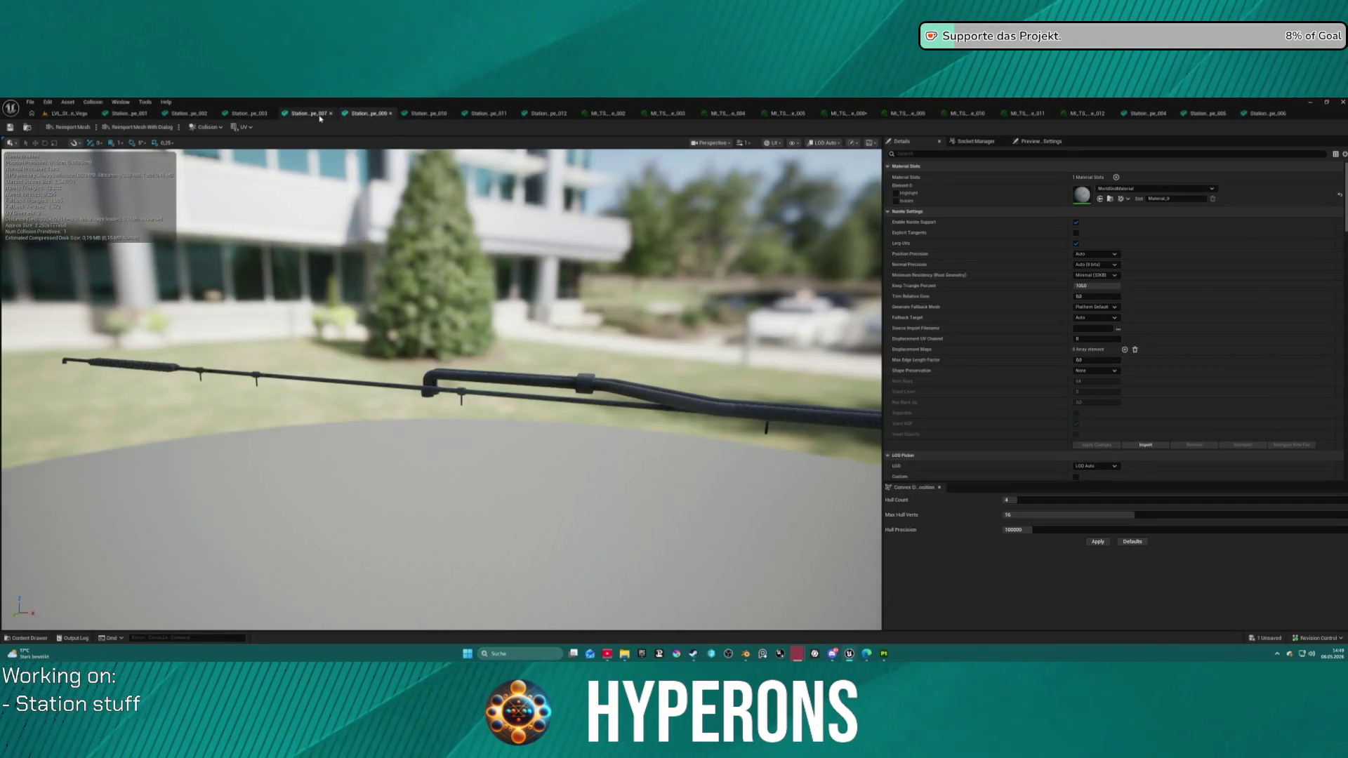
# Step: Close the finished Station_Pipe_001, 002, 003 and 007 editor tabs
pyautogui.middleClick(309, 113)
pyautogui.middleClick(200, 116)
pyautogui.middleClick(200, 116)
pyautogui.middleClick(167, 118)
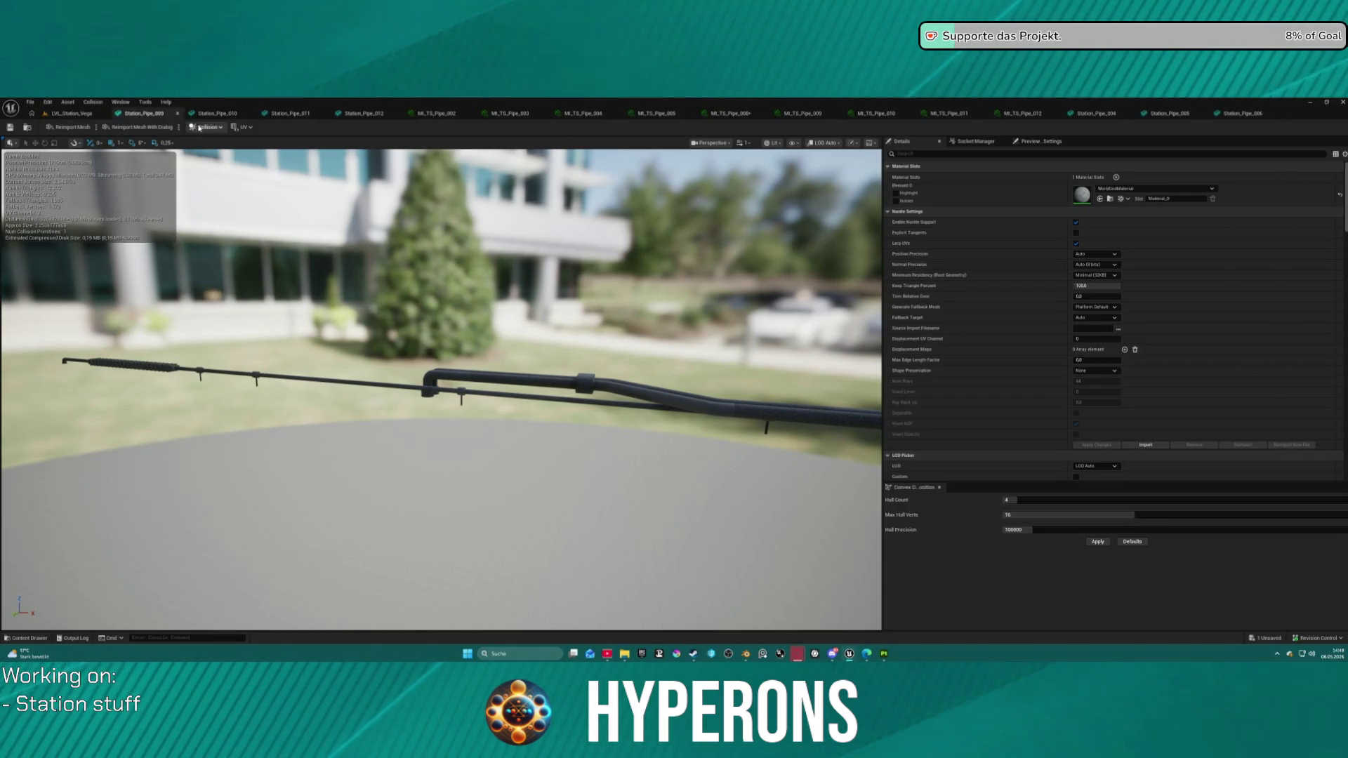
# Step: Apply MI_TS_Pipe_009 to Station_Pipe_009 and open that material instance
pyautogui.moveTo(442, 386)
pyautogui.mouseDown()
pyautogui.moveTo(449, 337)
pyautogui.moveTo(421, 365)
pyautogui.moveTo(435, 393)
pyautogui.mouseUp()
pyautogui.press('f')
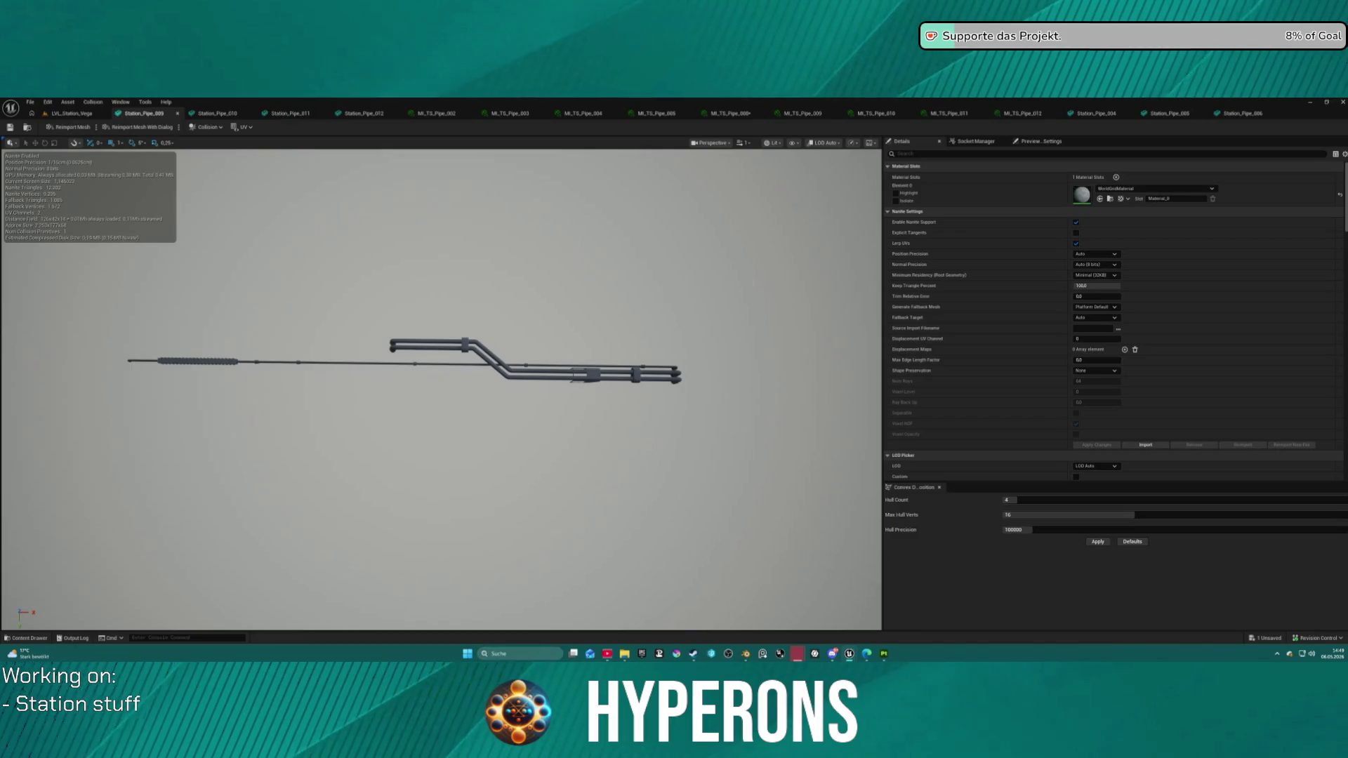
pyautogui.moveTo(913, 295)
pyautogui.mouseDown()
pyautogui.moveTo(1015, 252)
pyautogui.moveTo(1095, 195)
pyautogui.mouseUp()
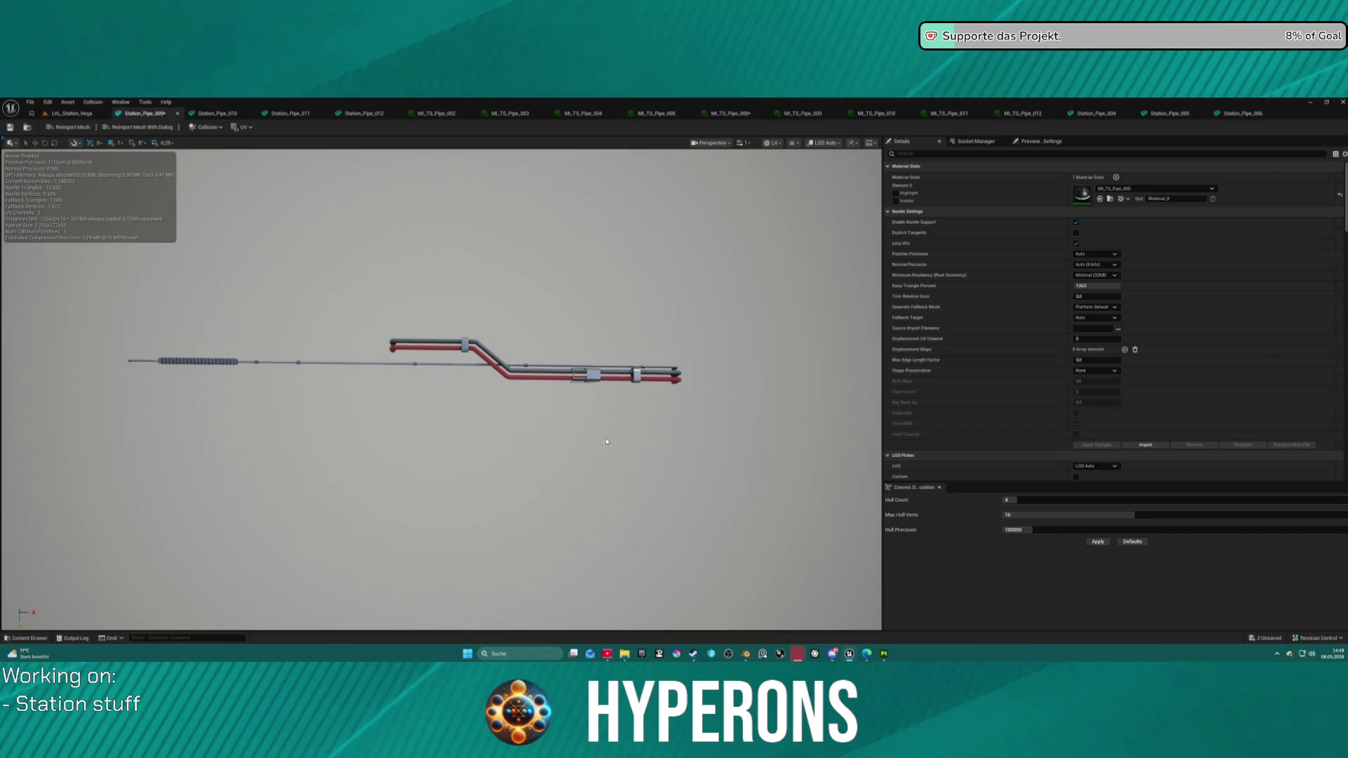
pyautogui.scroll(4, 547, 375)
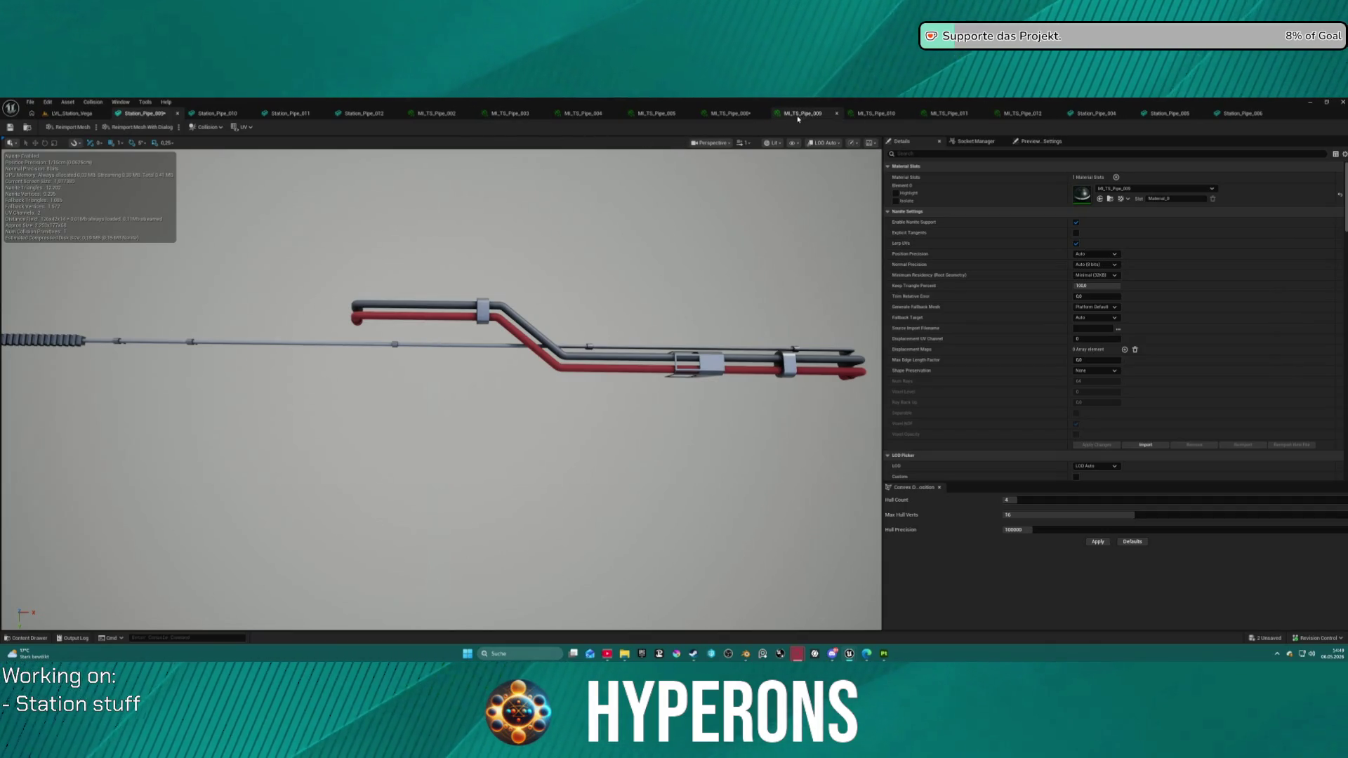
pyautogui.click(747, 117)
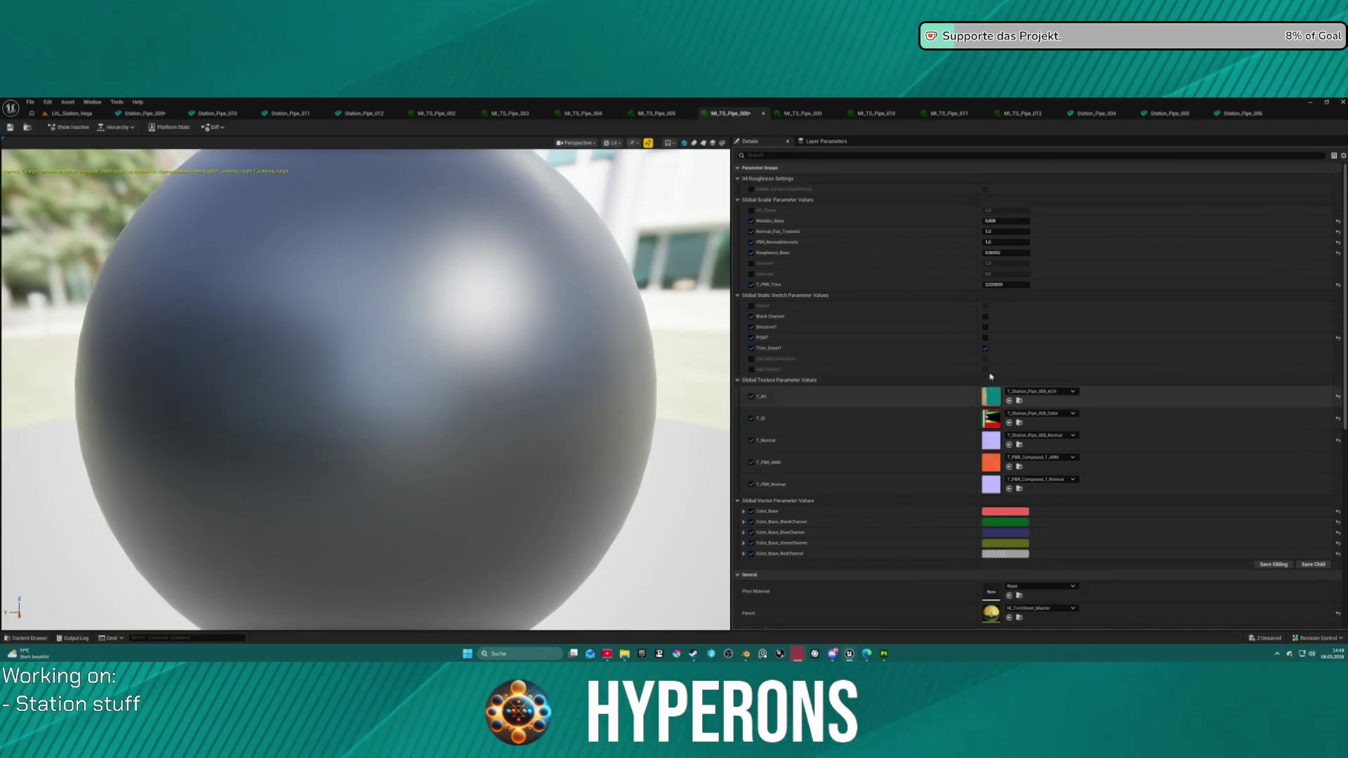
# Step: Enable Black Channel in MI_TS_Pipe_009, check the red, blue and green pipes, and close the editor
pyautogui.click(986, 318)
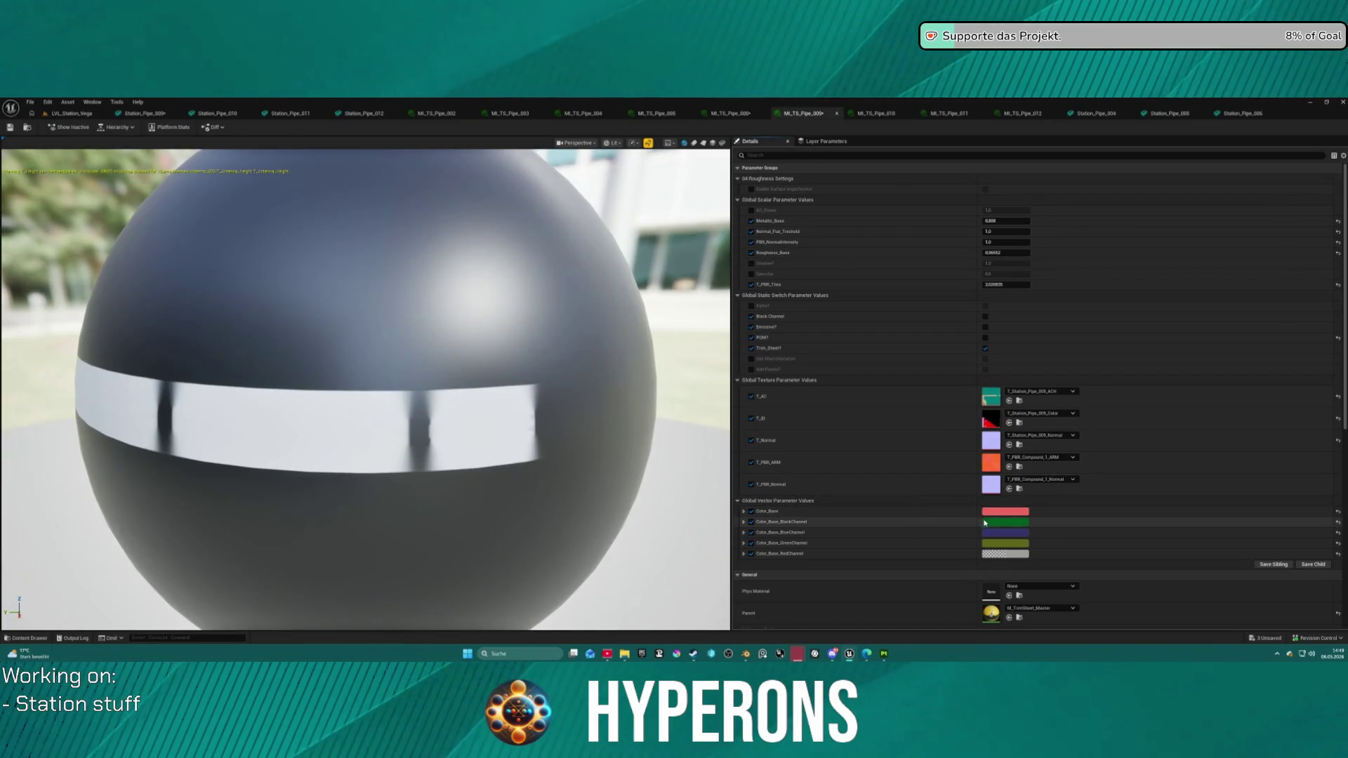
pyautogui.click(985, 317)
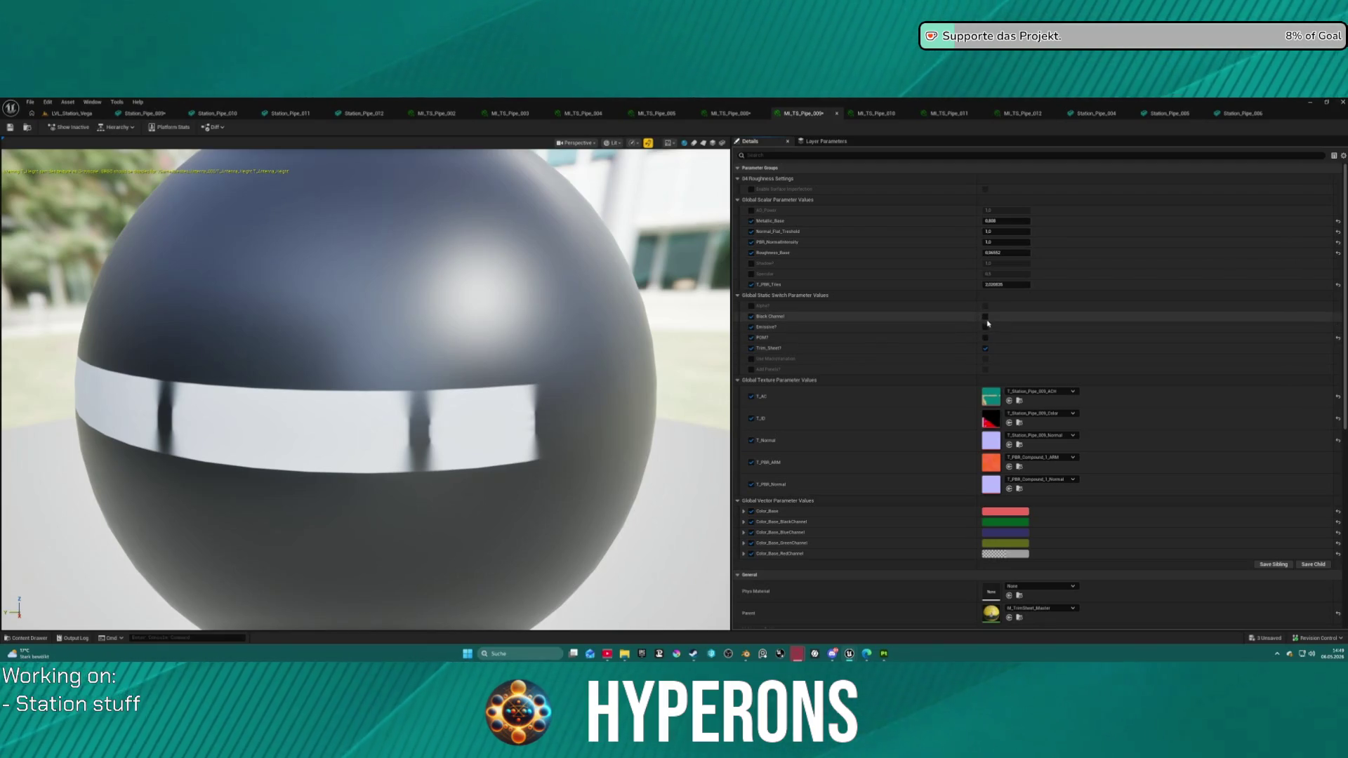
pyautogui.click(67, 113)
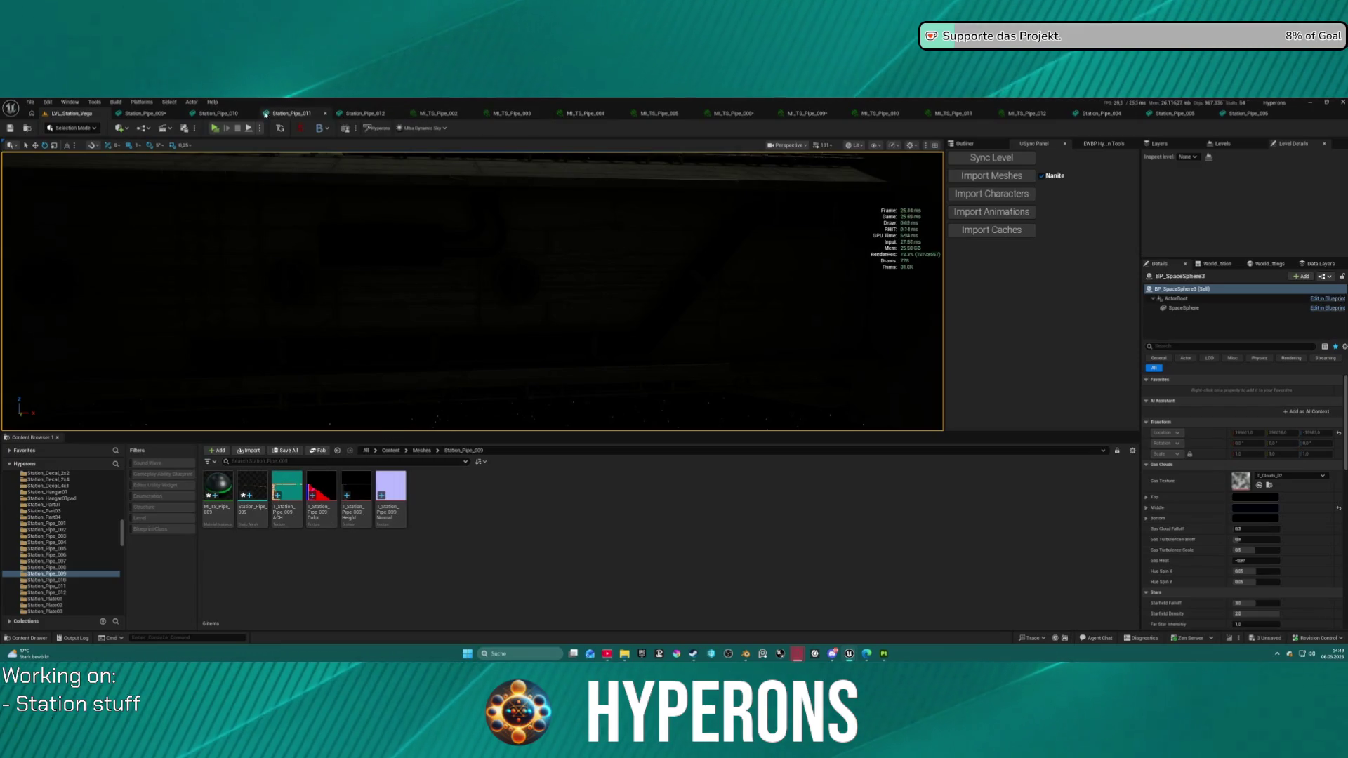
pyautogui.click(155, 115)
pyautogui.scroll(-5, 449, 322)
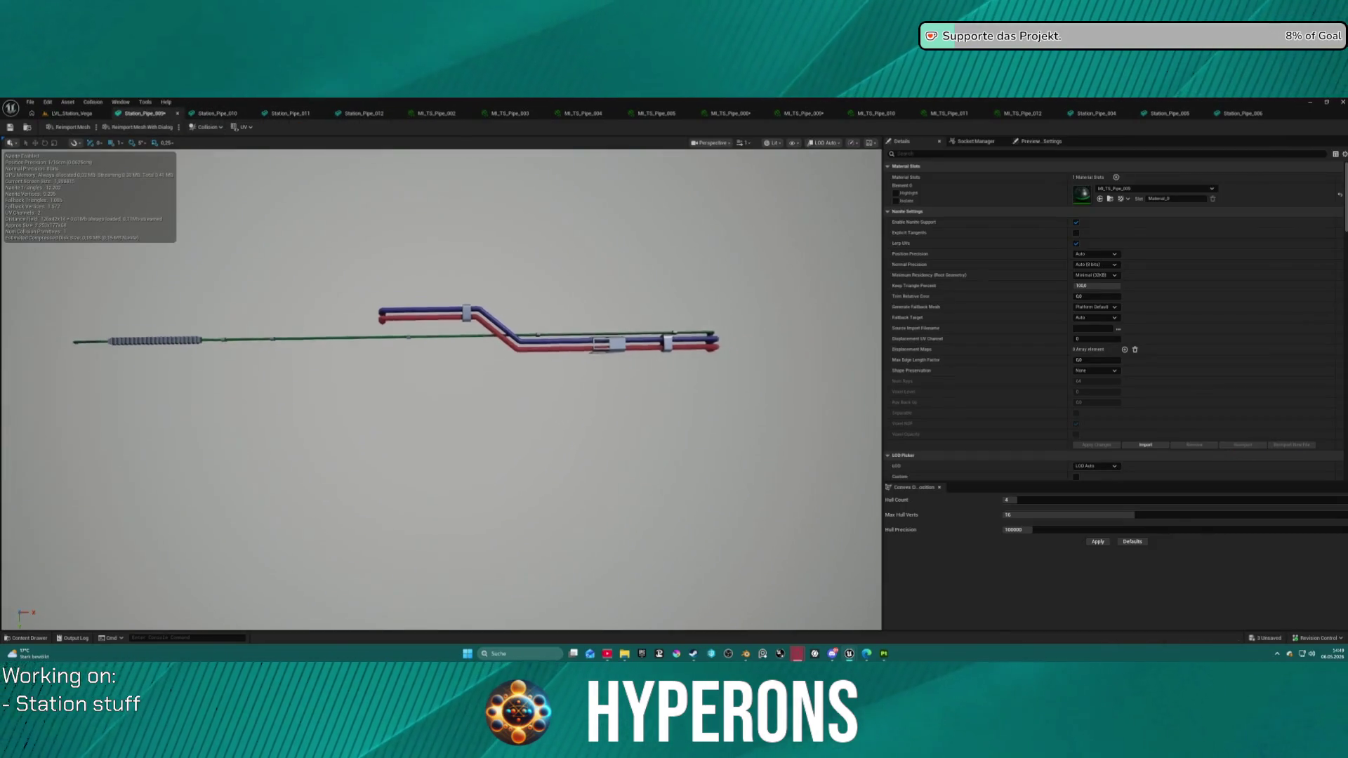
pyautogui.scroll(10, 450, 322)
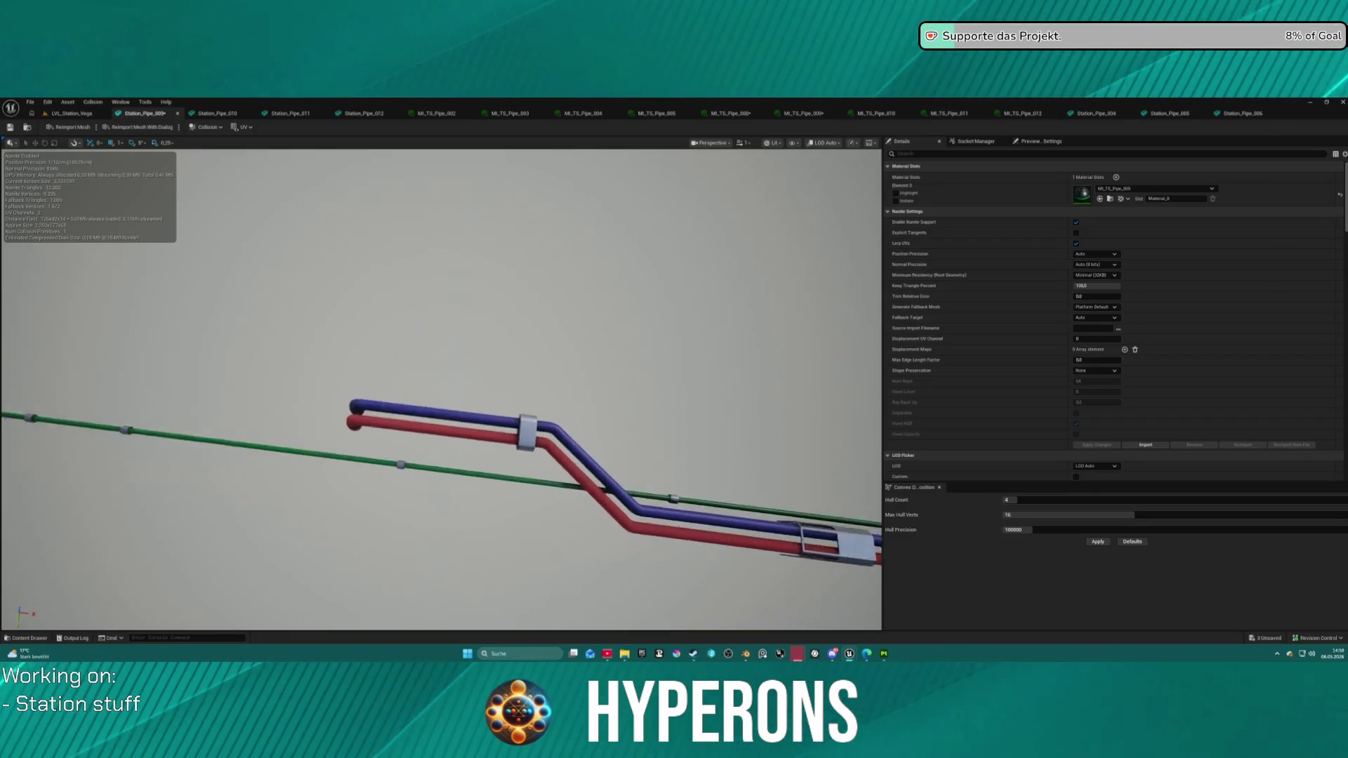
pyautogui.scroll(-8, 450, 322)
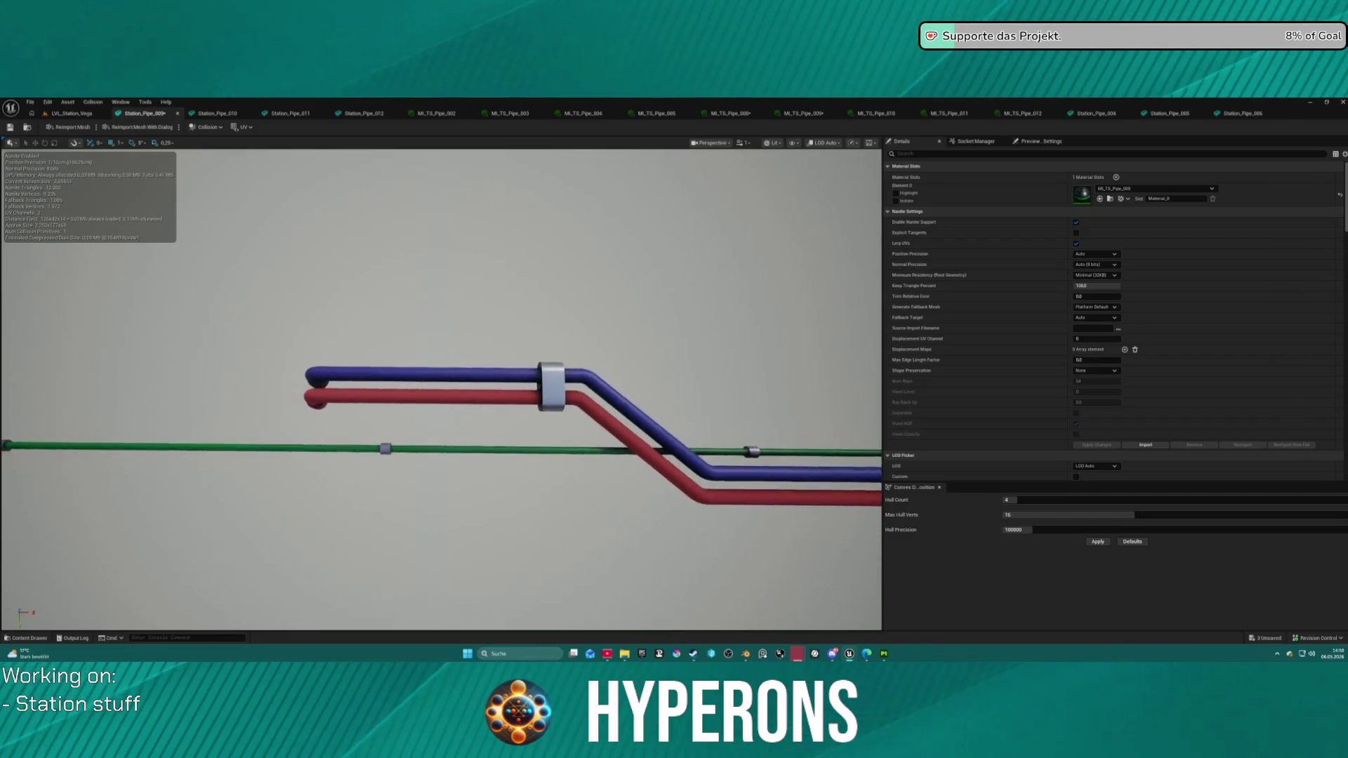
pyautogui.scroll(-1, 450, 322)
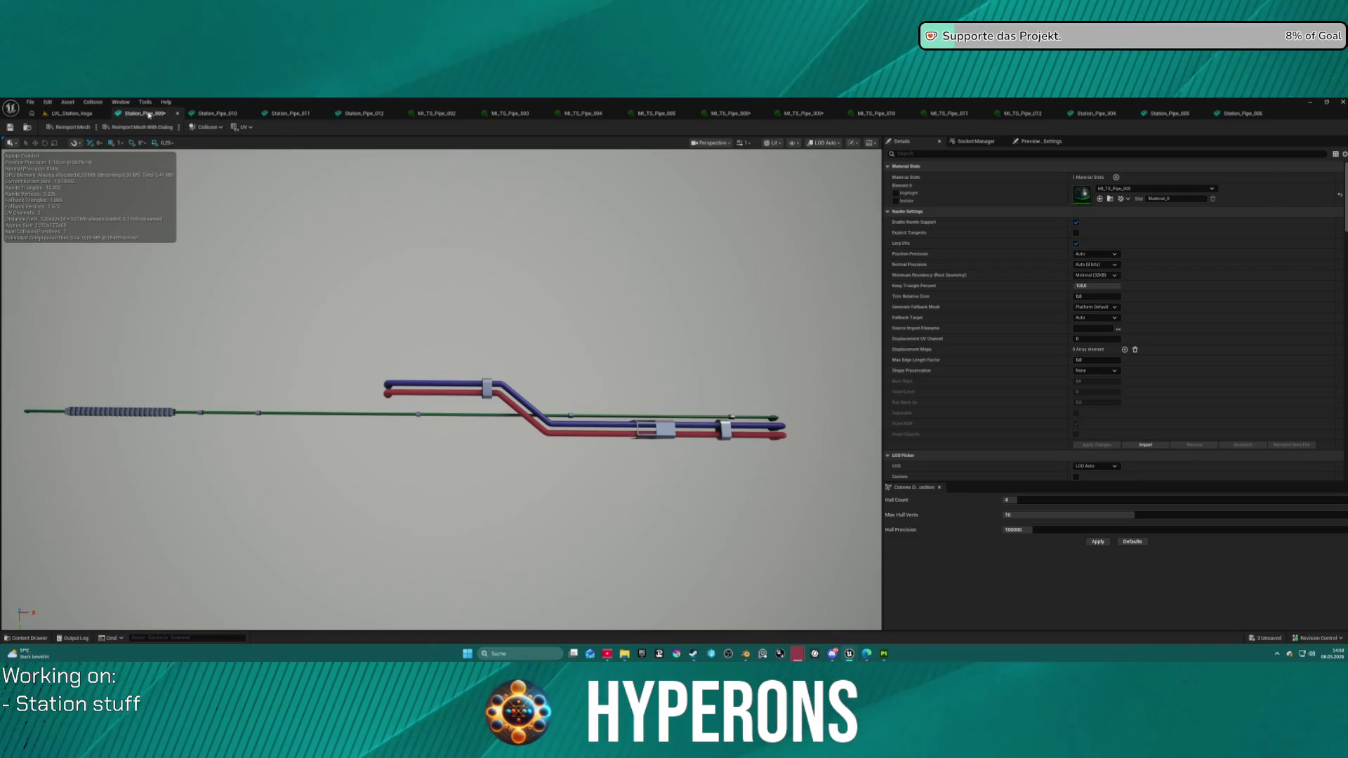
pyautogui.click(177, 113)
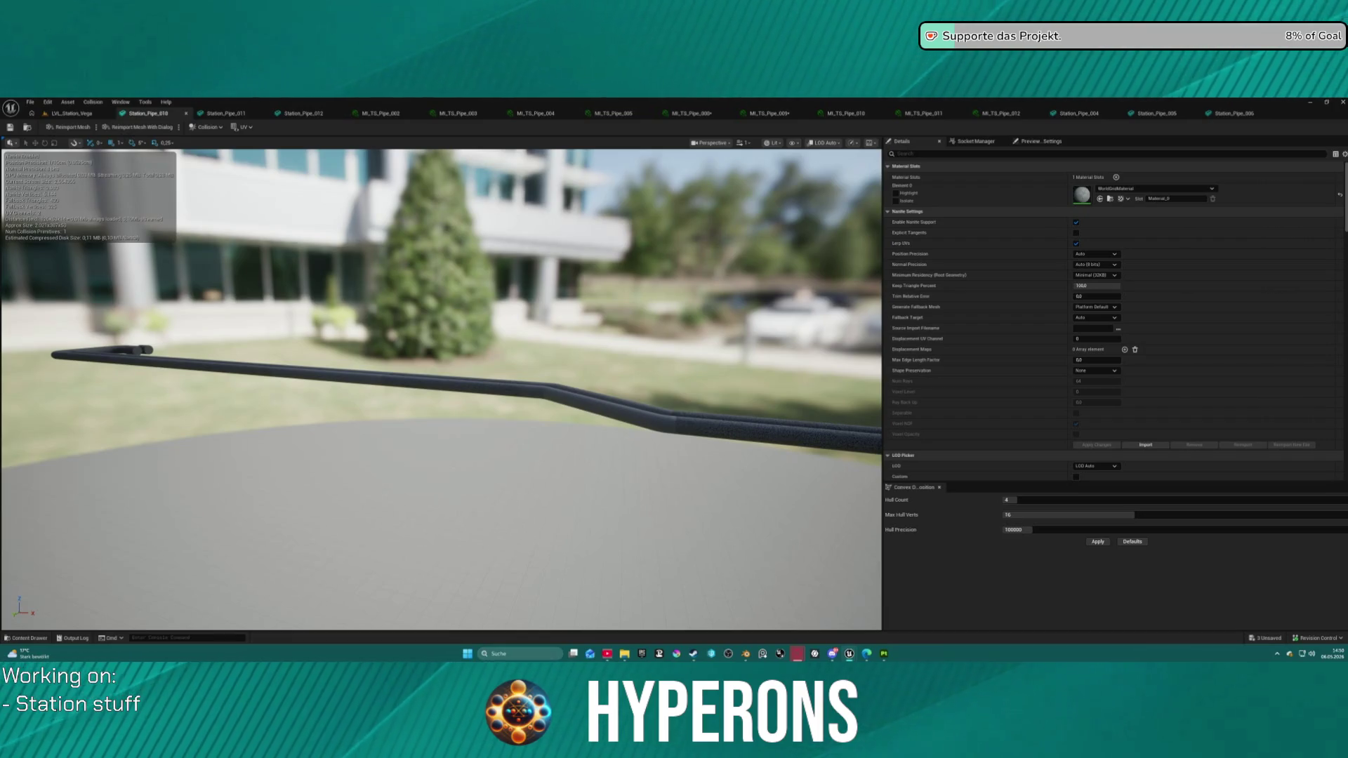
# Step: Apply MI_TS_Pipe_010 to Station_Pipe_010 and frame the red pipe in view
pyautogui.moveTo(860, 242); pyautogui.dragTo(1082, 200)
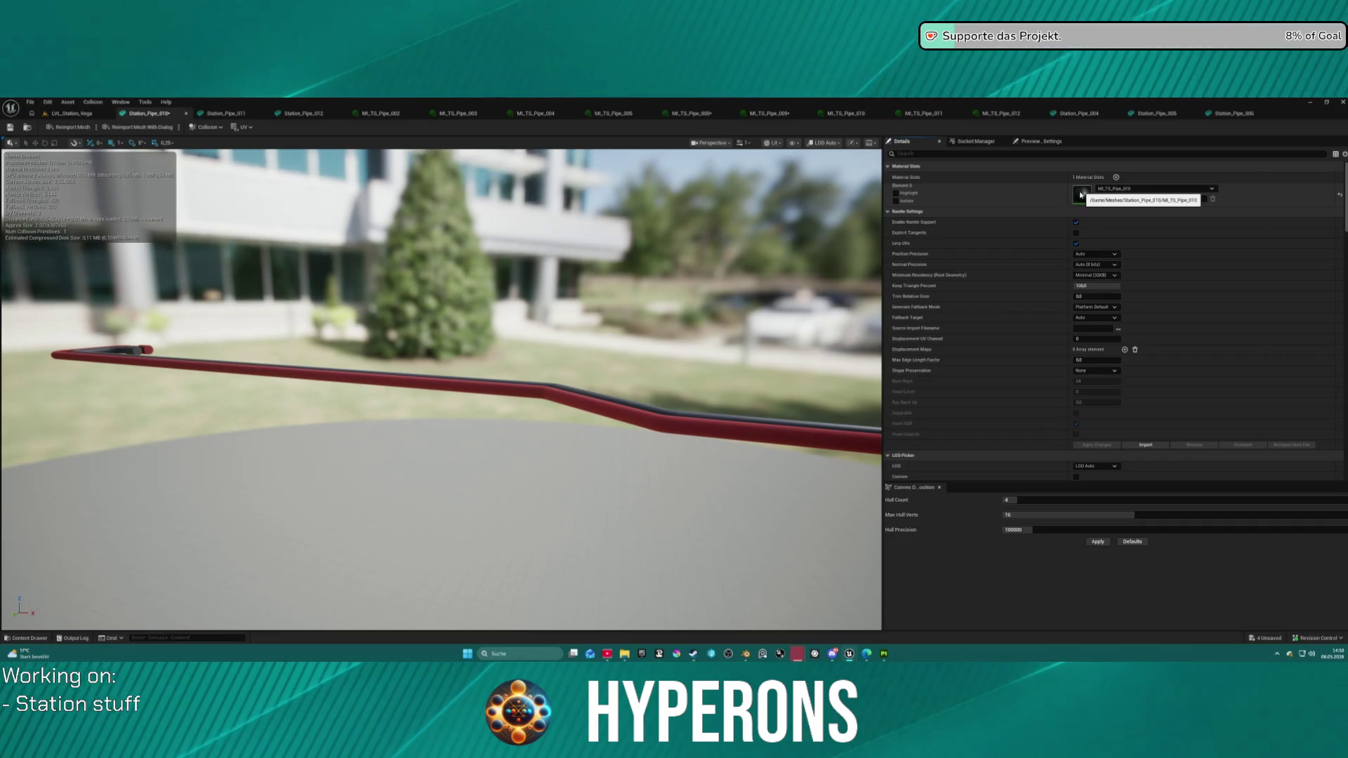
pyautogui.moveTo(443, 386); pyautogui.dragTo(393, 390)
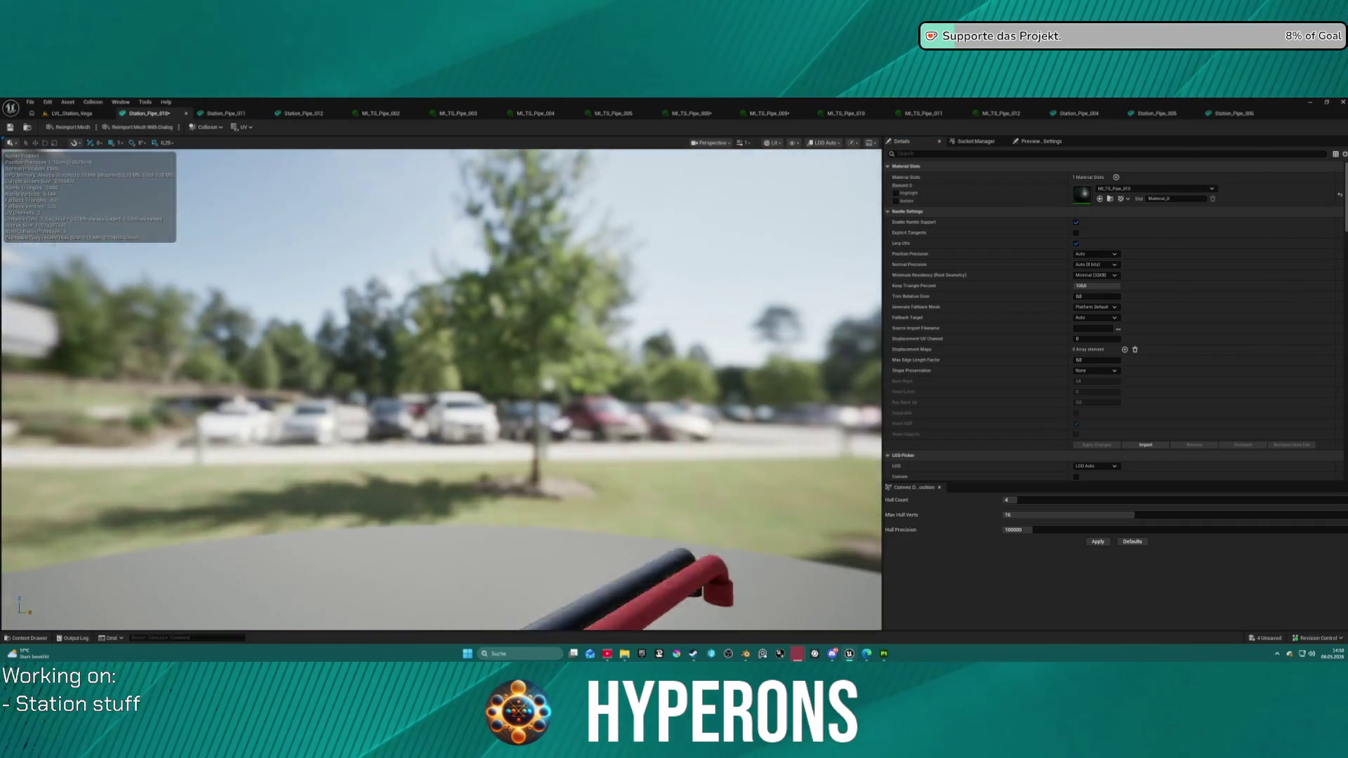
pyautogui.press('f')
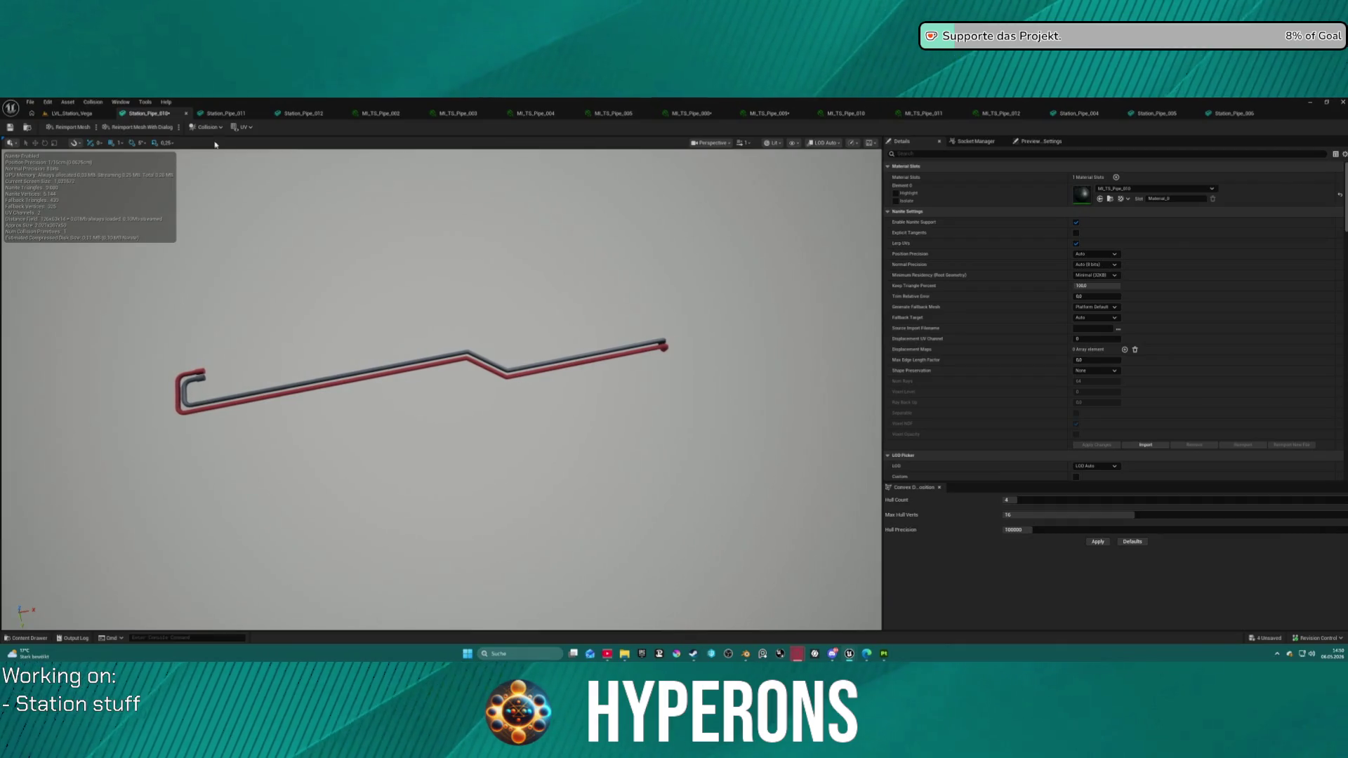
# Step: Close the Station_Pipe_010 tab and assign MI_TS_Pipe_011 to Element 0 of Station_Pipe_011
pyautogui.middleClick(159, 115)
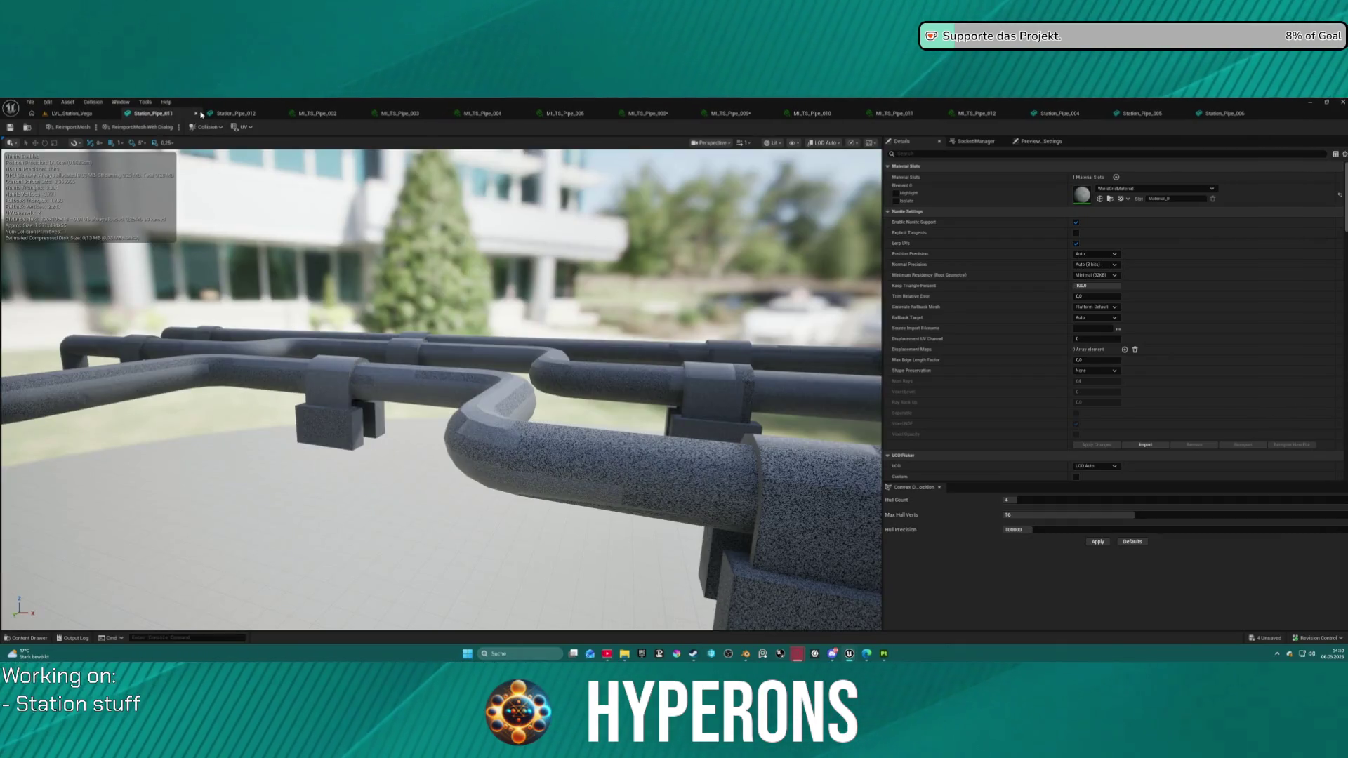
pyautogui.press('f')
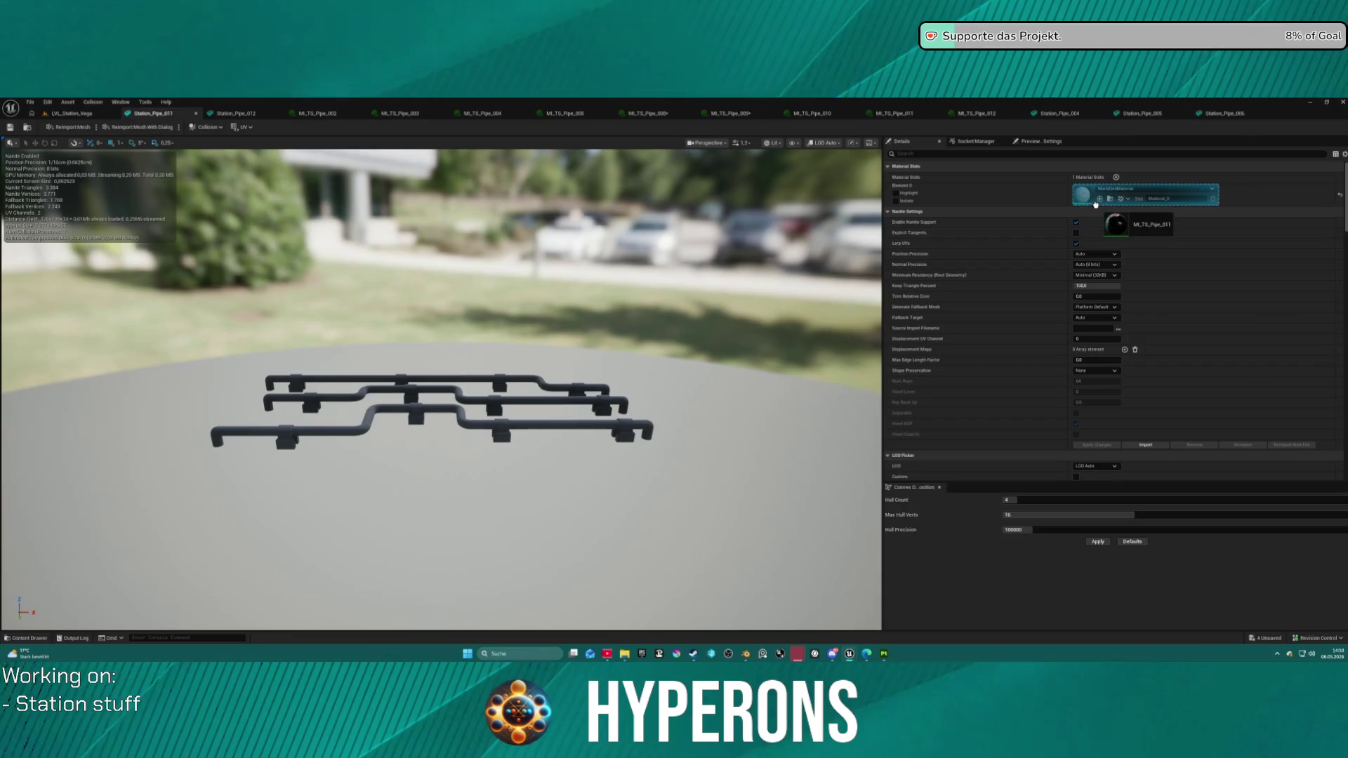
pyautogui.moveTo(1151, 188); pyautogui.dragTo(1105, 196)
pyautogui.moveTo(575, 302); pyautogui.dragTo(871, 404)
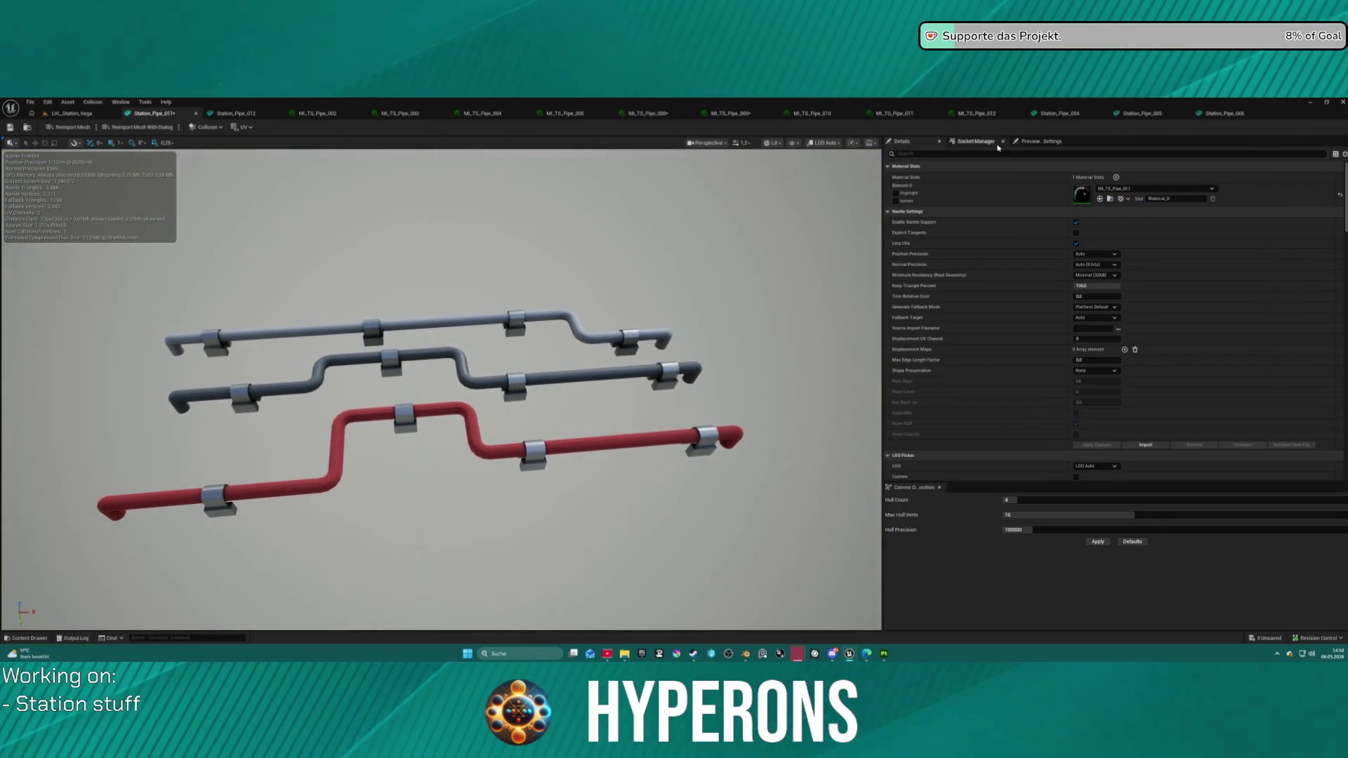
# Step: Enable Black Channel in MI_TS_Pipe_011, confirm the red, blue and green pipes, then close the mesh
pyautogui.doubleClick(1085, 196)
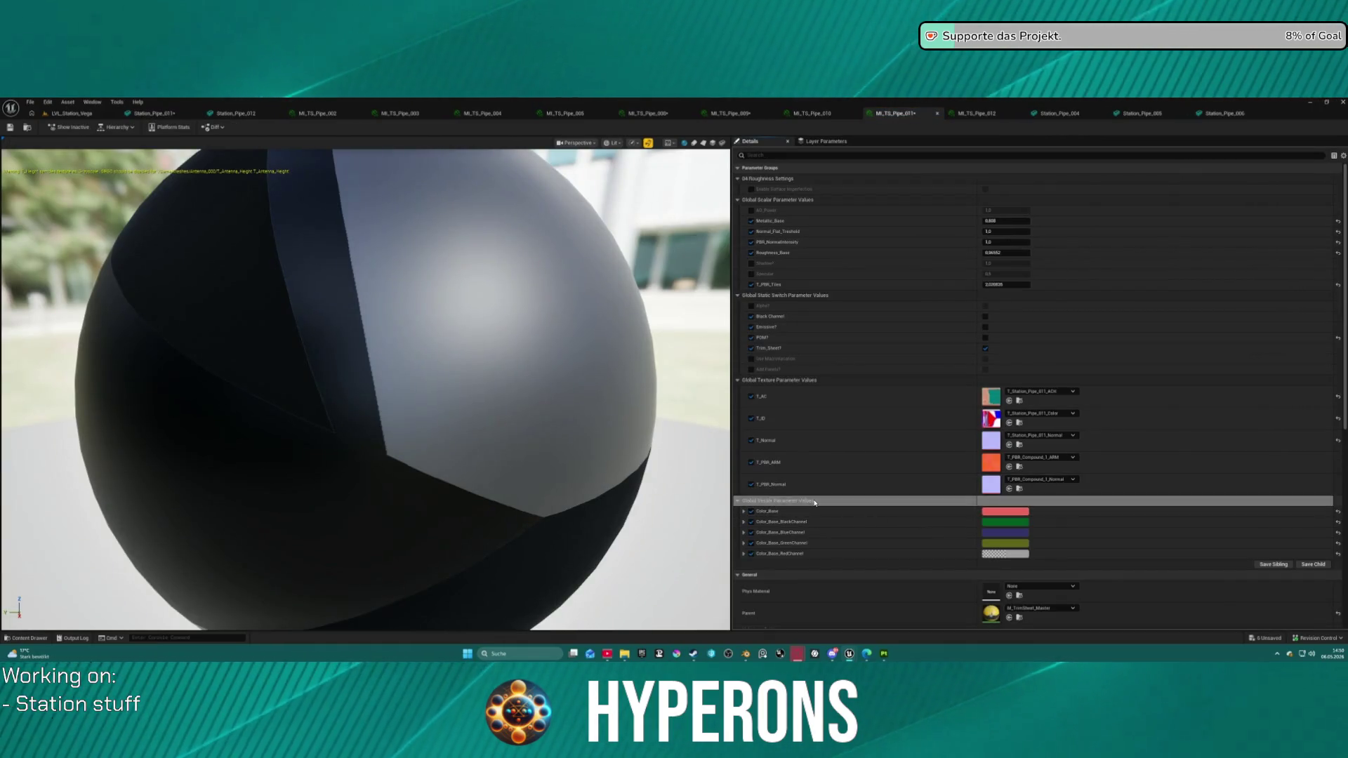
pyautogui.click(73, 116)
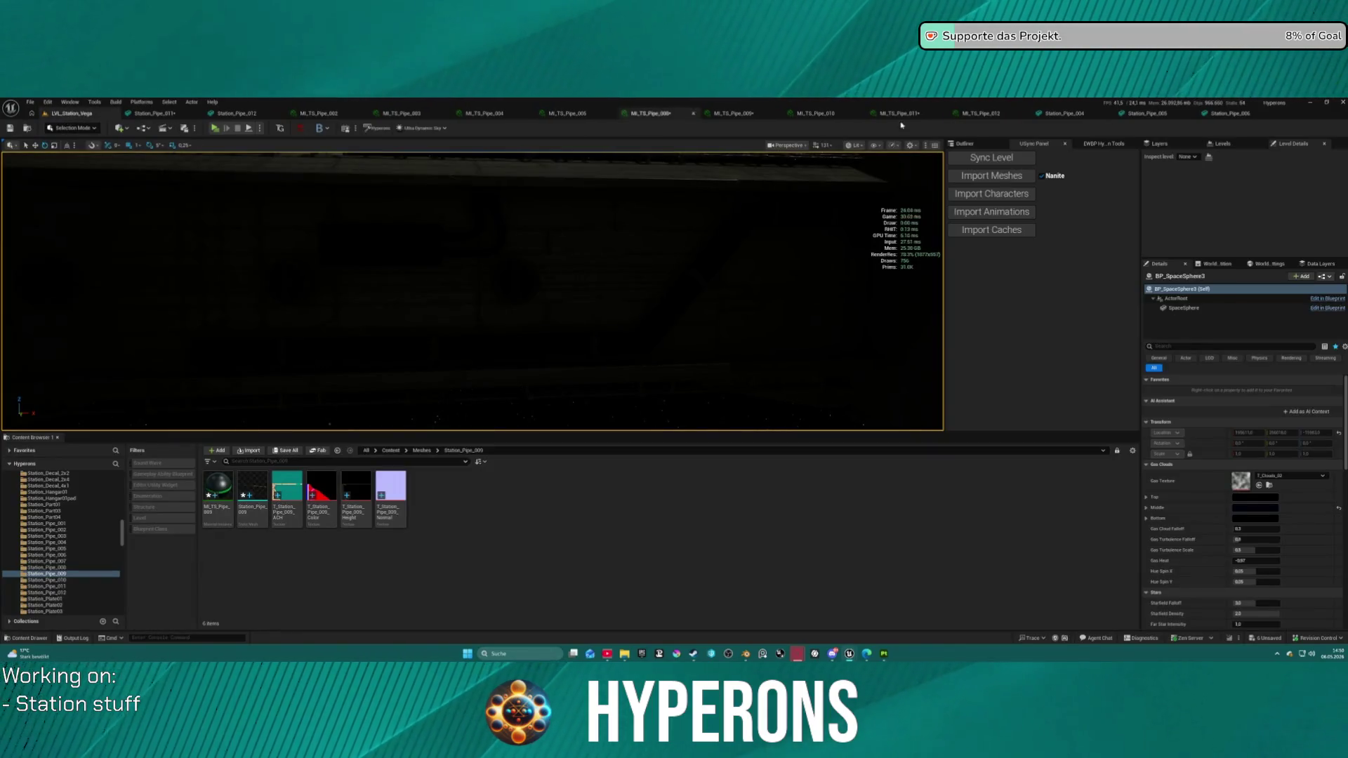
pyautogui.click(154, 114)
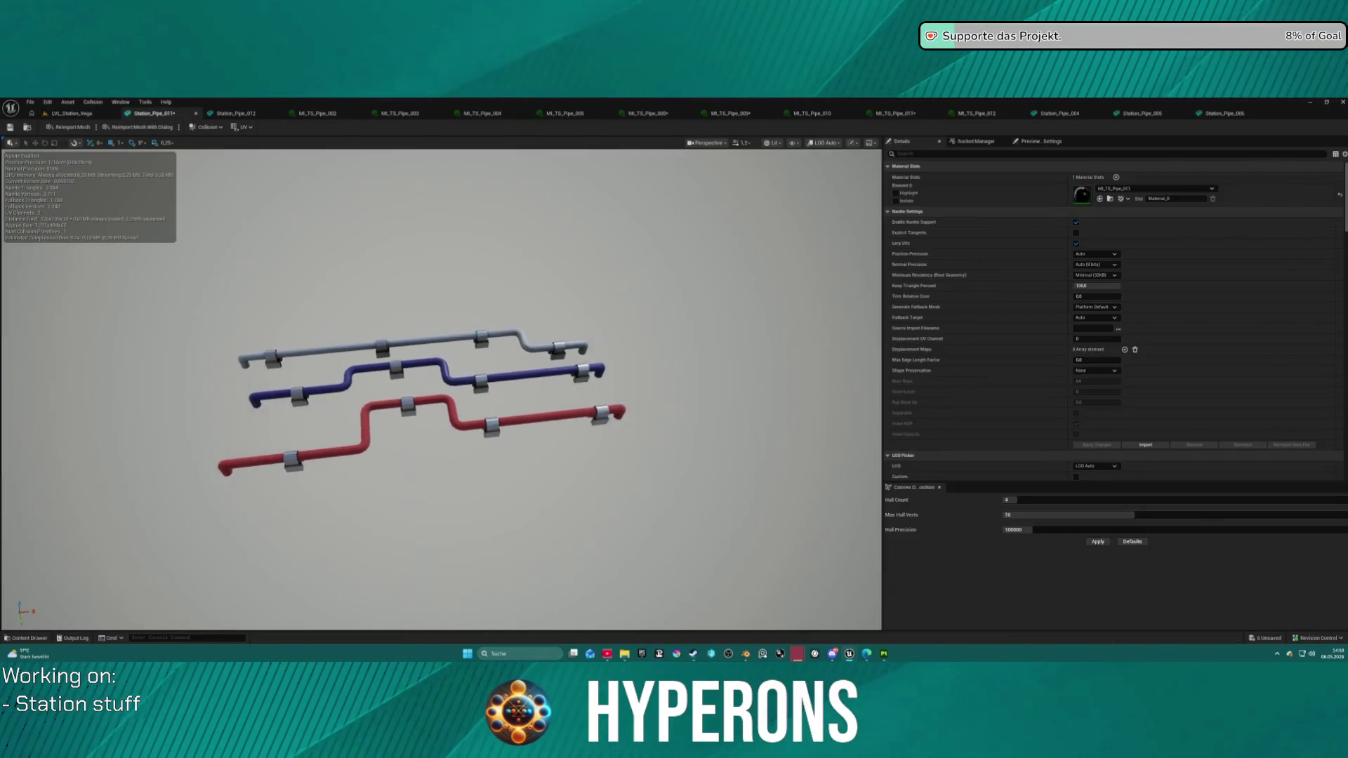
pyautogui.doubleClick(1083, 195)
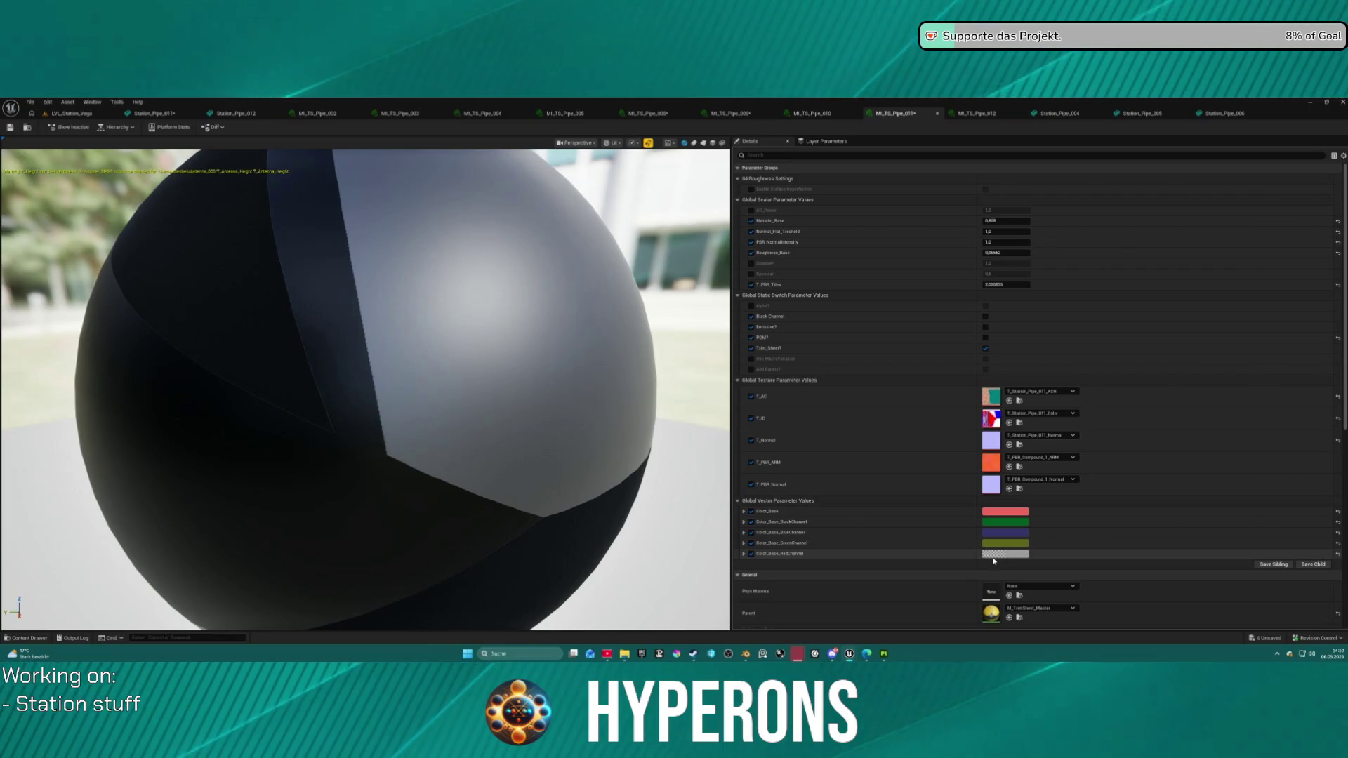
pyautogui.click(985, 316)
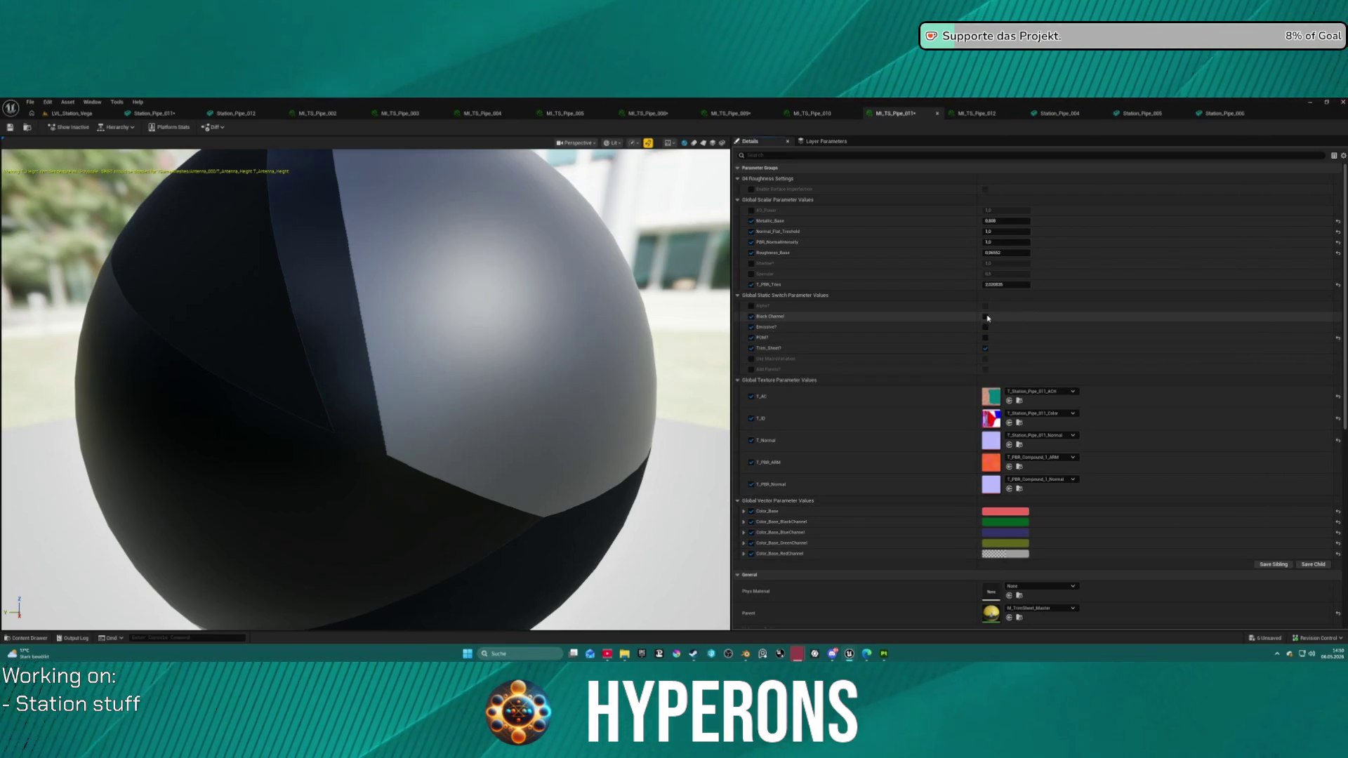
pyautogui.click(70, 113)
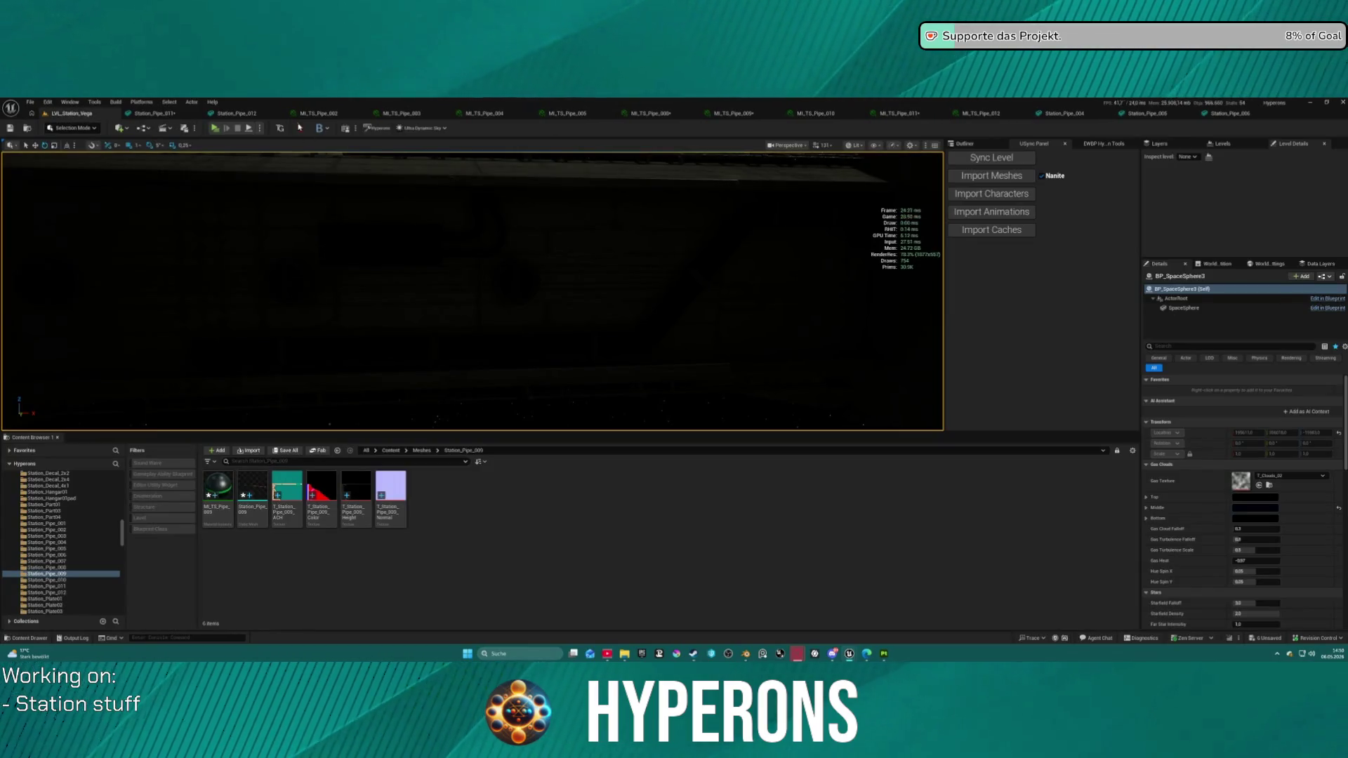
pyautogui.click(161, 115)
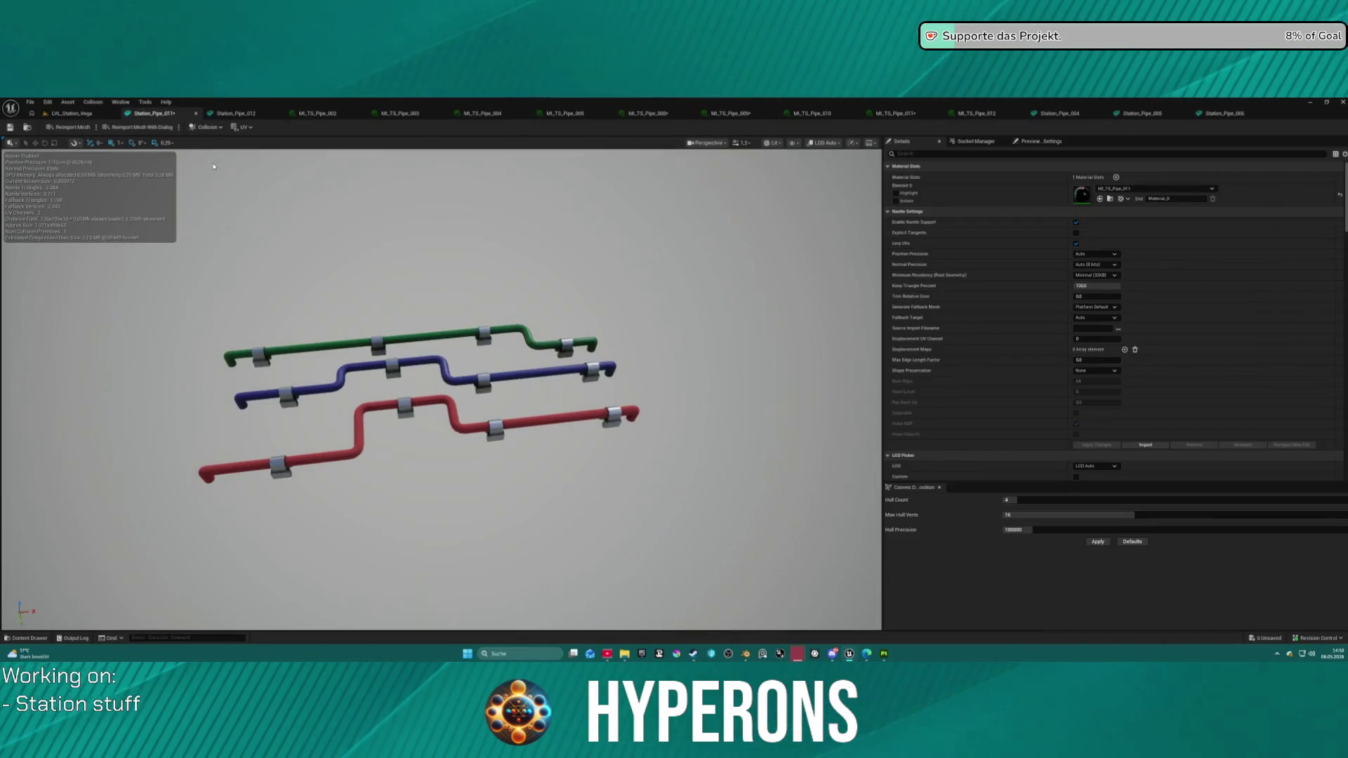
pyautogui.click(197, 114)
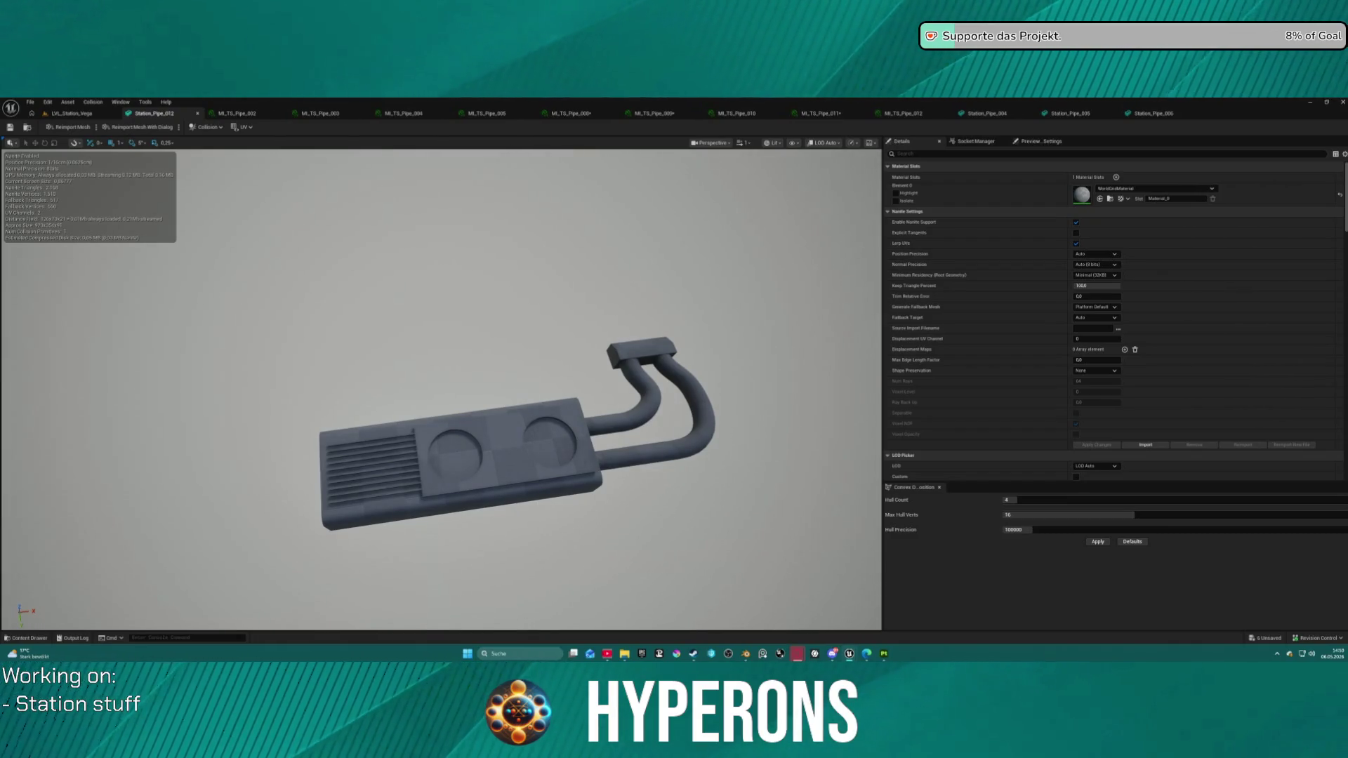
# Step: Apply MI_TS_Pipe_012 to the light box mesh and set its Color_Base to a pale yellow-green
pyautogui.moveTo(1032, 217); pyautogui.dragTo(1151, 189)
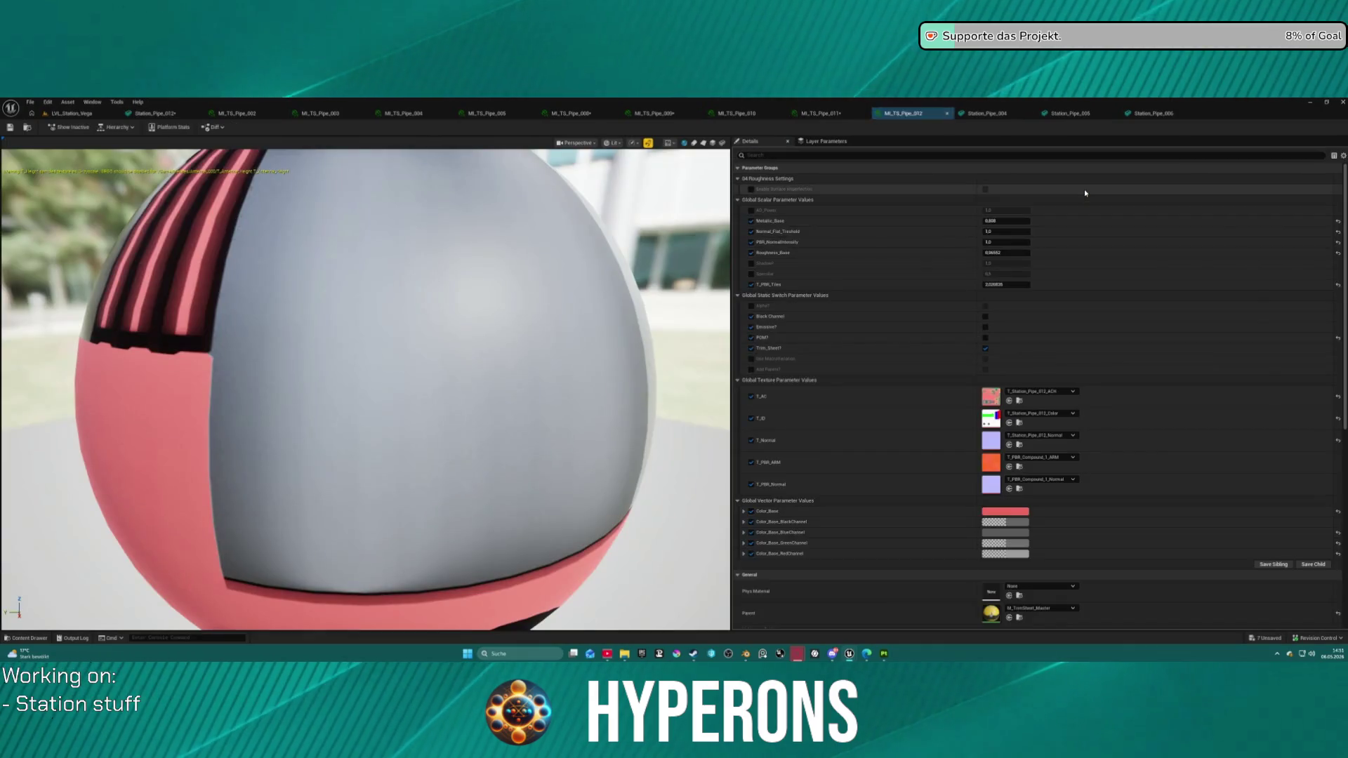
pyautogui.doubleClick(1082, 191)
pyautogui.click(1005, 512)
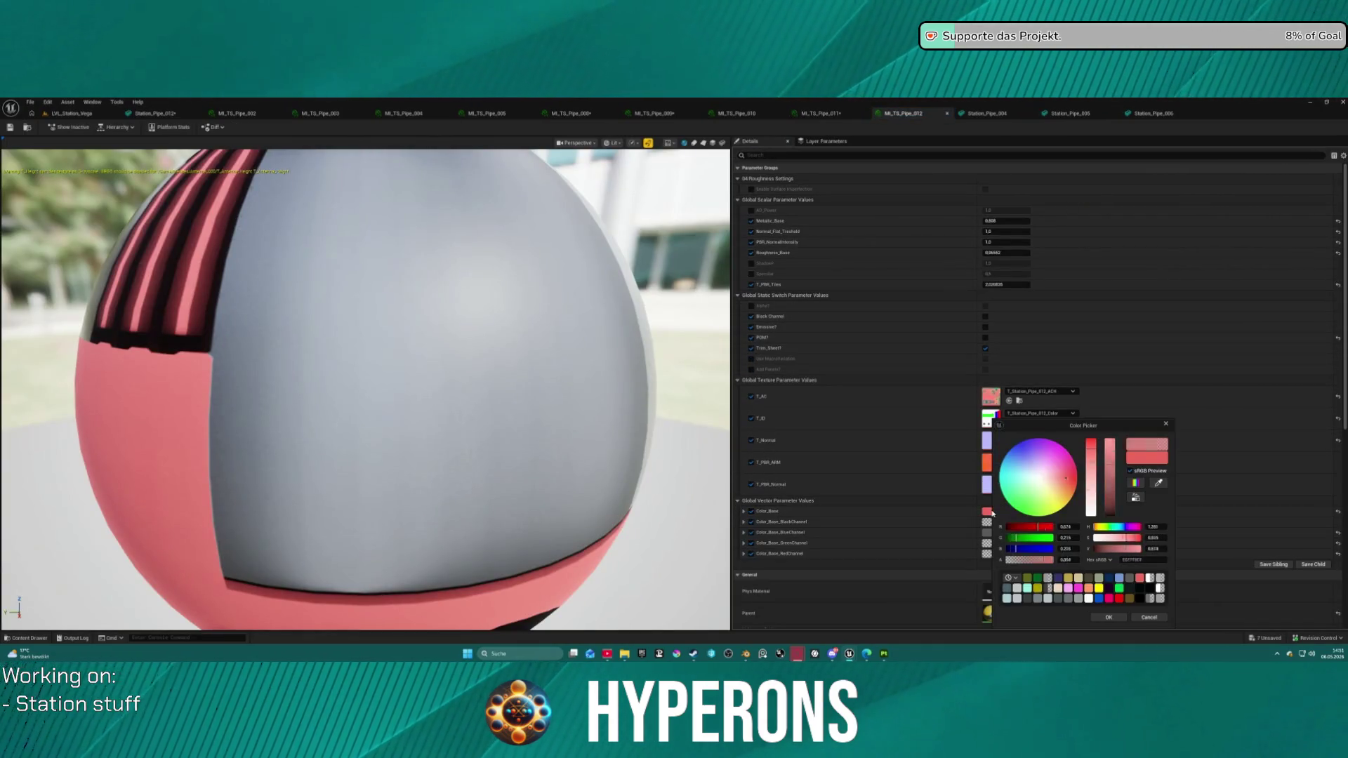
pyautogui.click(1025, 500)
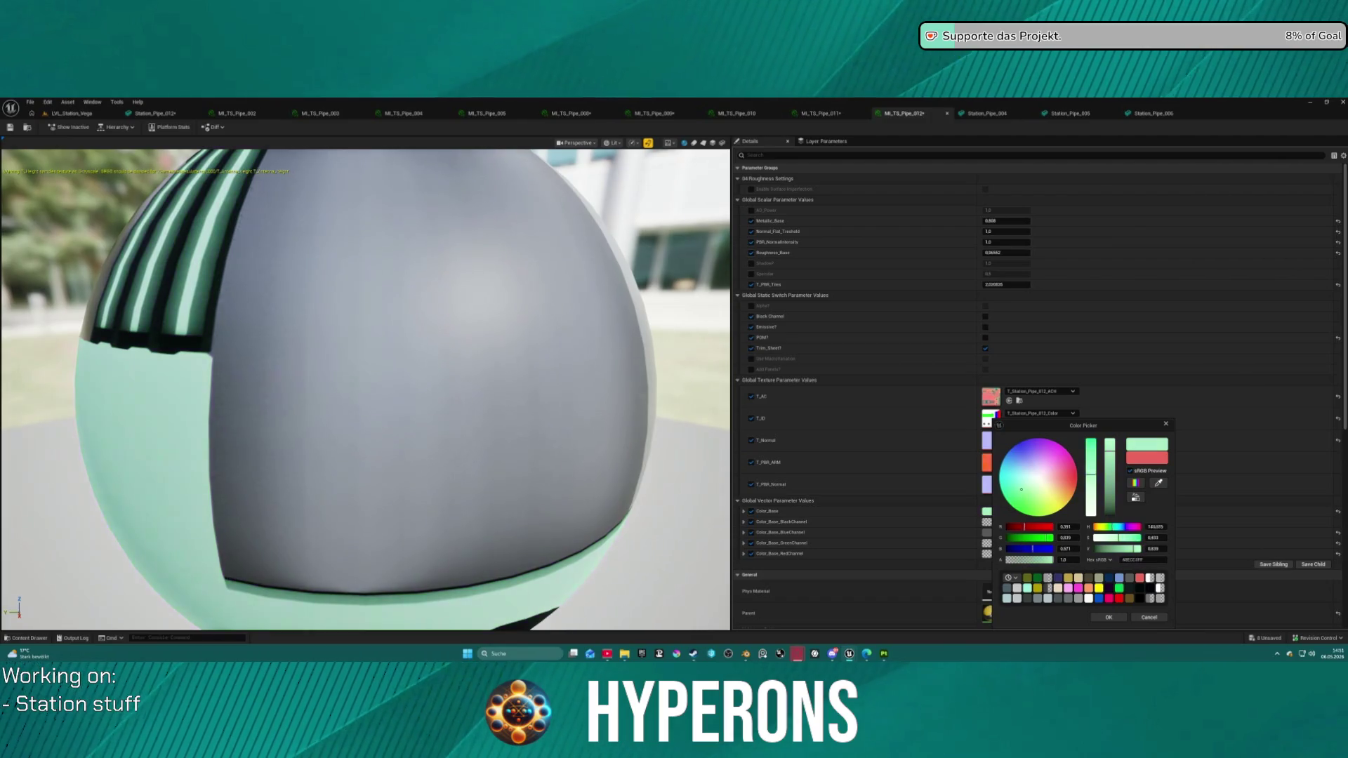
pyautogui.moveTo(1020, 489); pyautogui.dragTo(1046, 497)
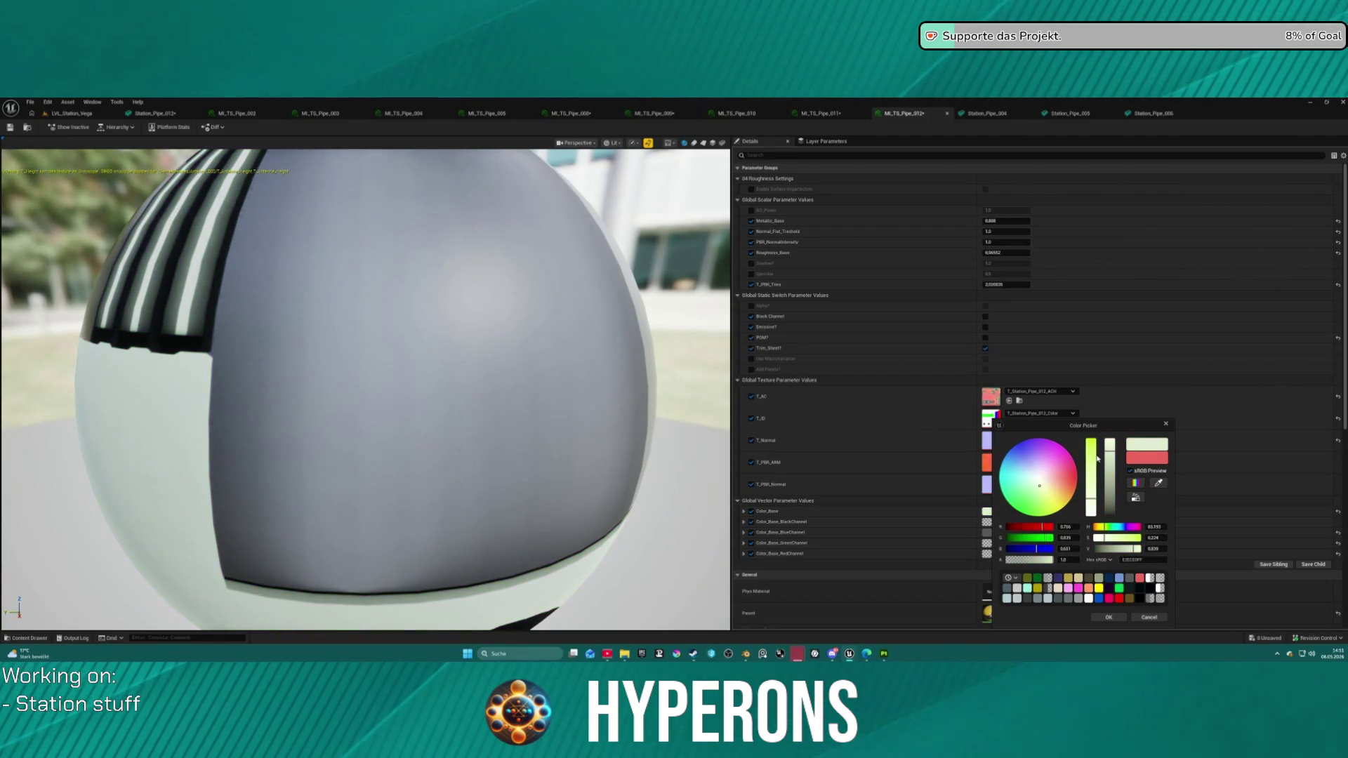
pyautogui.moveTo(1110, 457); pyautogui.dragTo(1111, 461)
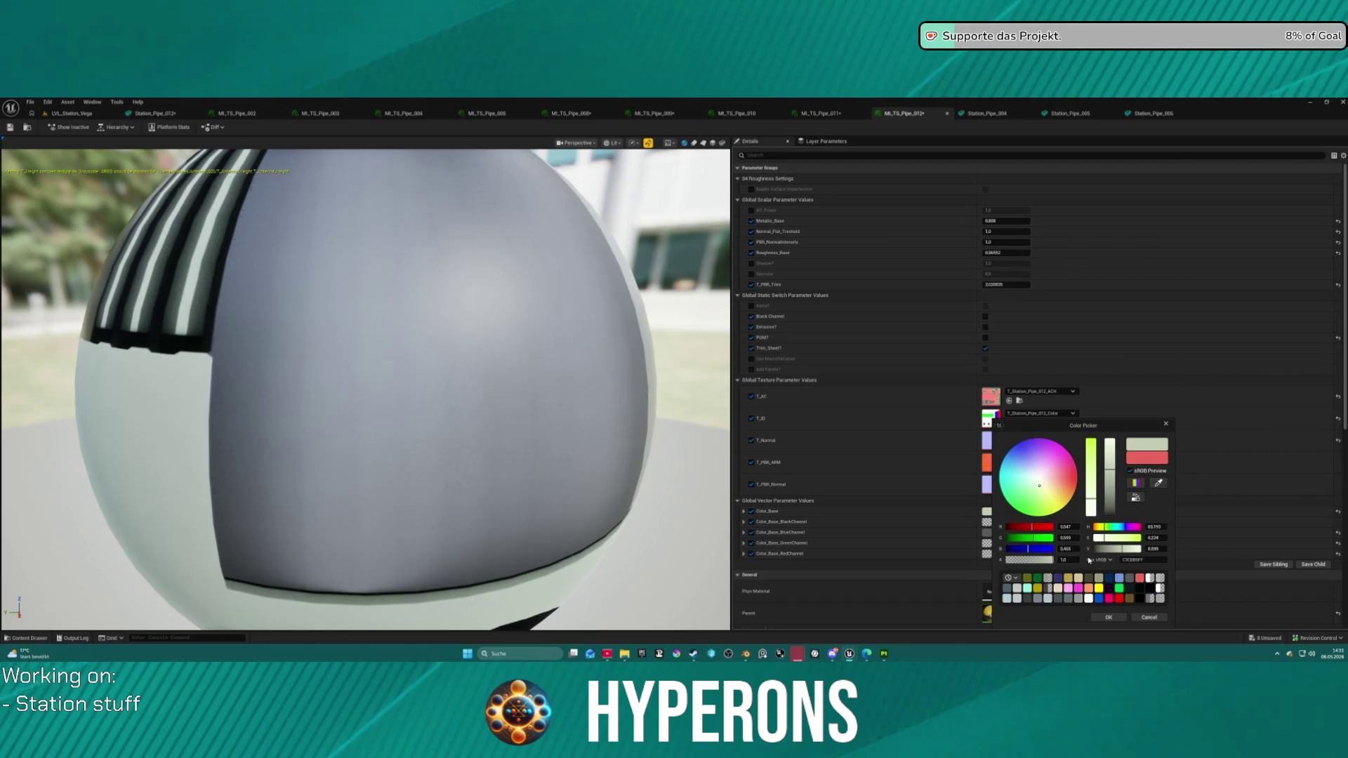
pyautogui.click(1108, 618)
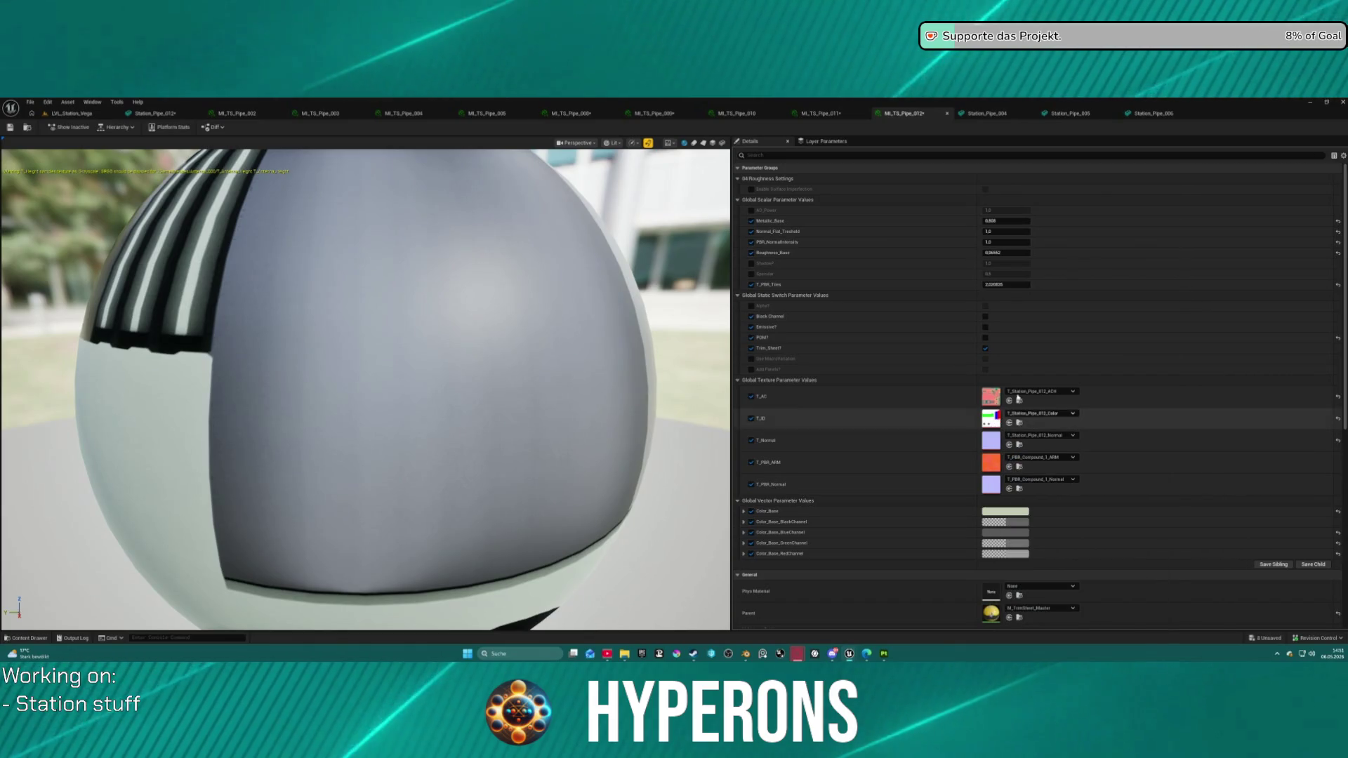
# Step: Enable Emissive on MI_TS_Pipe_012, inspect Station_Pipe_012's glowing lights, and save
pyautogui.click(985, 327)
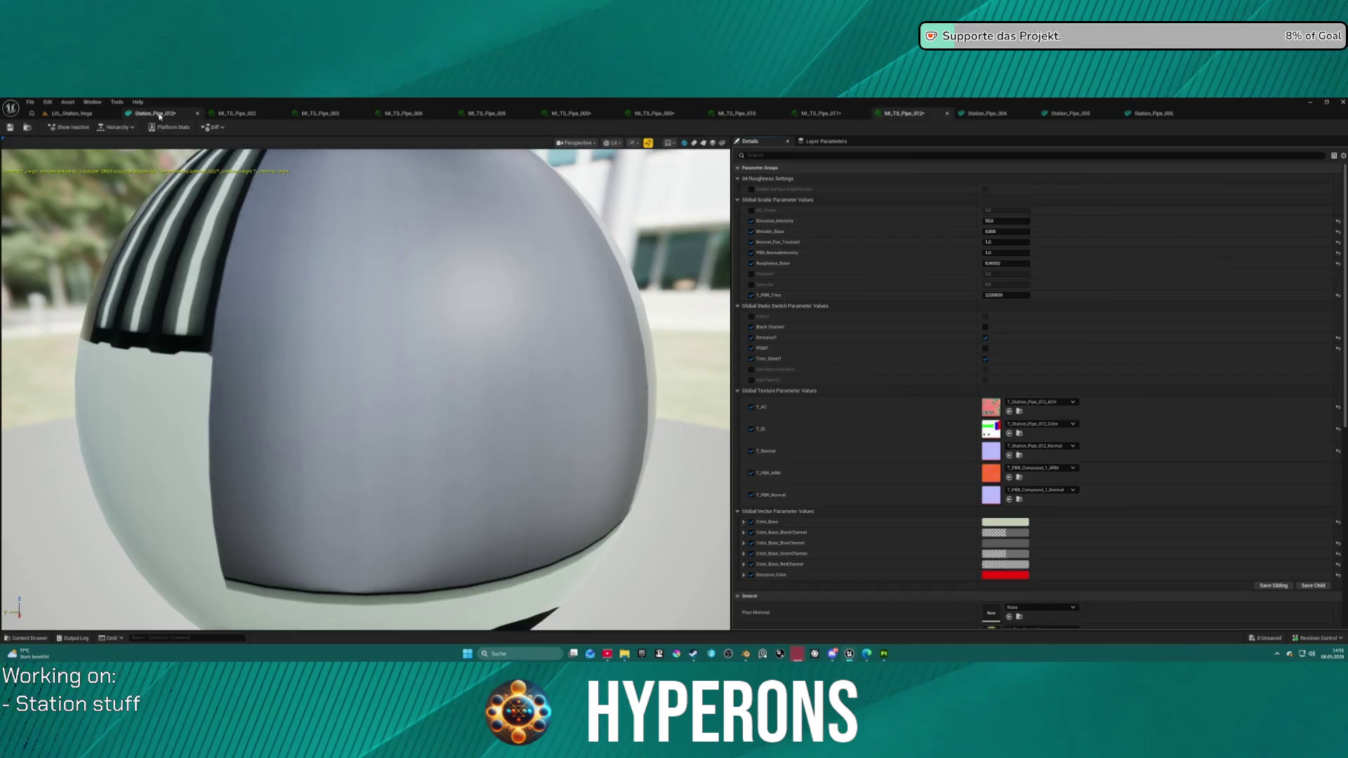
pyautogui.click(154, 113)
pyautogui.moveTo(736, 424)
pyautogui.mouseDown()
pyautogui.moveTo(730, 449)
pyautogui.moveTo(716, 422)
pyautogui.moveTo(705, 456)
pyautogui.moveTo(705, 492)
pyautogui.moveTo(719, 491)
pyautogui.mouseUp()
pyautogui.moveTo(570, 443); pyautogui.dragTo(570, 443)
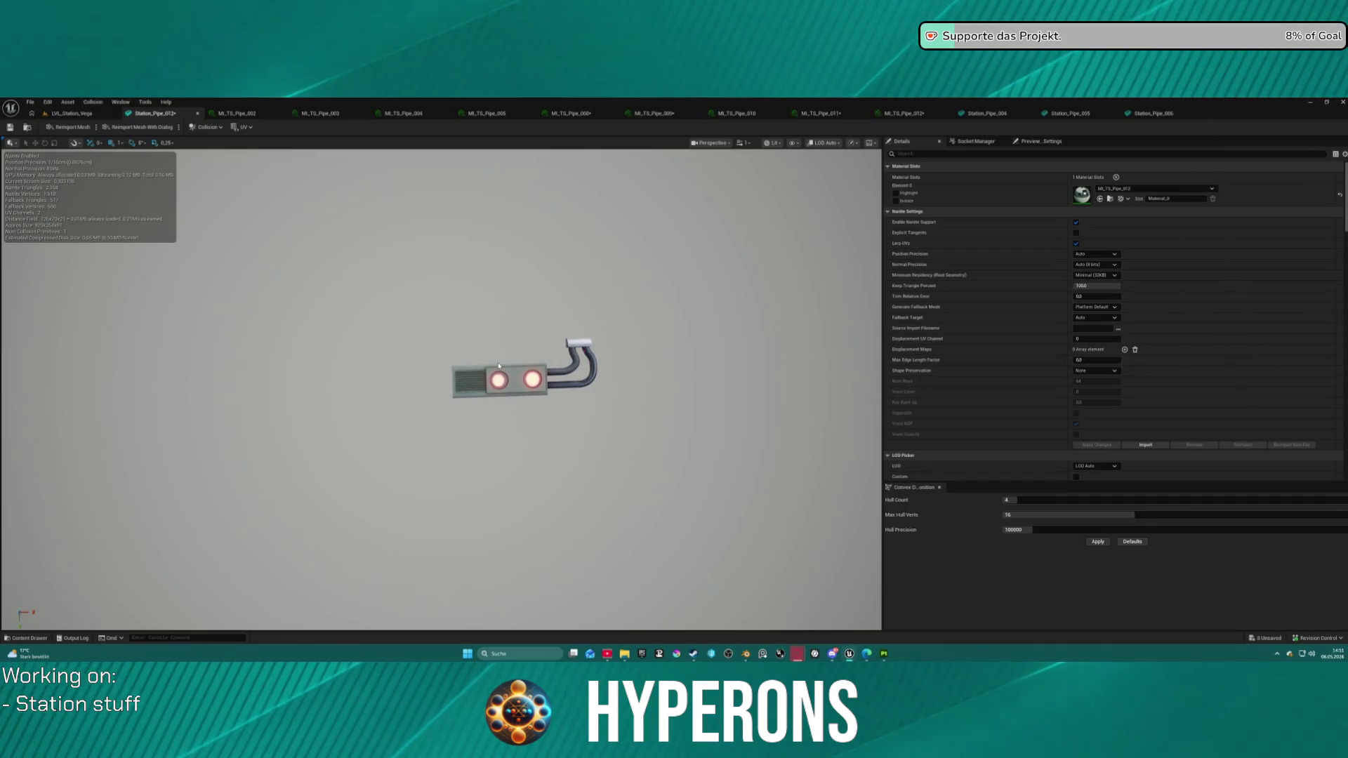
pyautogui.moveTo(457, 343); pyautogui.dragTo(429, 362)
pyautogui.scroll(5, 428, 362)
pyautogui.scroll(-10, 441, 390)
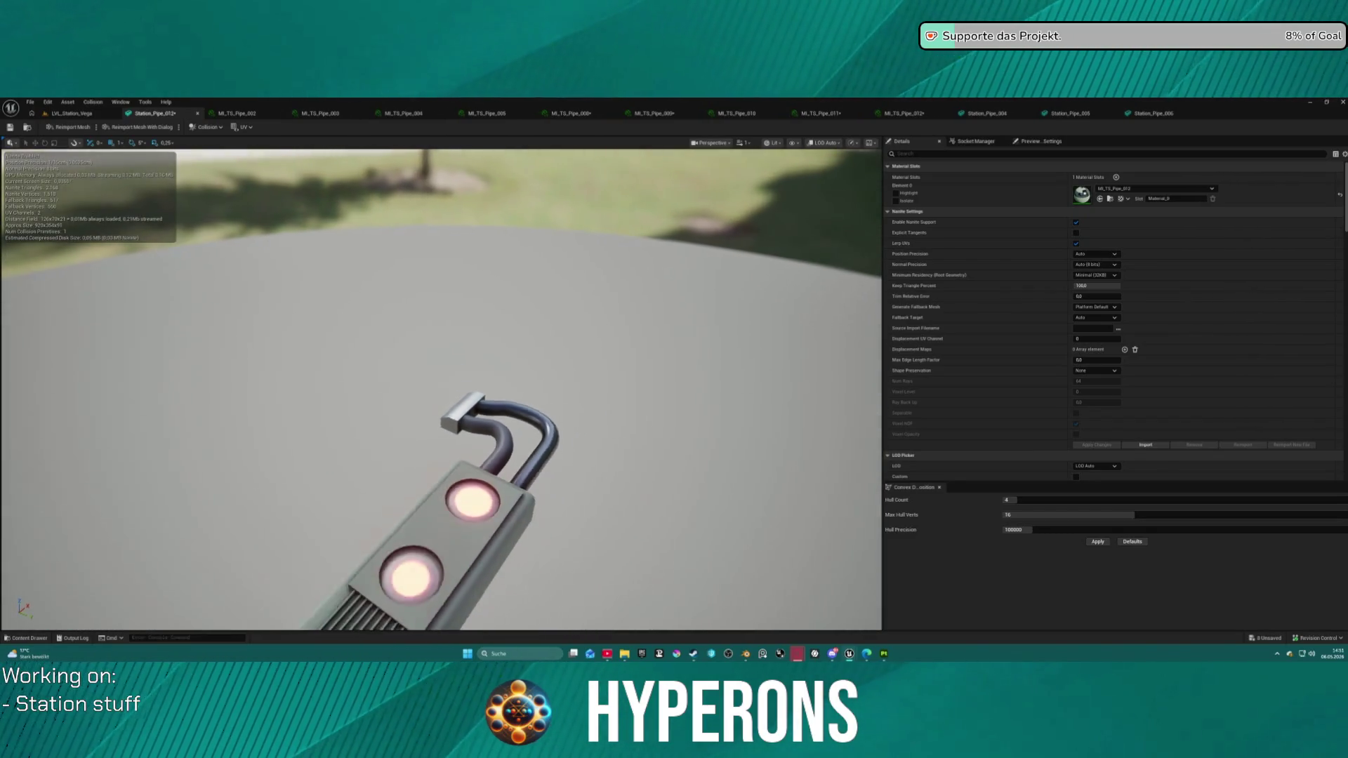
pyautogui.click(9, 128)
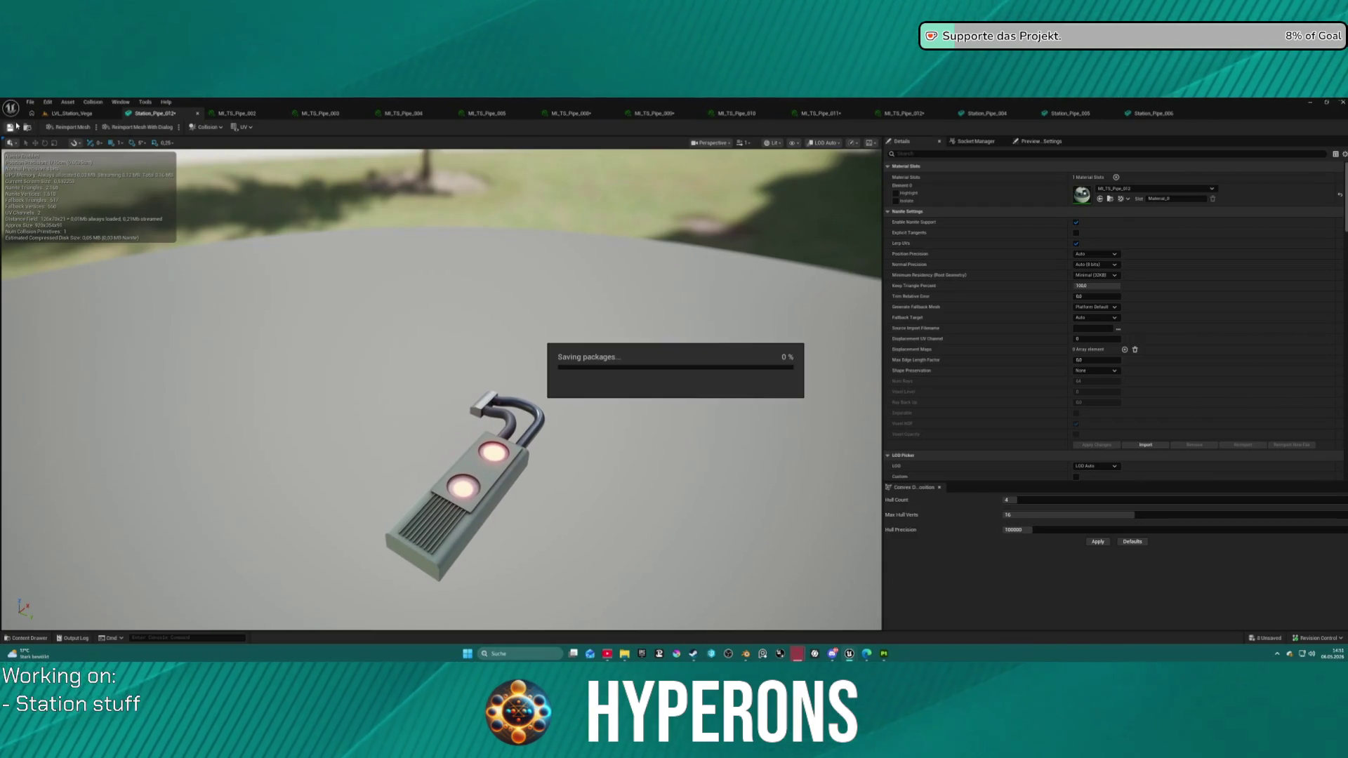
# Step: Tune MI_TS_Pipe_012's Emission_Intensity while checking the station's red lights in LVL_Station_Vega
pyautogui.click(61, 114)
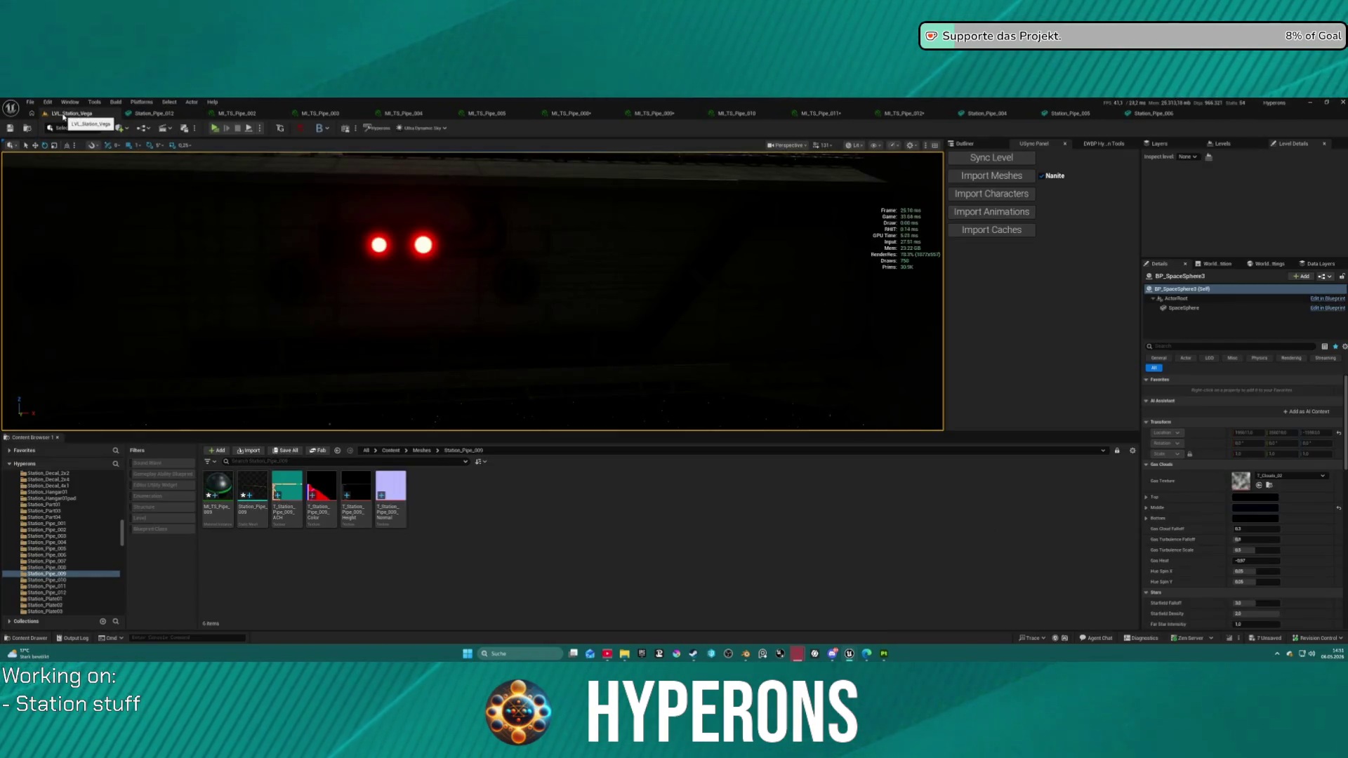
pyautogui.scroll(-10, 266, 186)
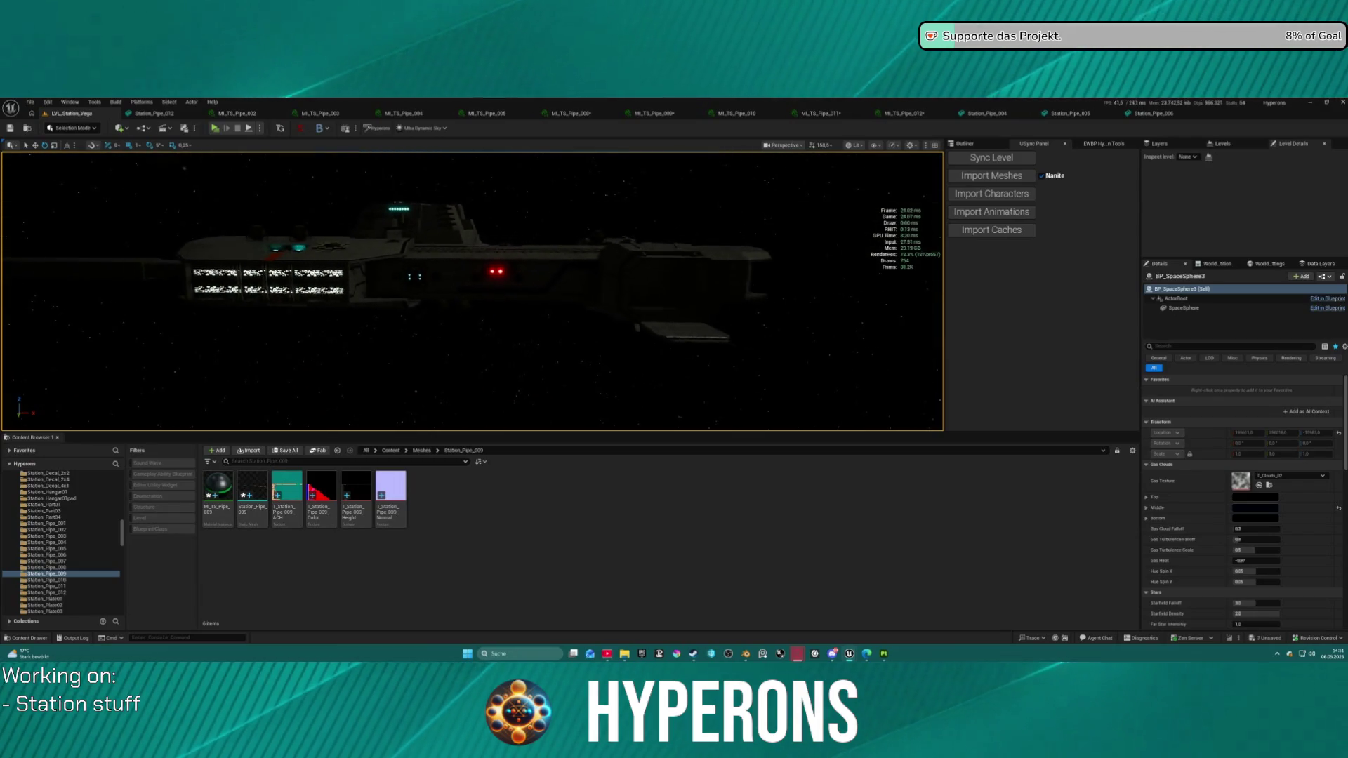
pyautogui.scroll(8, 577, 190)
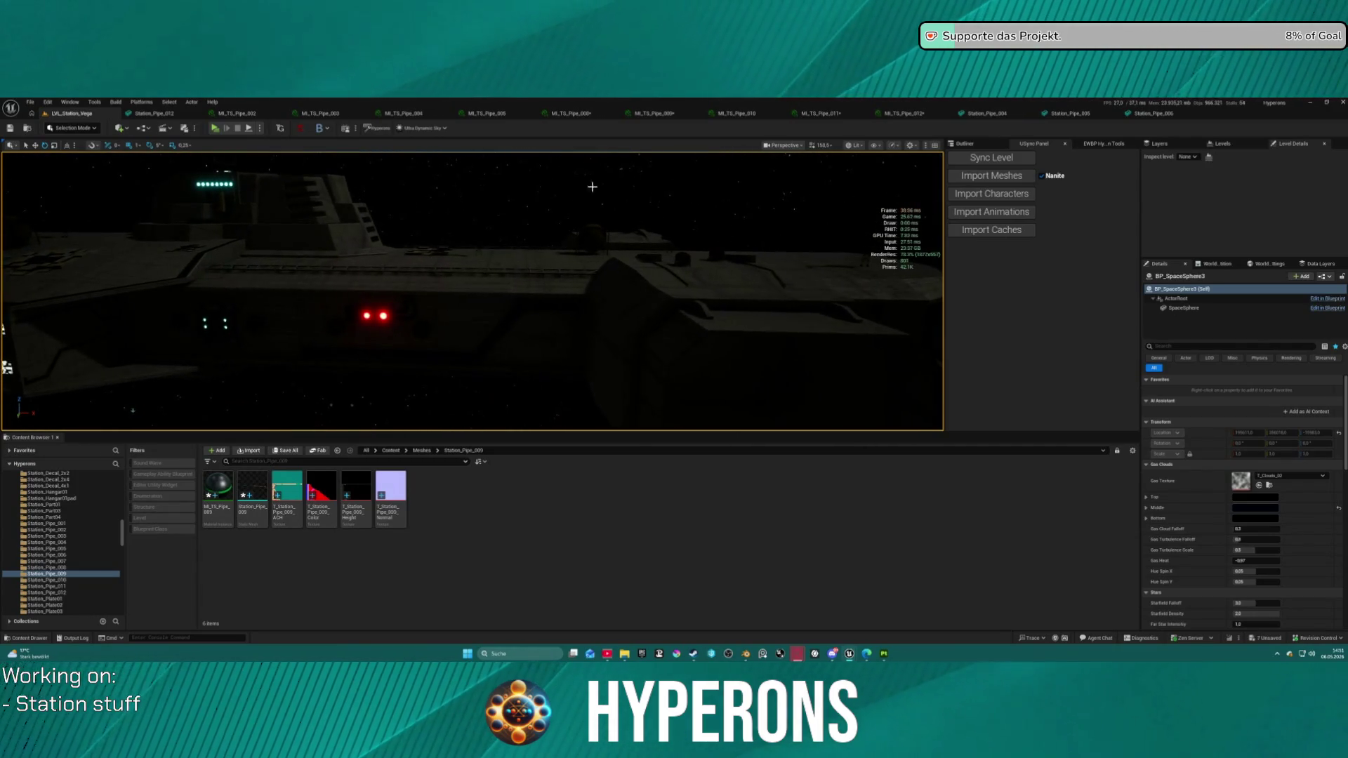
pyautogui.click(900, 113)
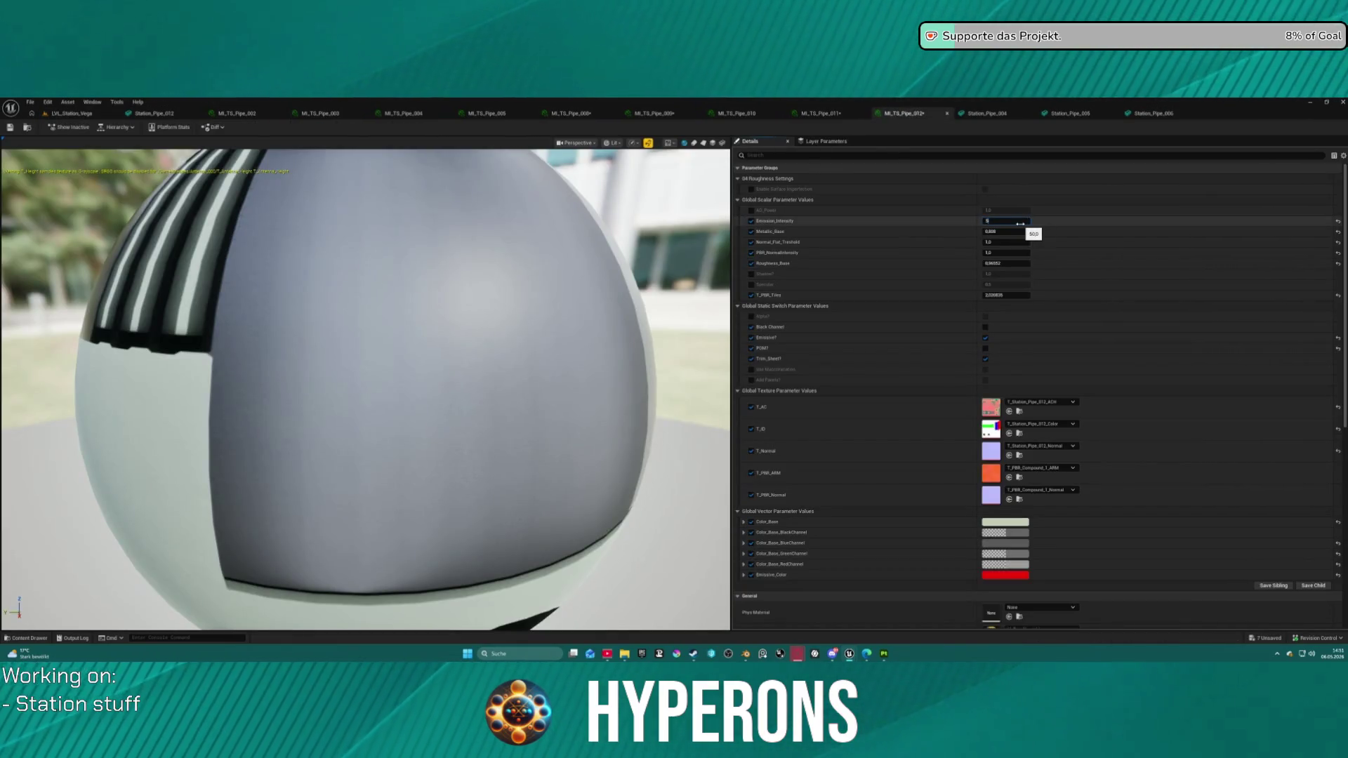
pyautogui.click(71, 114)
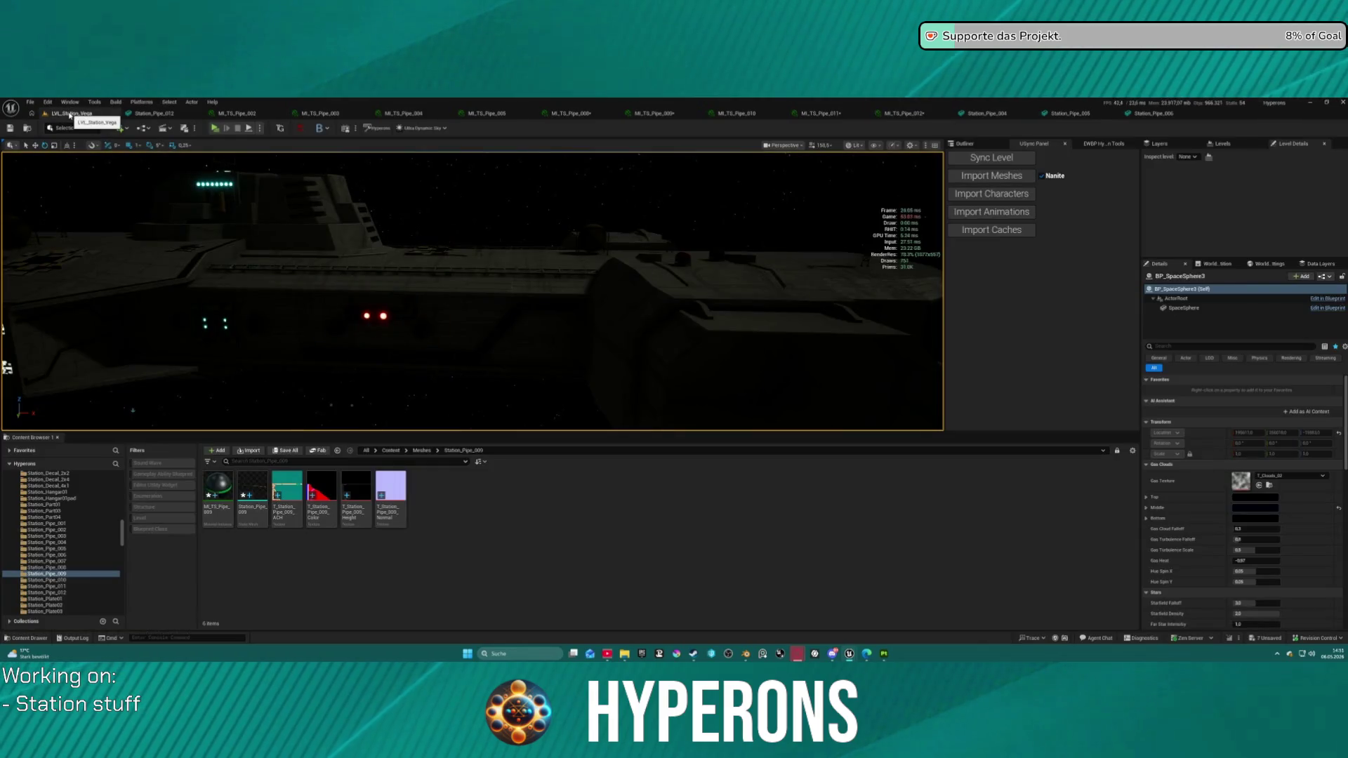
pyautogui.click(900, 113)
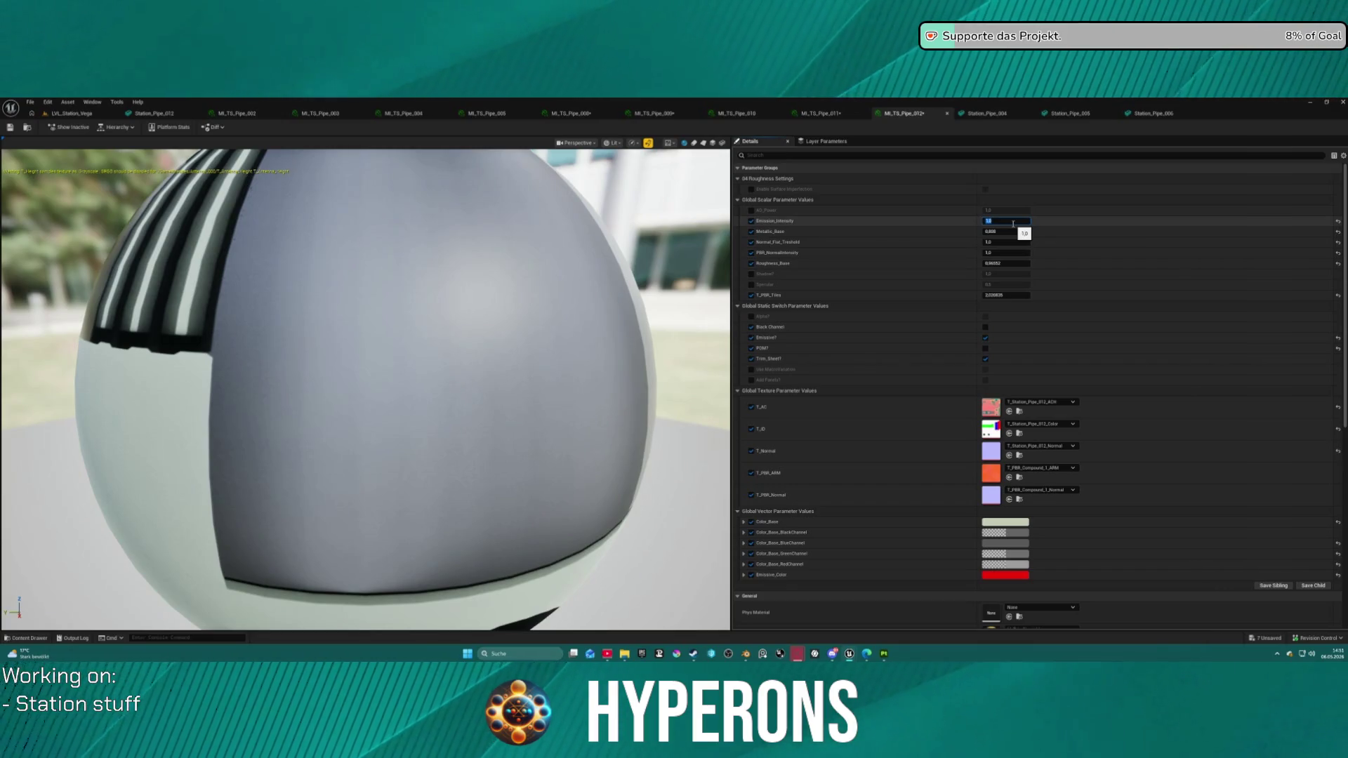
pyautogui.click(83, 116)
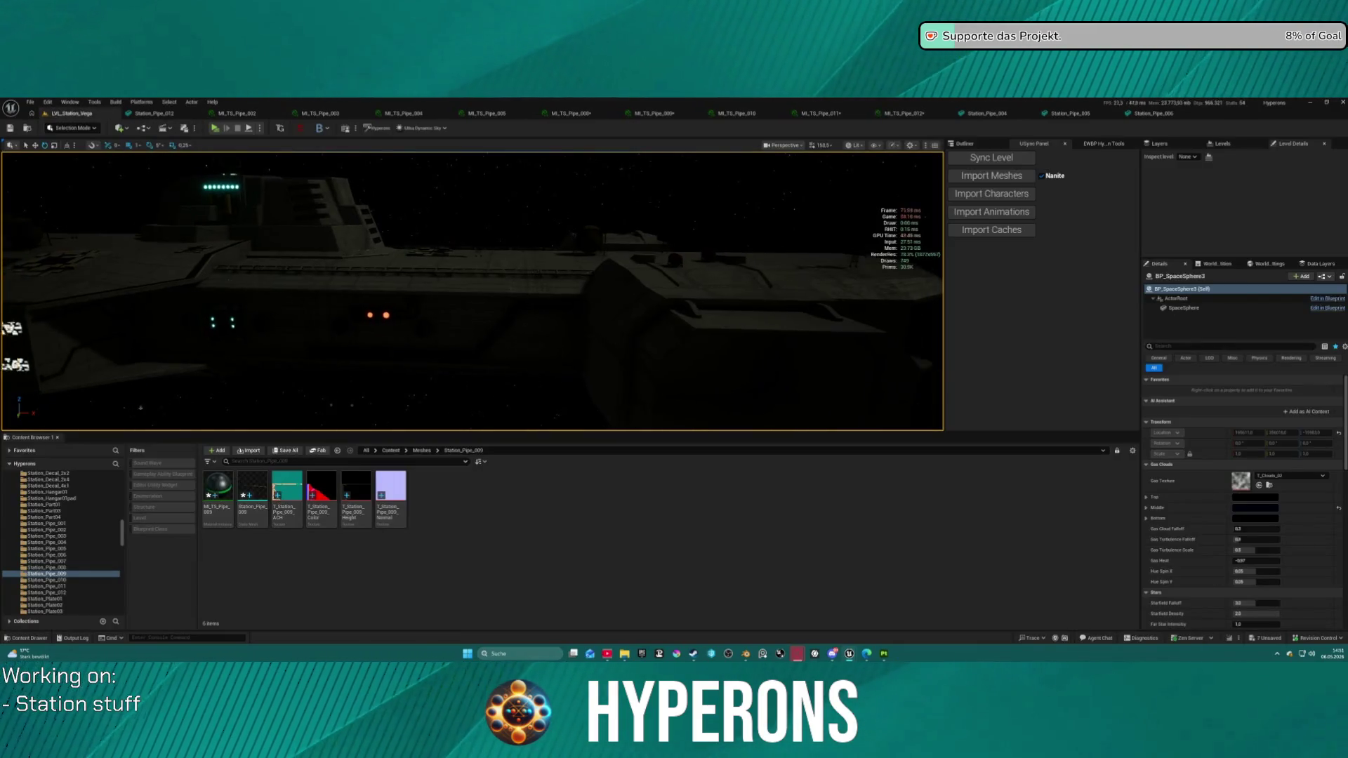
pyautogui.scroll(-10, 472, 291)
pyautogui.scroll(-10, 472, 290)
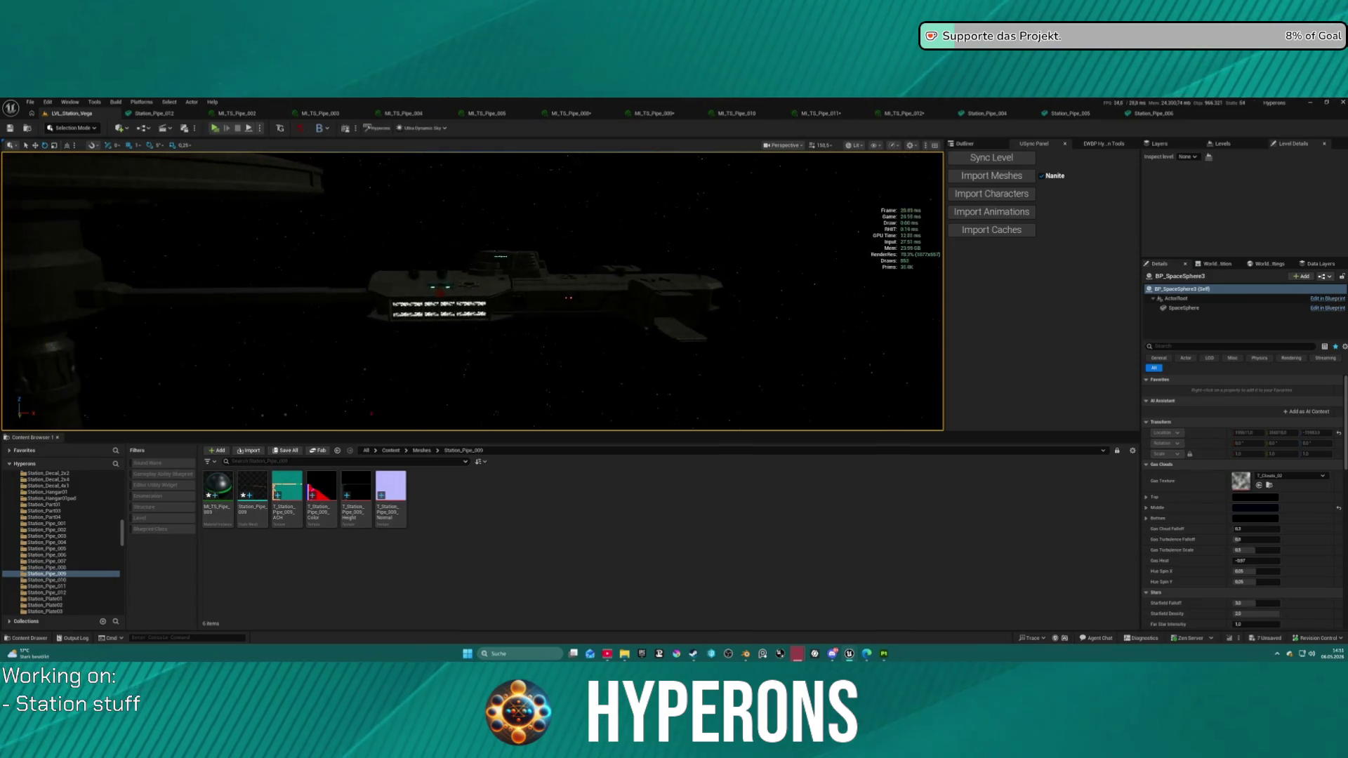
pyautogui.scroll(3, 505, 340)
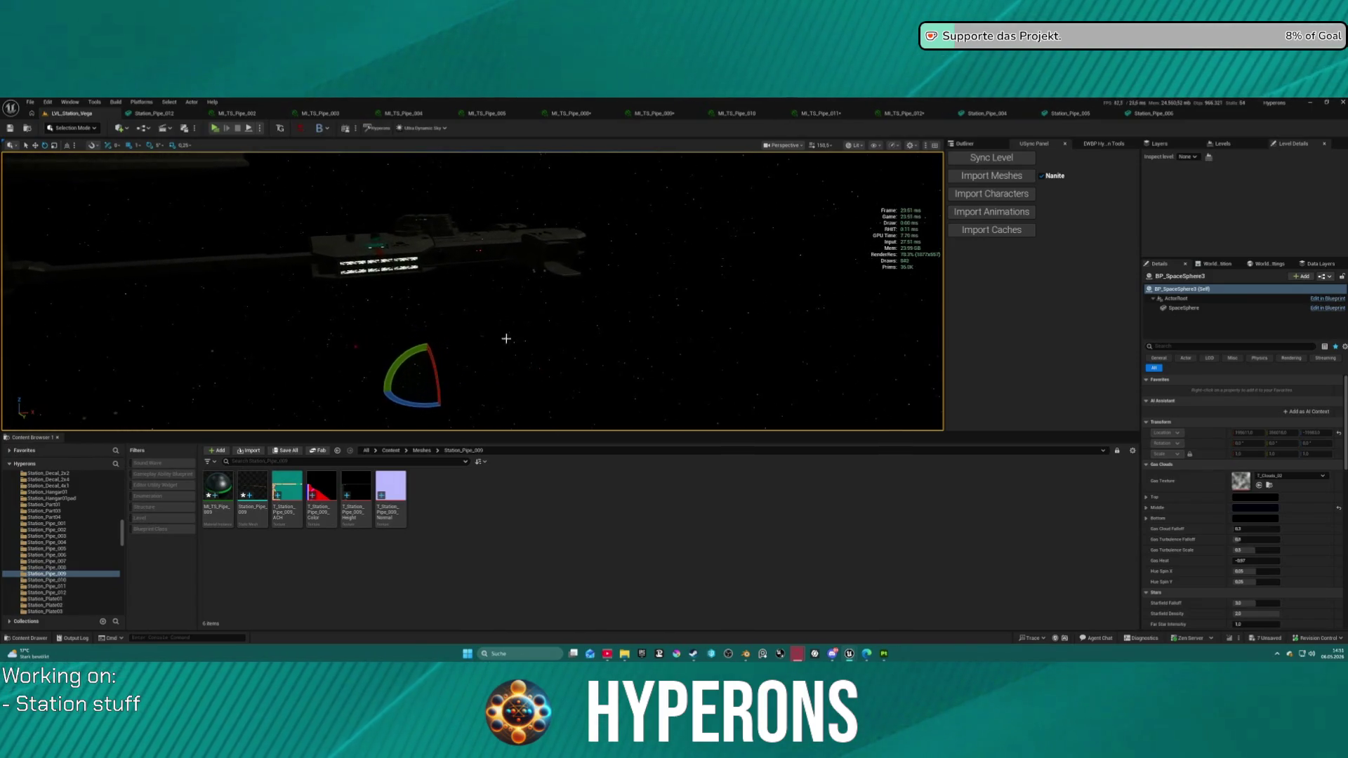
# Step: Launch the level as a Standalone Game, saving the selected unsaved pipe assets
pyautogui.click(260, 128)
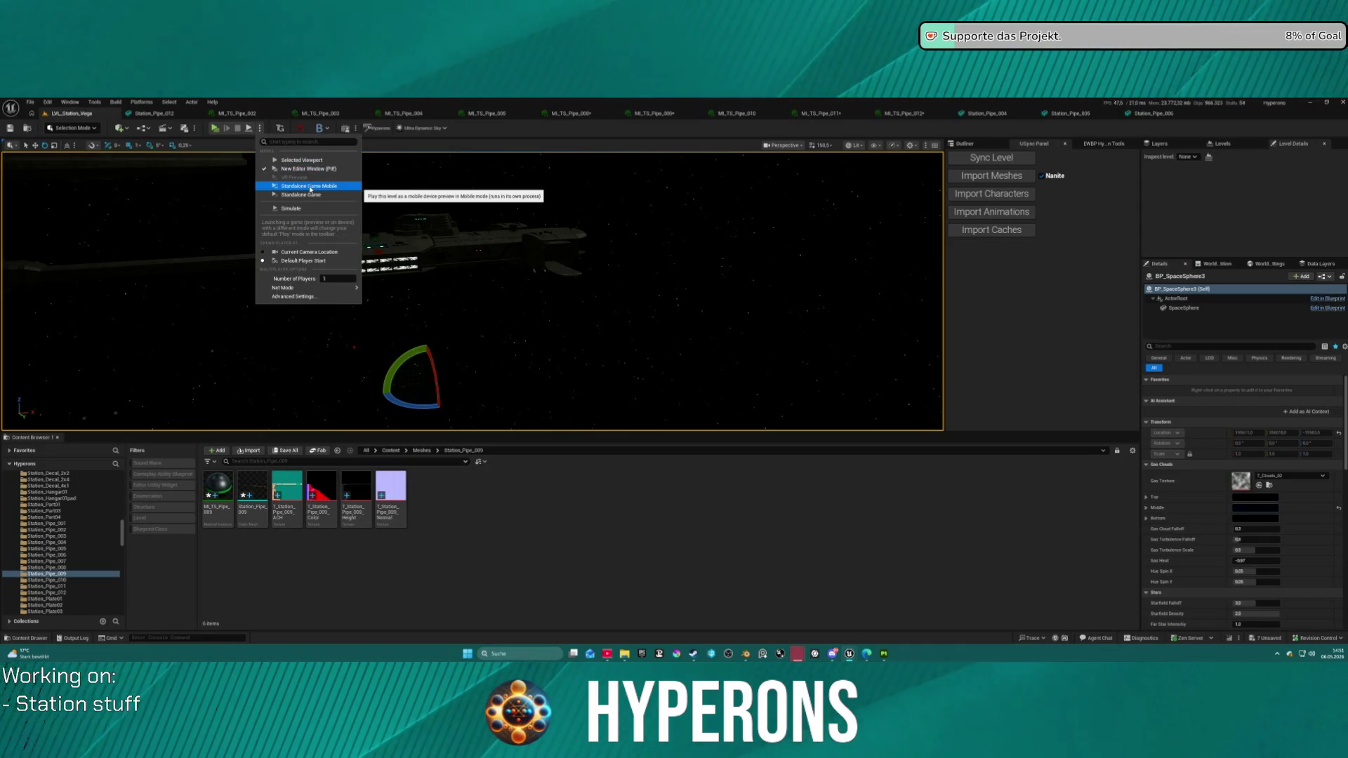
pyautogui.click(309, 195)
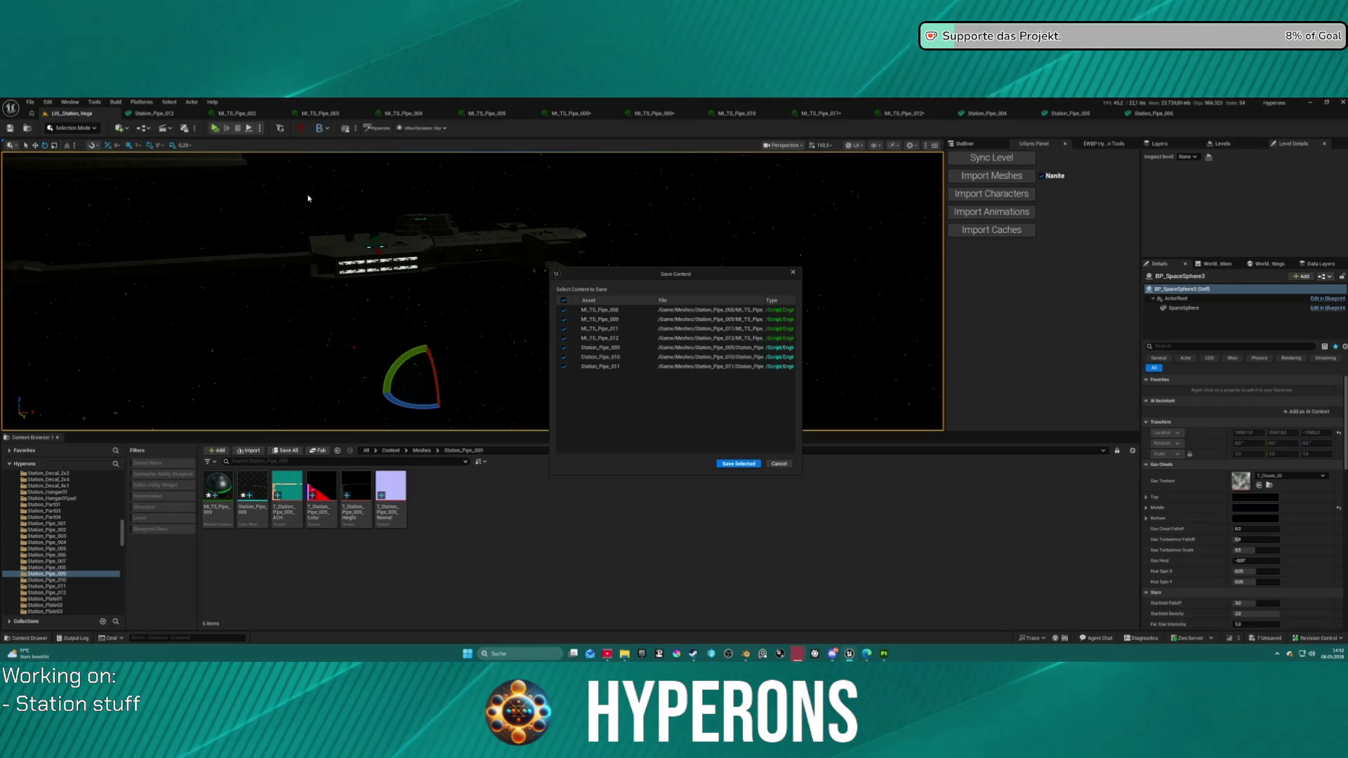
pyautogui.click(735, 465)
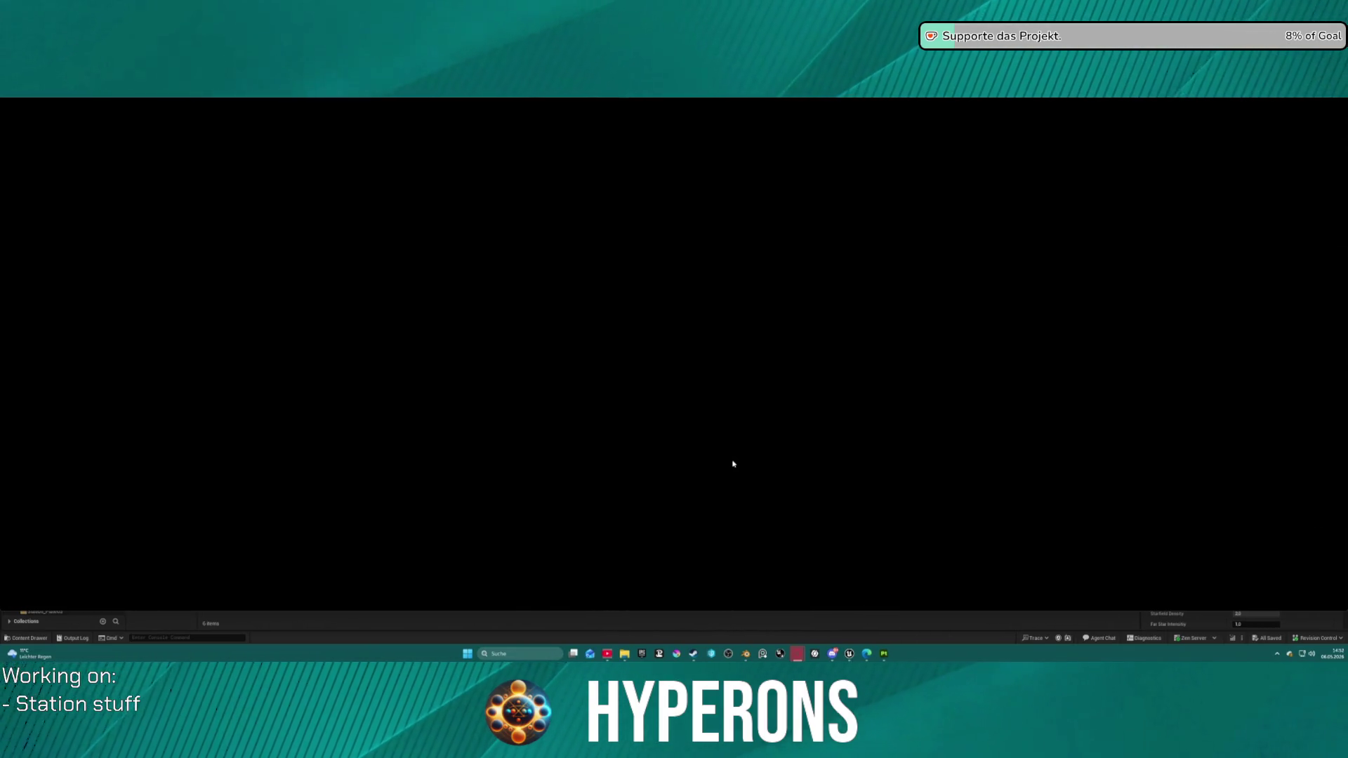
# Step: In Blender, orbit the station model to view its top deck with railings and wall pipes
pyautogui.moveTo(745, 654)
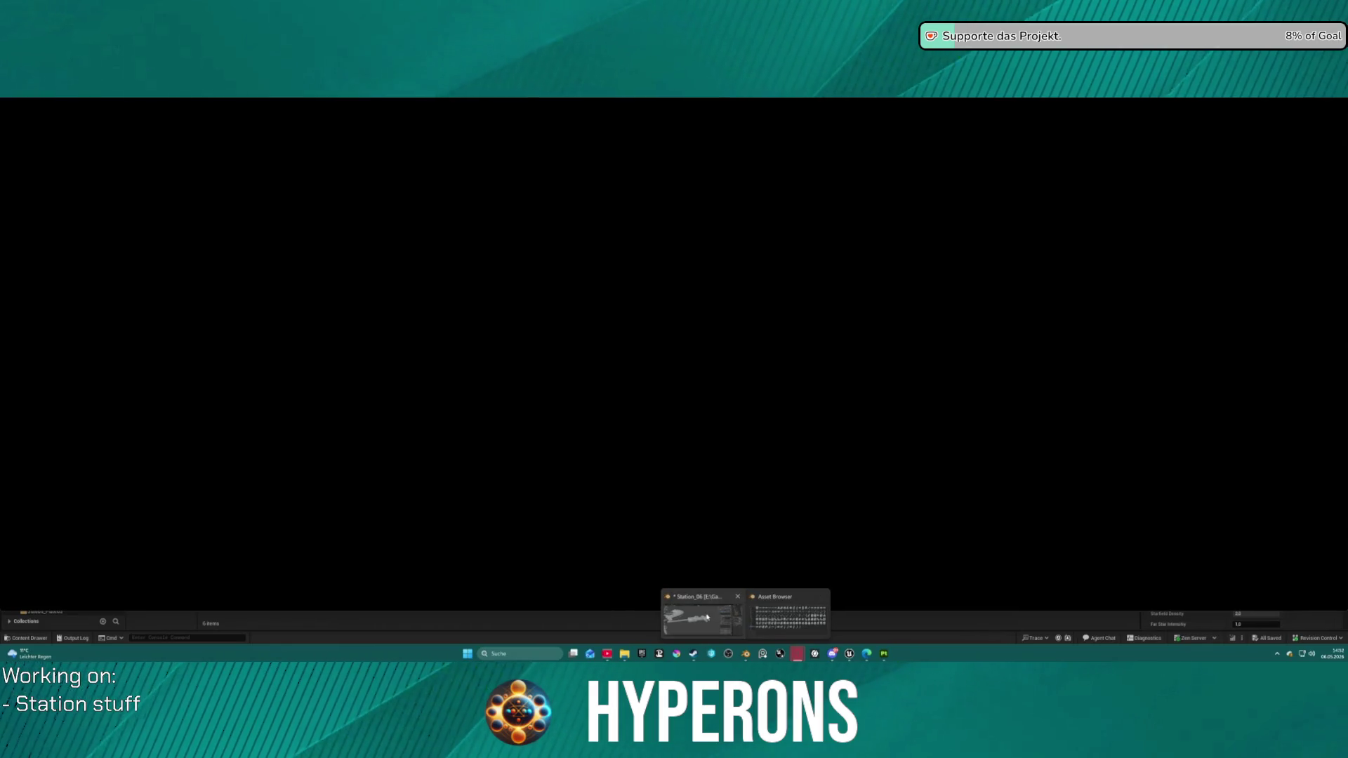
pyautogui.click(702, 612)
pyautogui.press('ctrl')
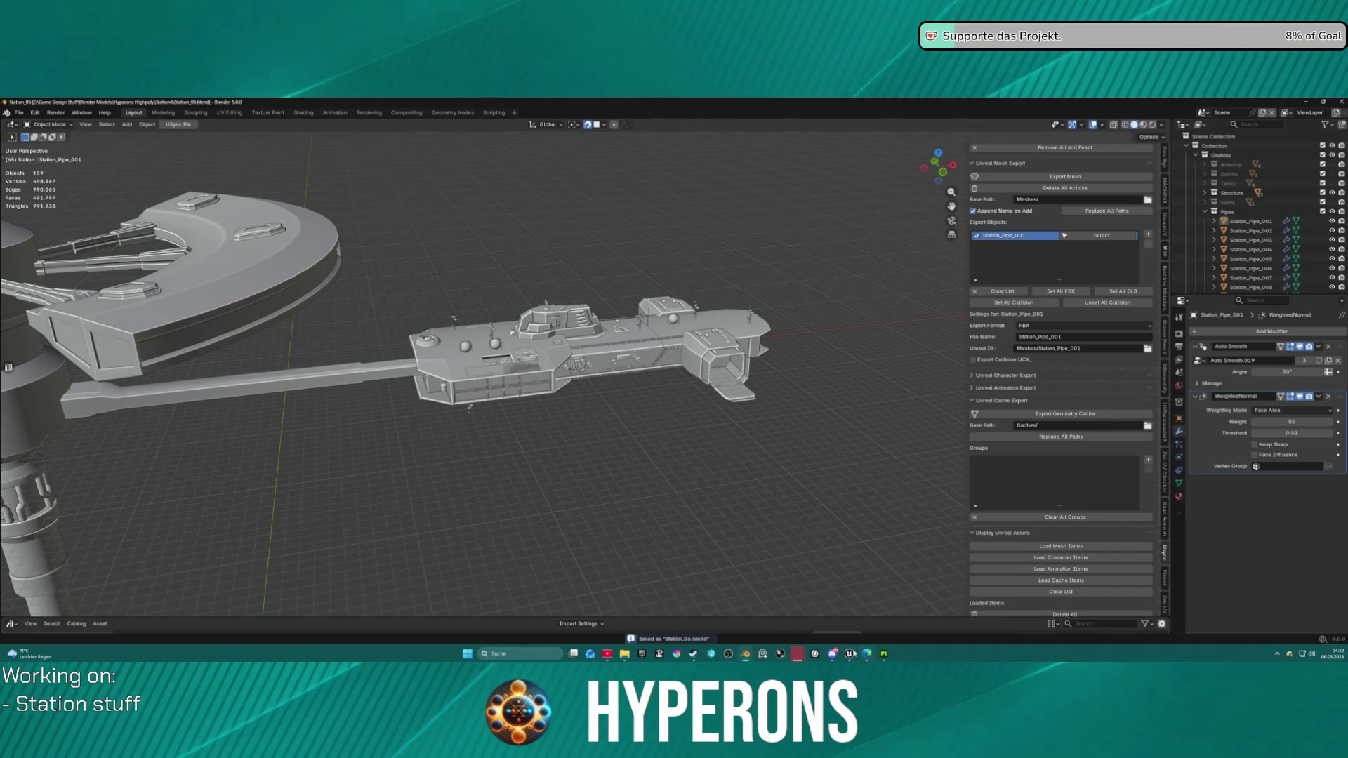
pyautogui.moveTo(886, 656)
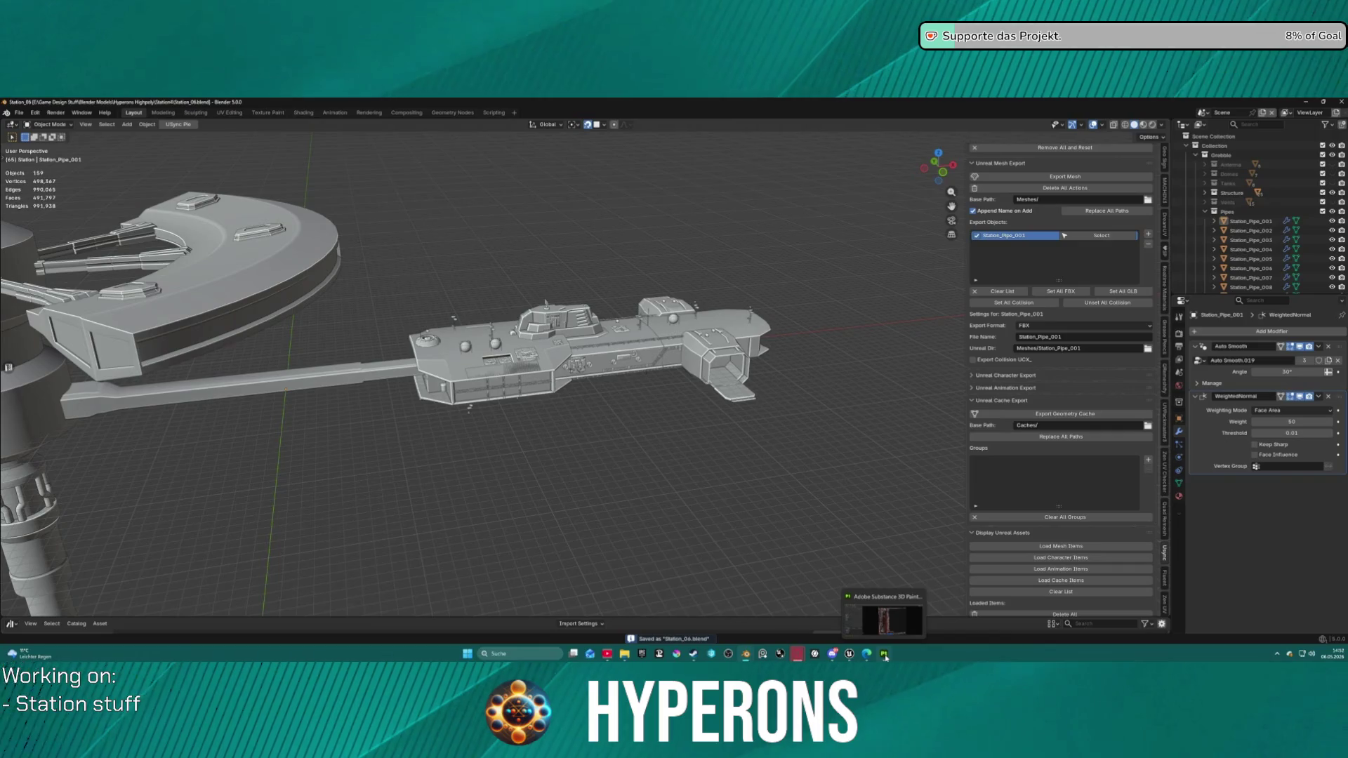
pyautogui.moveTo(850, 655)
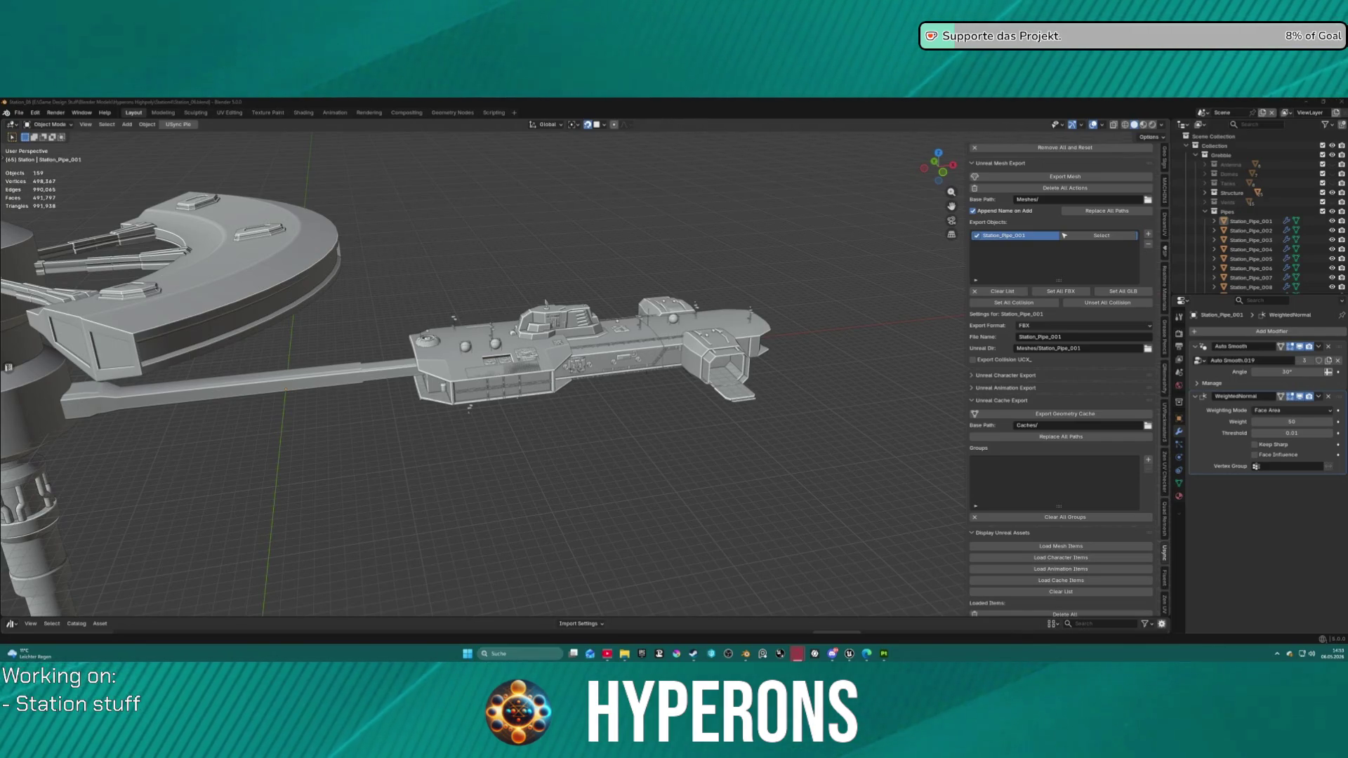
pyautogui.rightClick(660, 248)
pyautogui.moveTo(871, 166)
pyautogui.mouseDown()
pyautogui.moveTo(810, 238)
pyautogui.moveTo(815, 309)
pyautogui.moveTo(602, 137)
pyautogui.moveTo(1158, 570)
pyautogui.mouseUp()
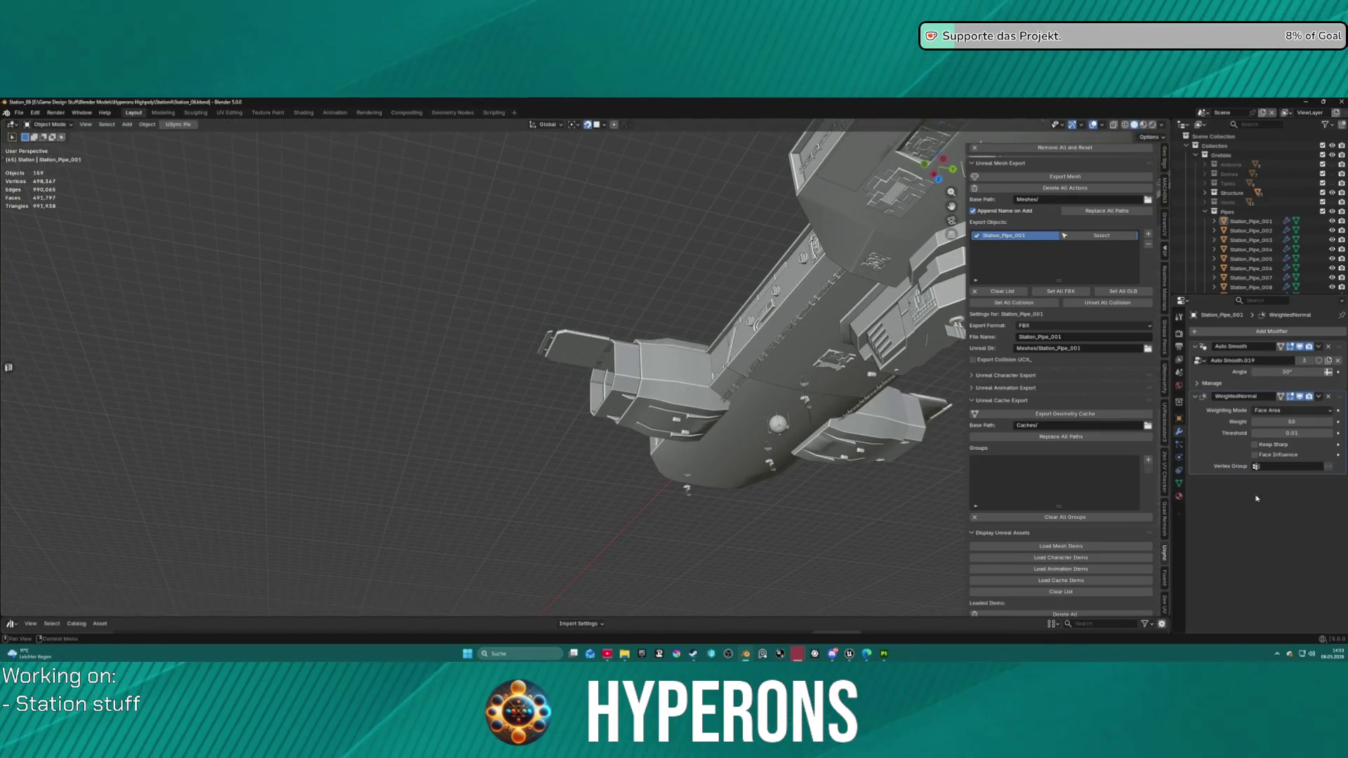
pyautogui.moveTo(671, 368)
pyautogui.mouseDown()
pyautogui.moveTo(802, 243)
pyautogui.moveTo(812, 181)
pyautogui.moveTo(523, 204)
pyautogui.moveTo(756, 433)
pyautogui.moveTo(647, 460)
pyautogui.moveTo(501, 428)
pyautogui.mouseUp()
pyautogui.moveTo(741, 330)
pyautogui.mouseDown()
pyautogui.moveTo(710, 367)
pyautogui.moveTo(728, 393)
pyautogui.moveTo(474, 420)
pyautogui.mouseUp()
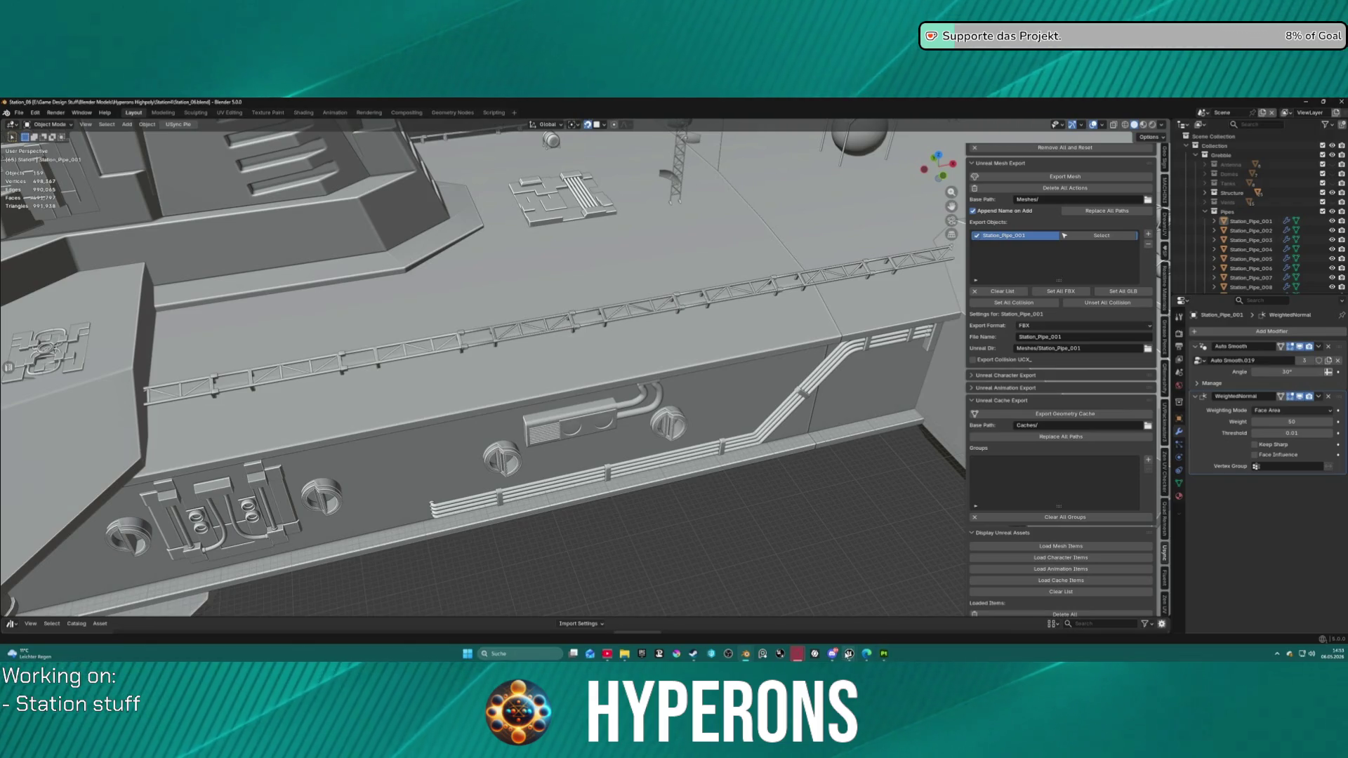
pyautogui.click(976, 611)
# Step: Run the astronaut to the ship in the lit hangar and board it
pyautogui.press('w')
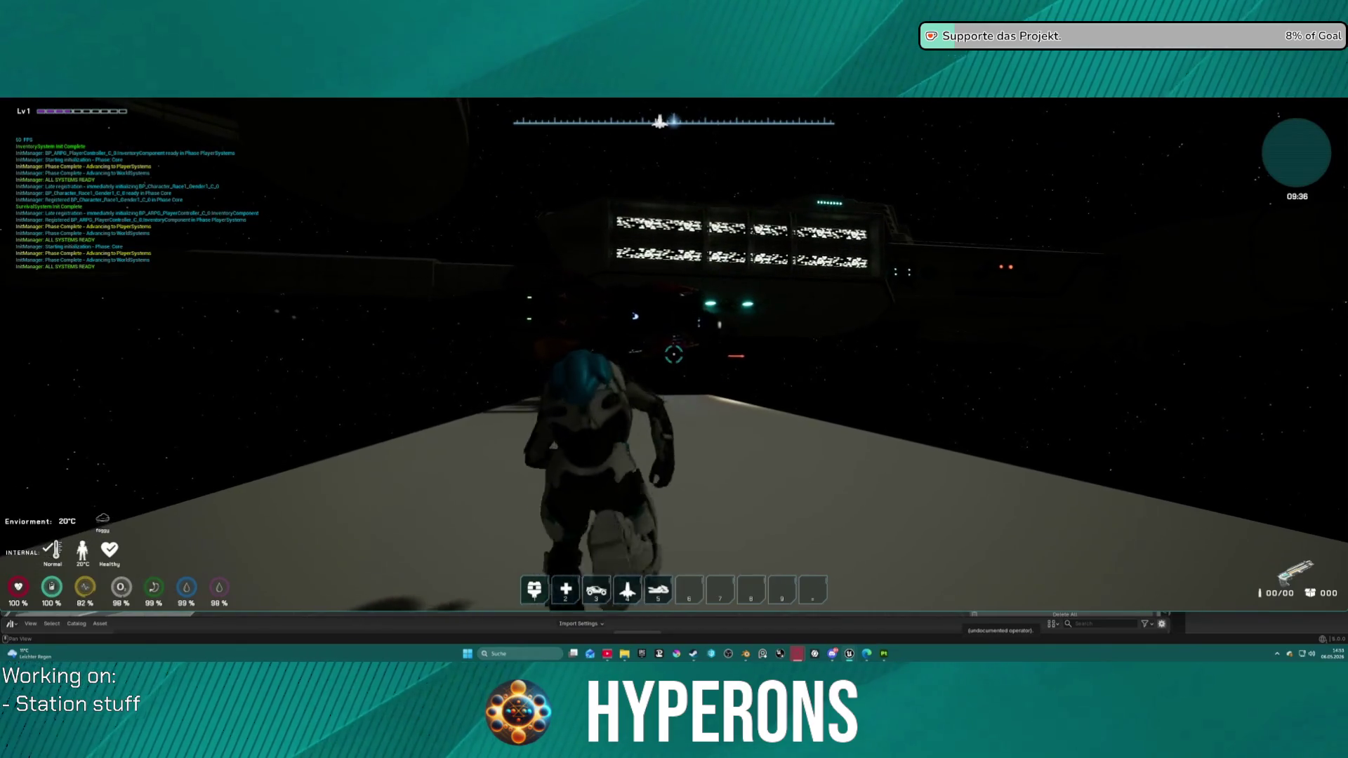
pyautogui.press('w')
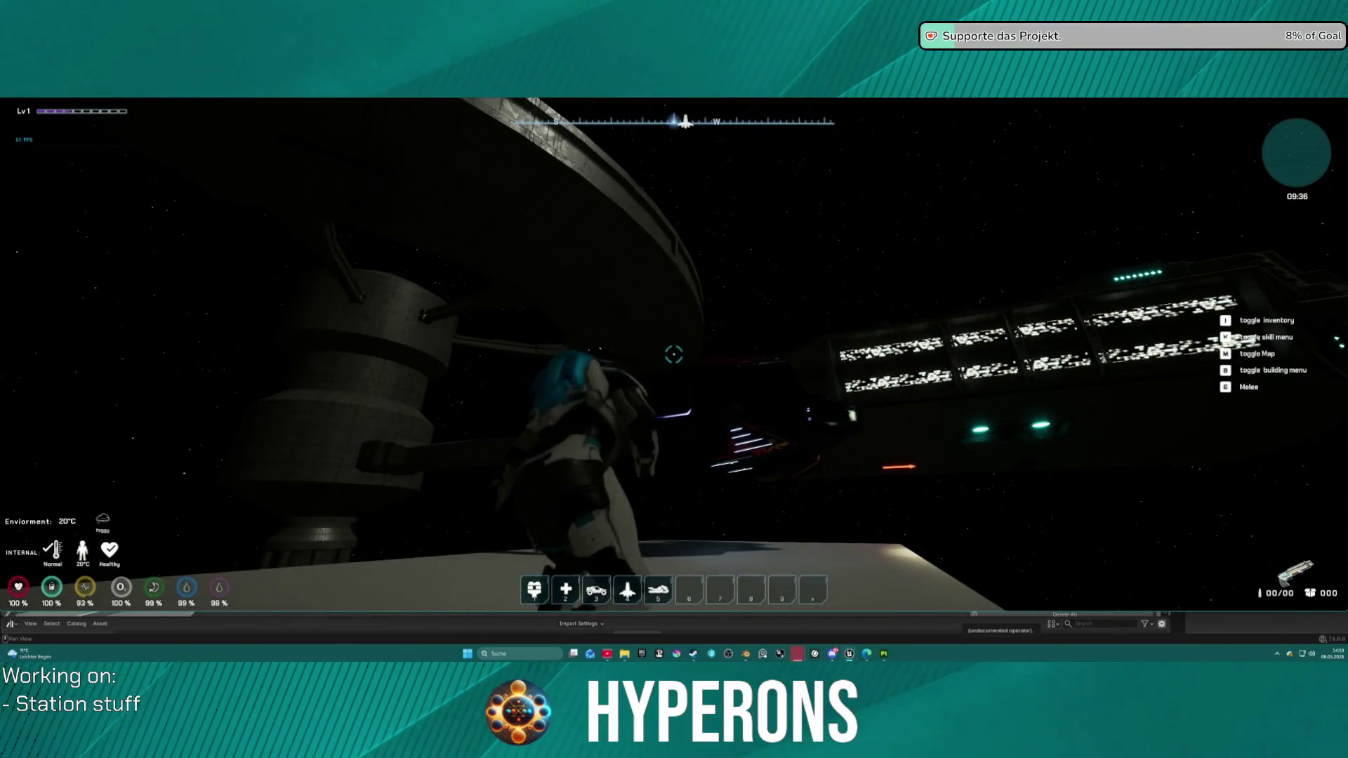
pyautogui.press('w')
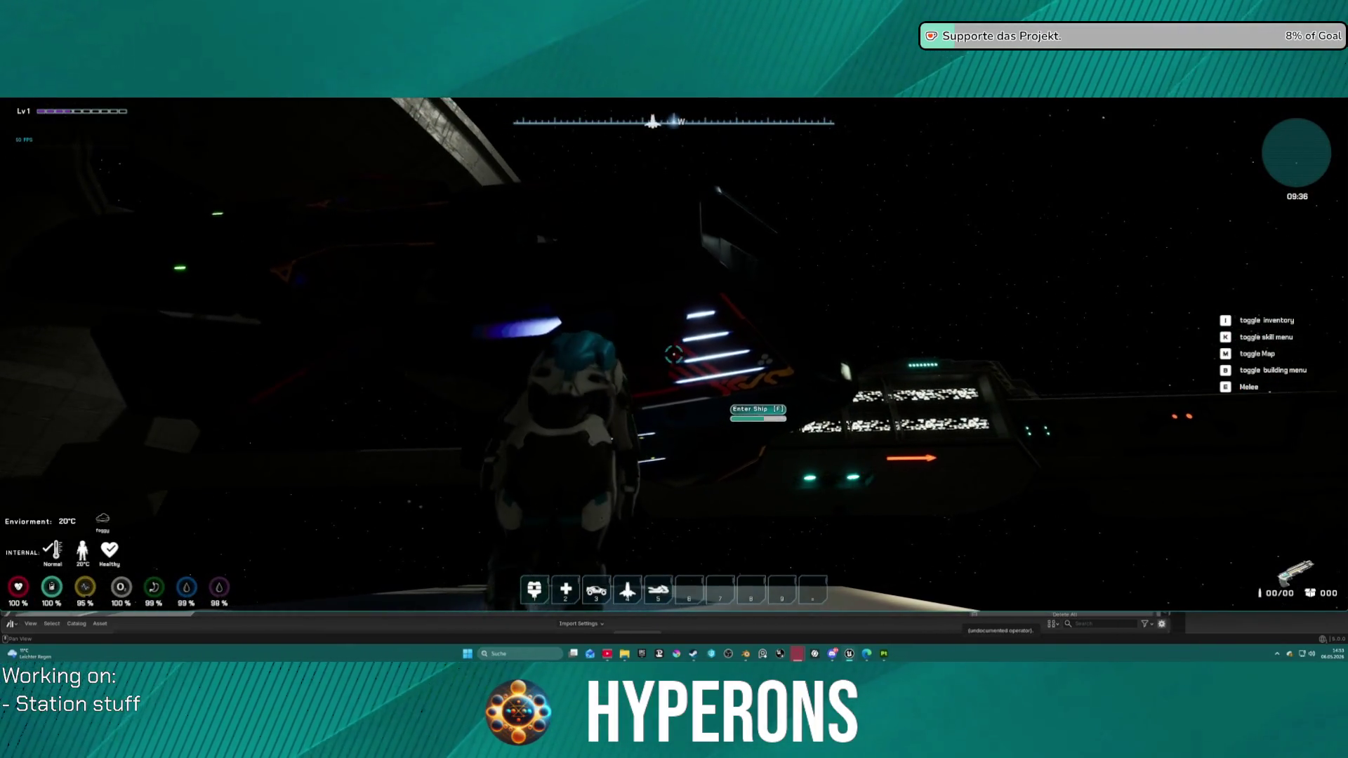
pyautogui.press('f')
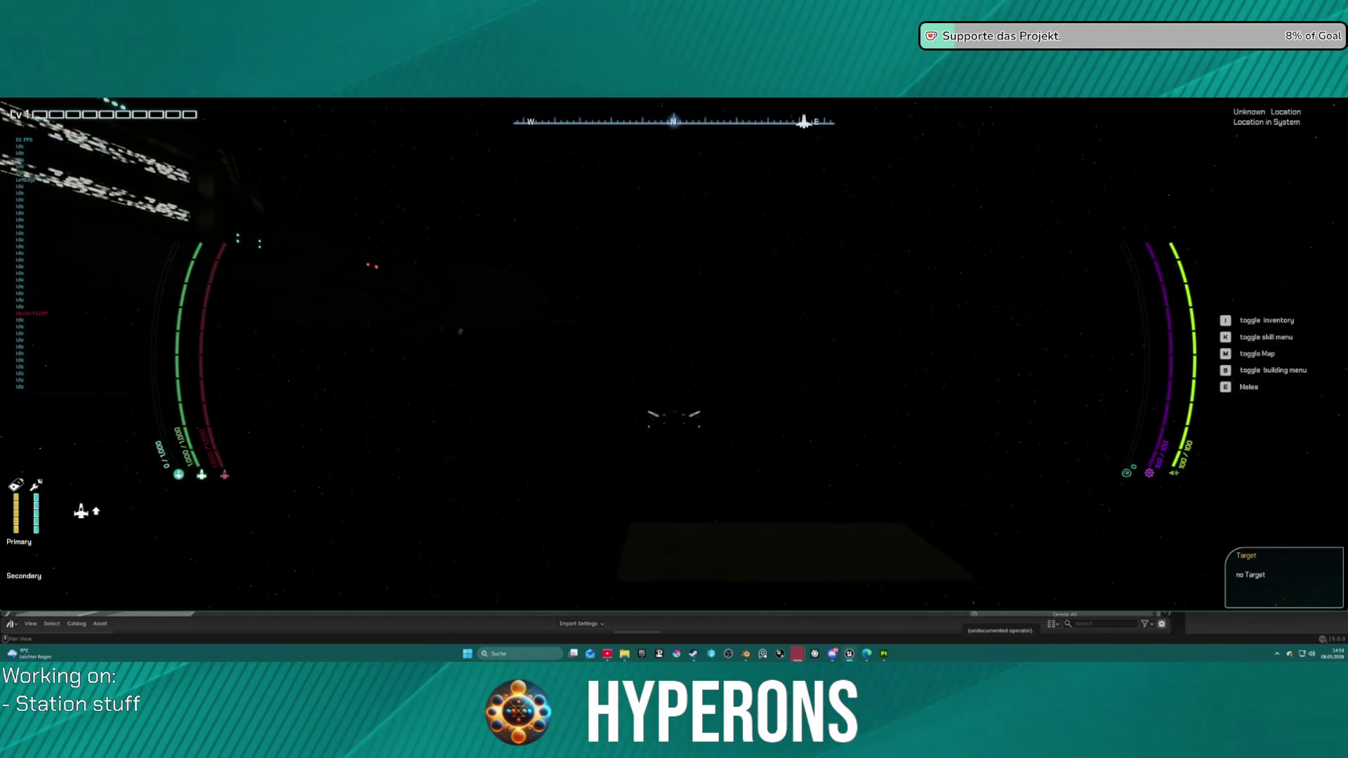
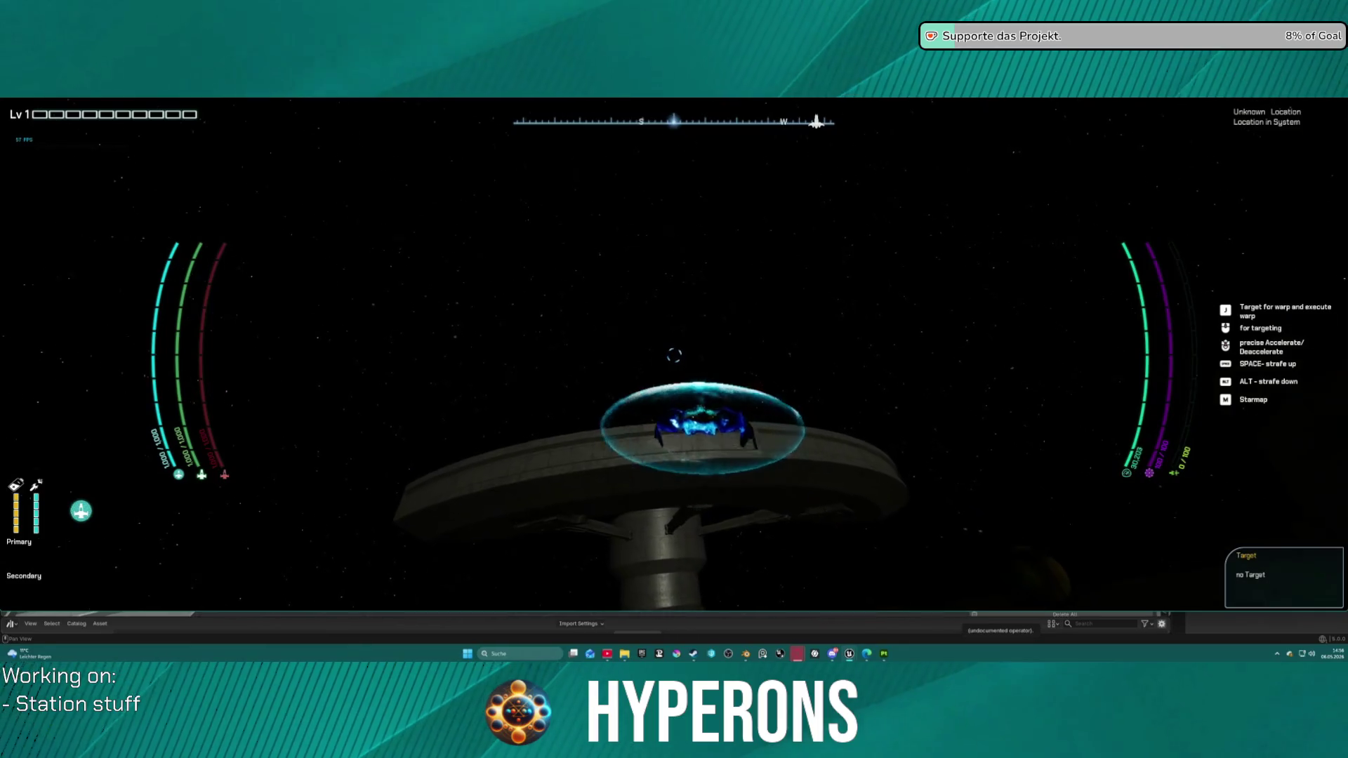
# Step: Pause the running game and choose Exit Game to end the Unreal play test
pyautogui.press('Escape')
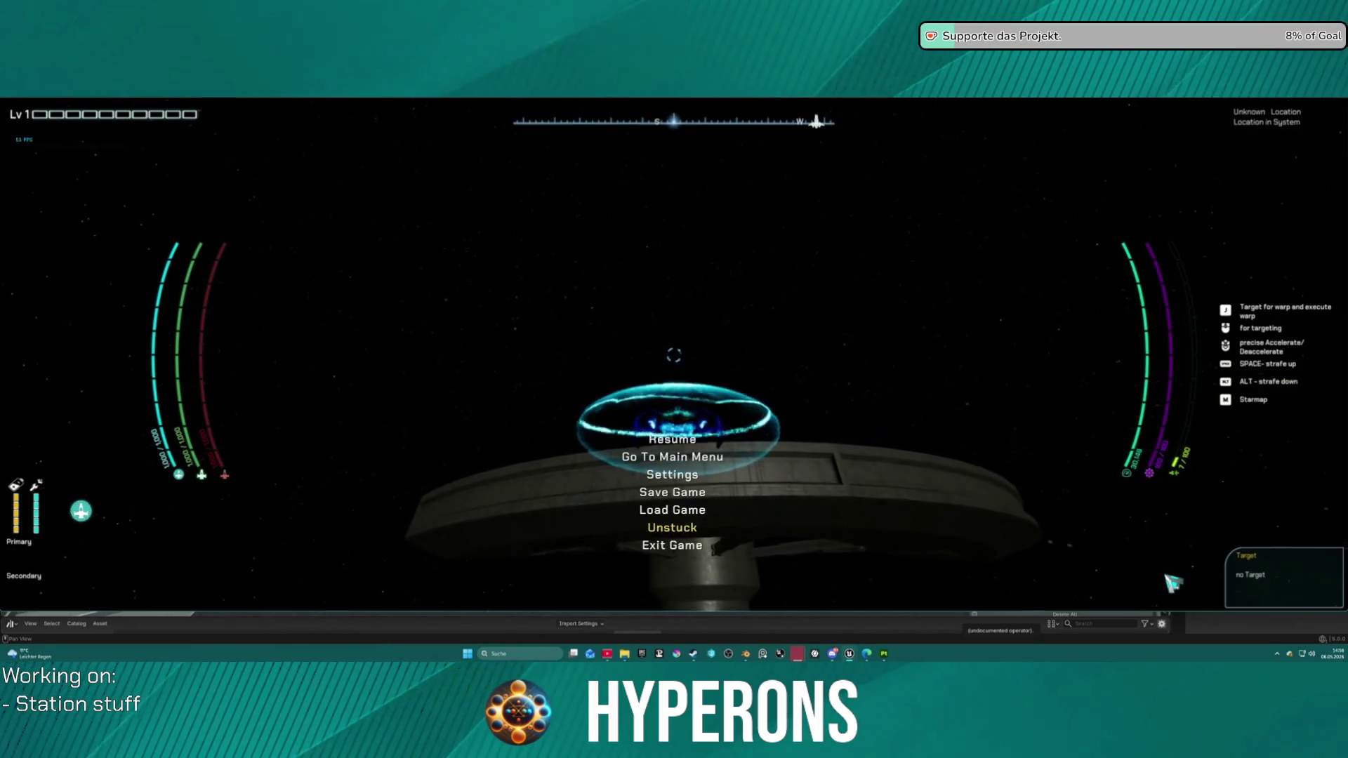
pyautogui.click(686, 545)
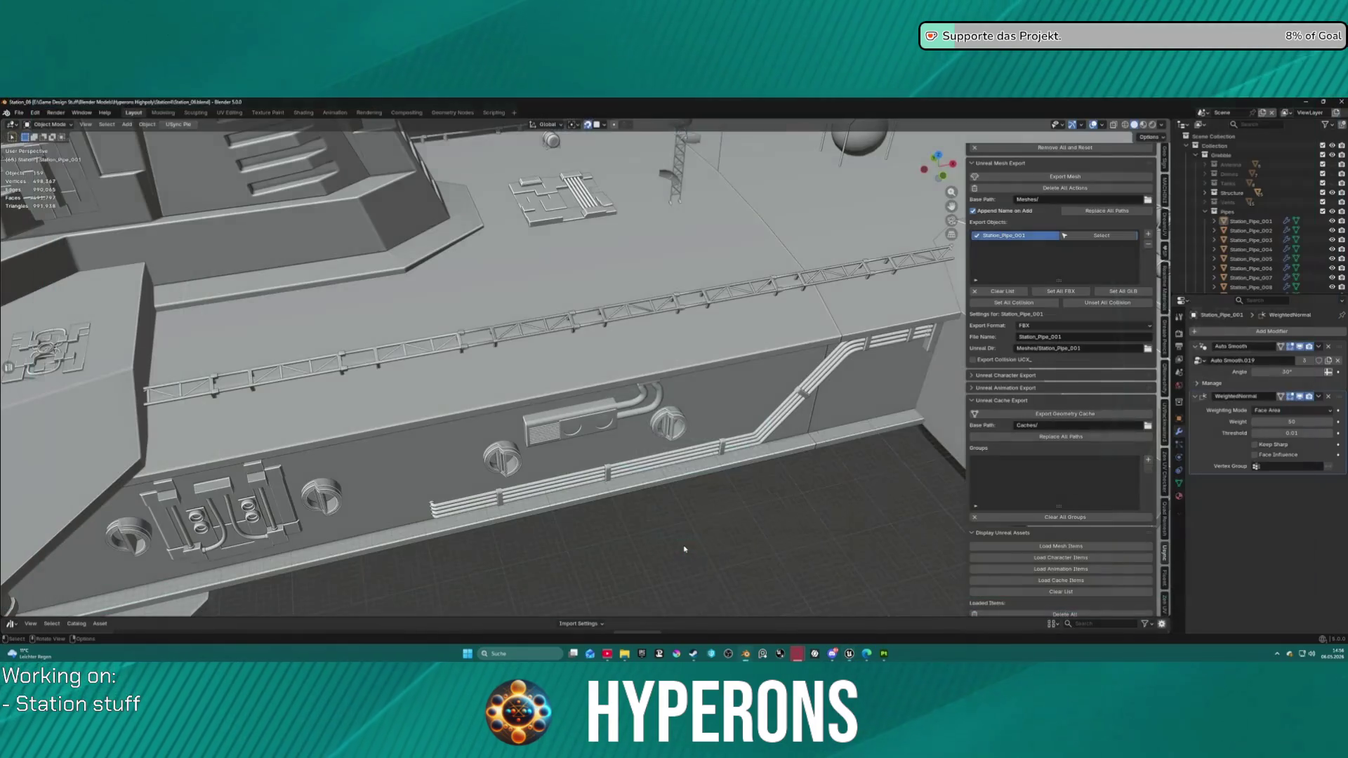
# Step: Orbit and zoom out over the Blender station model, then switch to the Unreal Editor
pyautogui.rightClick(775, 531)
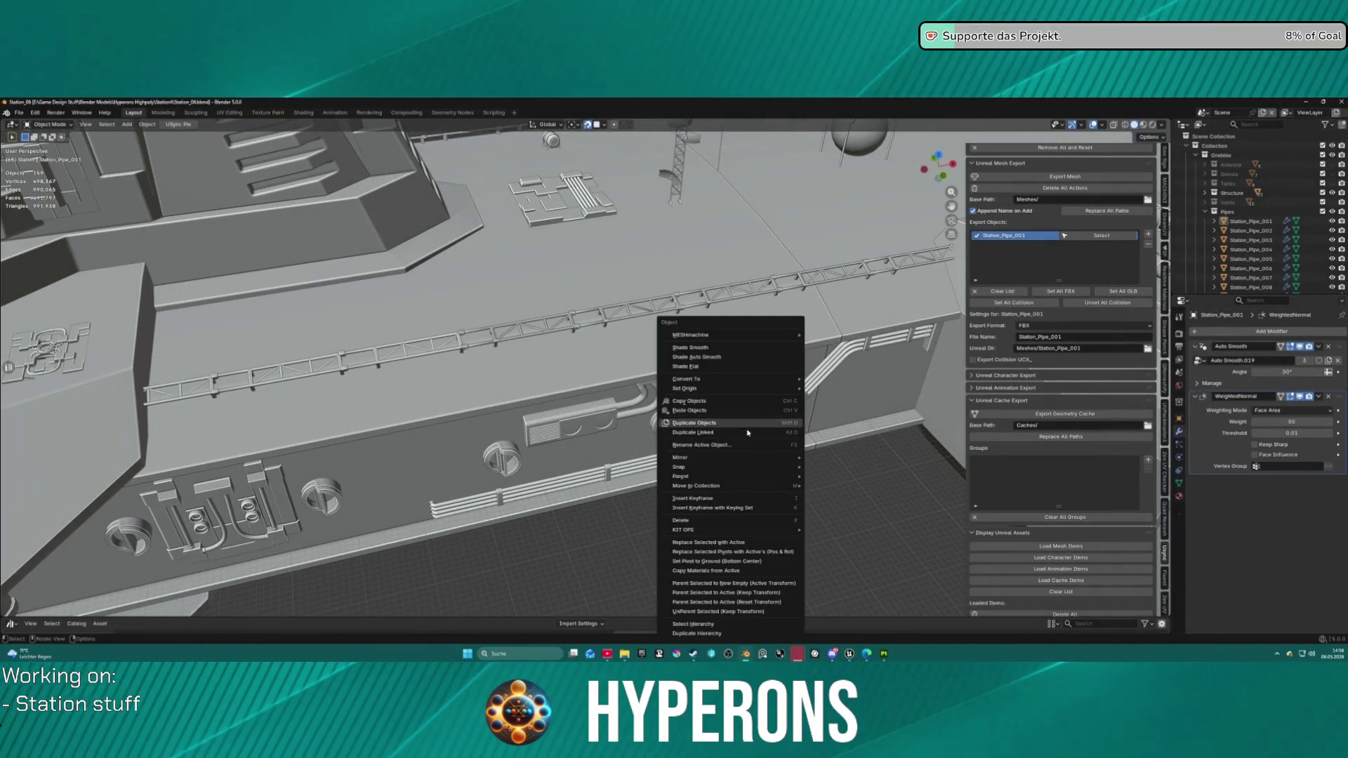
pyautogui.moveTo(791, 657)
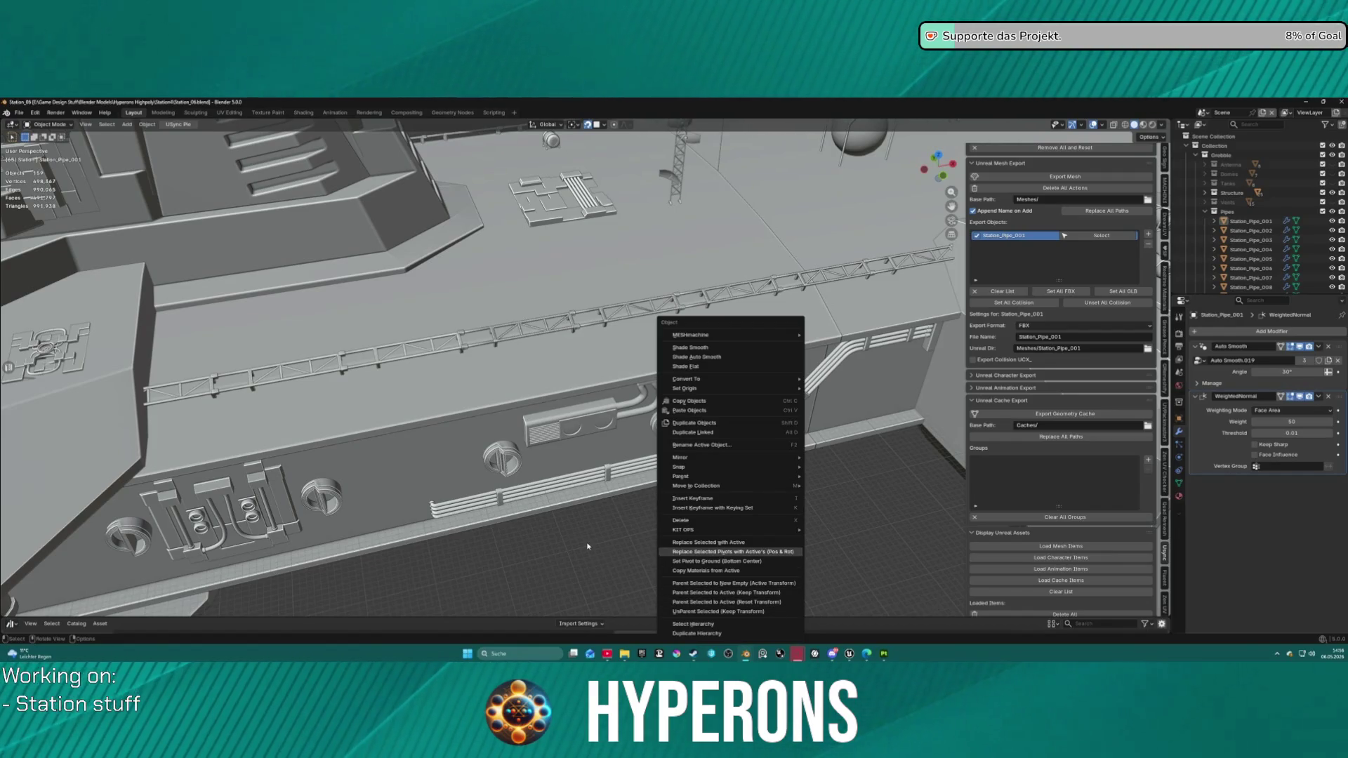
pyautogui.moveTo(588, 546); pyautogui.dragTo(663, 508)
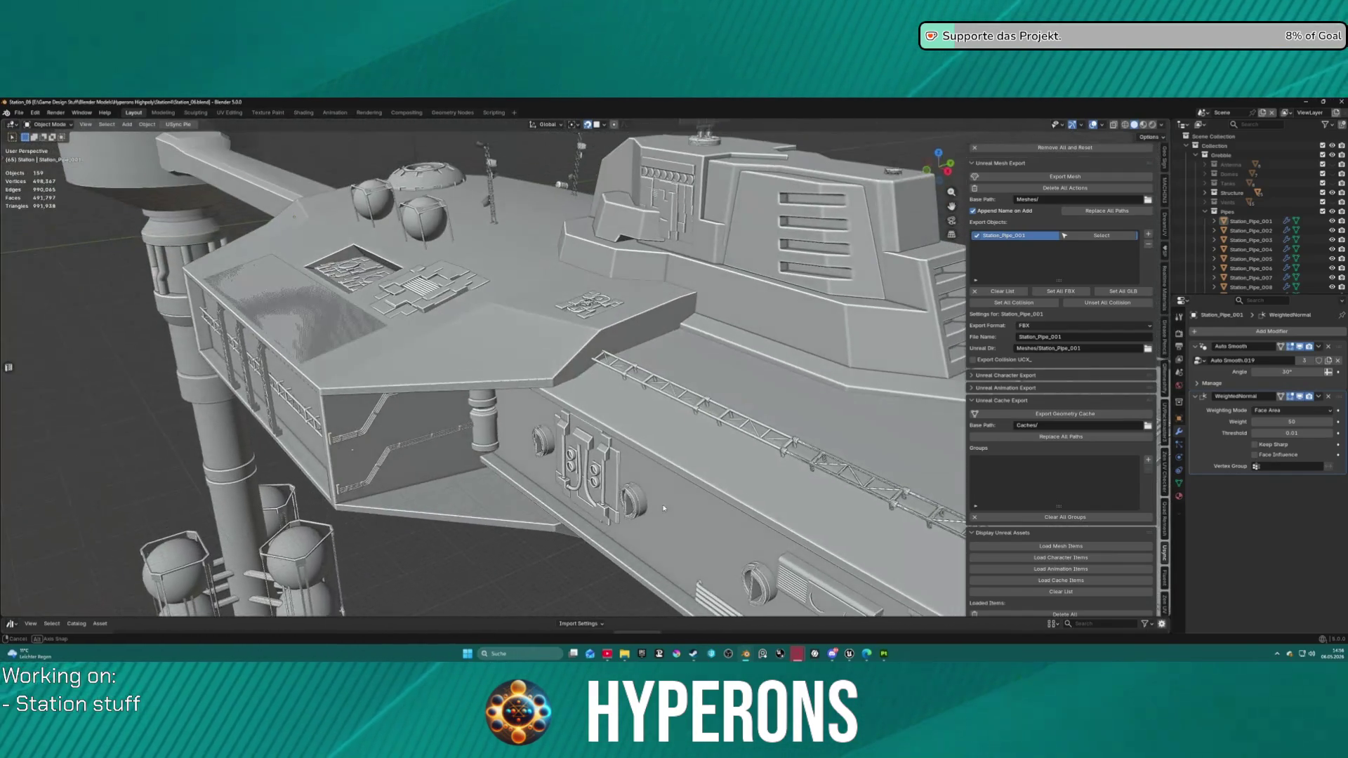
pyautogui.rightClick(623, 482)
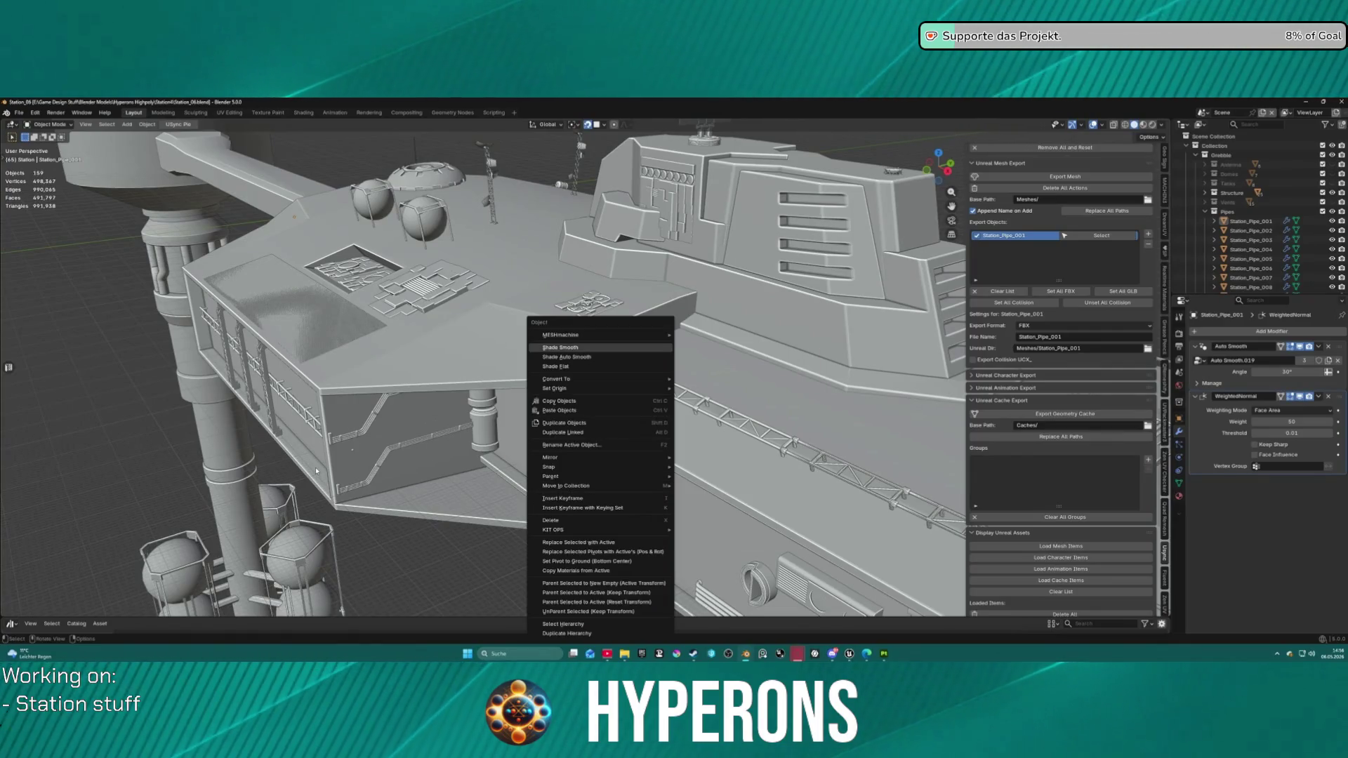
pyautogui.press('Escape')
pyautogui.scroll(-5, 315, 466)
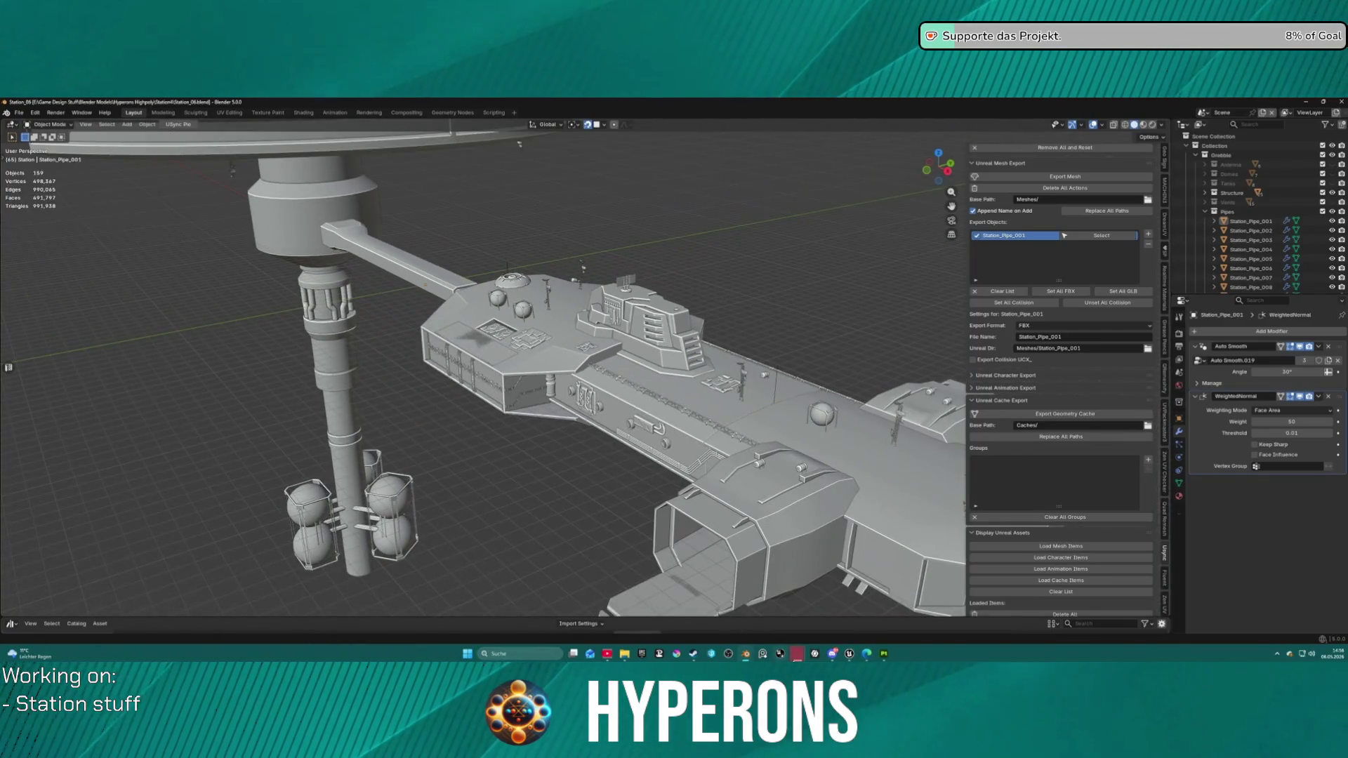
pyautogui.moveTo(885, 655)
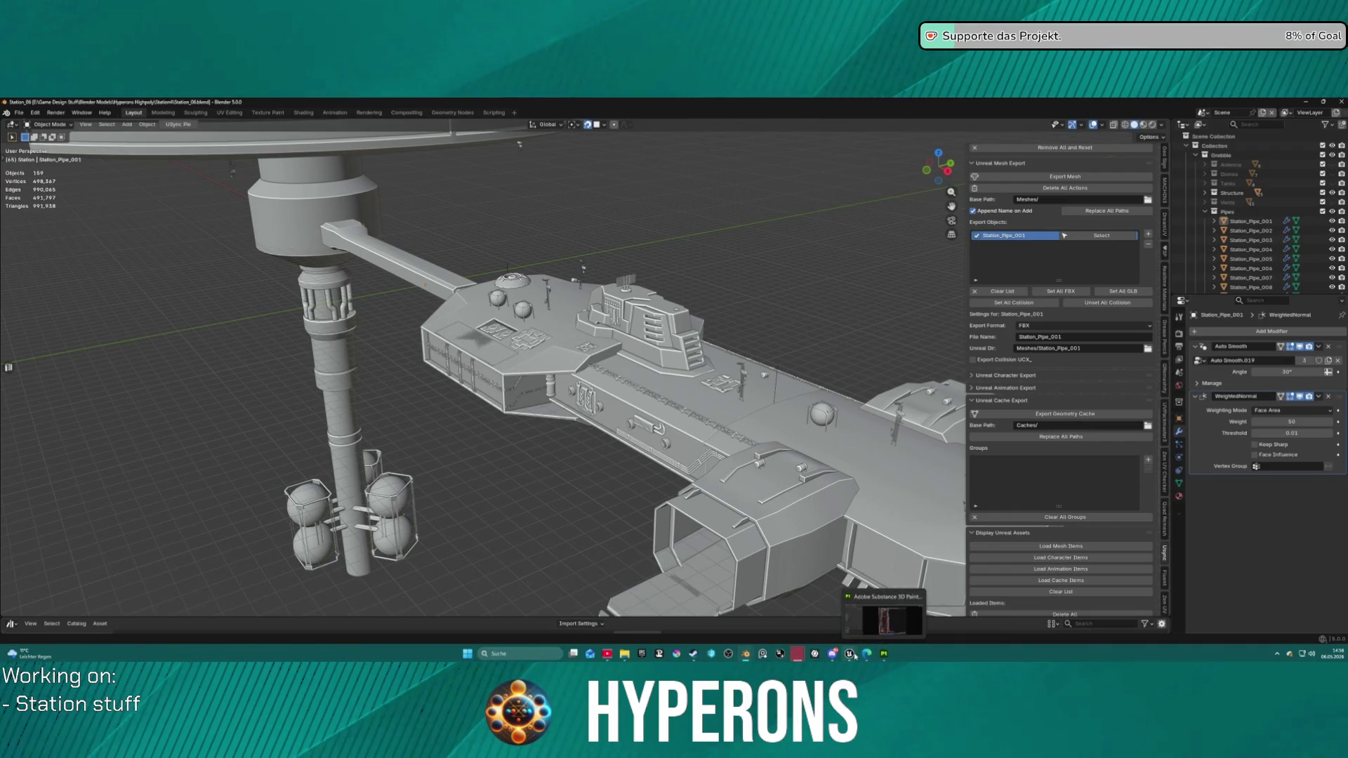
pyautogui.click(849, 654)
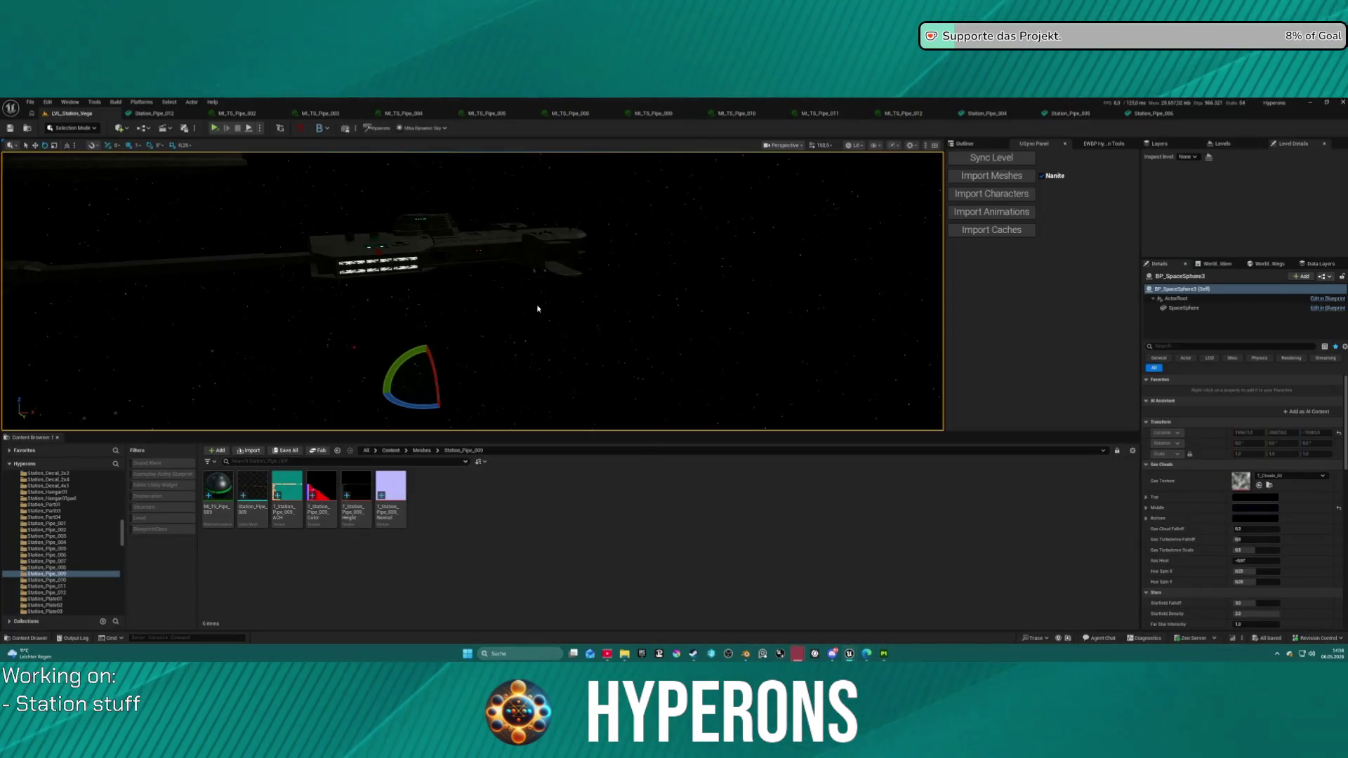
# Step: Toggle the Content Browser lock and close the Content Browser to enlarge the viewport
pyautogui.click(1130, 450)
pyautogui.click(1124, 451)
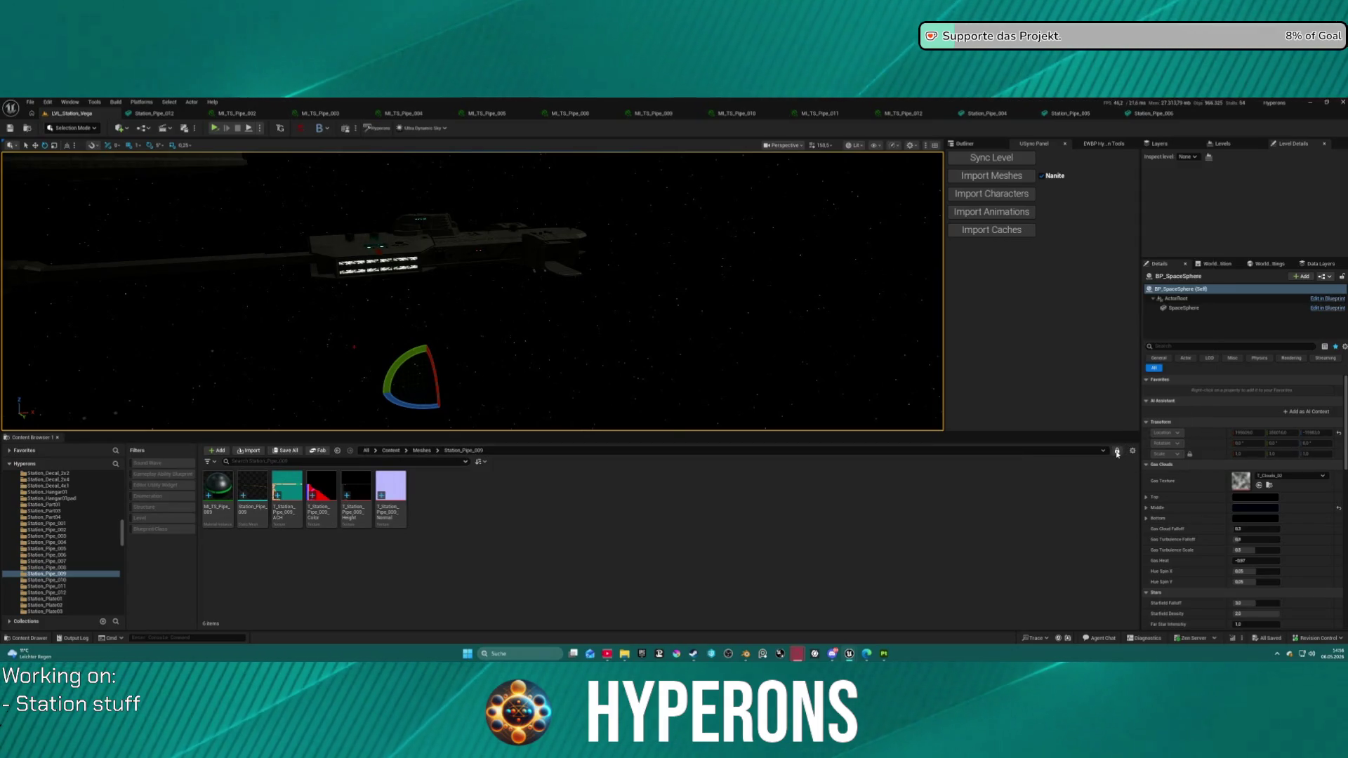
pyautogui.click(1118, 452)
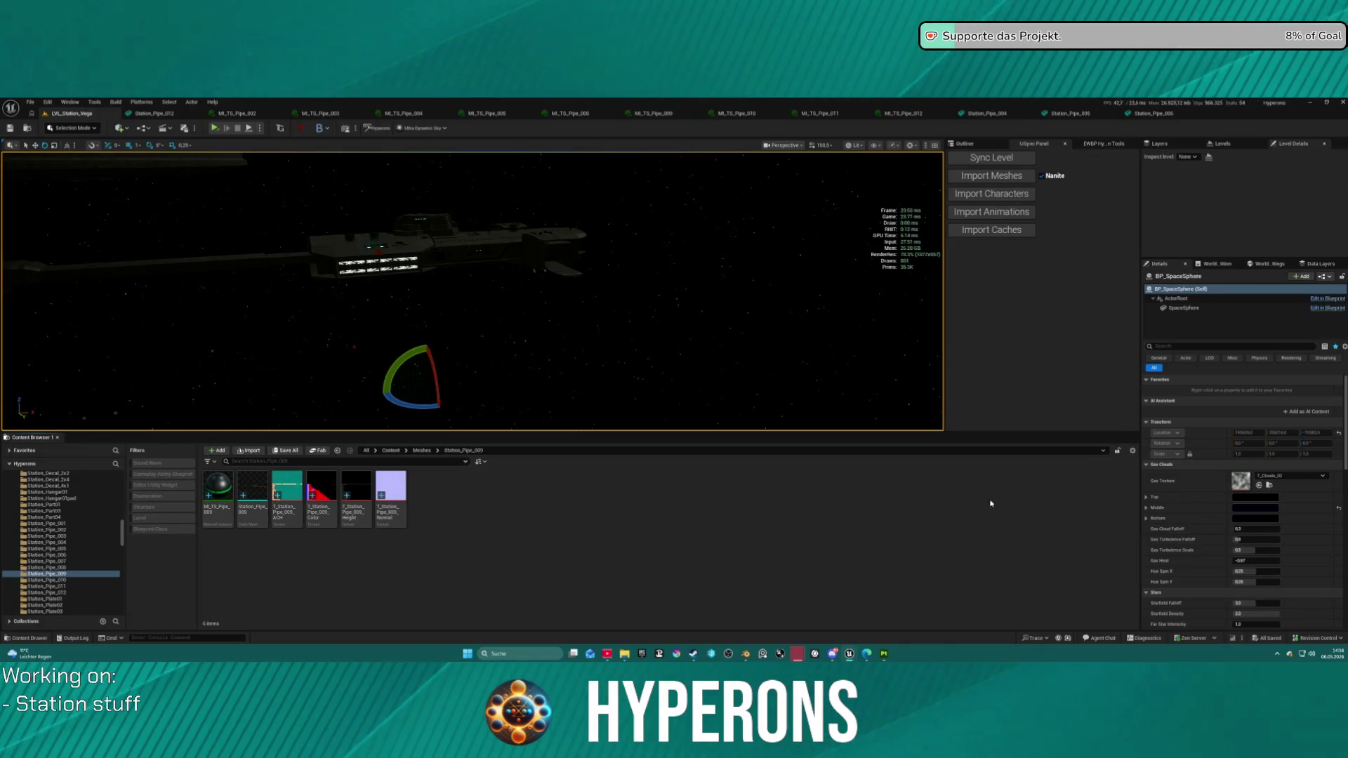
pyautogui.rightClick(30, 441)
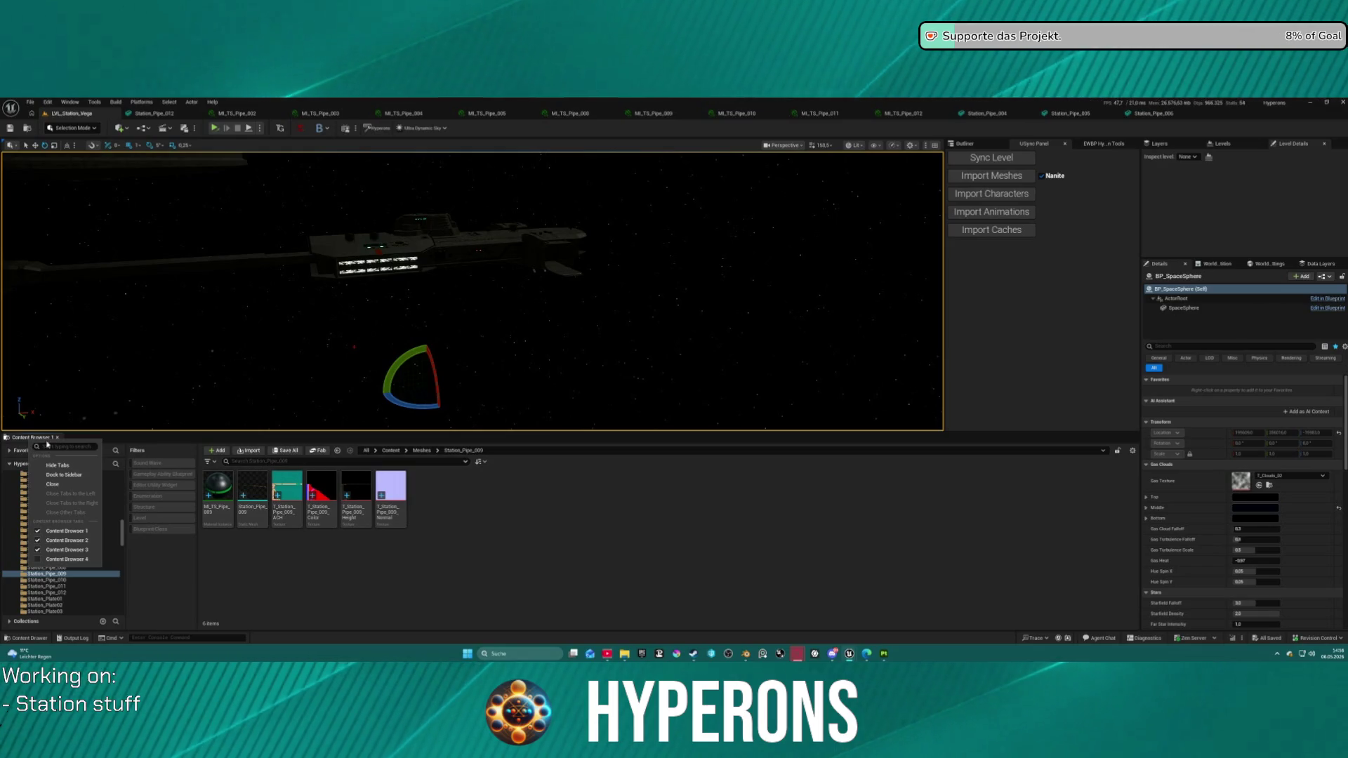
pyautogui.click(58, 437)
pyautogui.click(58, 438)
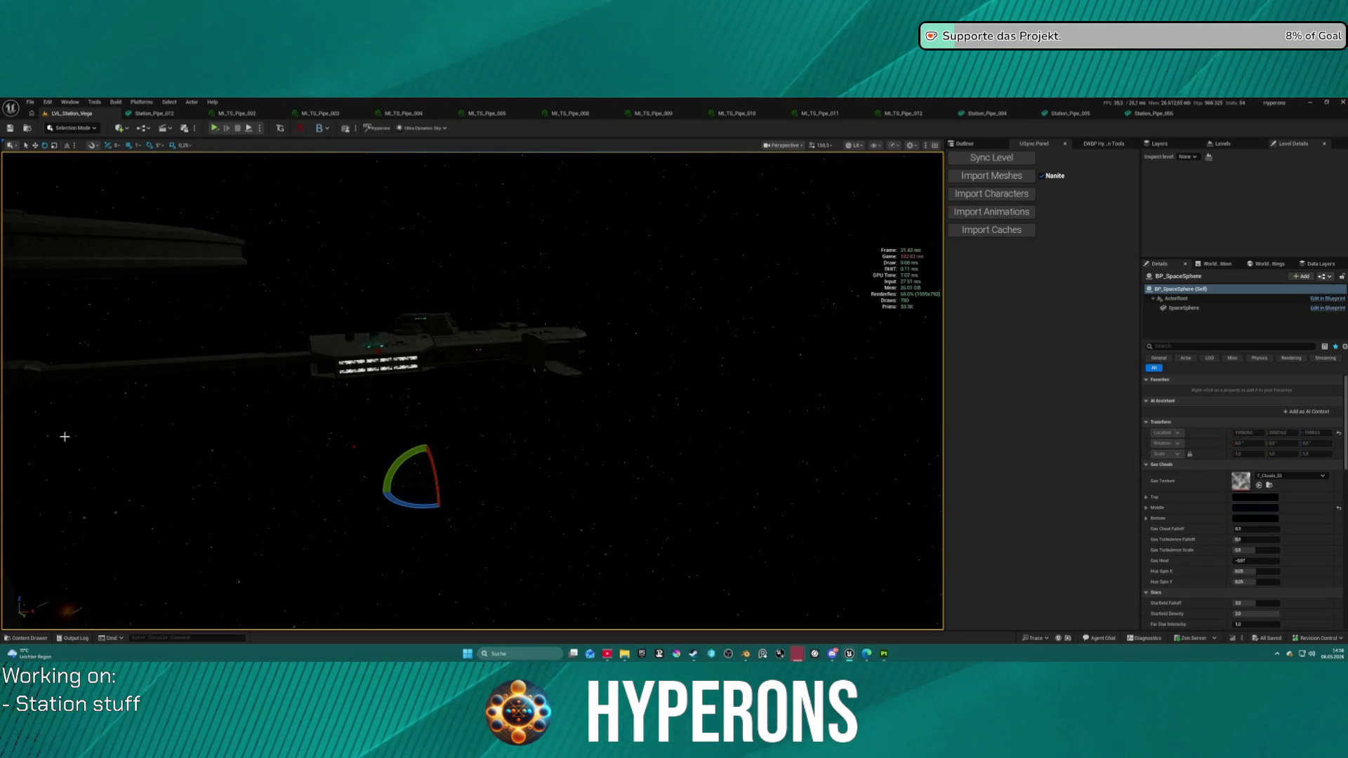
# Step: Fly down to the station and select Station_Structure_013.003, then return to Blender
pyautogui.press('w')
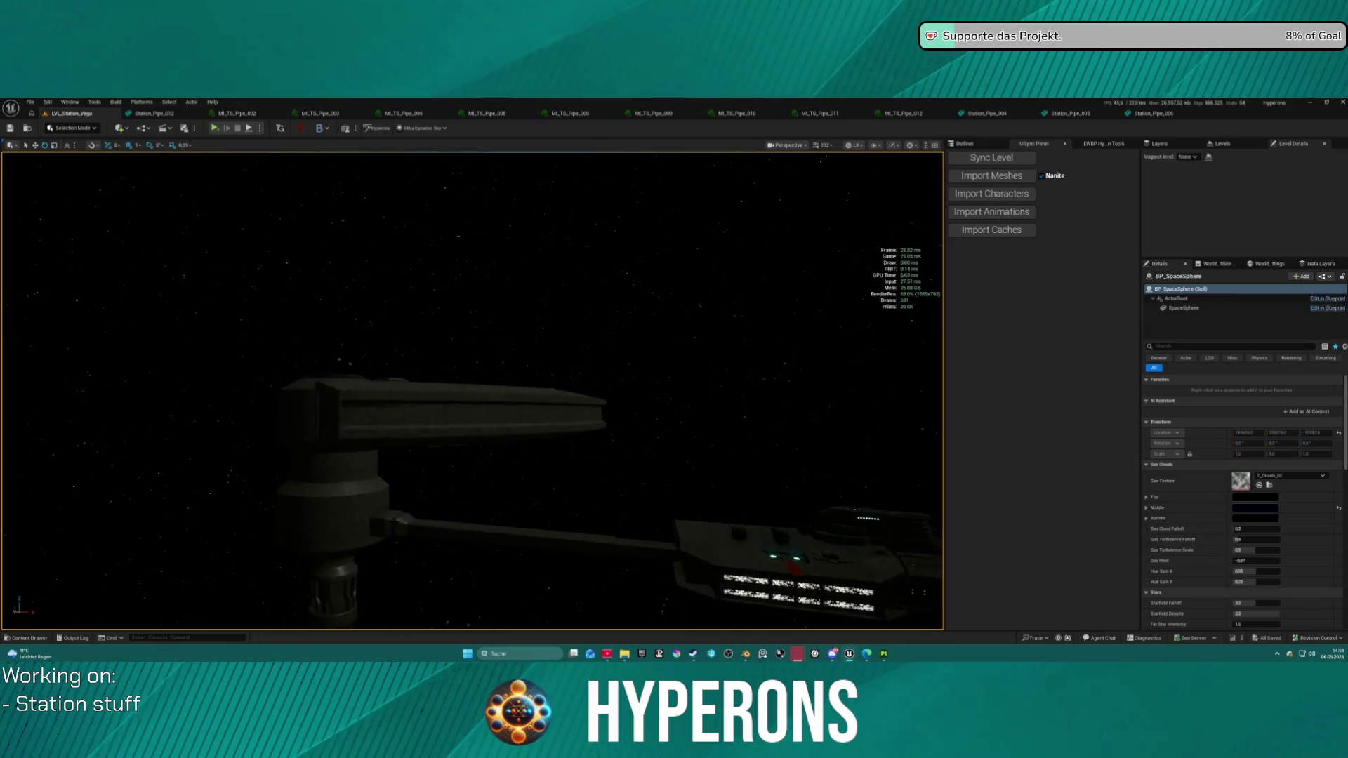
pyautogui.press('w')
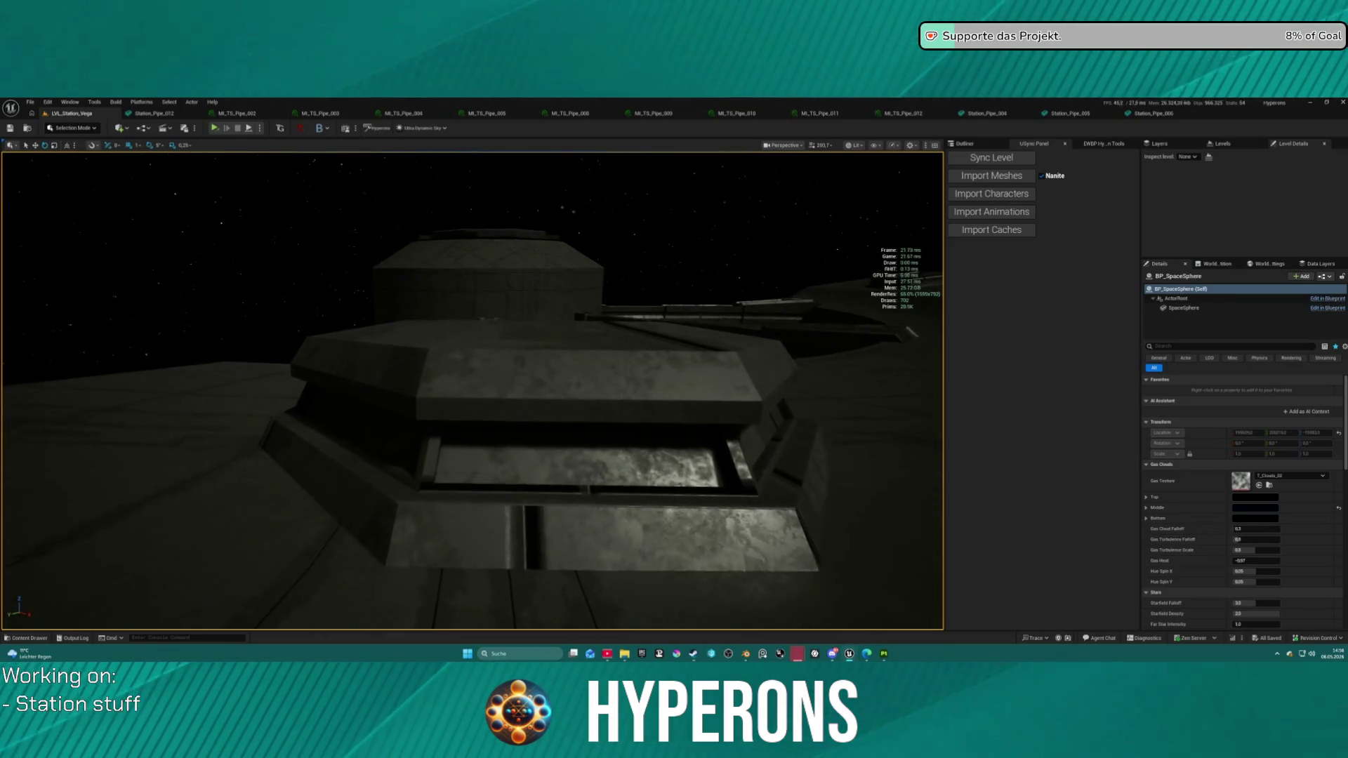
pyautogui.click(567, 427)
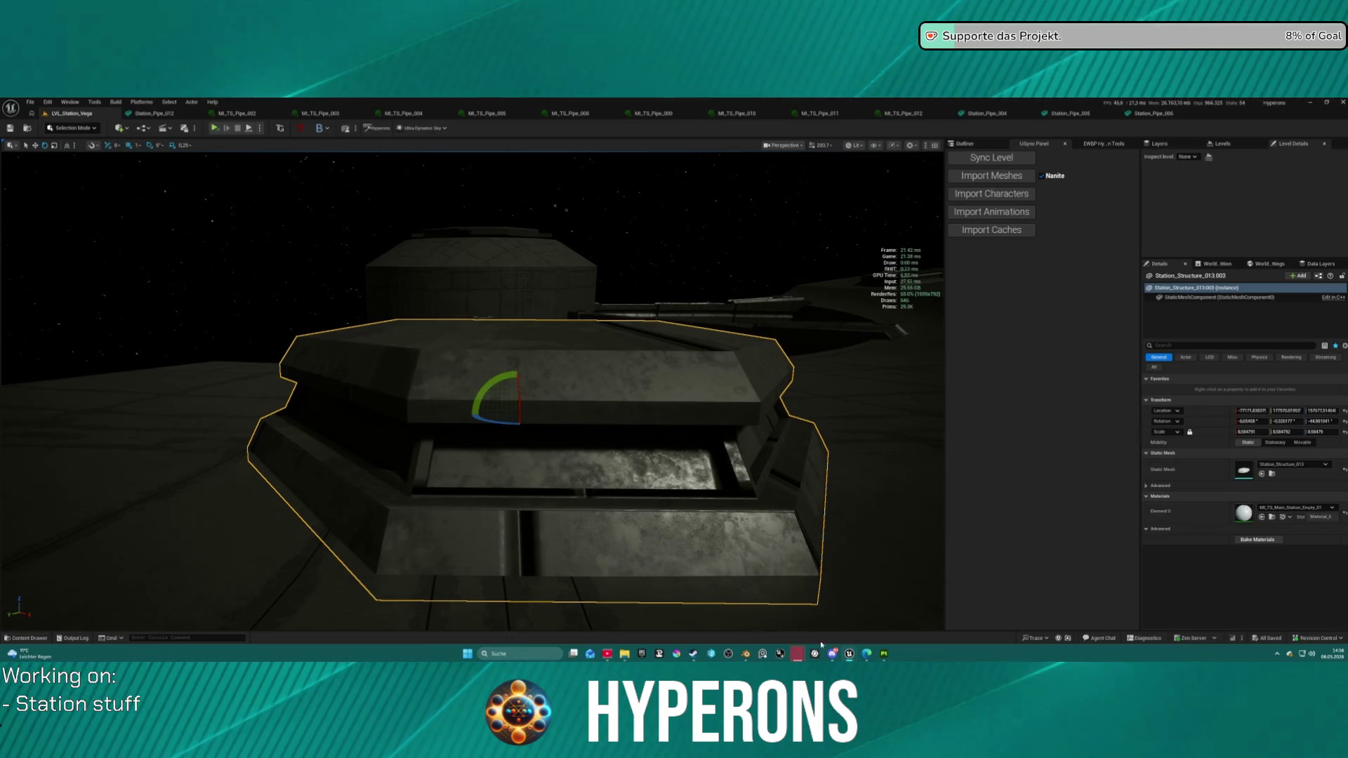
pyautogui.click(744, 654)
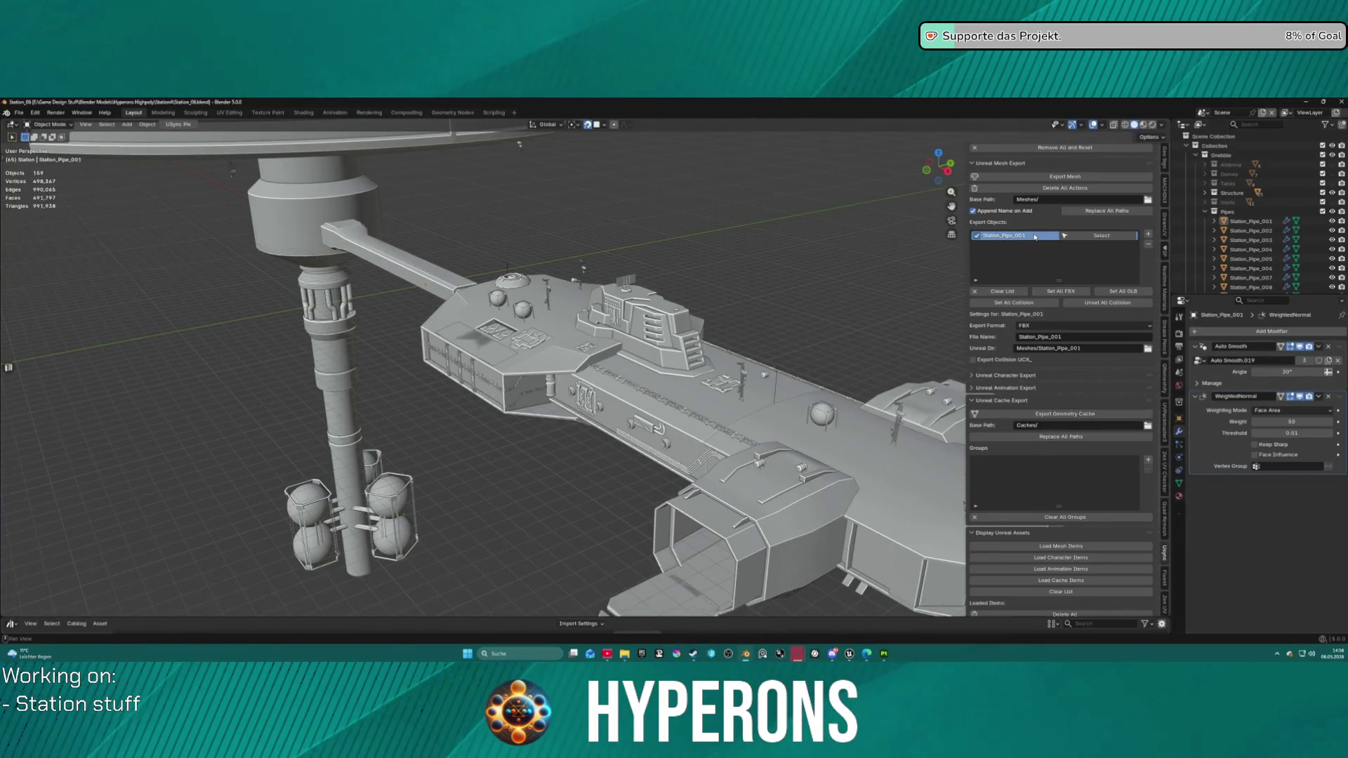
# Step: Remove Station_Pipe_001 from the export list and select Station_Structure_013 in the outliner
pyautogui.click(1120, 239)
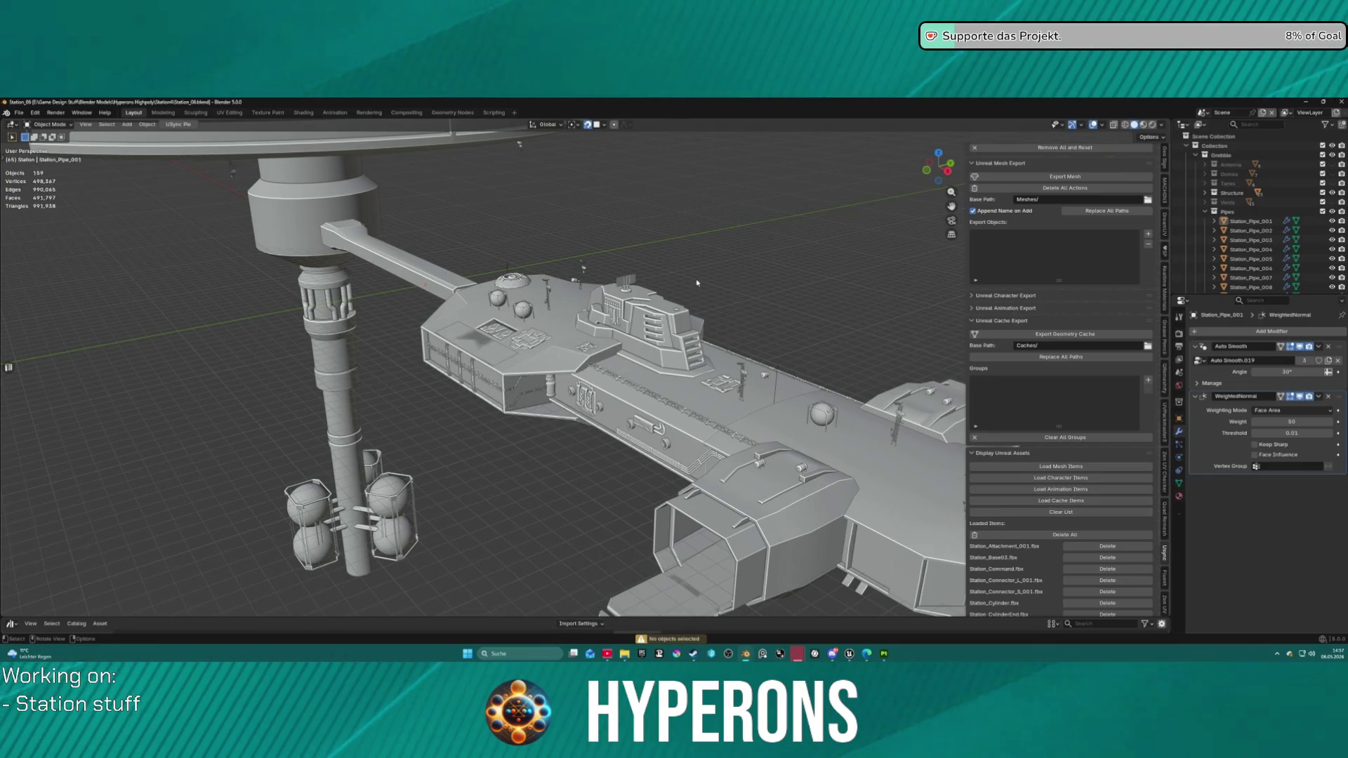
pyautogui.rightClick(460, 266)
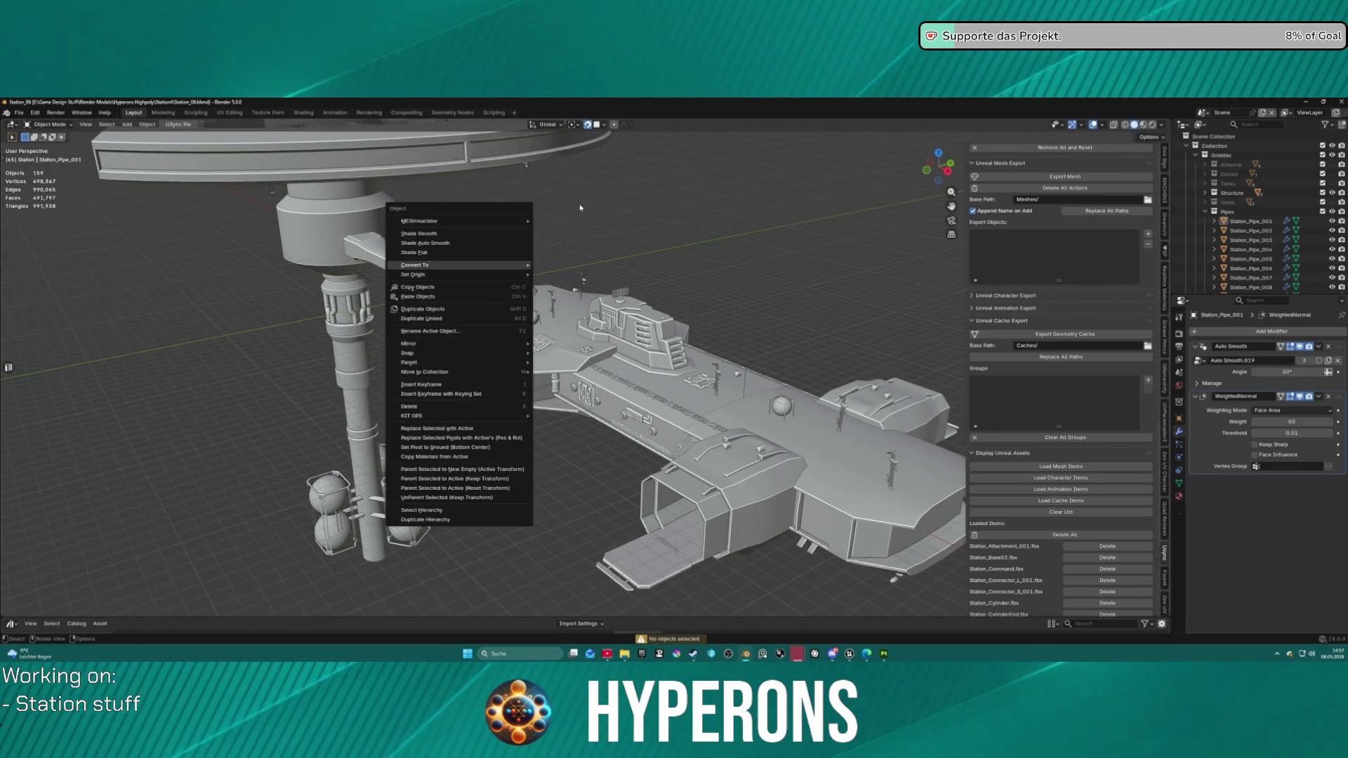
pyautogui.scroll(-3, 580, 208)
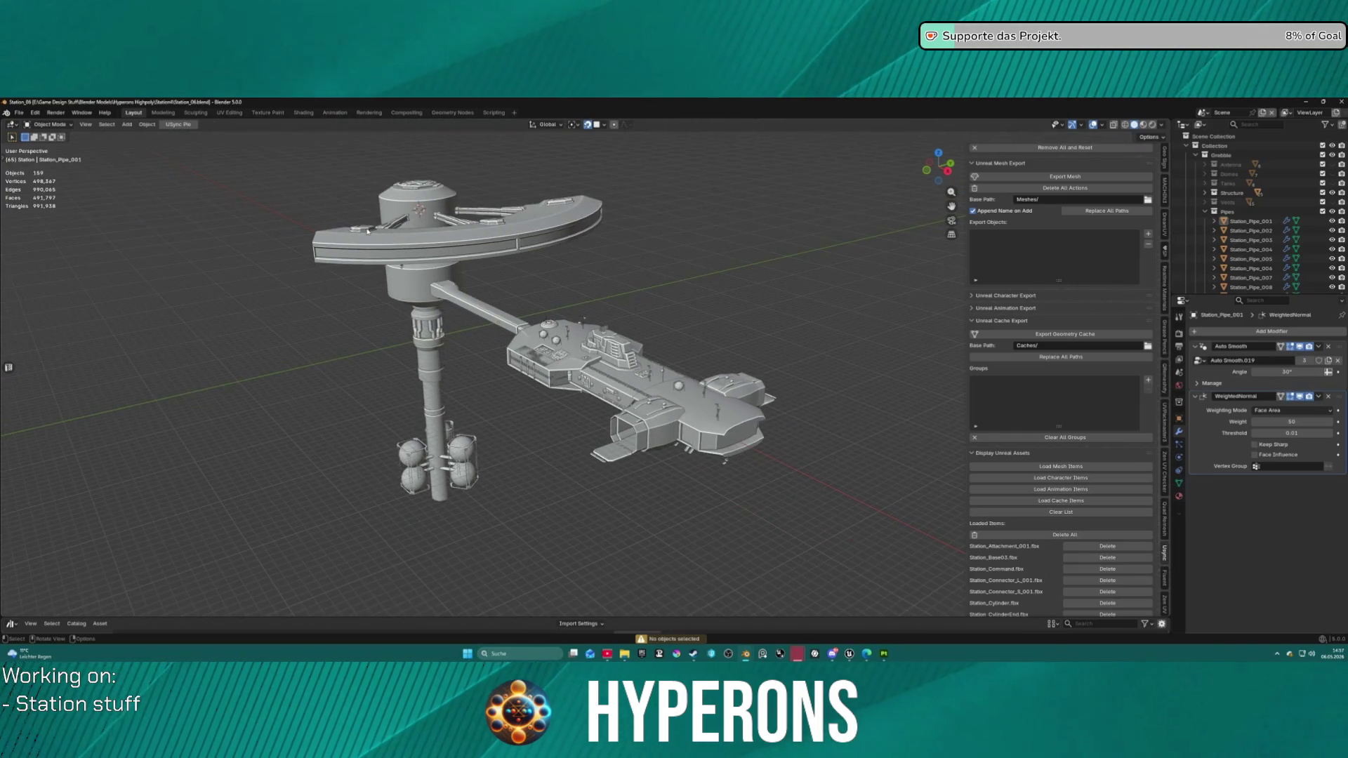
pyautogui.click(367, 229)
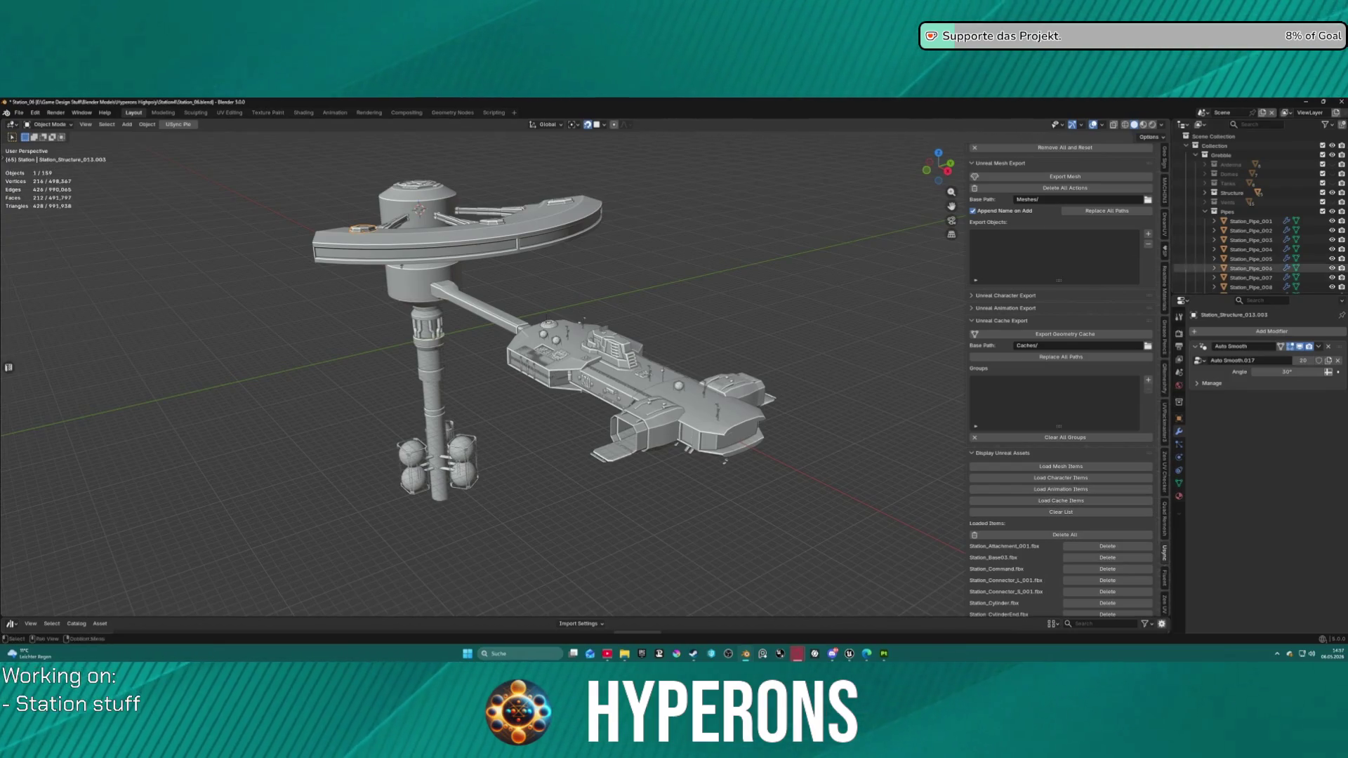
pyautogui.click(1204, 194)
pyautogui.scroll(-5, 1242, 225)
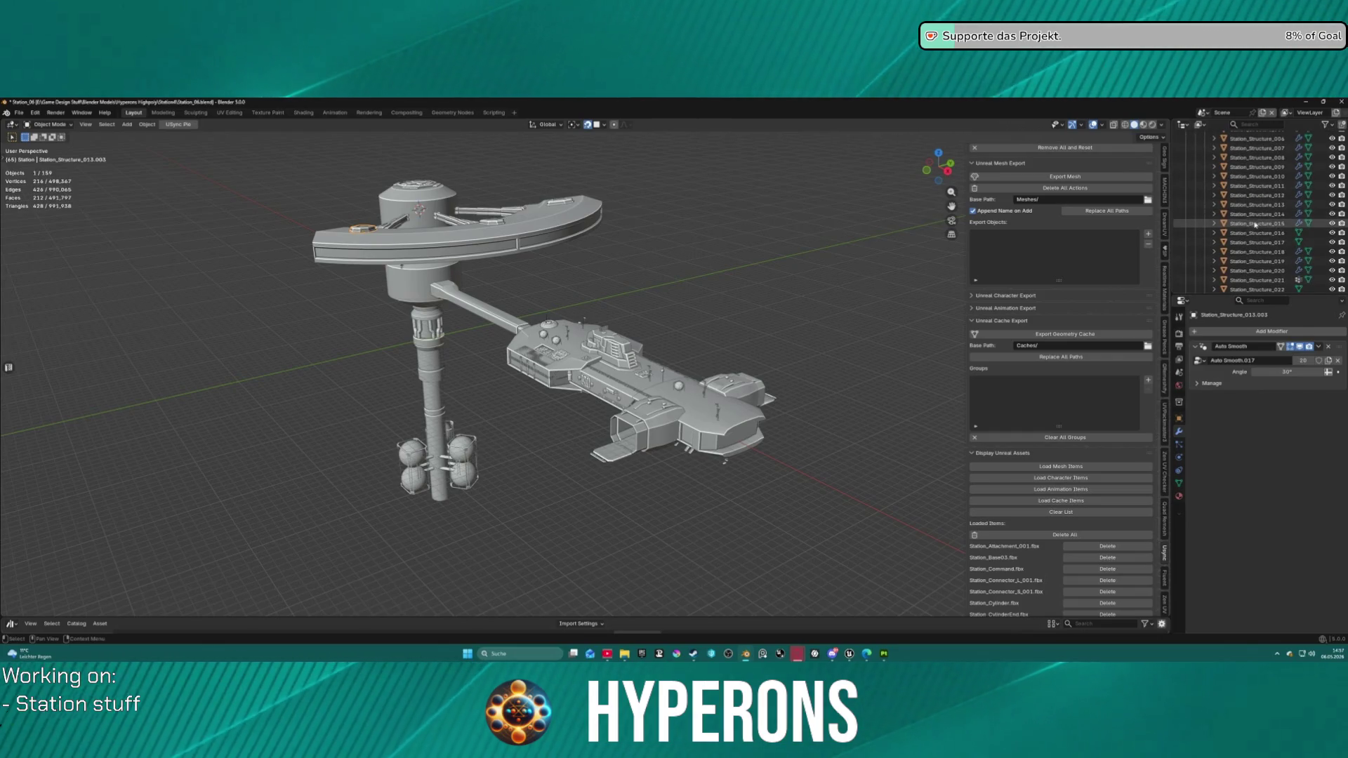
pyautogui.click(1262, 205)
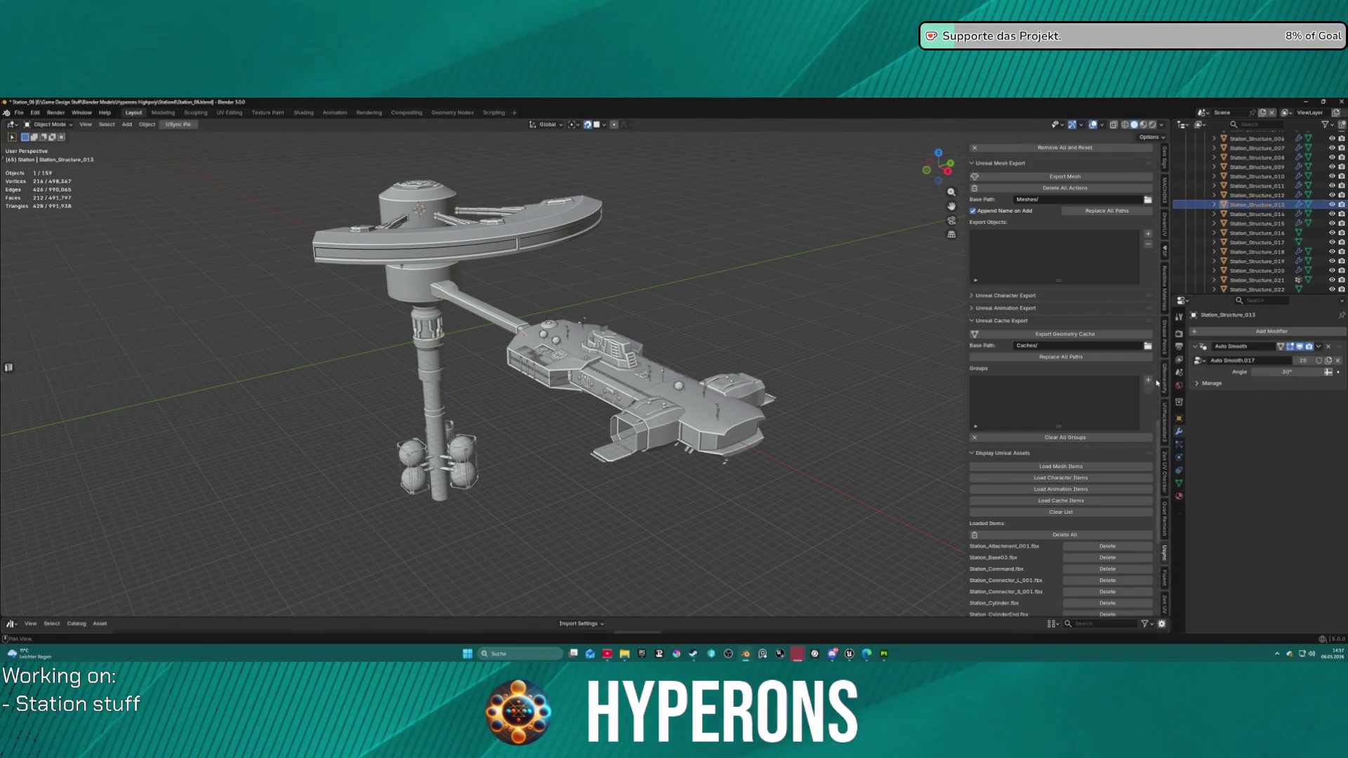
# Step: Add Station_Structure_013 to Export Objects, export it, and import it in Unreal
pyautogui.click(1148, 380)
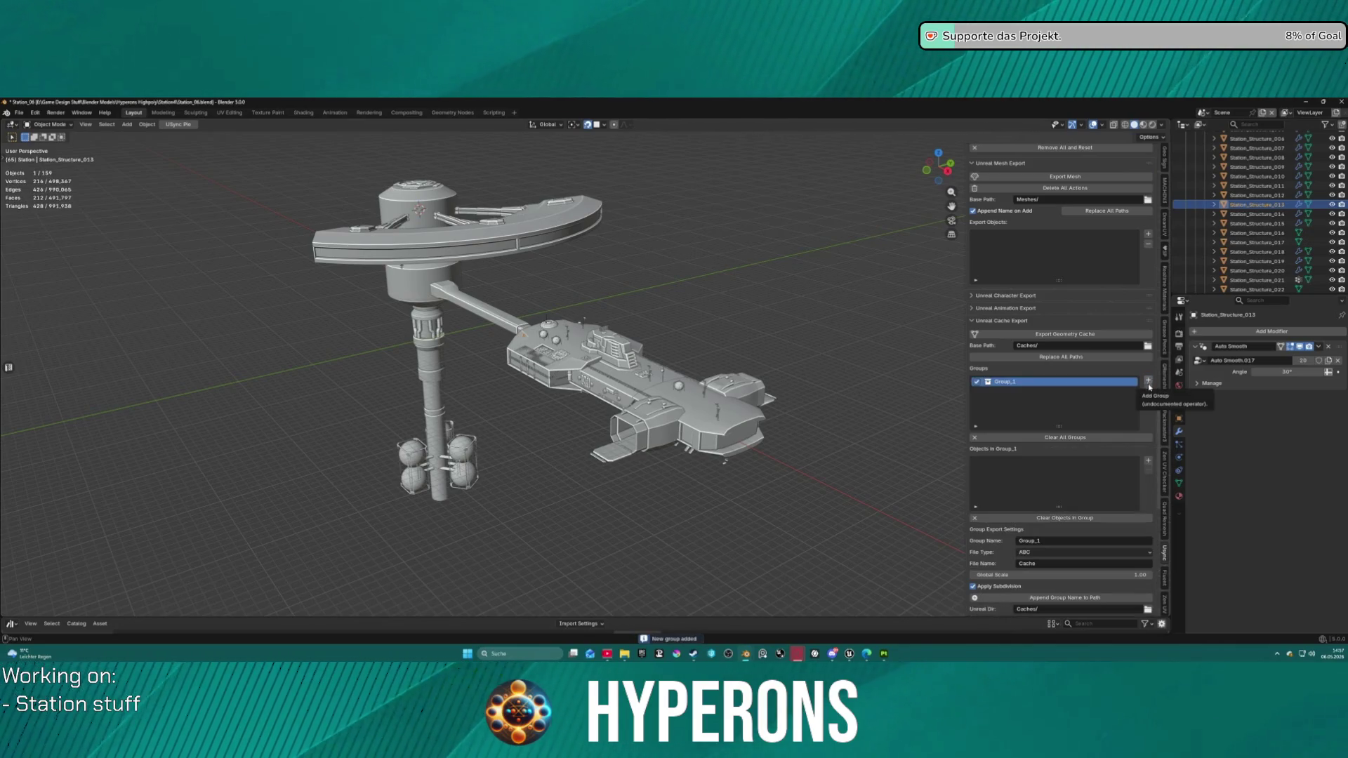
pyautogui.click(1149, 392)
pyautogui.scroll(2, 1112, 288)
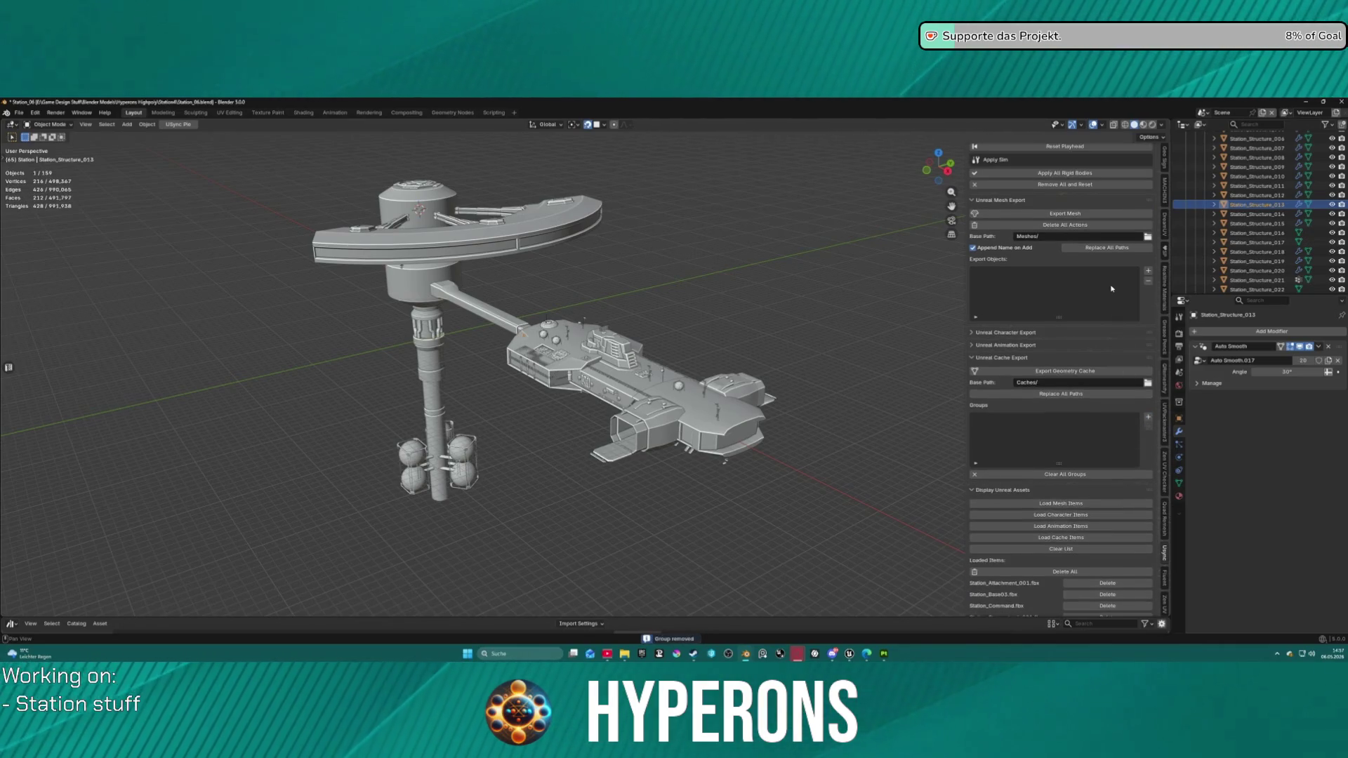
pyautogui.scroll(1, 1111, 288)
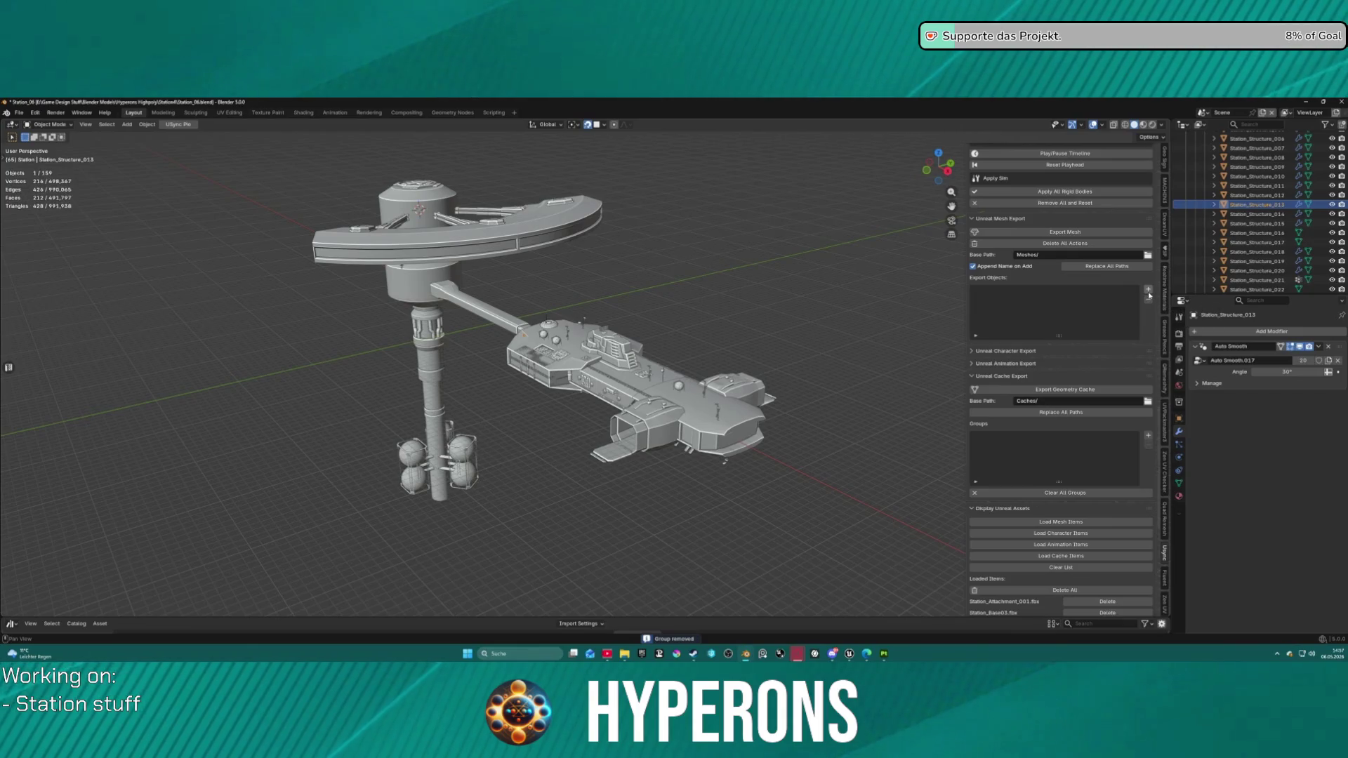
pyautogui.click(1148, 288)
pyautogui.click(1073, 233)
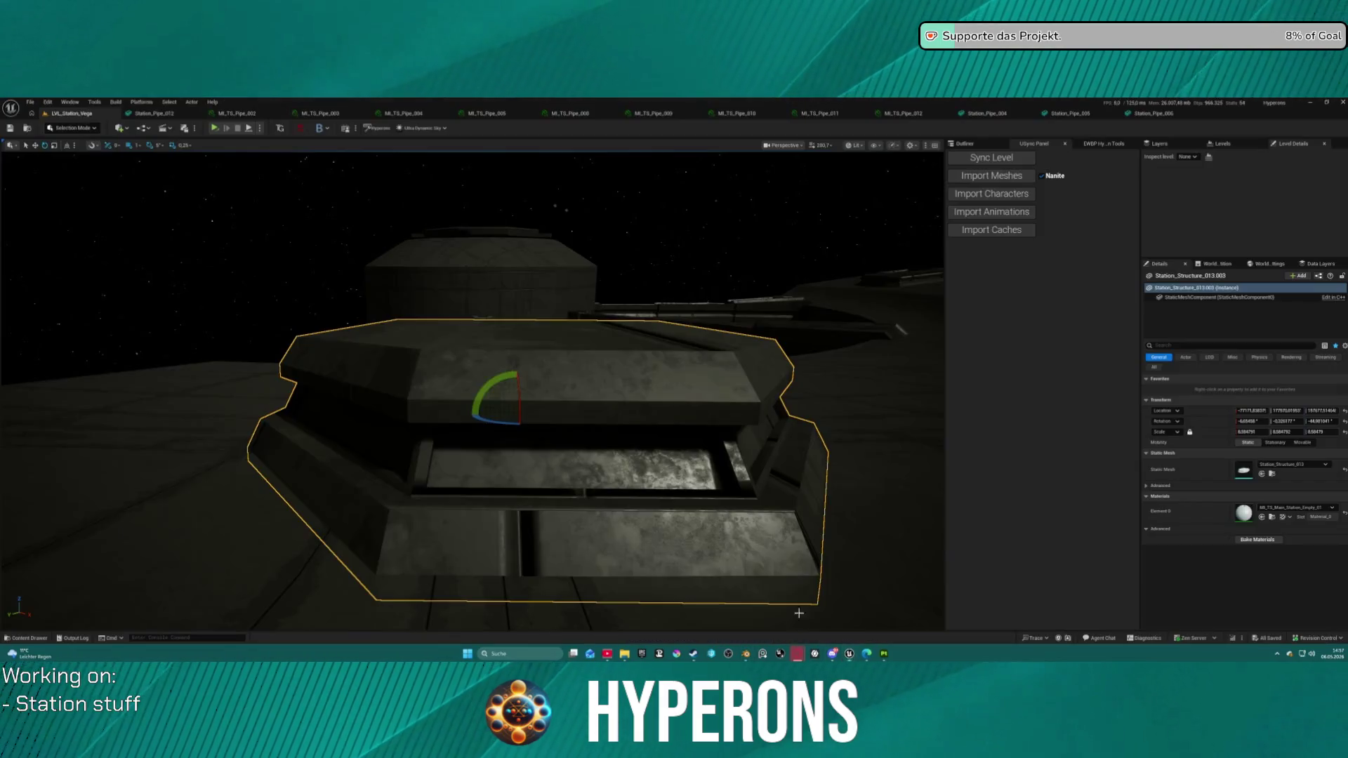
pyautogui.click(846, 655)
pyautogui.click(992, 181)
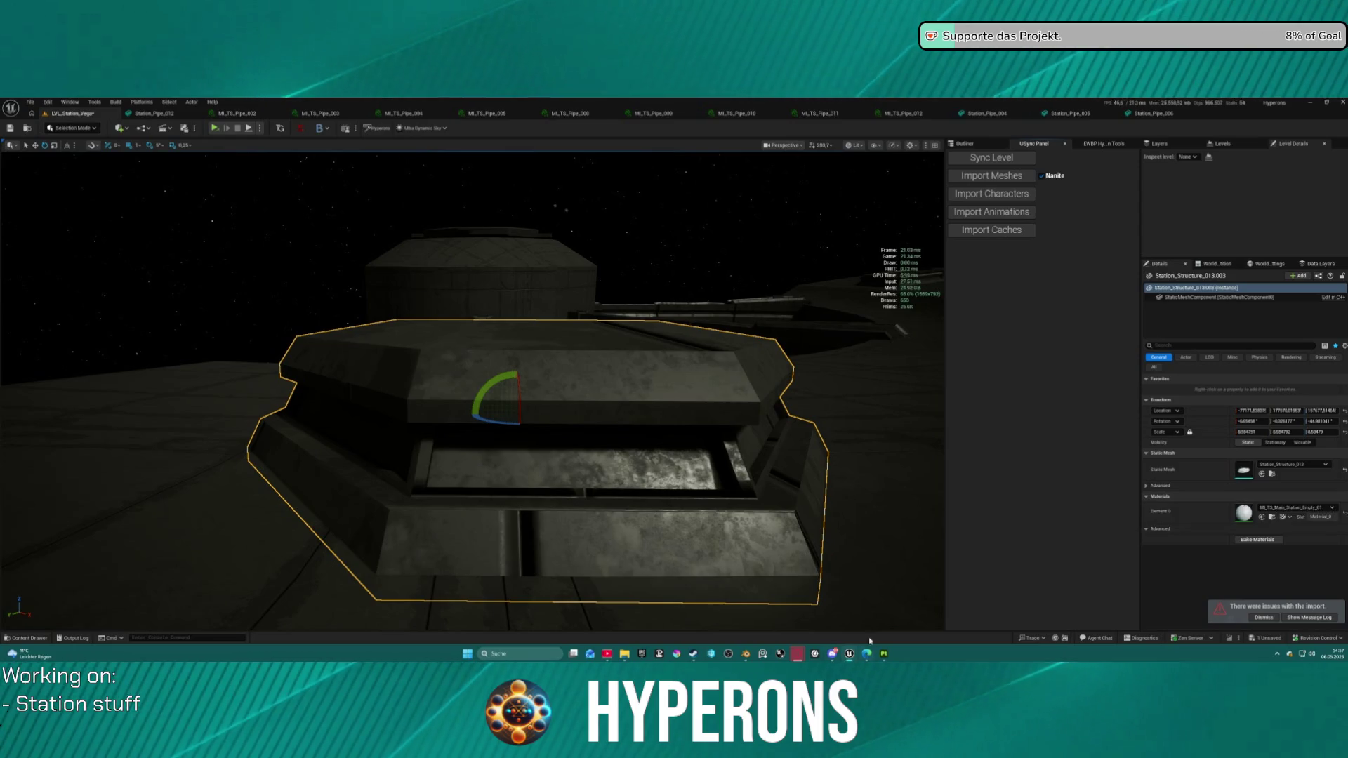
# Step: Let the Unreal mesh import finish with its import-issues notice, then return to Blender
pyautogui.moveTo(884, 657)
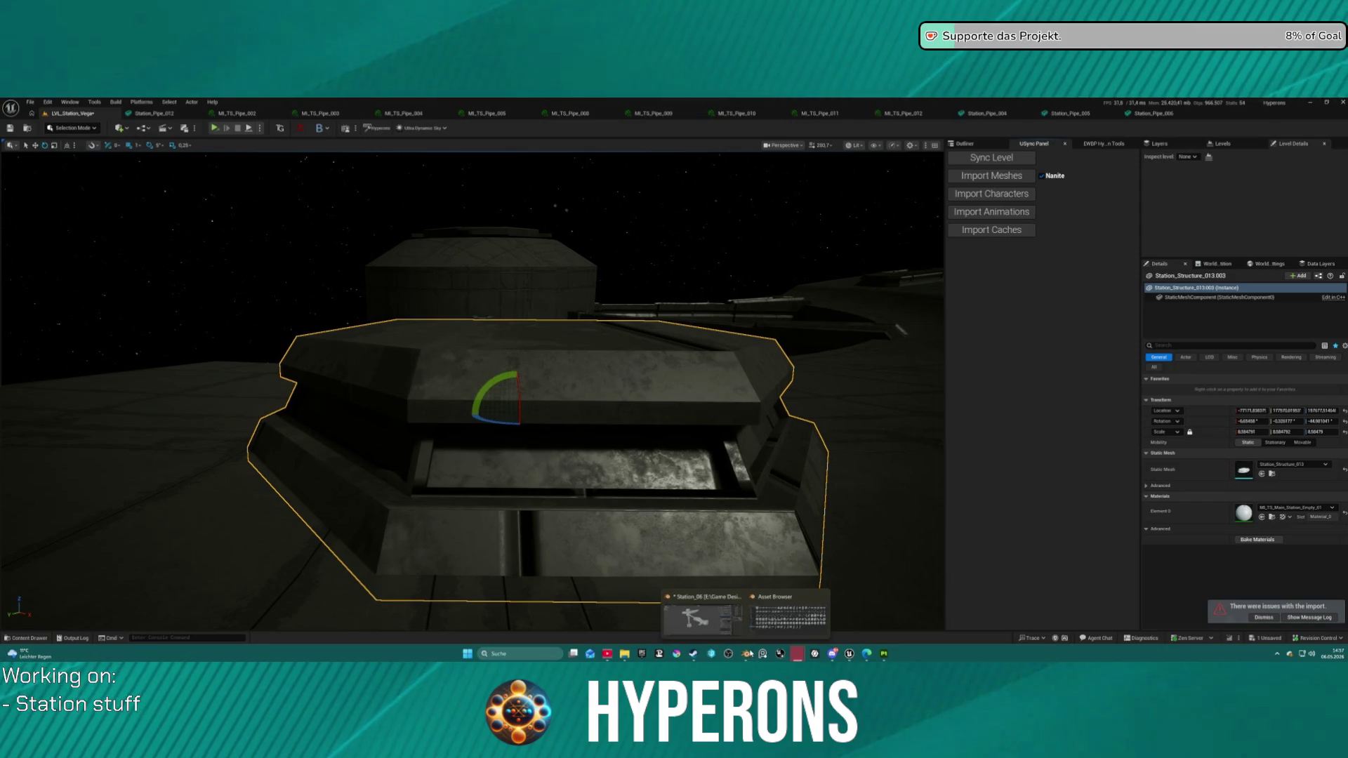
pyautogui.click(685, 608)
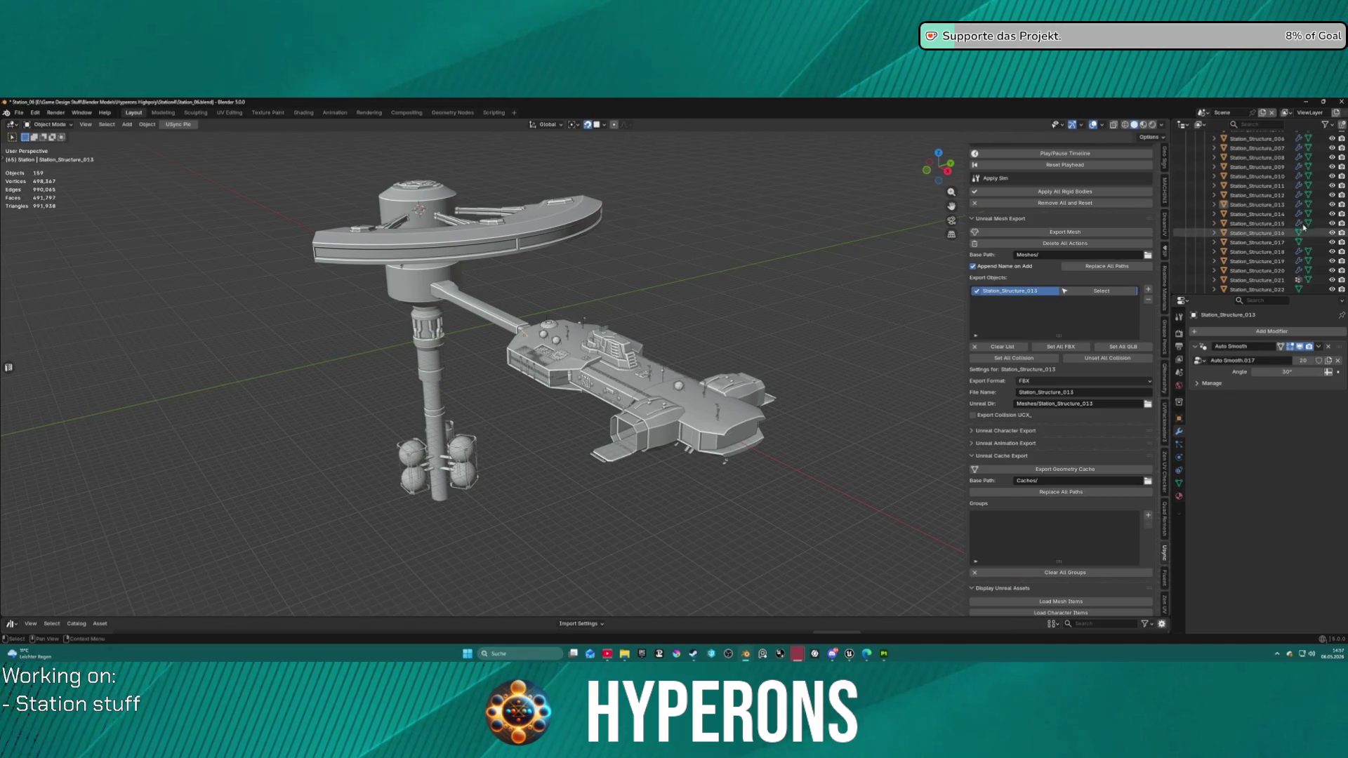
# Step: Select Station_Structure_013 and frame it in the viewport from the side
pyautogui.click(1257, 204)
pyautogui.press('KP_Decimal')
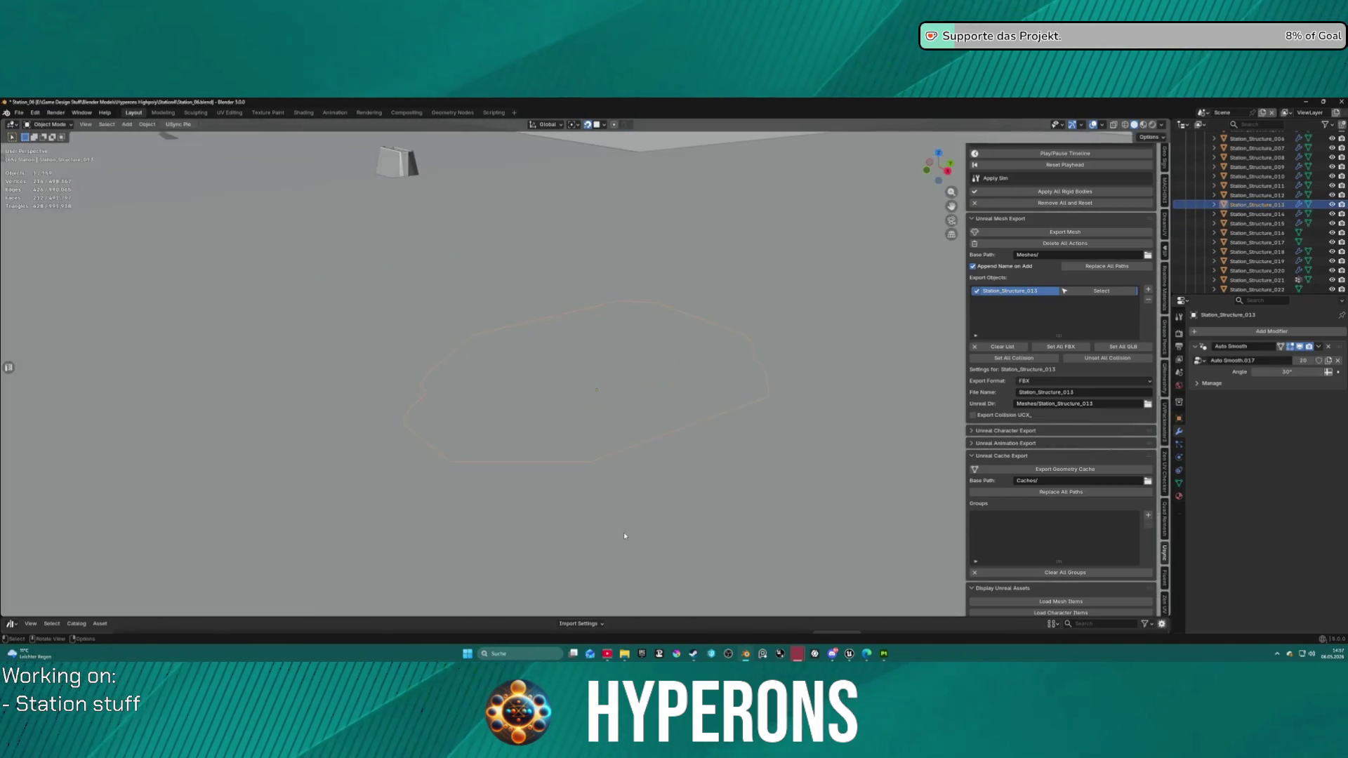
pyautogui.moveTo(620, 524)
pyautogui.mouseDown()
pyautogui.moveTo(542, 506)
pyautogui.moveTo(566, 472)
pyautogui.moveTo(612, 466)
pyautogui.moveTo(595, 488)
pyautogui.mouseUp()
pyautogui.scroll(3, 595, 487)
# Step: Enter Edit Mode, select the three front window inset faces, and show the material slots
pyautogui.hotkey('ctrl', 'Tab')
pyautogui.click(671, 485)
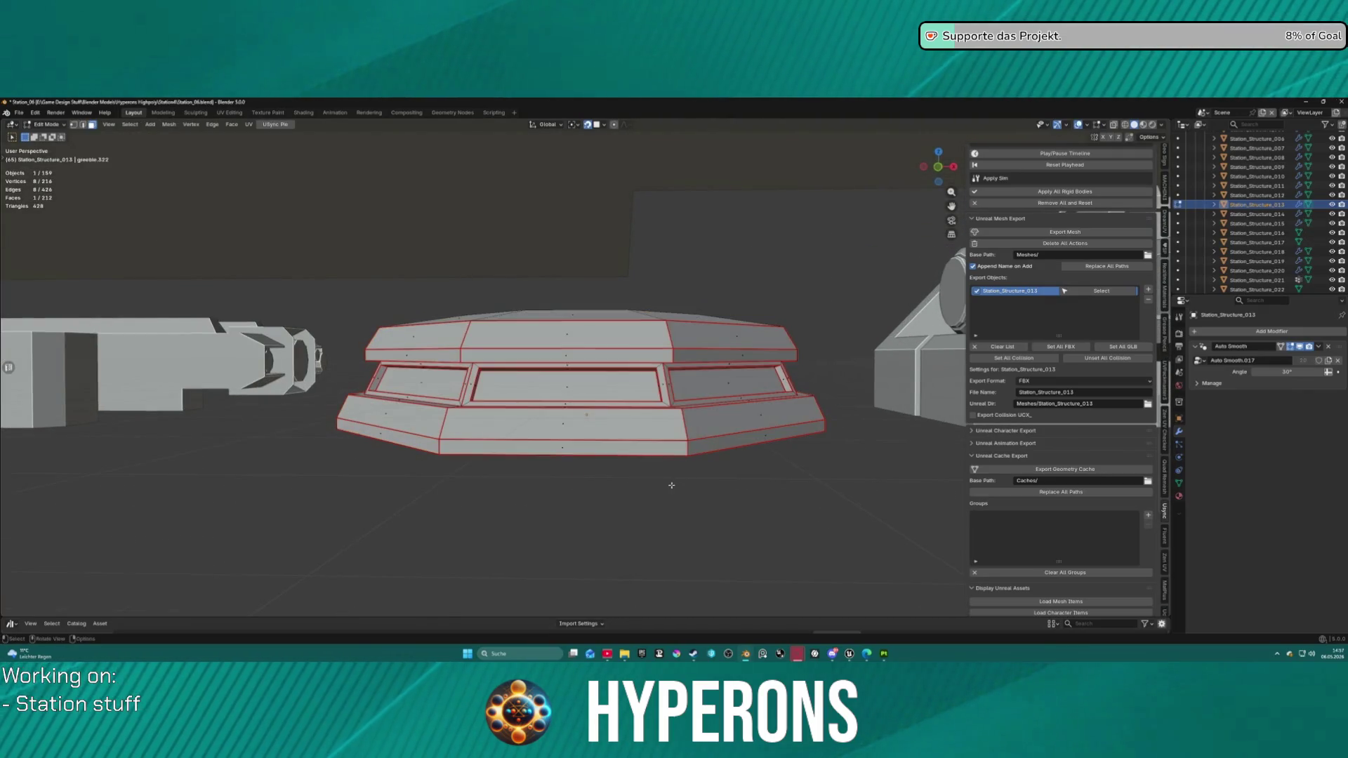
pyautogui.click(583, 387)
pyautogui.keyDown('shift'); pyautogui.click(419, 382); pyautogui.keyUp('shift')
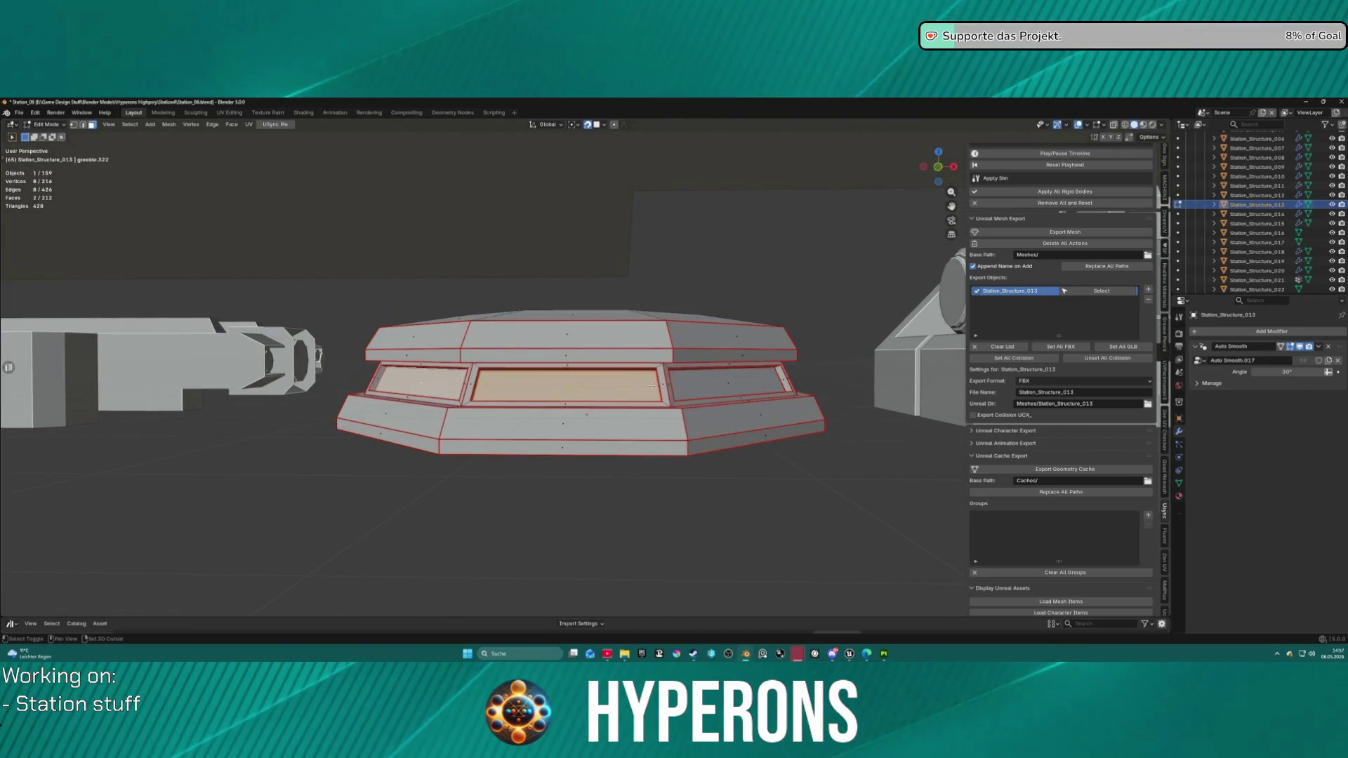
pyautogui.keyDown('shift'); pyautogui.click(699, 388); pyautogui.keyUp('shift')
pyautogui.moveTo(700, 388); pyautogui.dragTo(983, 410)
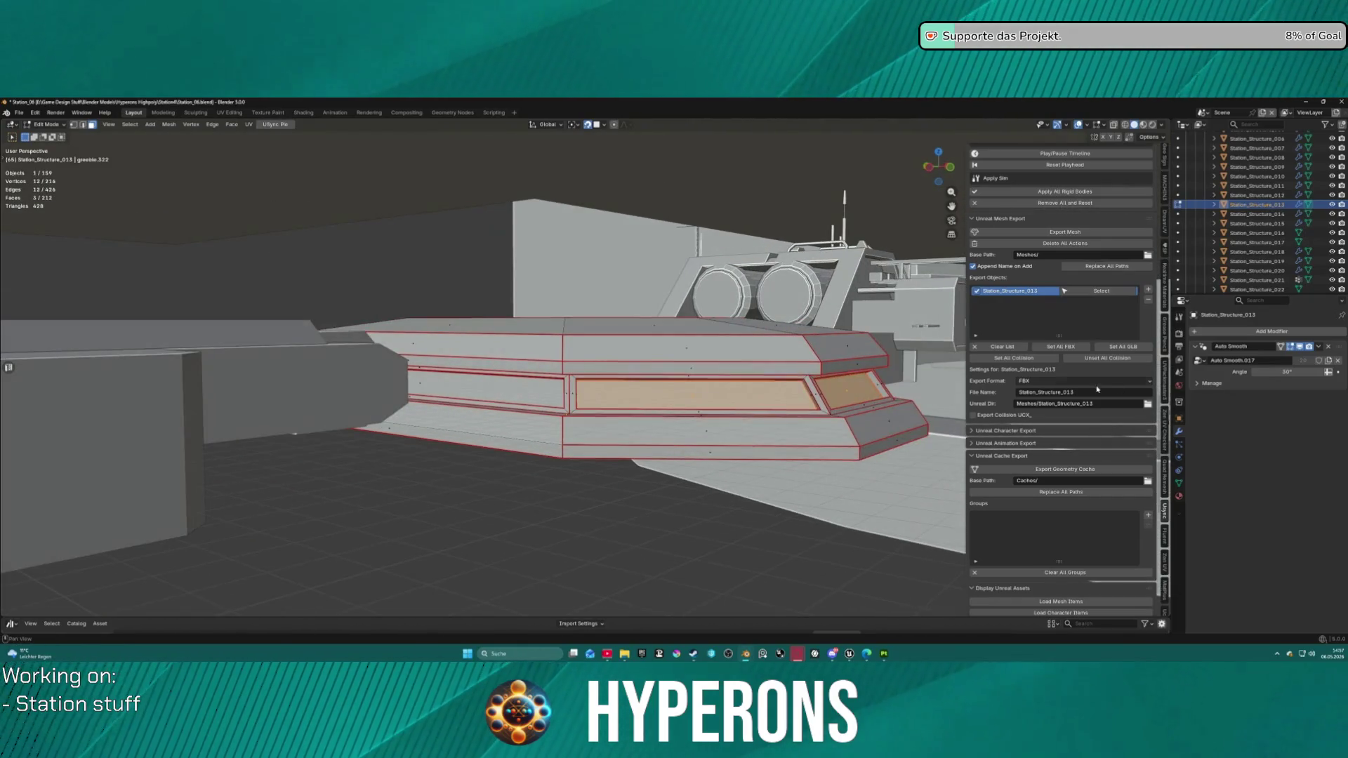
pyautogui.click(1179, 496)
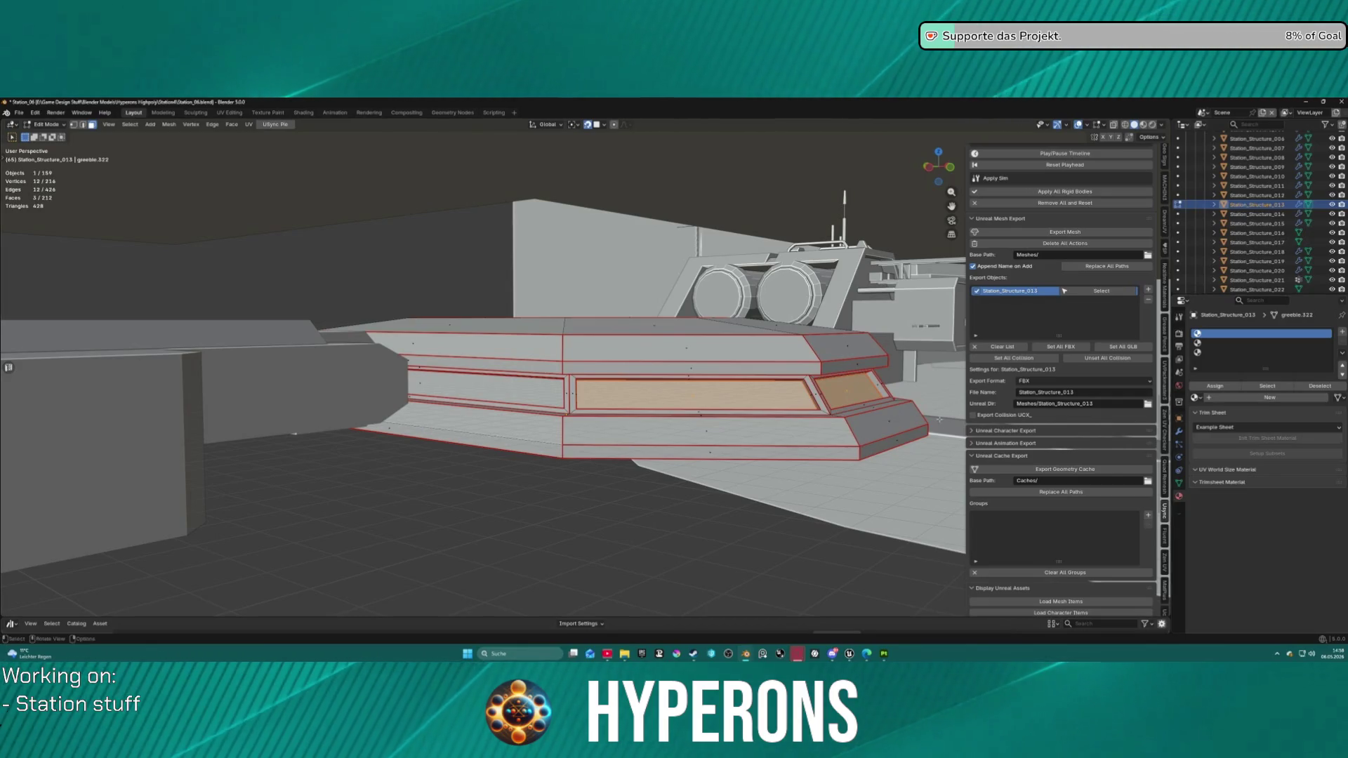
# Step: Check which faces belong to the first and second material slots
pyautogui.click(785, 522)
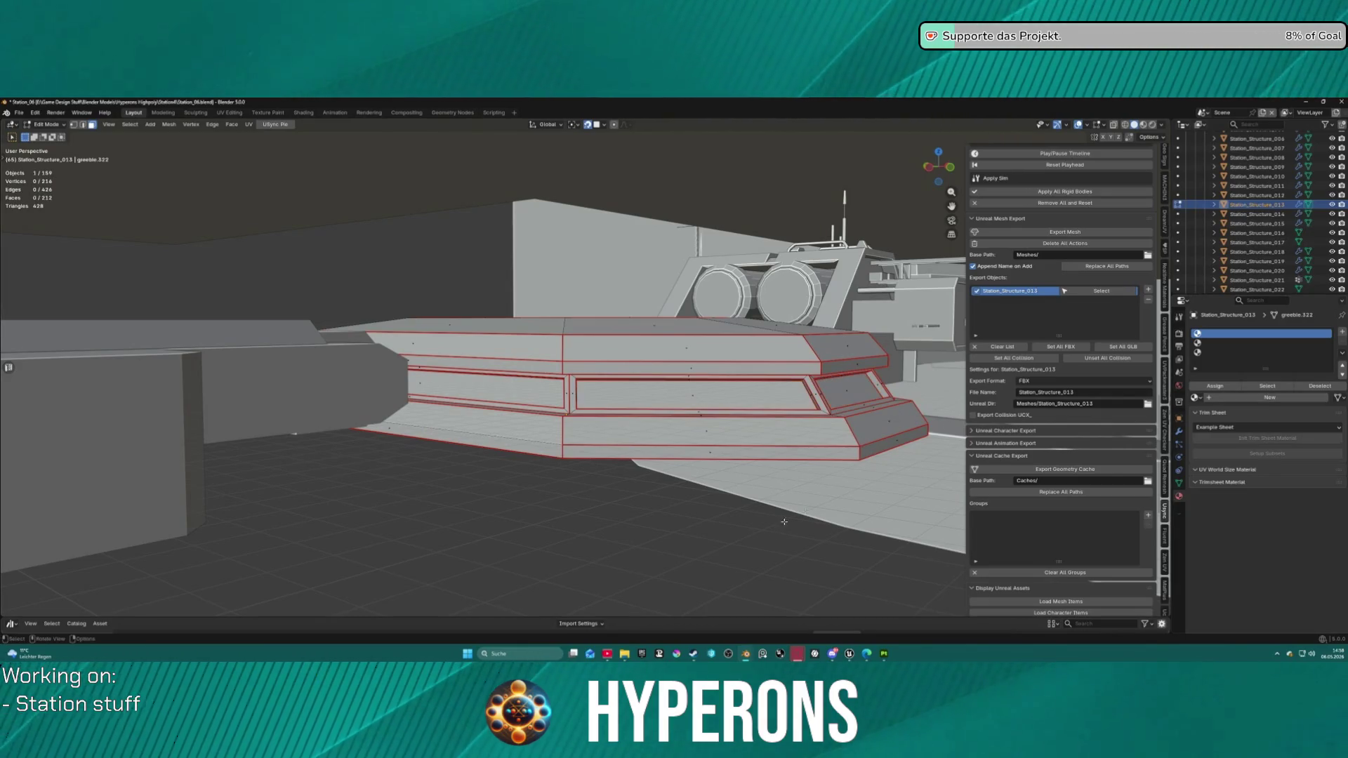
pyautogui.click(1279, 387)
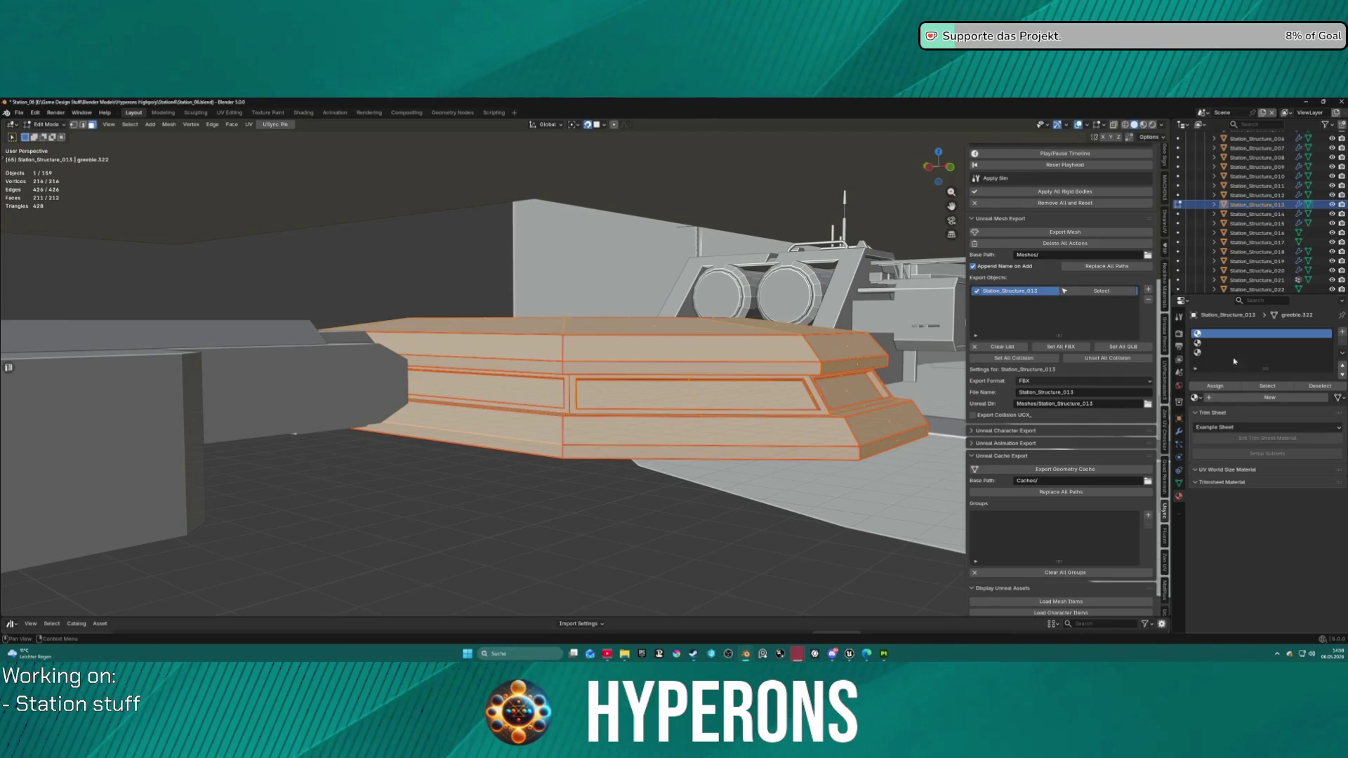
pyautogui.click(1216, 343)
pyautogui.click(1275, 388)
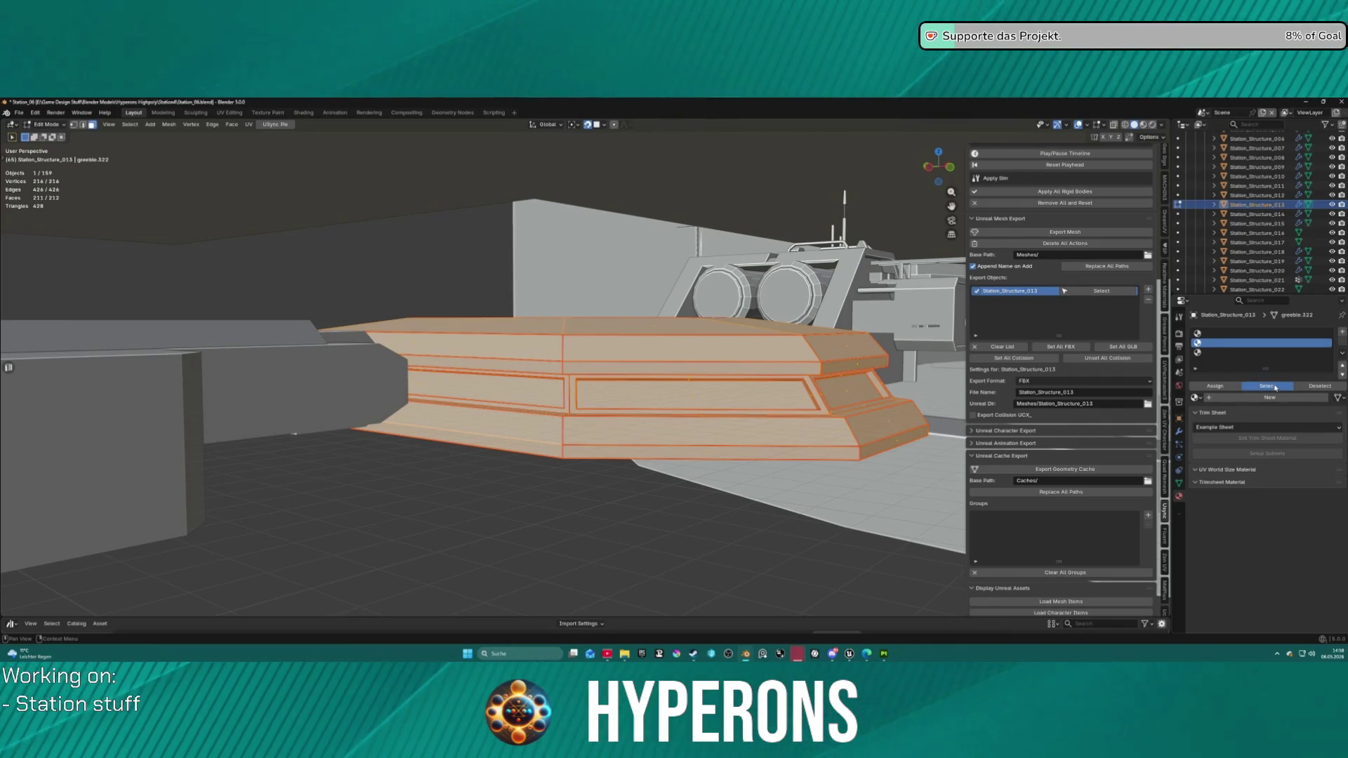
pyautogui.click(1315, 387)
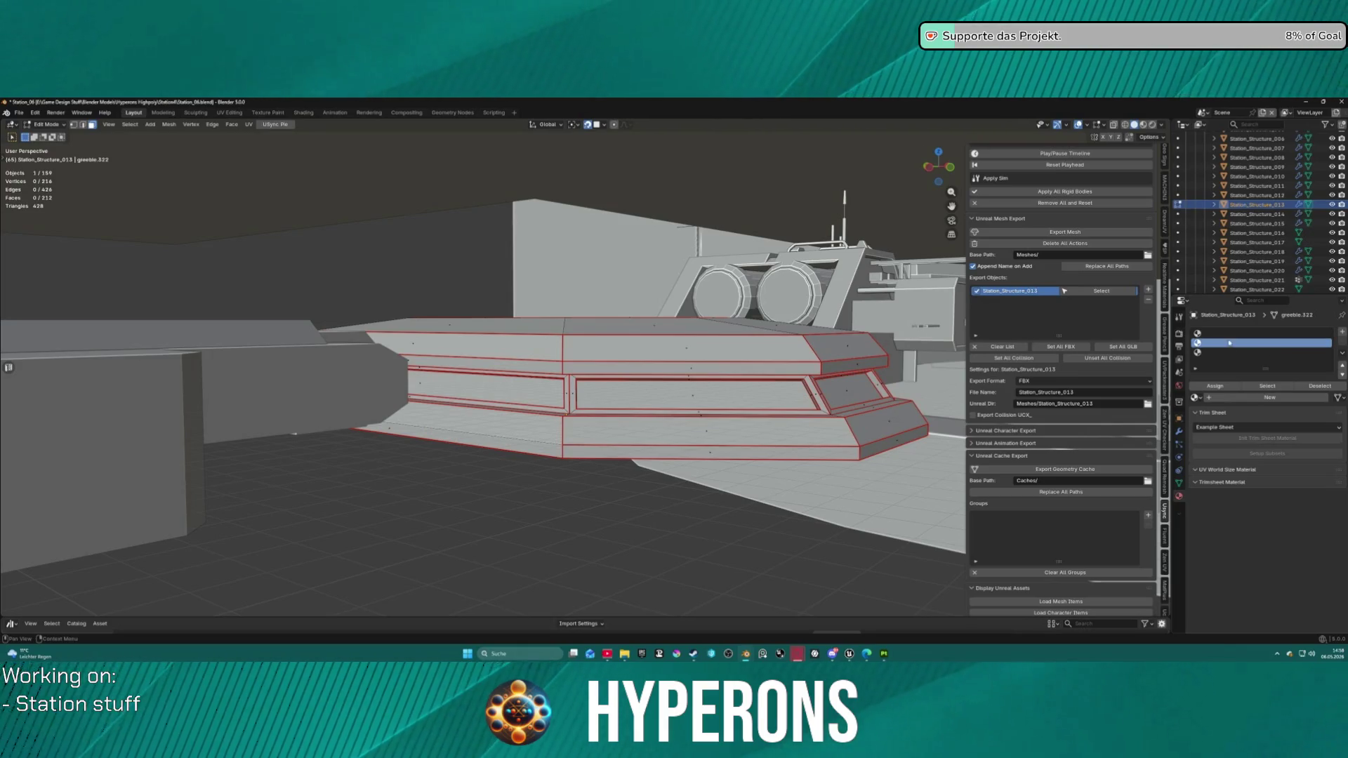
pyautogui.click(1207, 335)
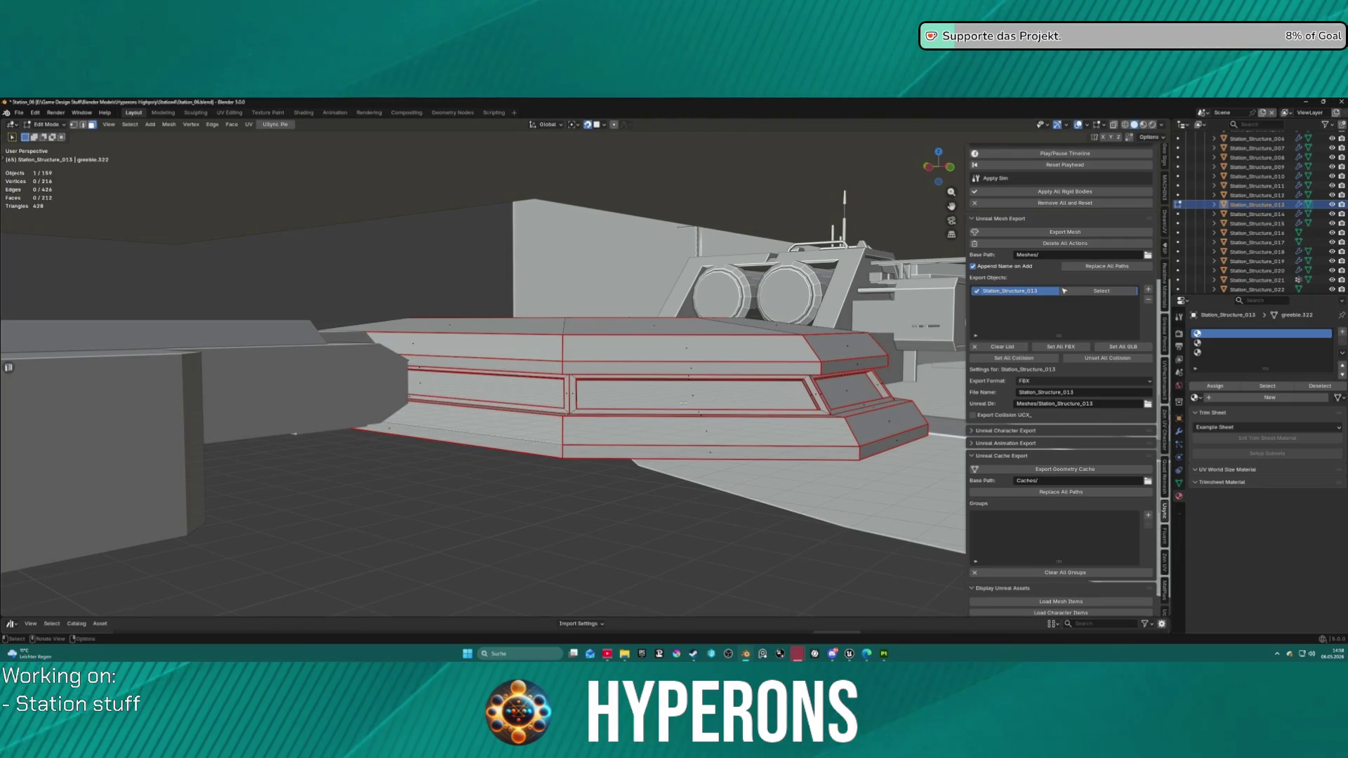
# Step: Select all the front window inset faces and assign them to the second material slot
pyautogui.click(650, 395)
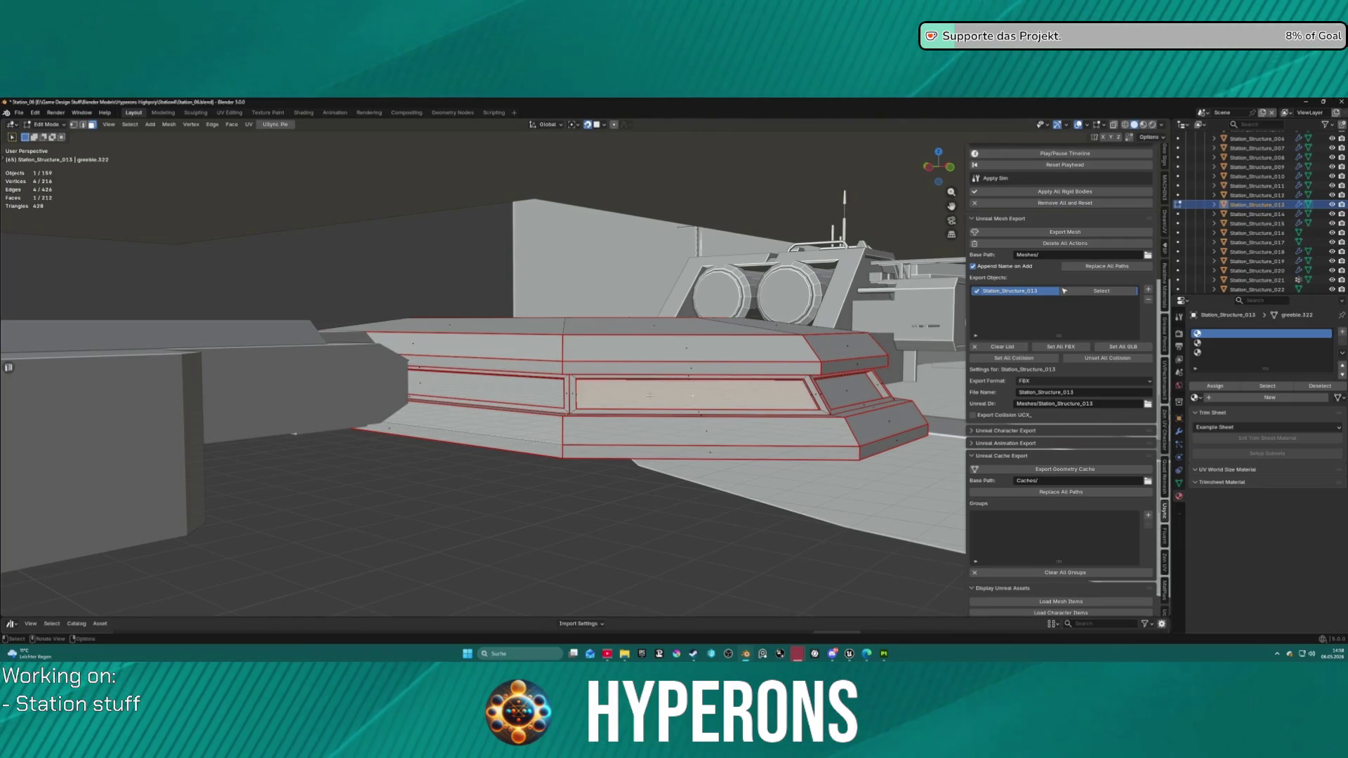
pyautogui.keyDown('shift'); pyautogui.click(509, 386); pyautogui.keyUp('shift')
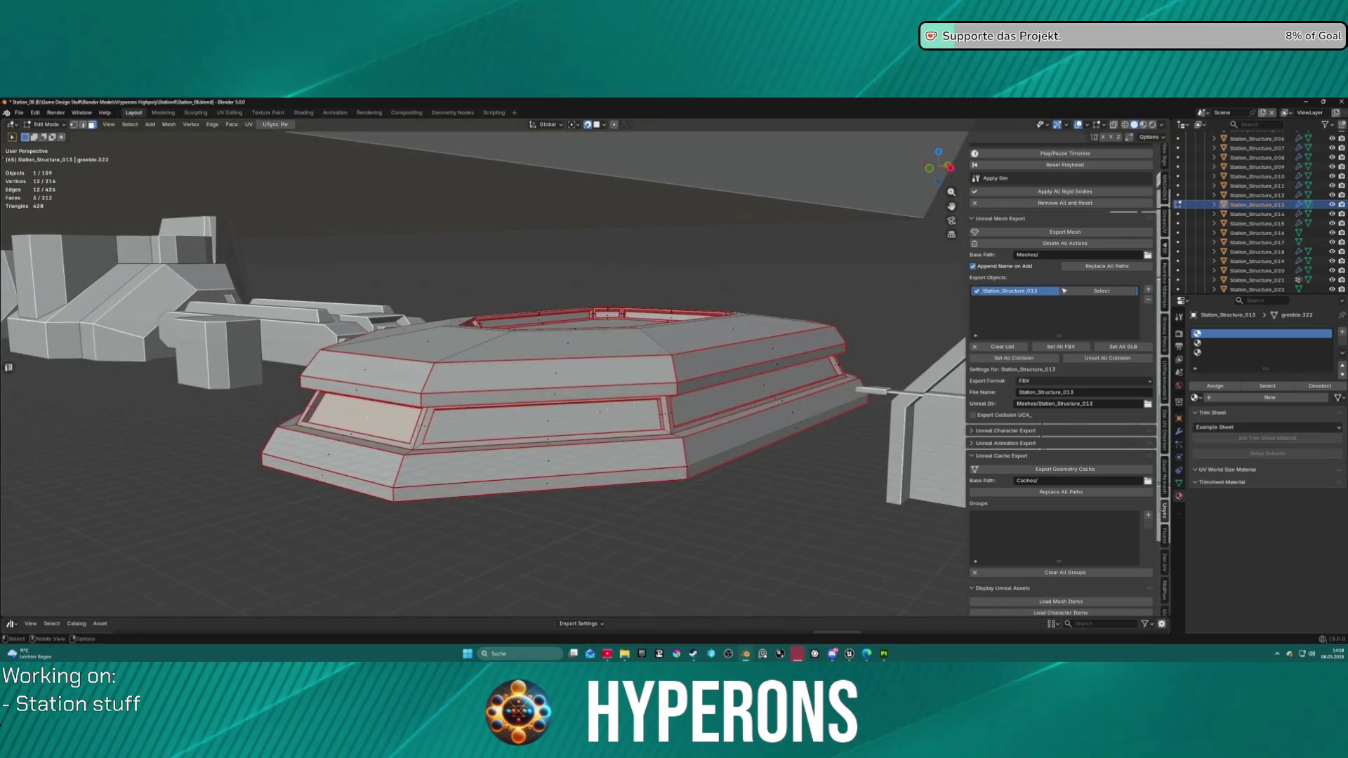
pyautogui.keyDown('shift'); pyautogui.click(548, 419); pyautogui.keyUp('shift')
pyautogui.keyDown('shift'); pyautogui.click(773, 381); pyautogui.keyUp('shift')
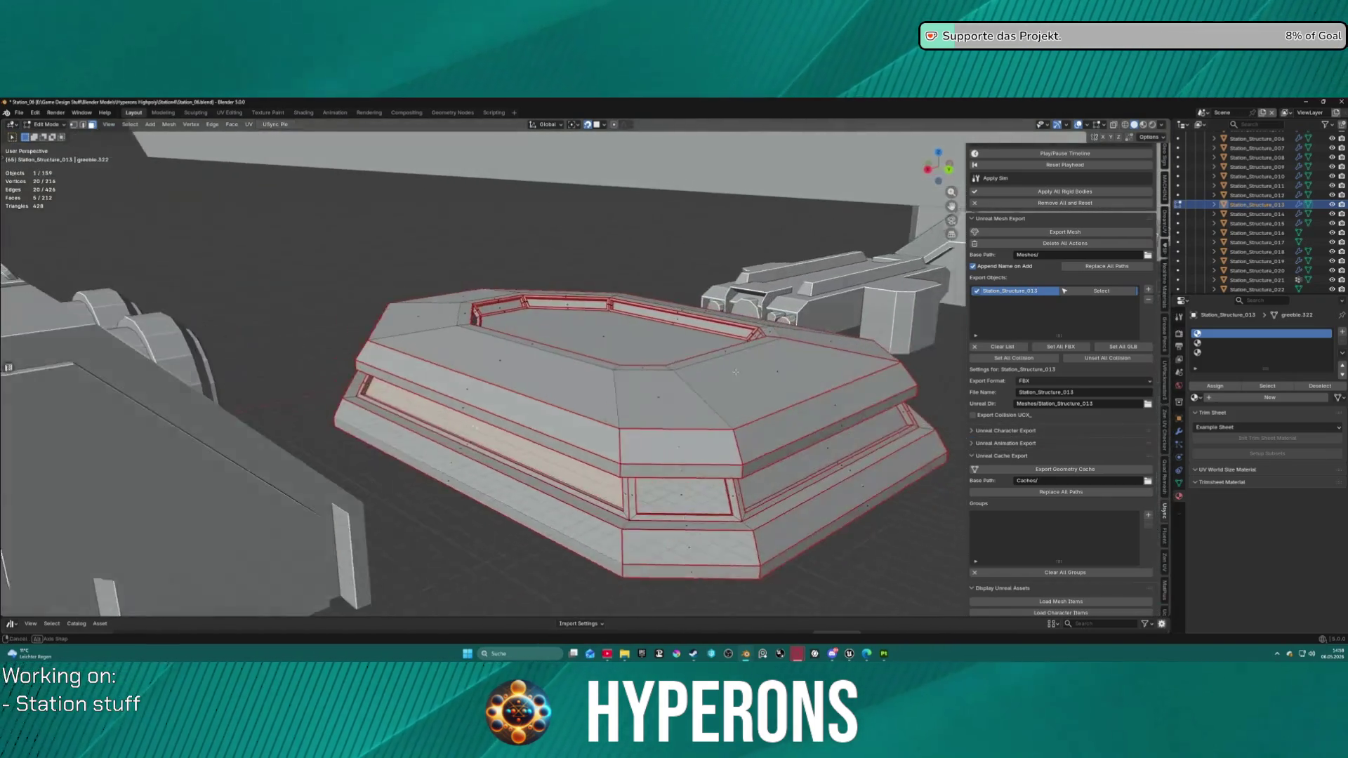
pyautogui.keyDown('shift'); pyautogui.click(664, 491); pyautogui.keyUp('shift')
pyautogui.keyDown('shift'); pyautogui.click(864, 447); pyautogui.keyUp('shift')
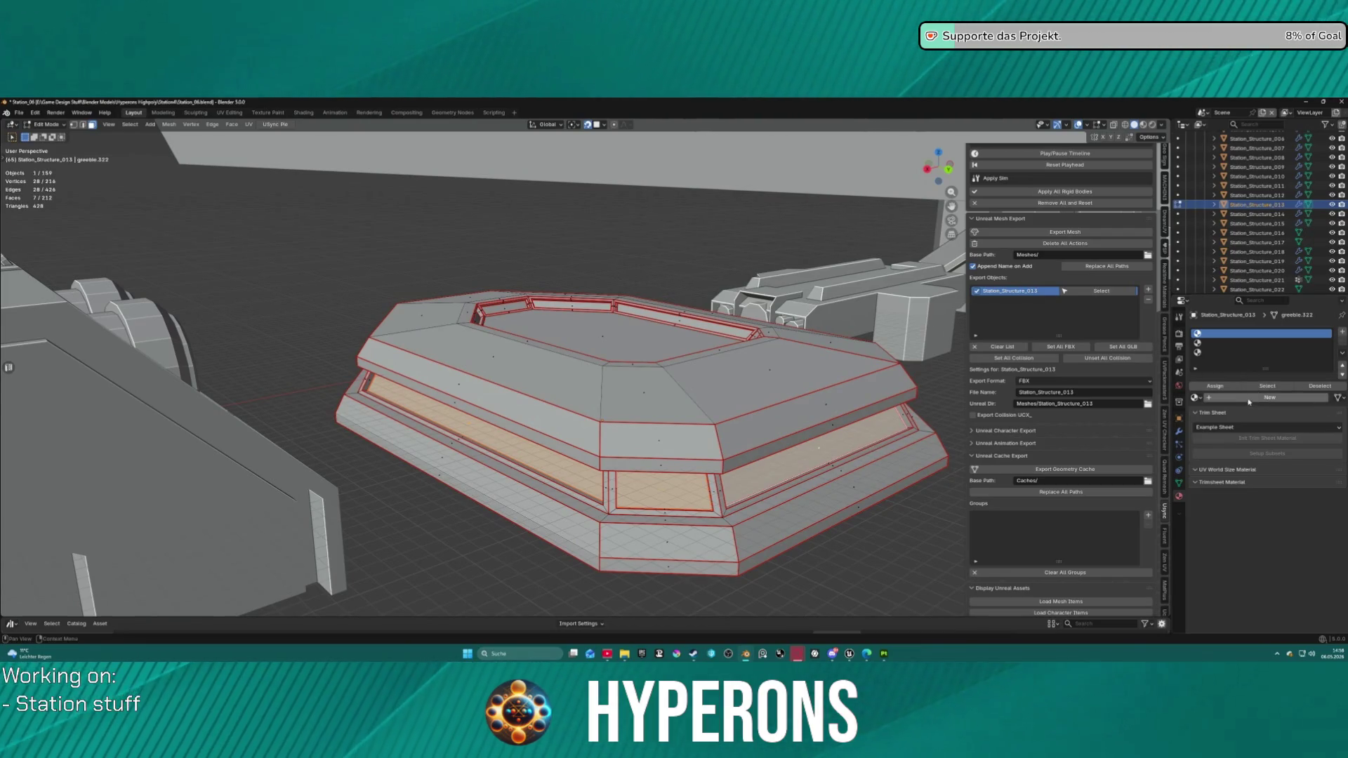
pyautogui.moveTo(945, 408)
pyautogui.mouseDown()
pyautogui.moveTo(778, 384)
pyautogui.moveTo(449, 416)
pyautogui.mouseUp()
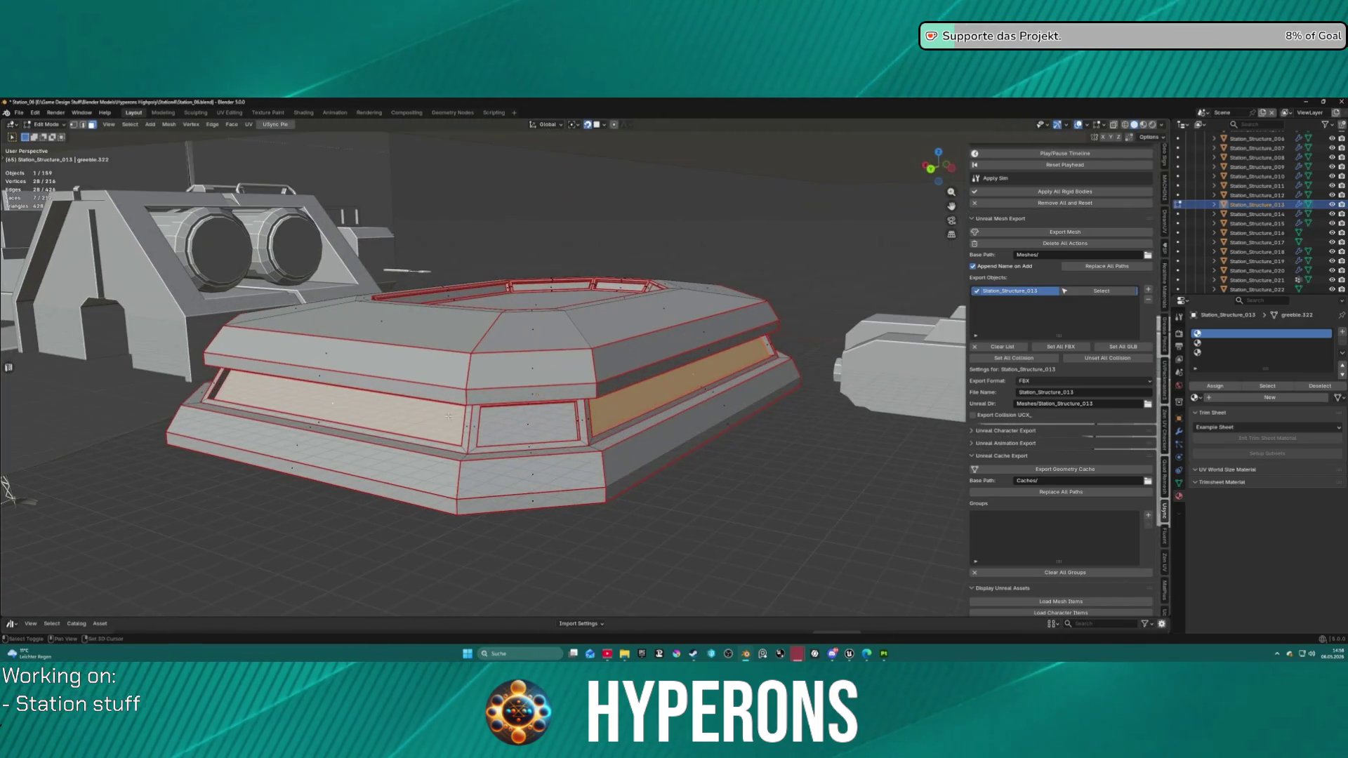
pyautogui.keyDown('shift'); pyautogui.click(496, 433); pyautogui.keyUp('shift')
pyautogui.click(1225, 343)
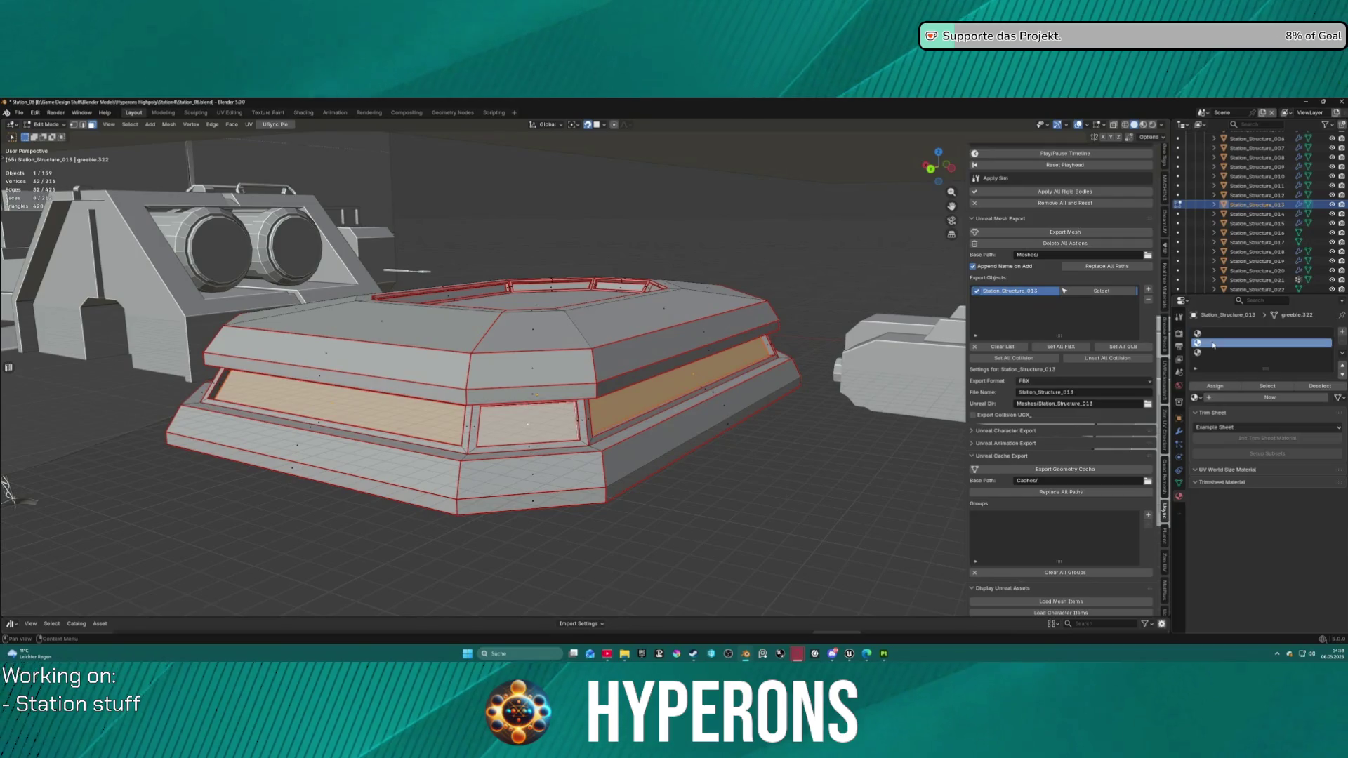
pyautogui.click(1225, 386)
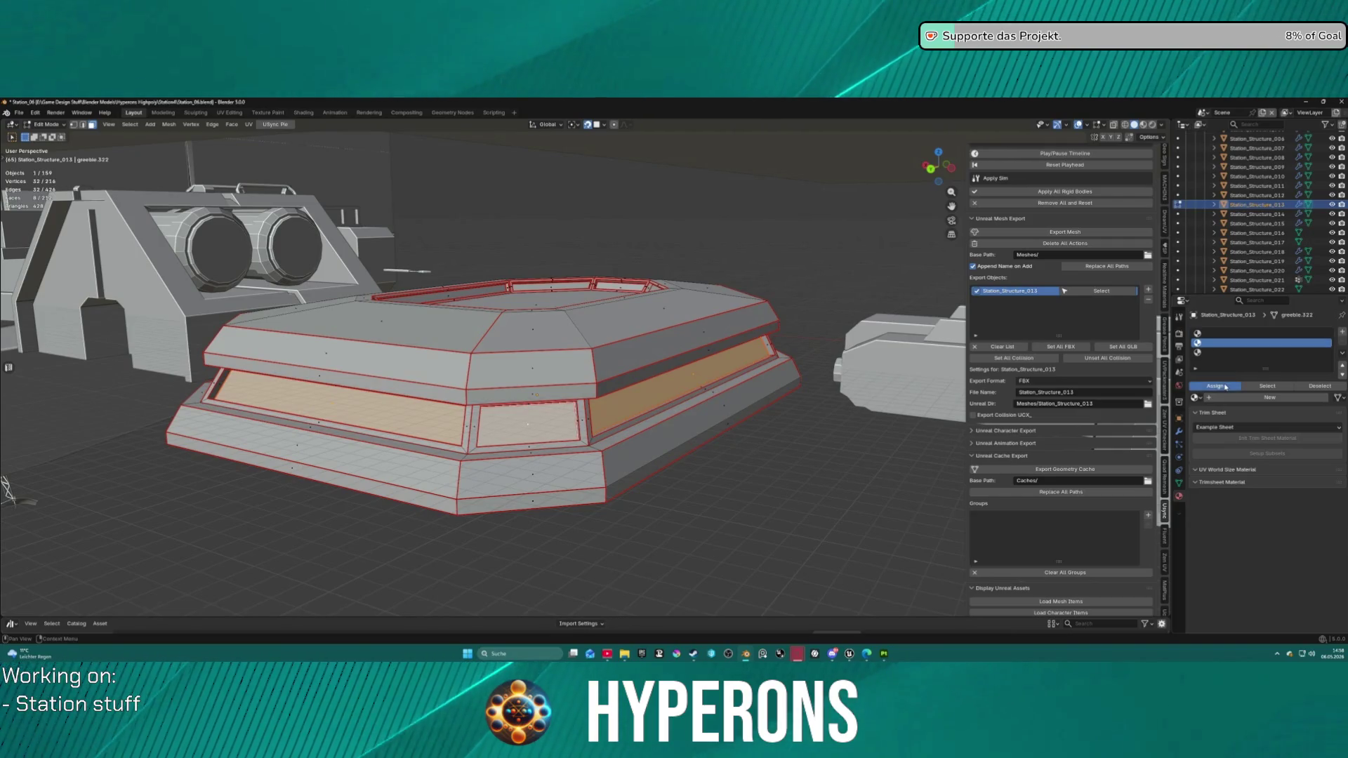
# Step: Undo a trial top-face selection and put Basic Grey in the first material slot
pyautogui.click(568, 301)
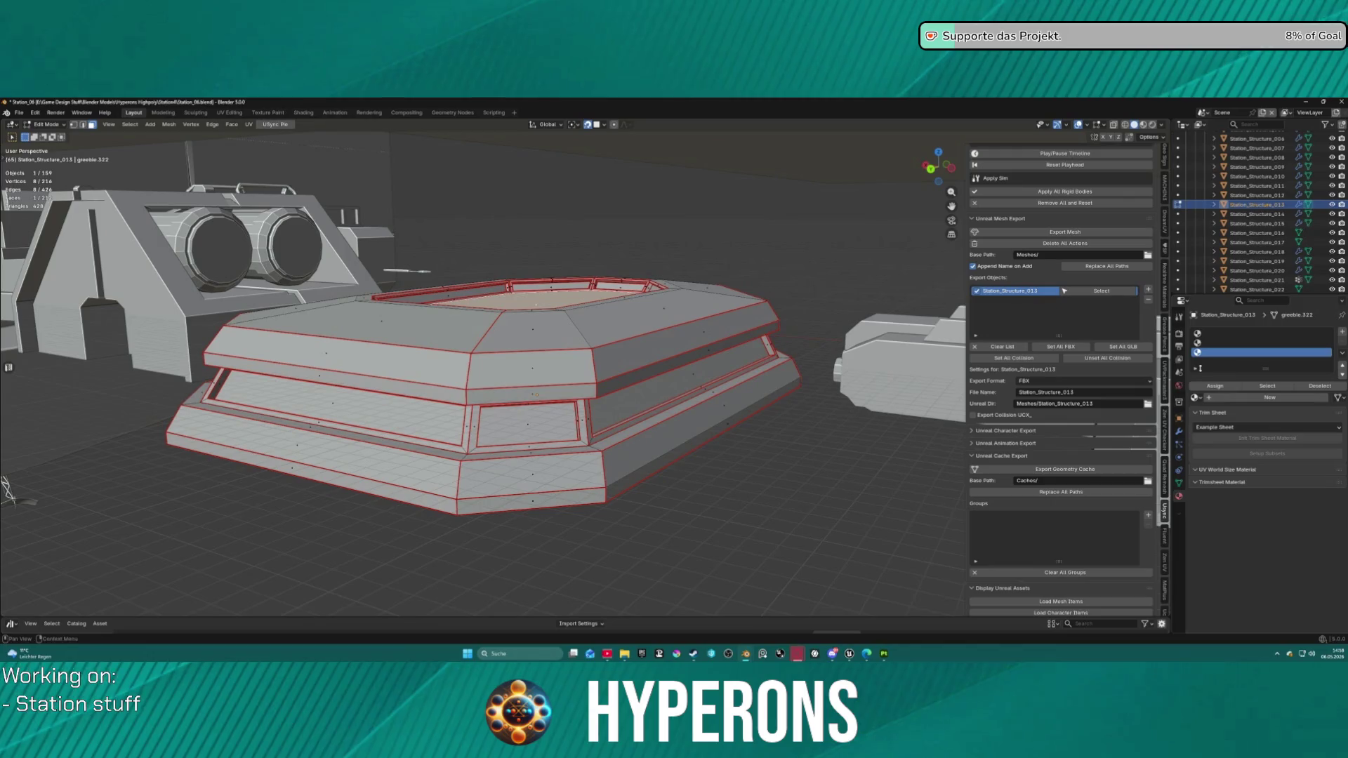
pyautogui.click(620, 409)
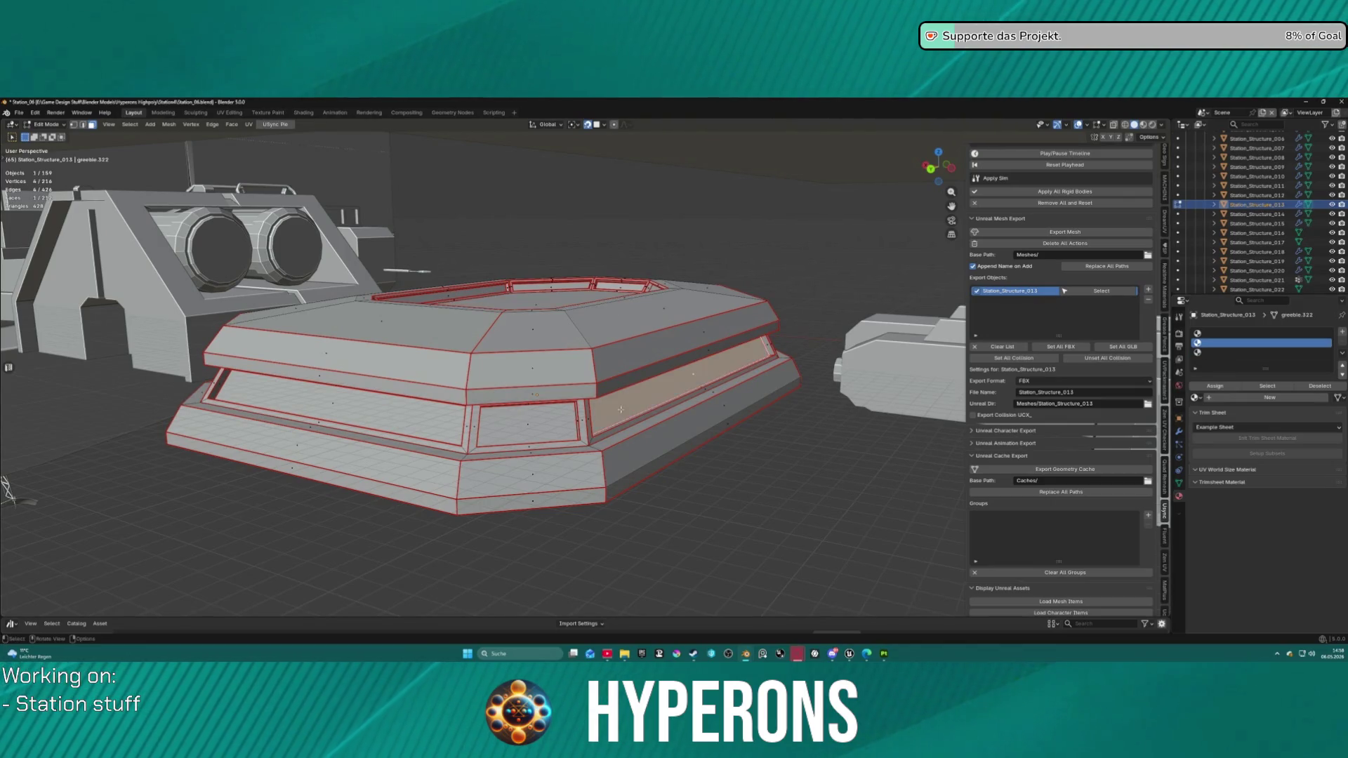
pyautogui.click(552, 421)
pyautogui.click(330, 407)
pyautogui.hotkey('ctrl', 'z')
pyautogui.hotkey('ctrl', 'z')
pyautogui.hotkey('ctrl', 'z')
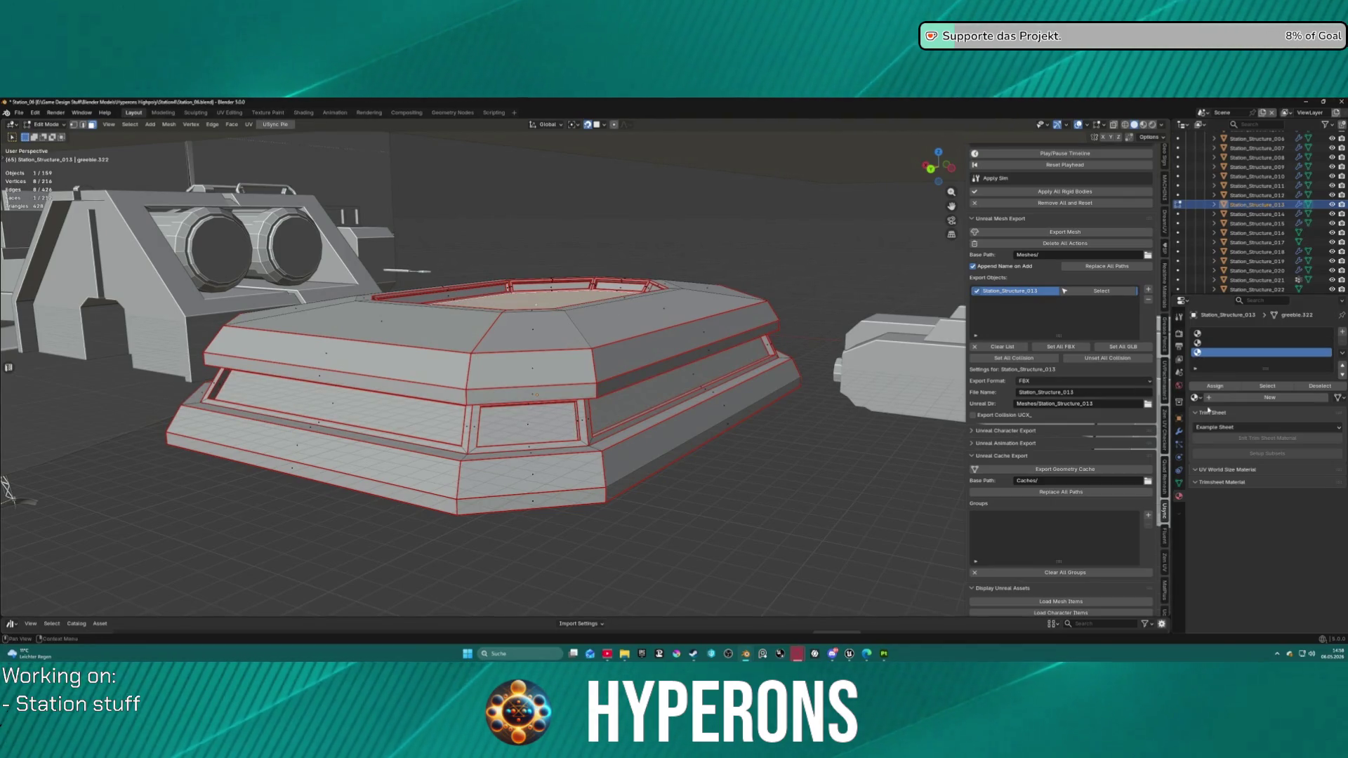
pyautogui.click(1240, 333)
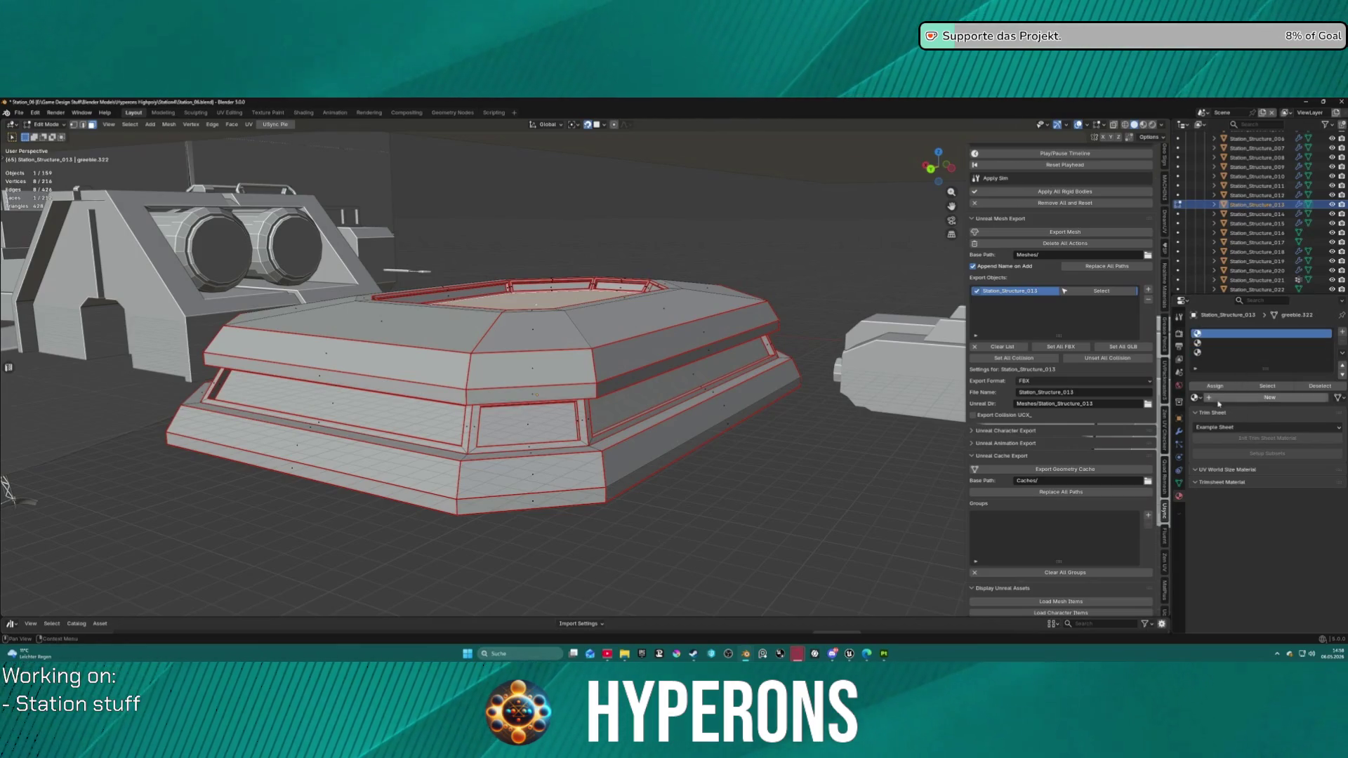
pyautogui.click(1197, 398)
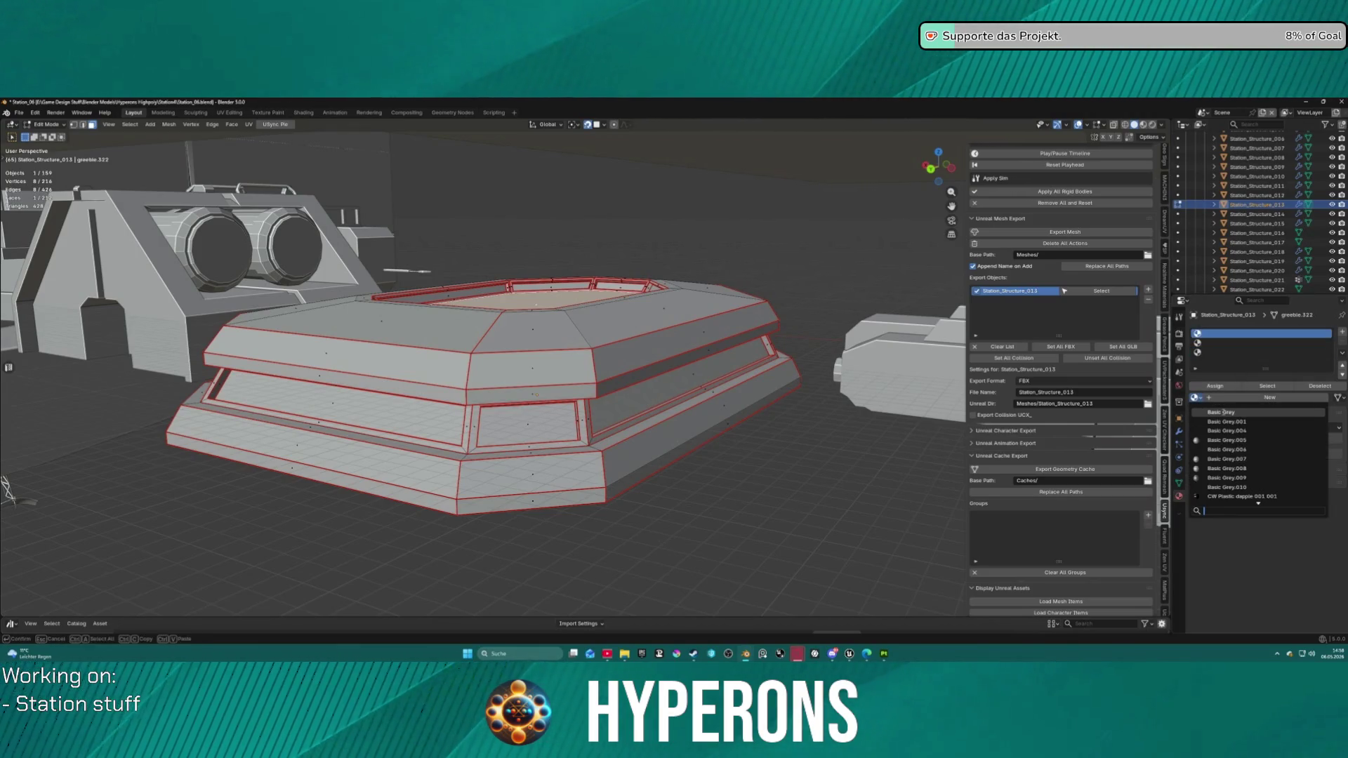
pyautogui.click(1223, 413)
# Step: Put Mat_Glass.001 in the second slot and Material.Metal in the third slot
pyautogui.click(1216, 344)
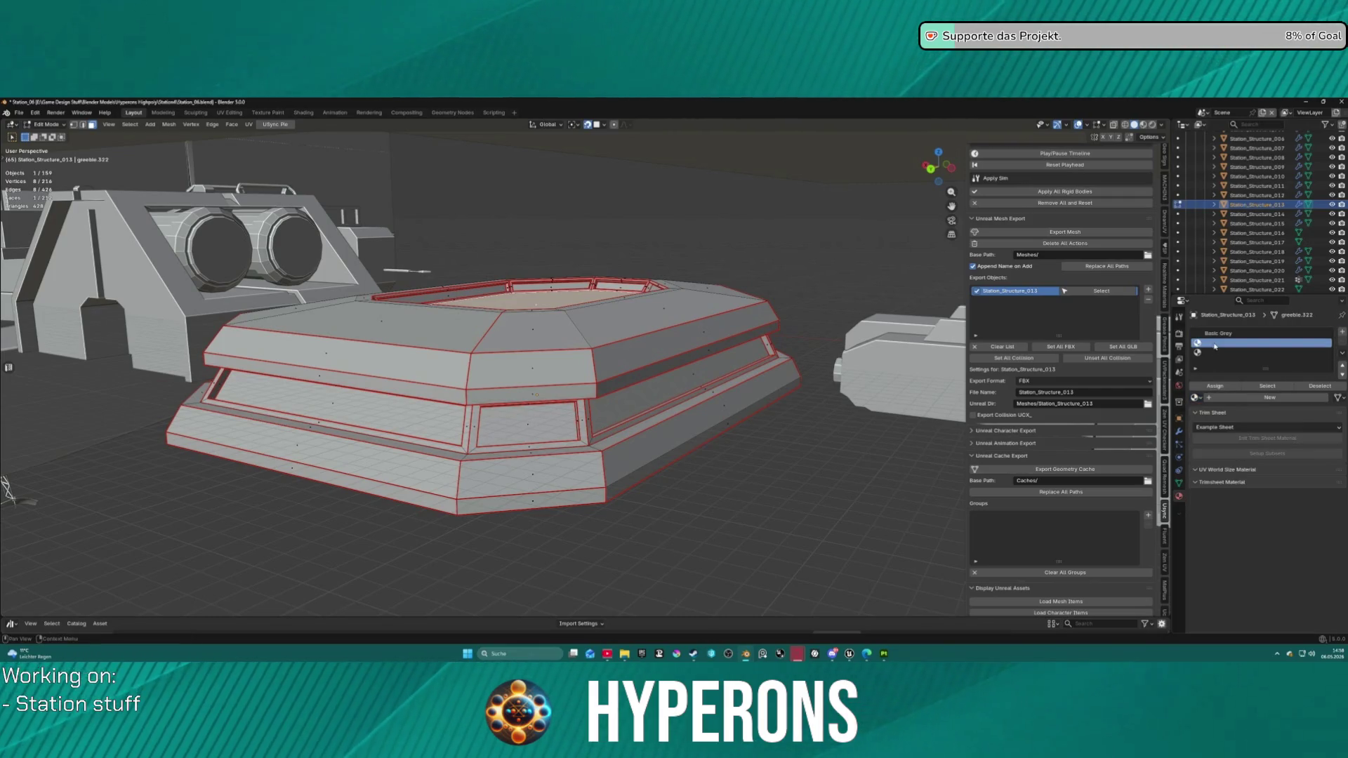
pyautogui.click(1195, 398)
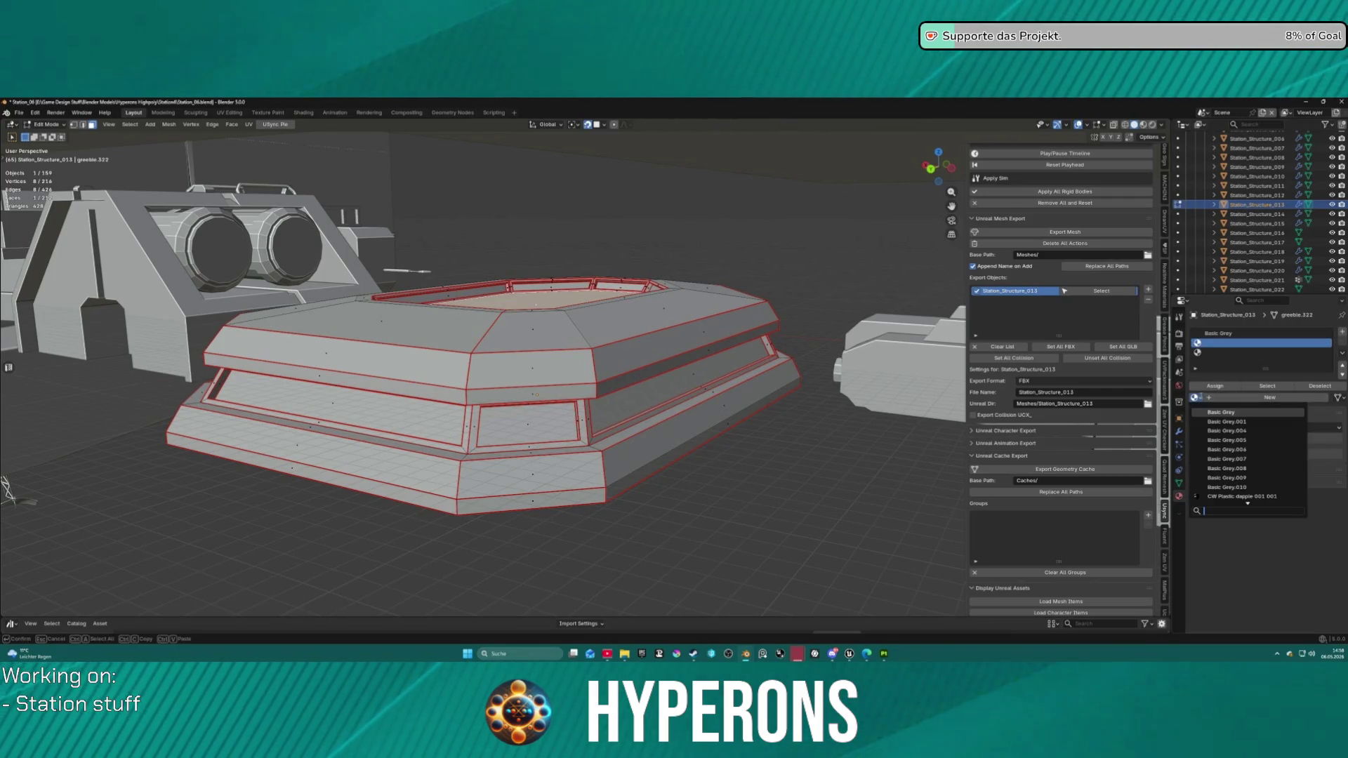
pyautogui.write('glass')
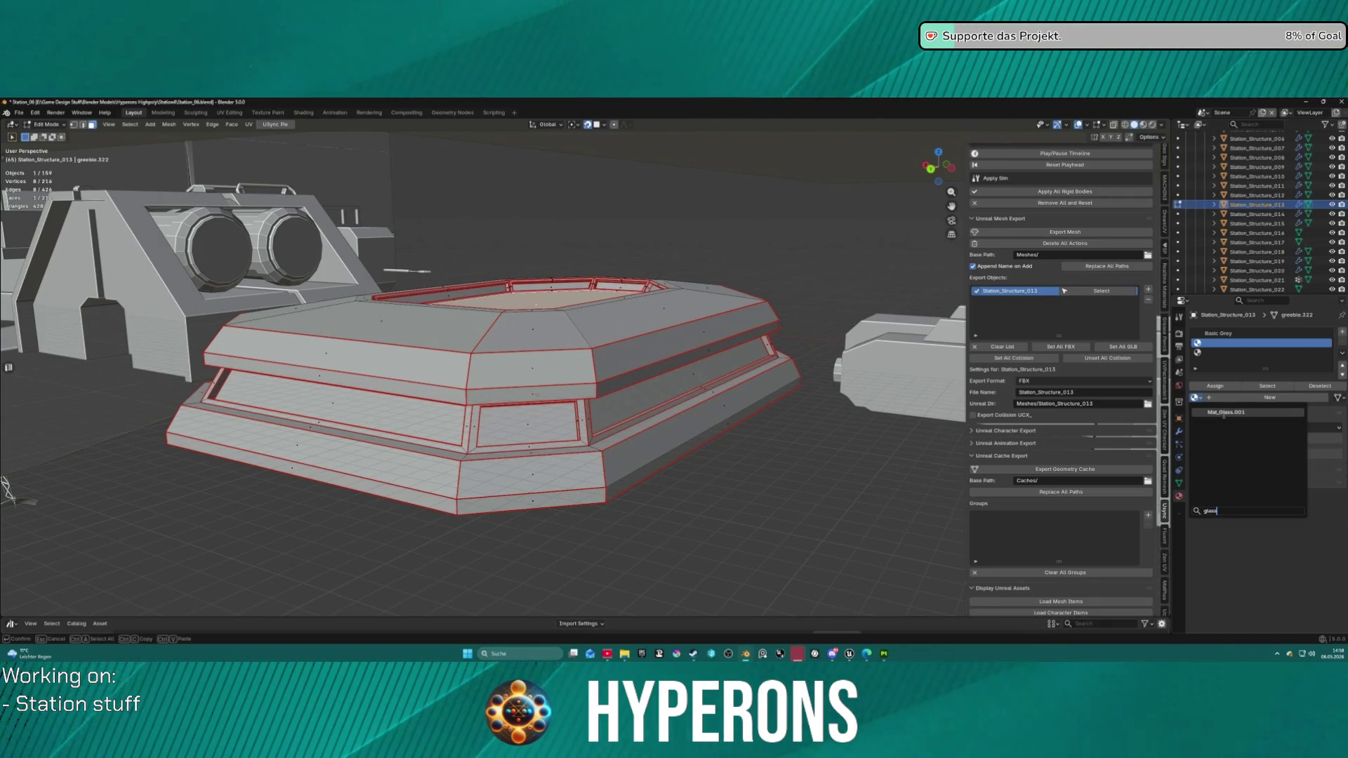
pyautogui.click(1223, 413)
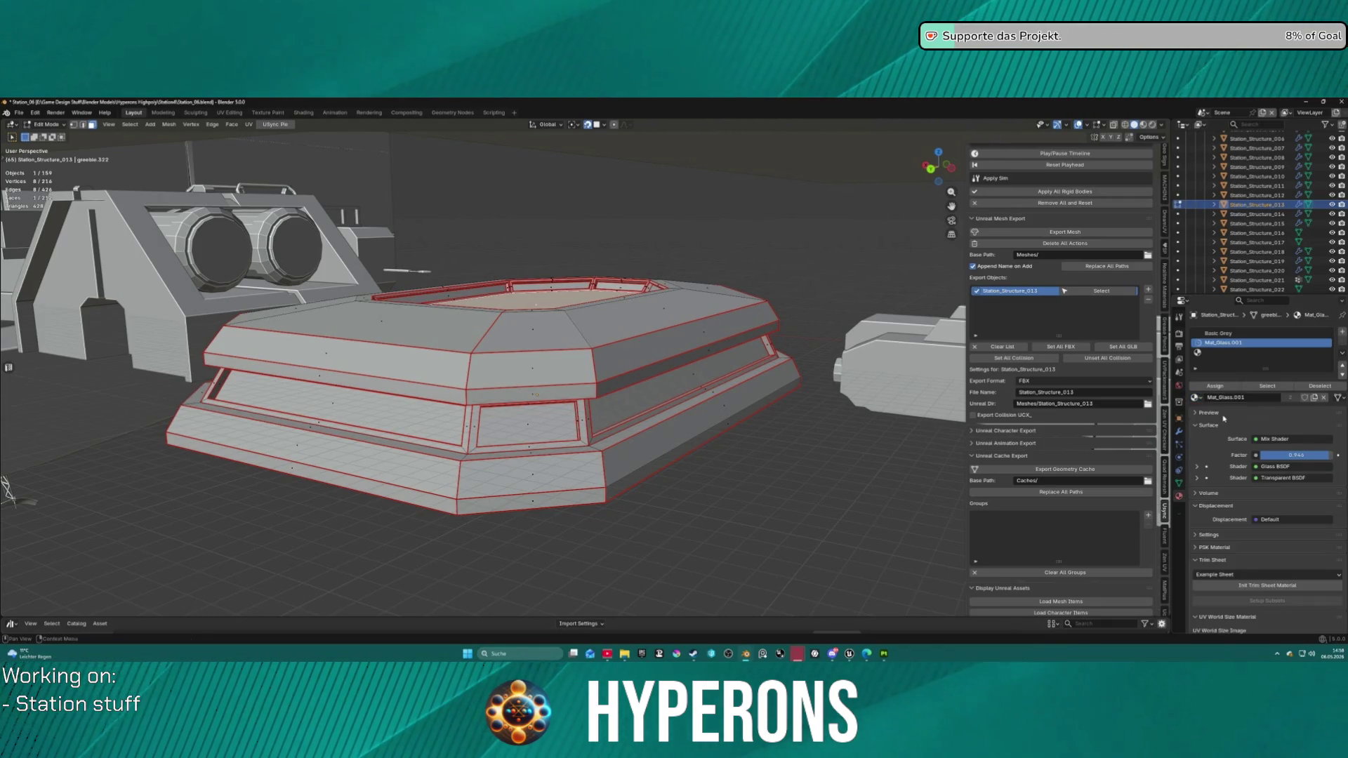
pyautogui.click(1234, 351)
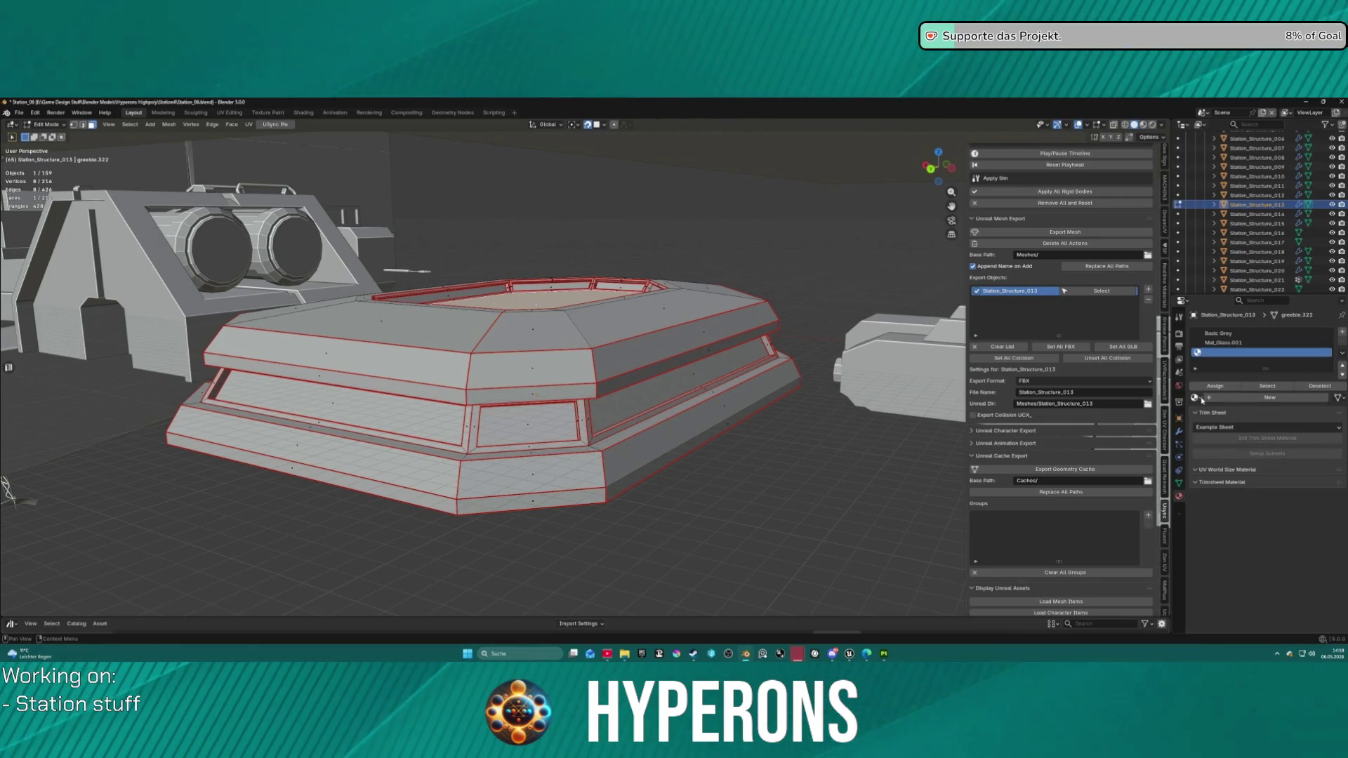
pyautogui.click(1196, 398)
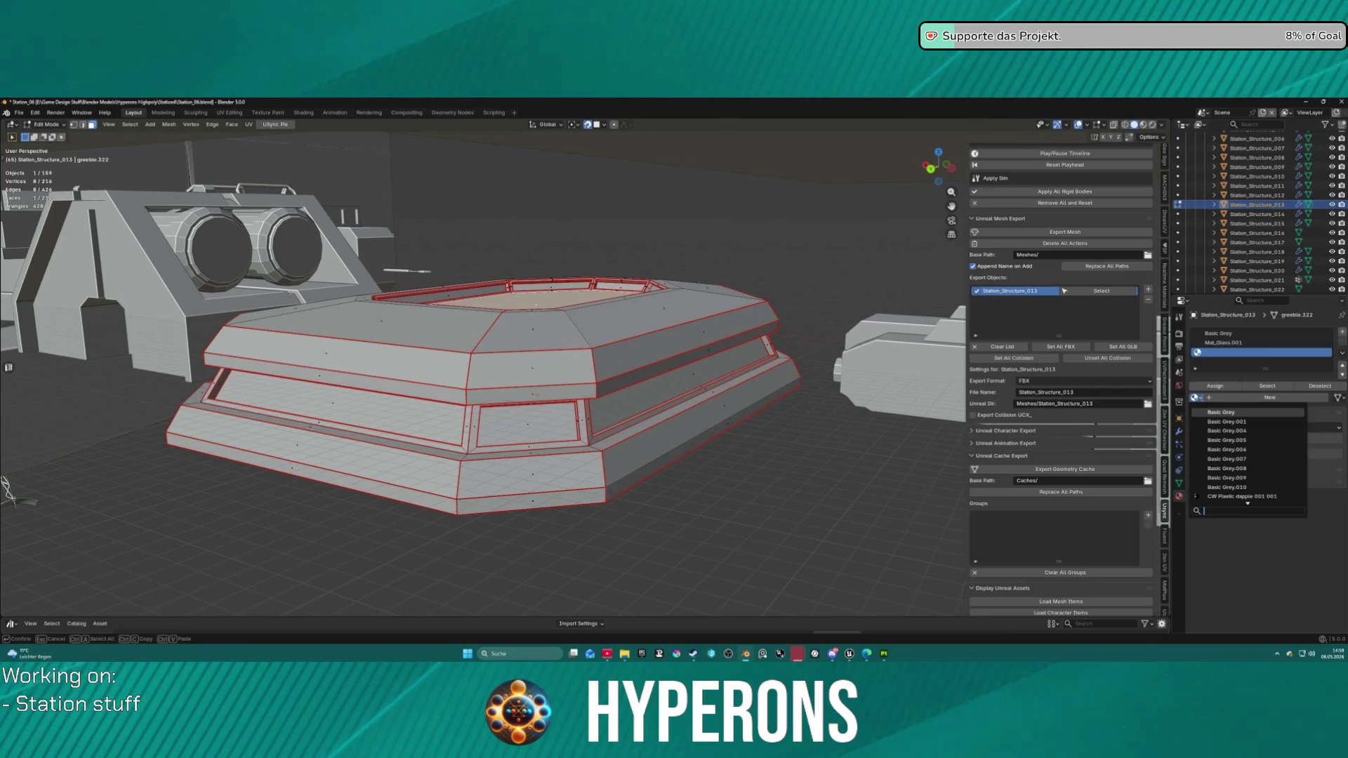
pyautogui.press('Escape')
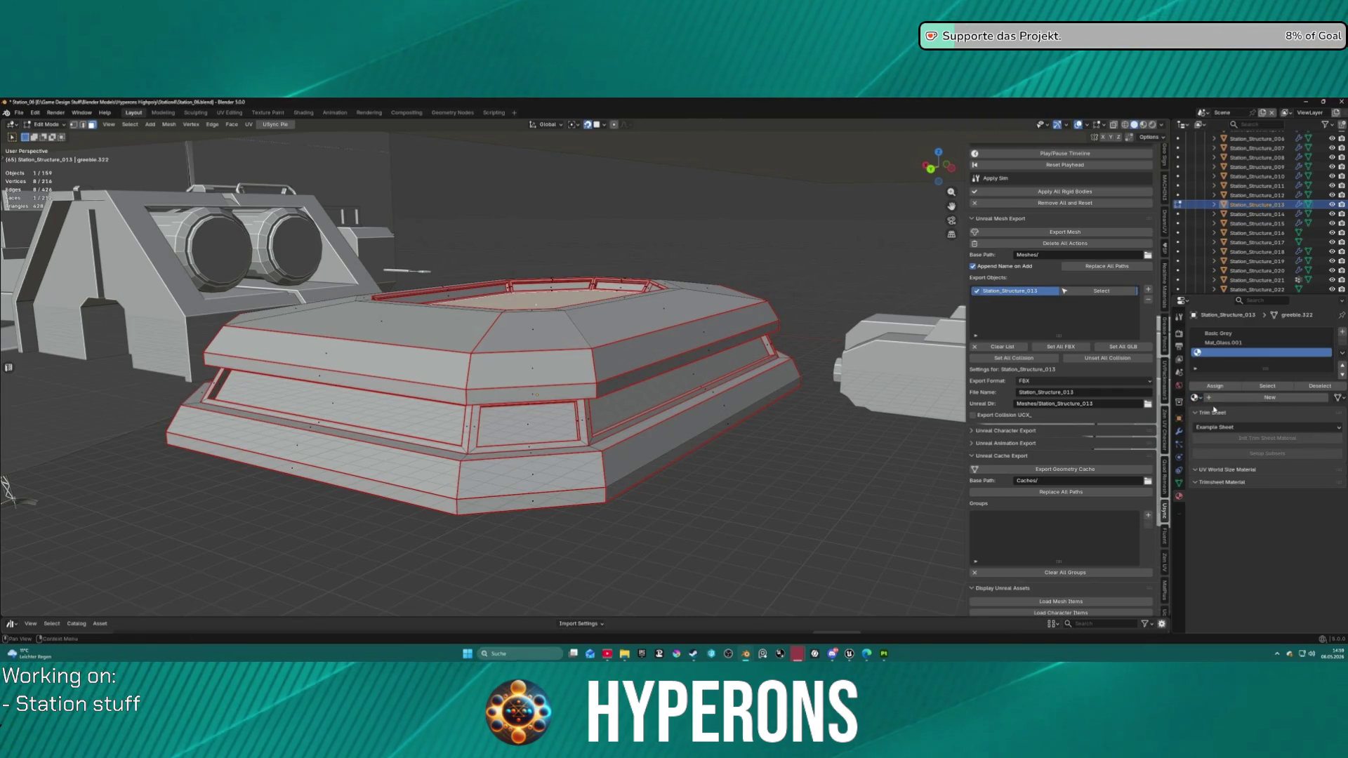
pyautogui.click(1205, 399)
pyautogui.write('meta')
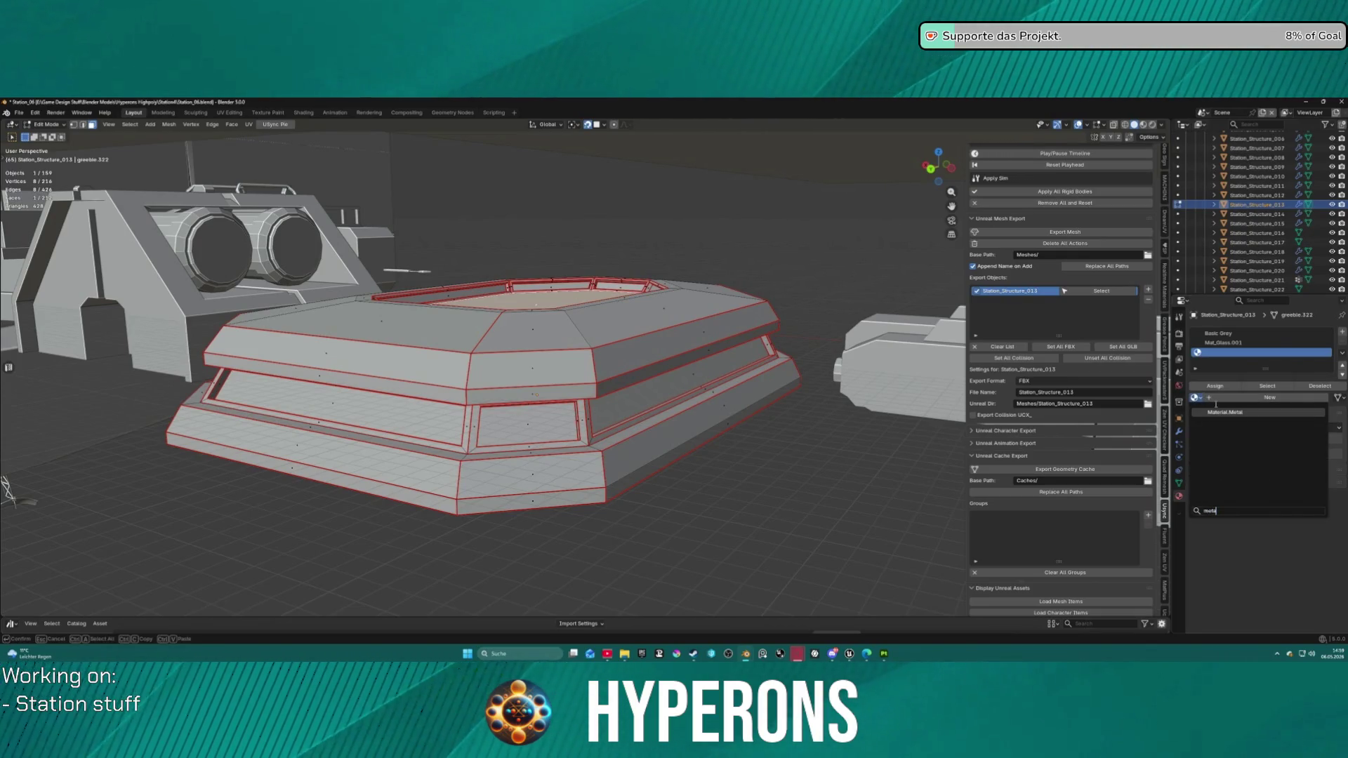
pyautogui.click(1234, 413)
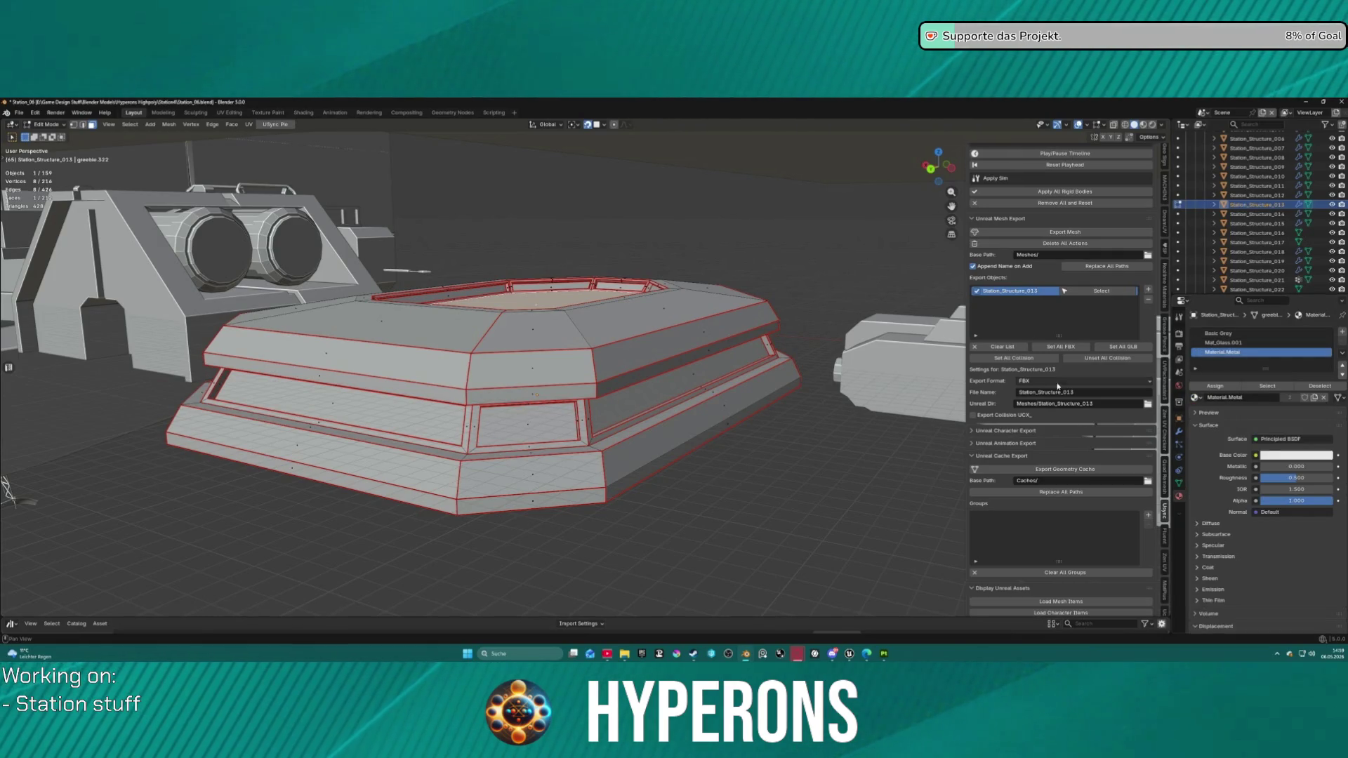
# Step: Return to Object Mode and export the Station_Structure_013 mesh for Unreal
pyautogui.click(1077, 292)
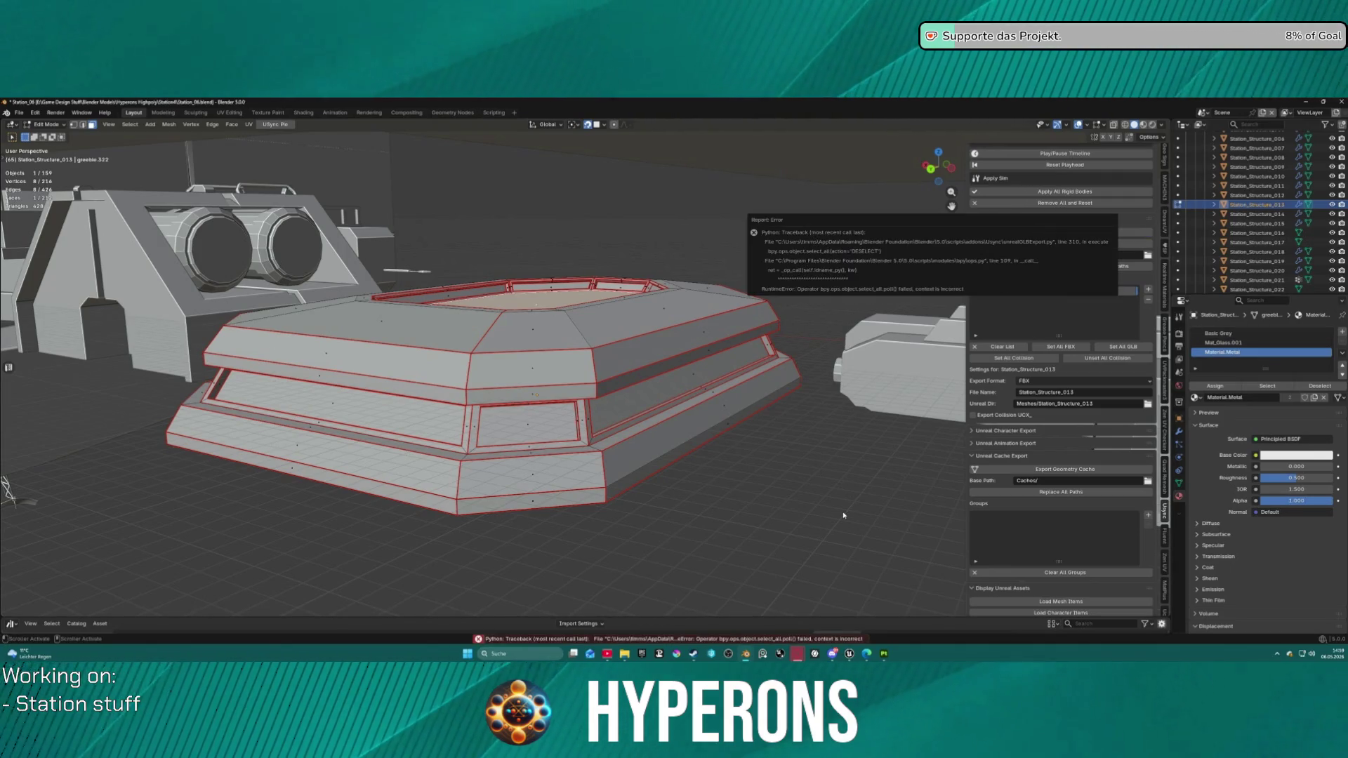
pyautogui.hotkey('ctrl', 'Tab')
pyautogui.click(729, 435)
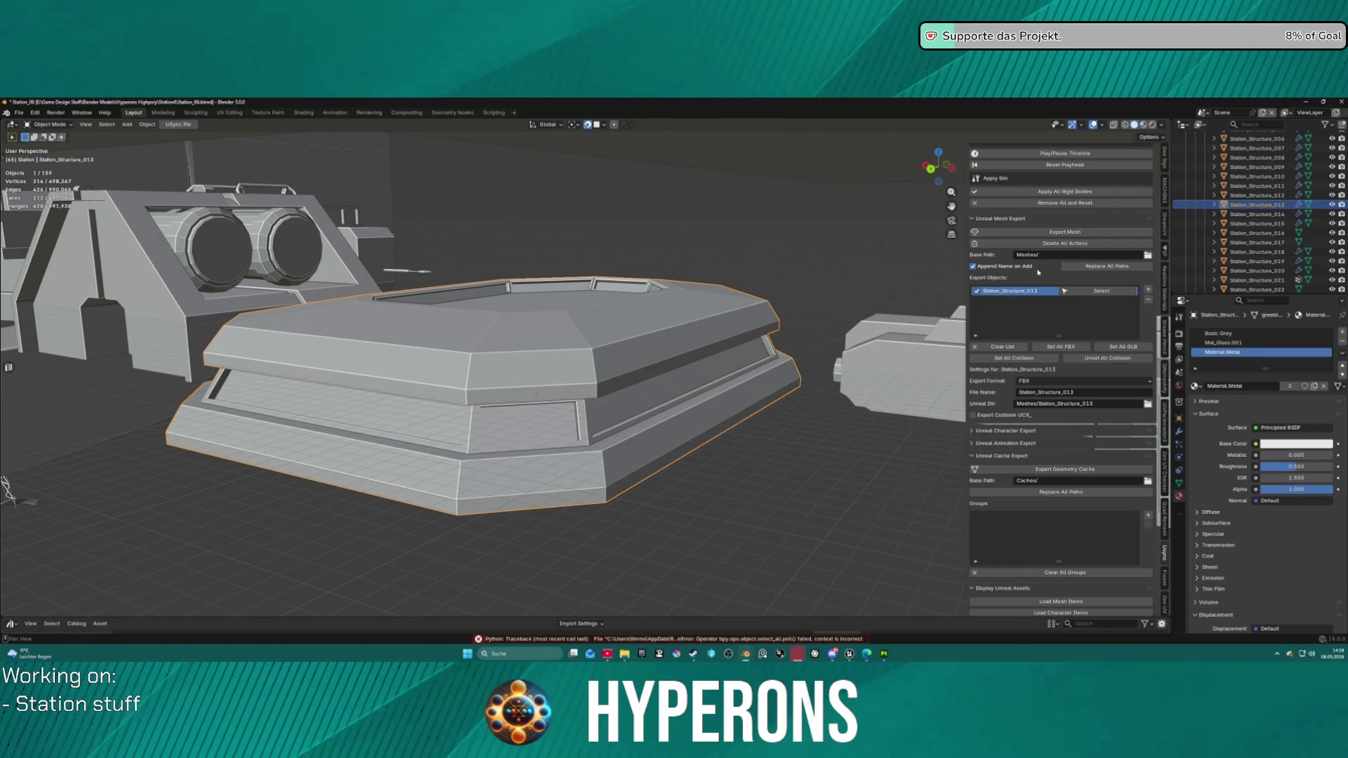
pyautogui.click(1065, 233)
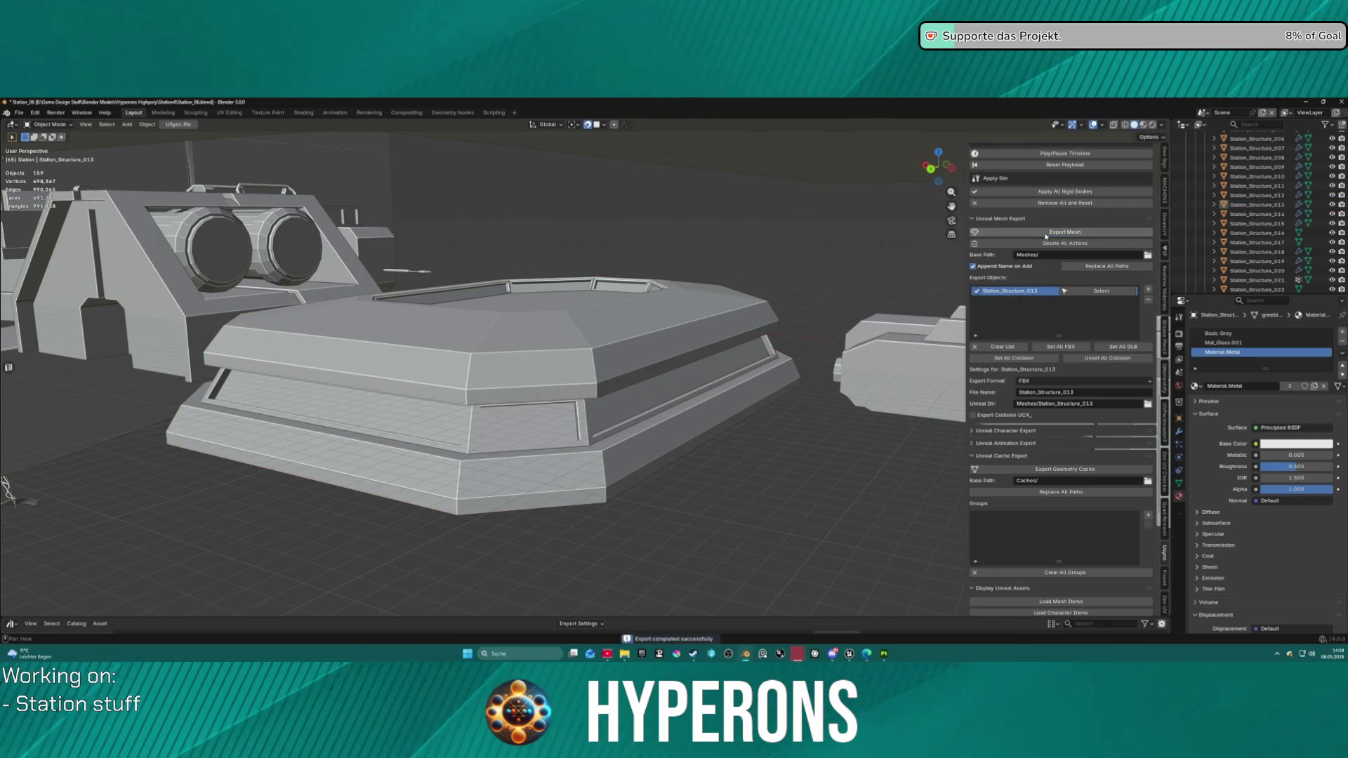
pyautogui.click(850, 654)
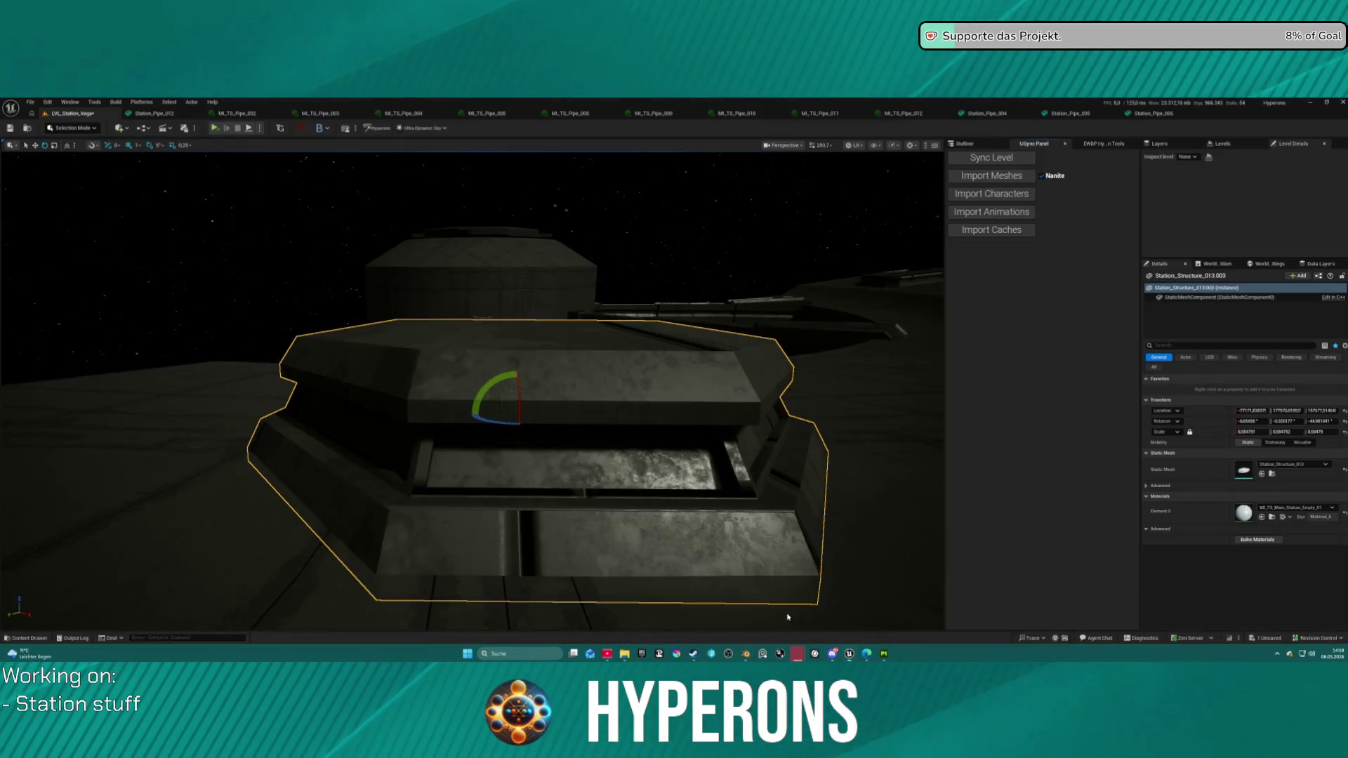
# Step: Re-import the updated meshes and inspect Station_Structure_013 in the mesh editor
pyautogui.click(994, 177)
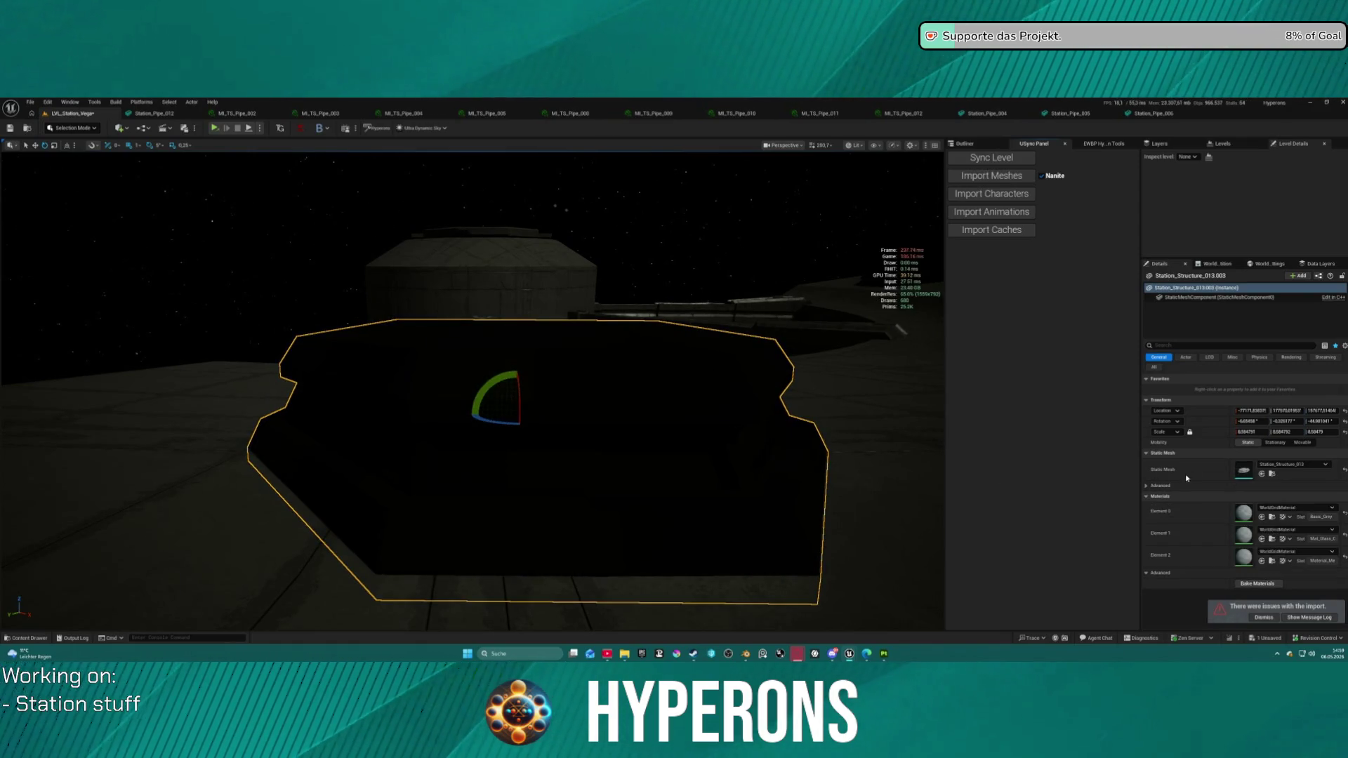
pyautogui.doubleClick(1244, 470)
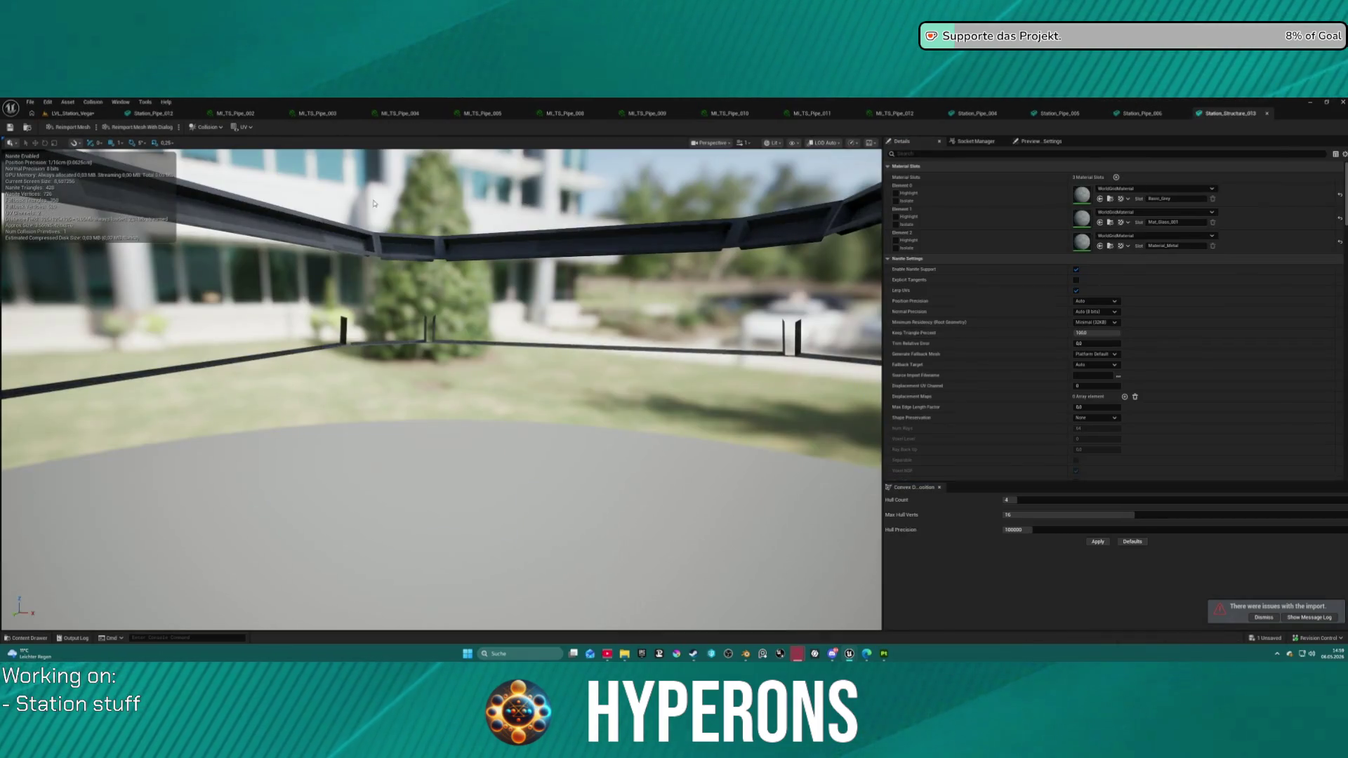
pyautogui.click(73, 113)
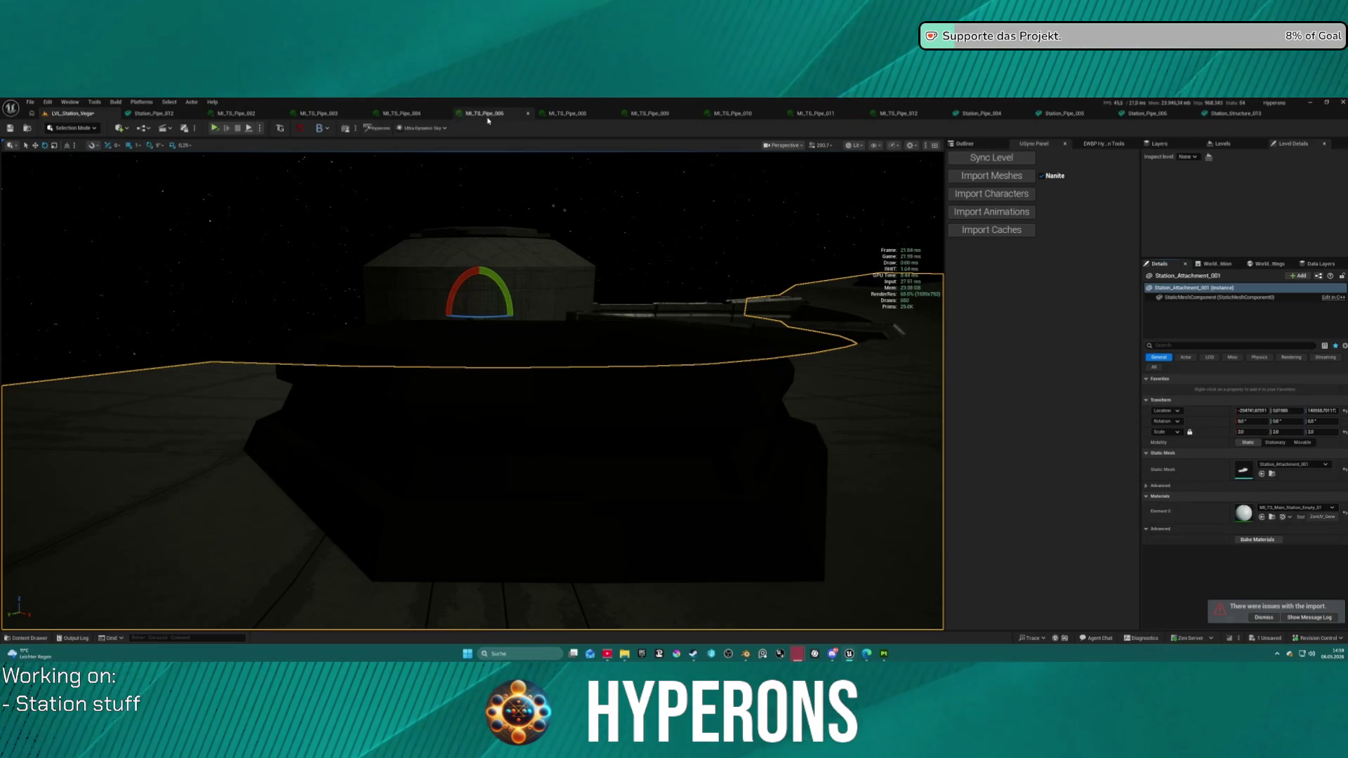
pyautogui.click(1240, 115)
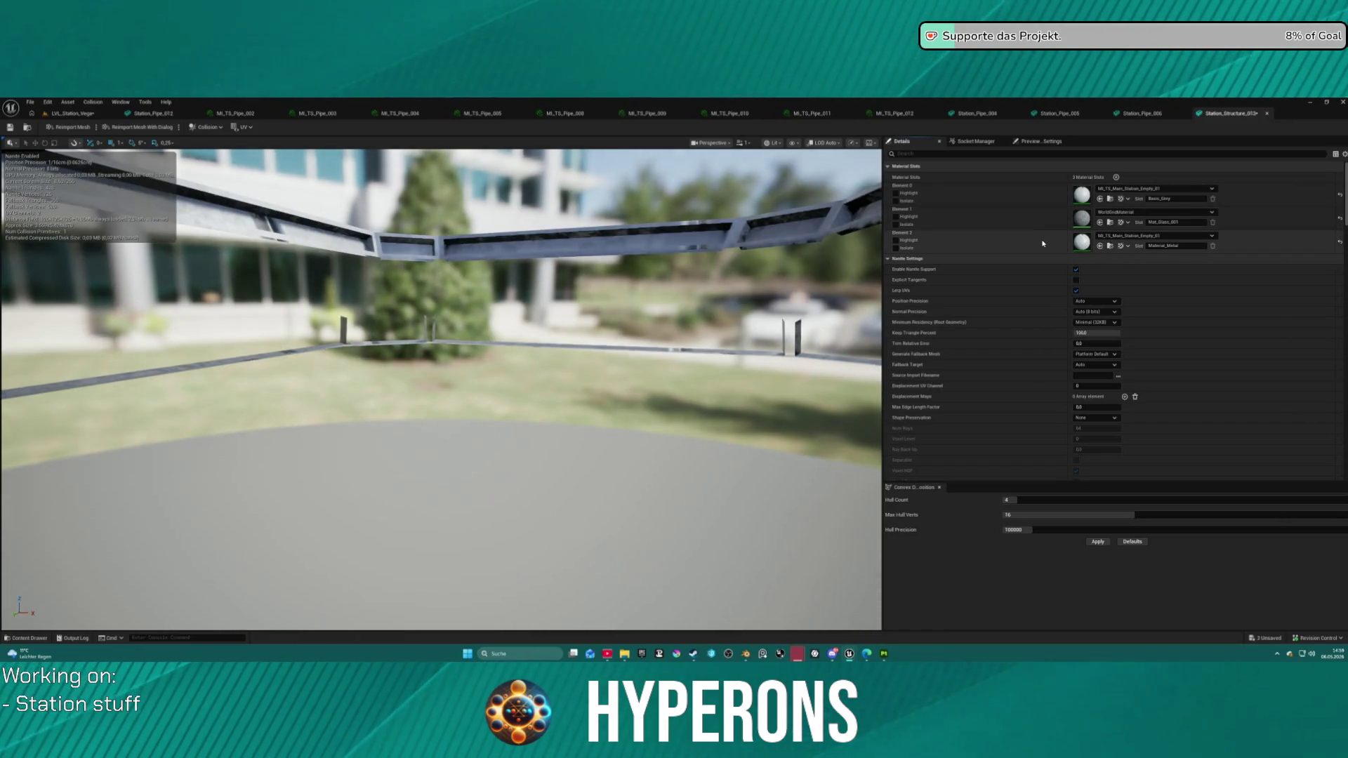
pyautogui.scroll(6, 441, 387)
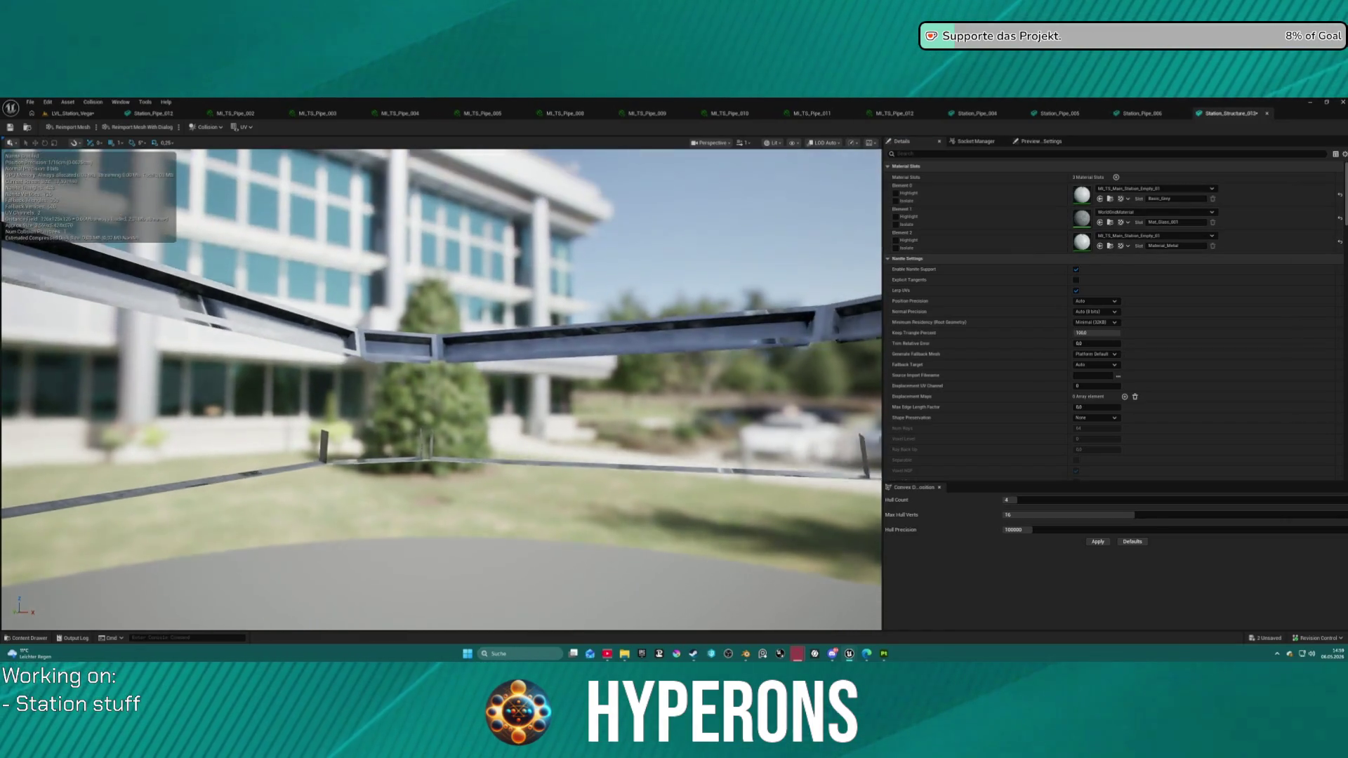
pyautogui.press('s')
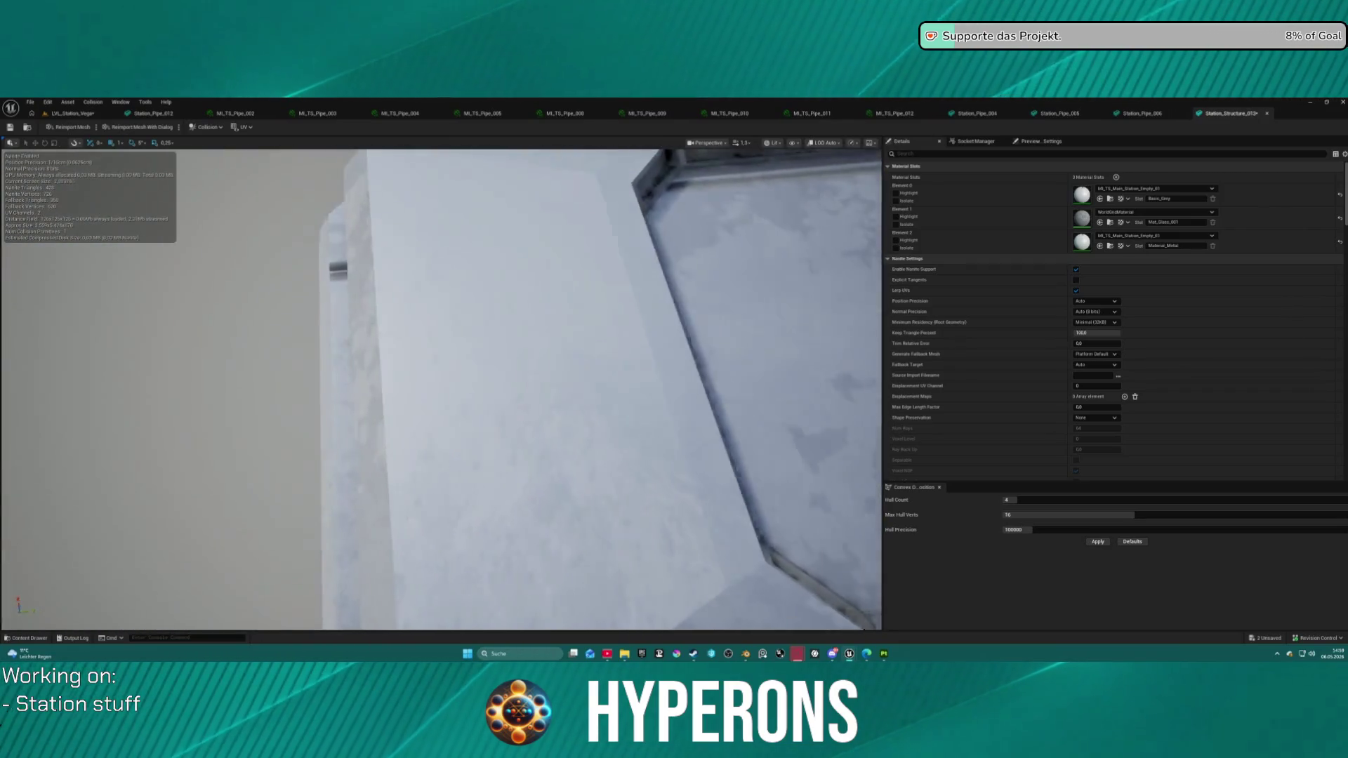
pyautogui.press('s')
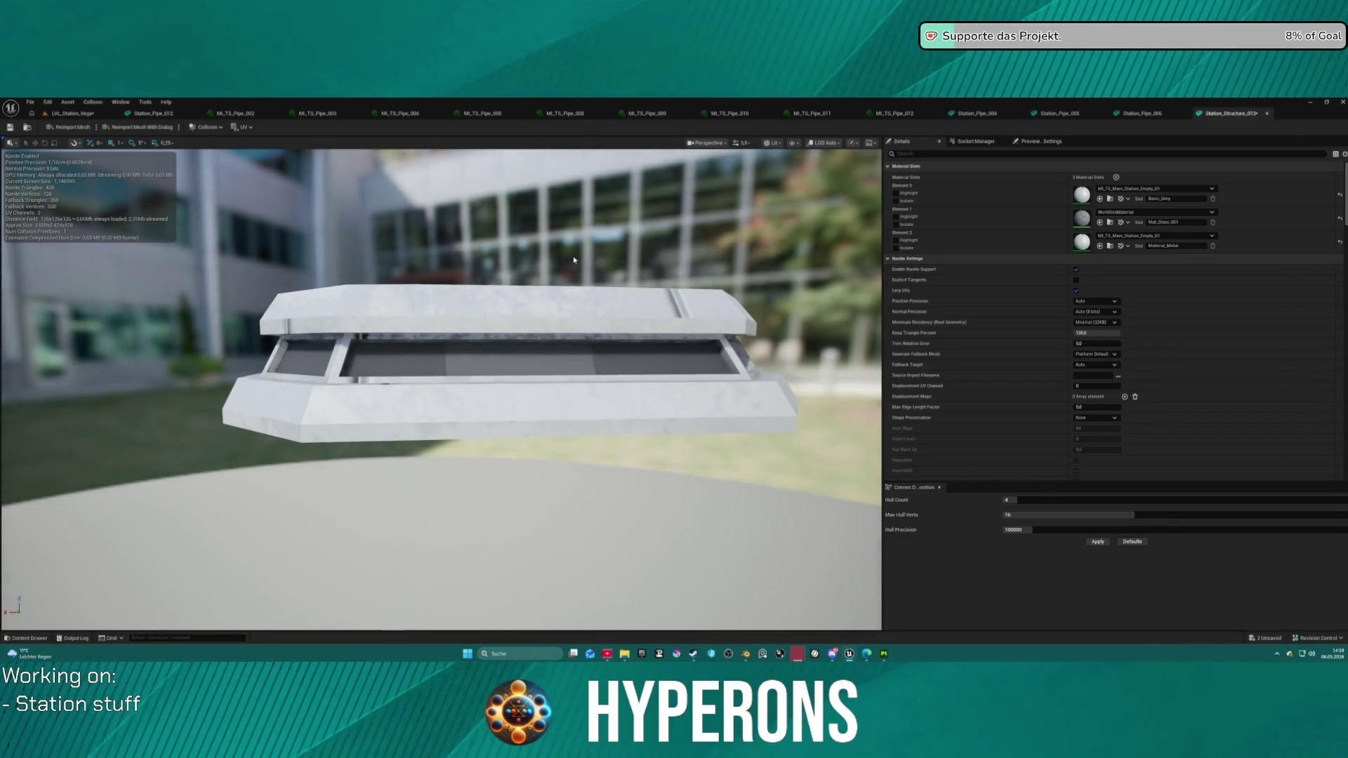
# Step: Back in the station level, select the Station_Part01 piece and recheck its mesh editor
pyautogui.click(76, 113)
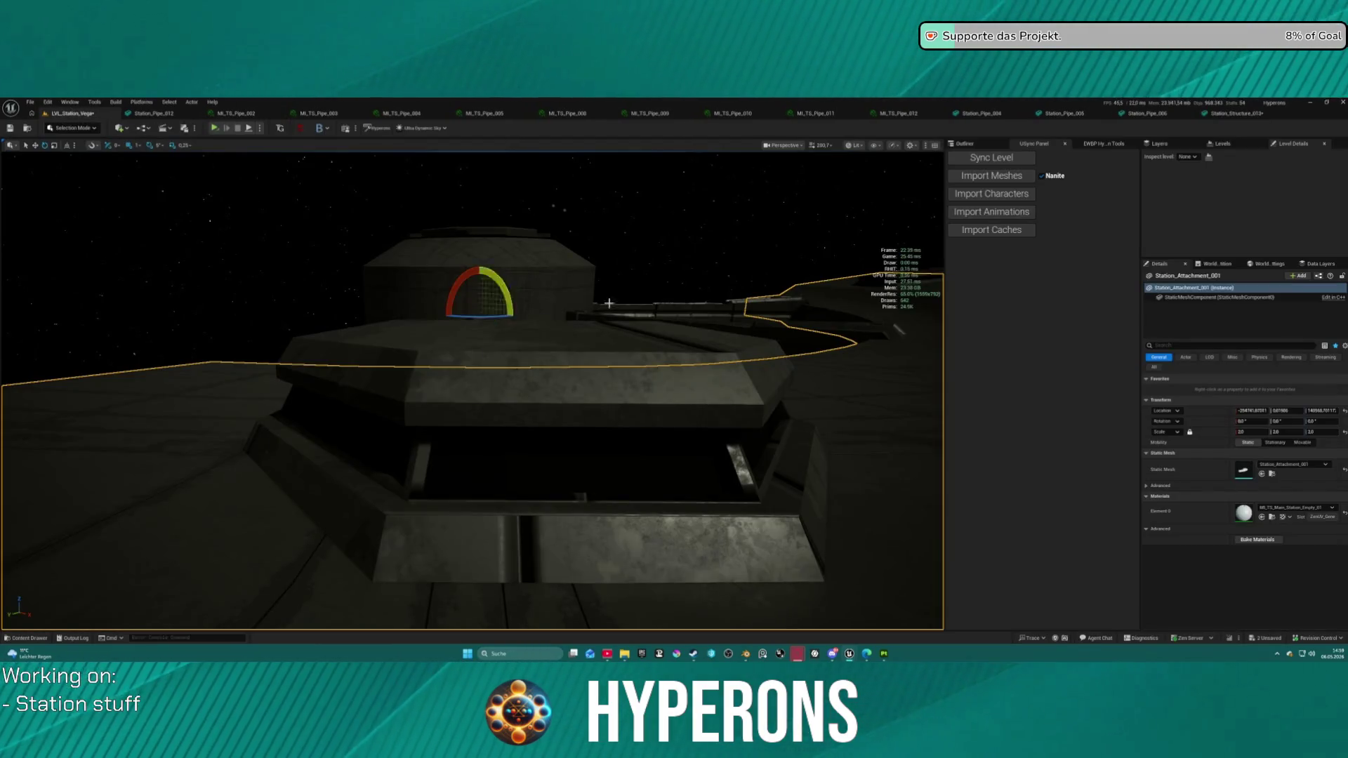
pyautogui.press('f')
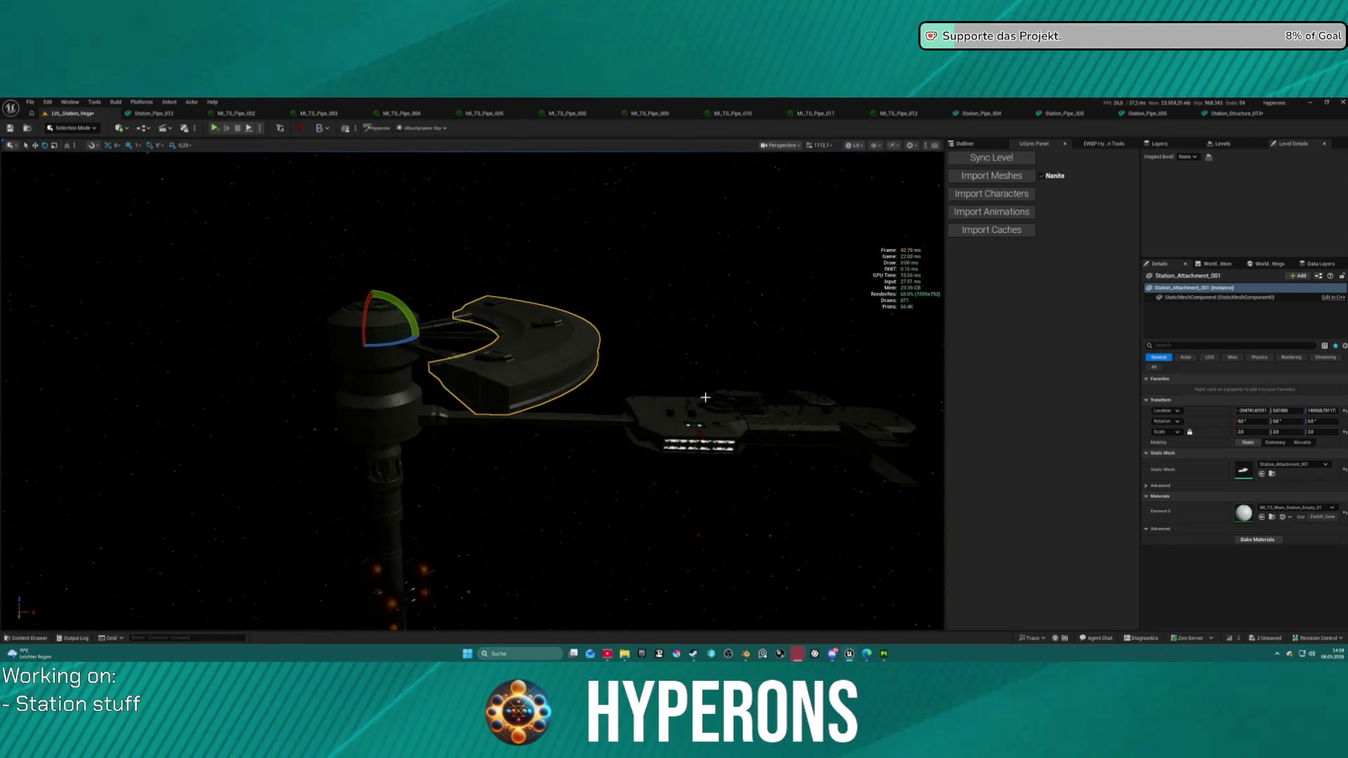
pyautogui.click(695, 429)
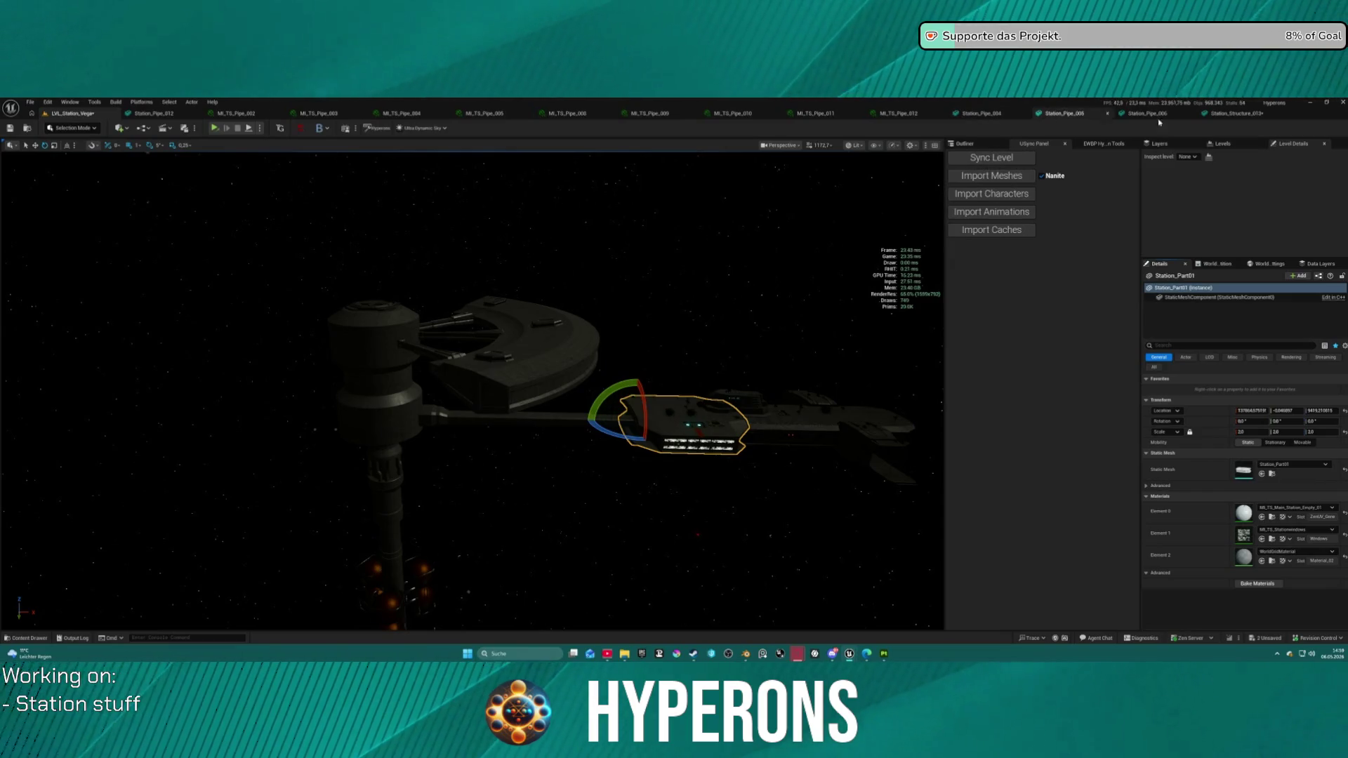
pyautogui.click(1229, 116)
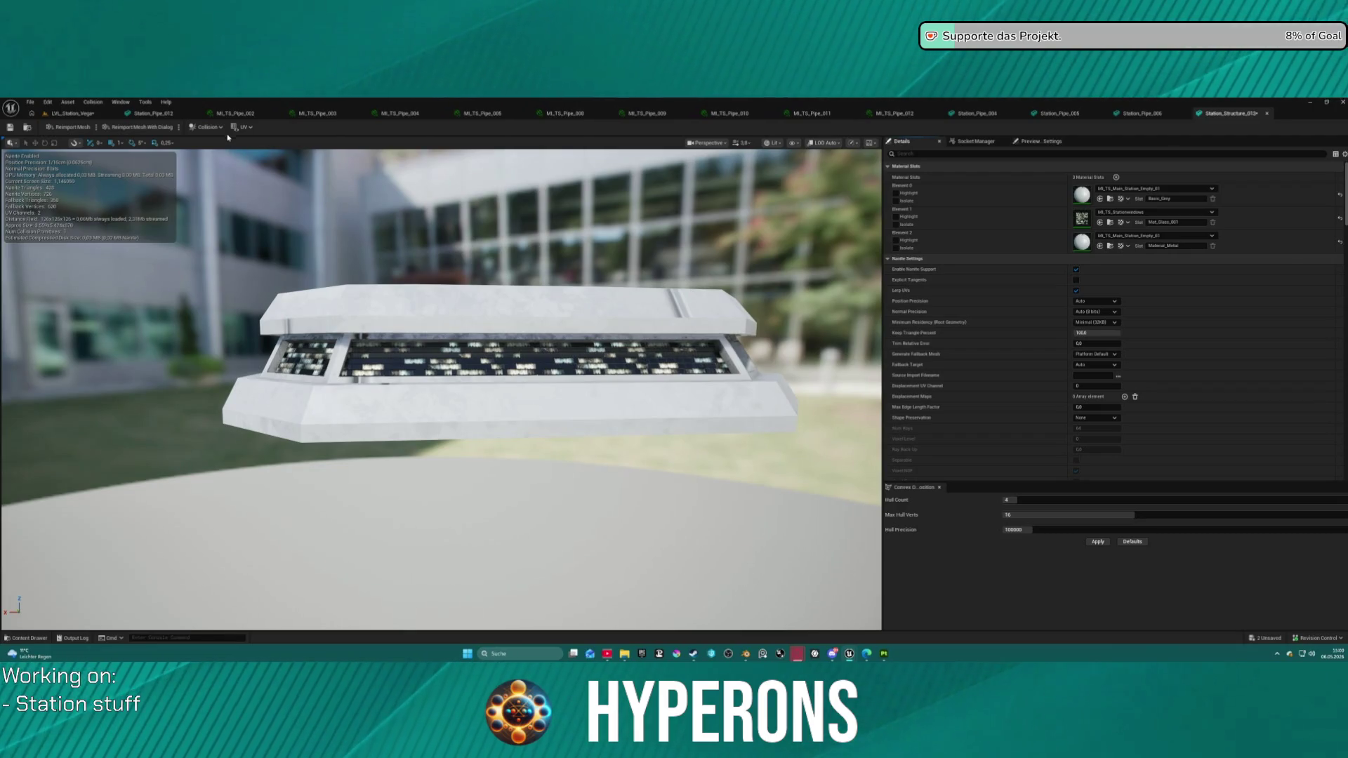
pyautogui.click(72, 115)
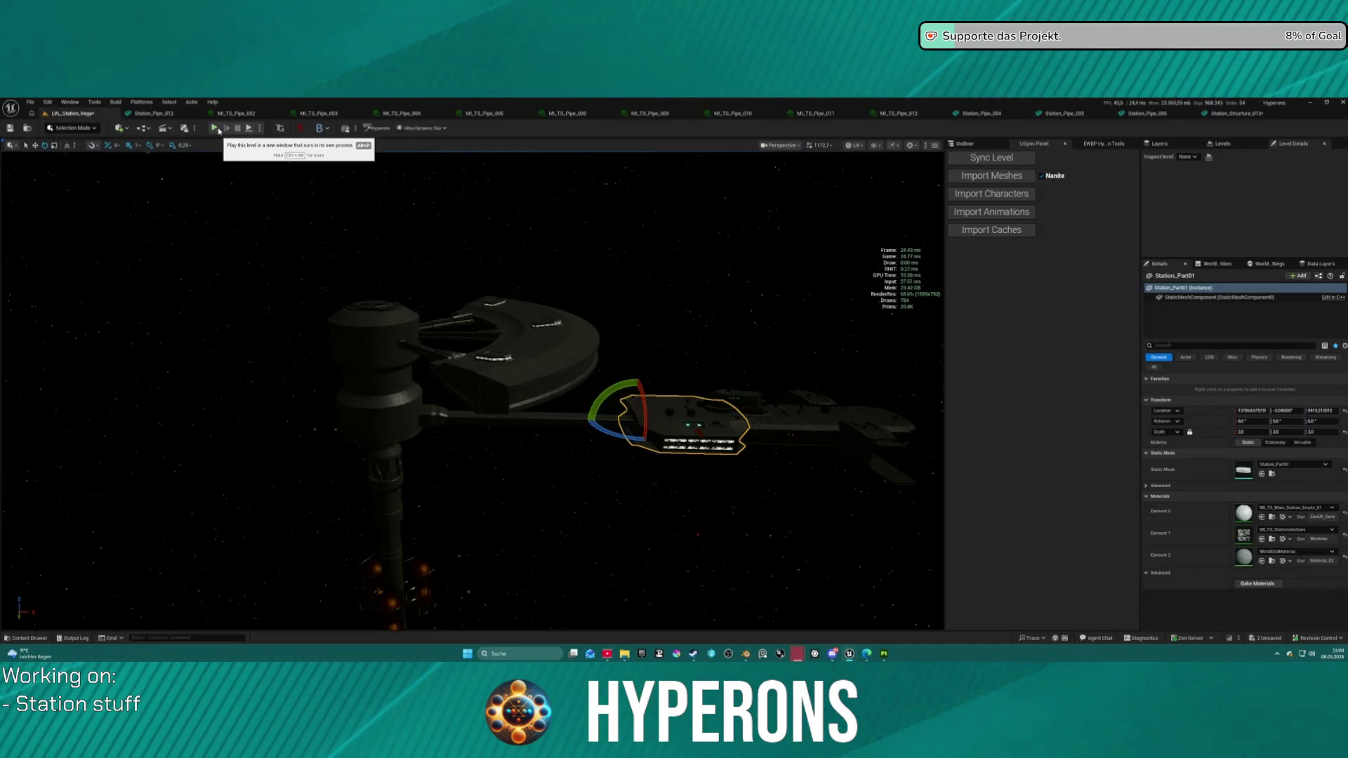
pyautogui.click(260, 129)
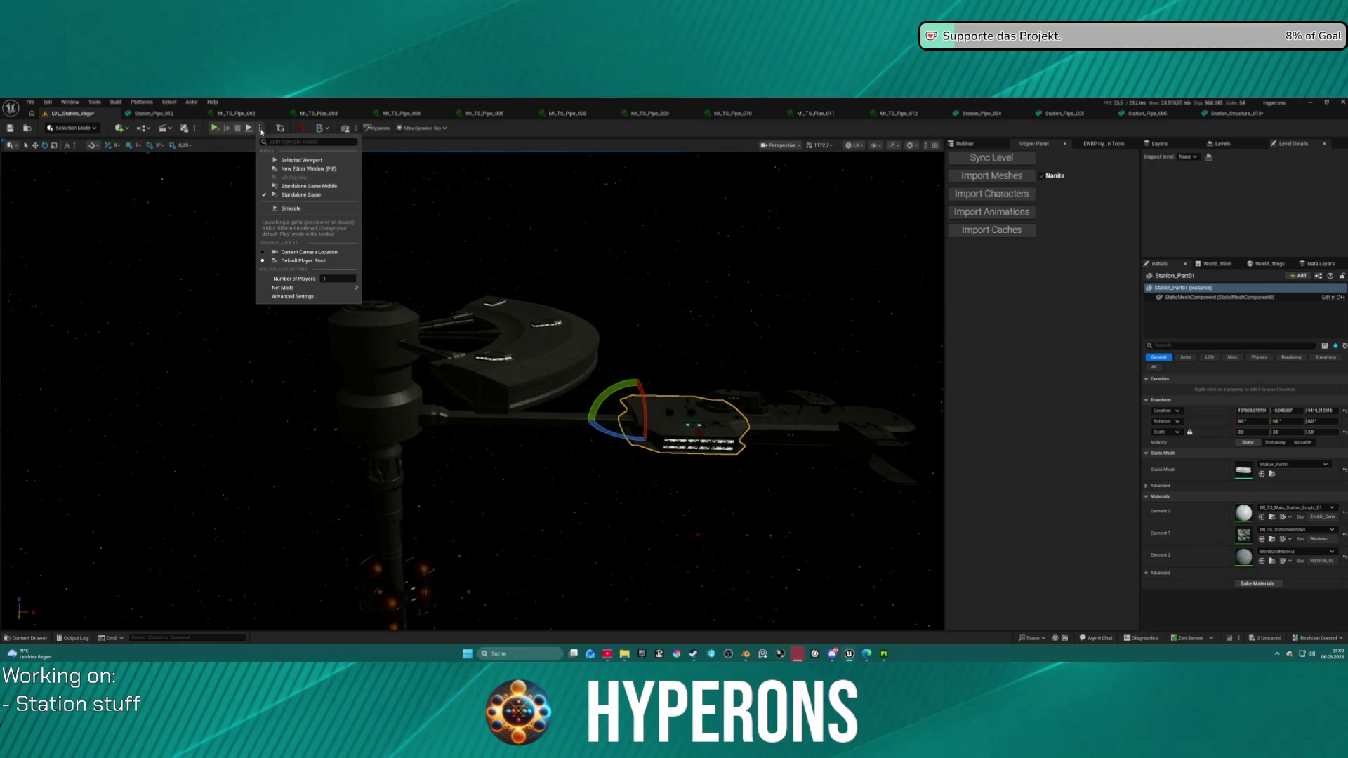
# Step: Launch the level as a standalone game, run forward and board the ship
pyautogui.click(284, 172)
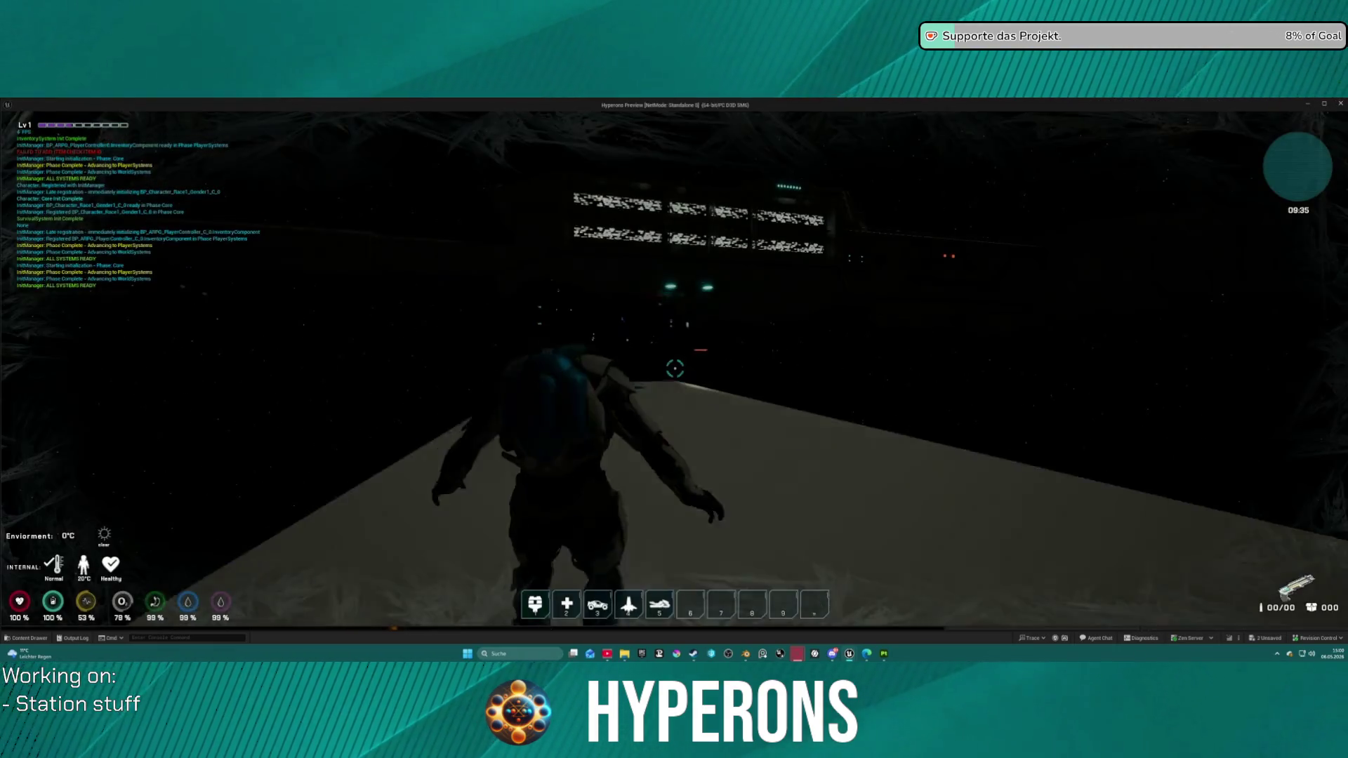
pyautogui.hotkey('shift', 'w')
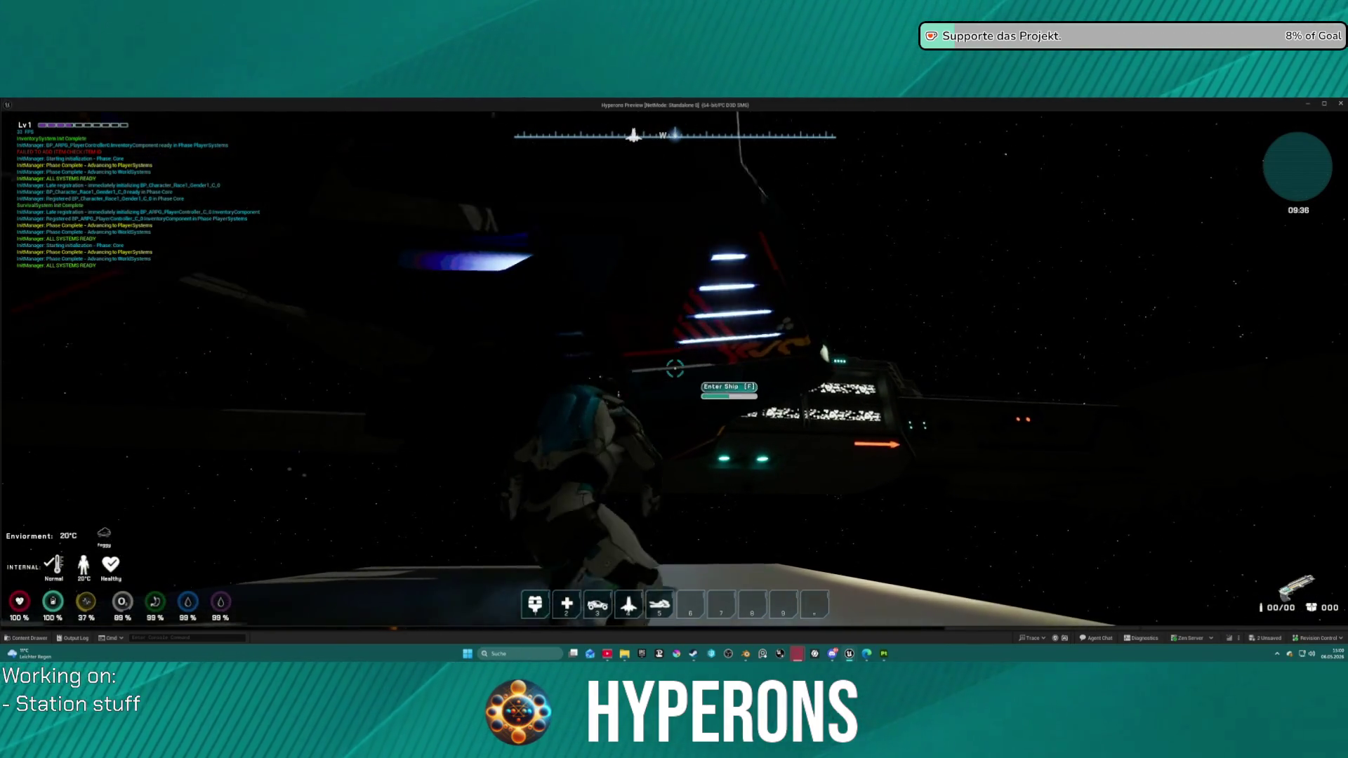
pyautogui.press('4')
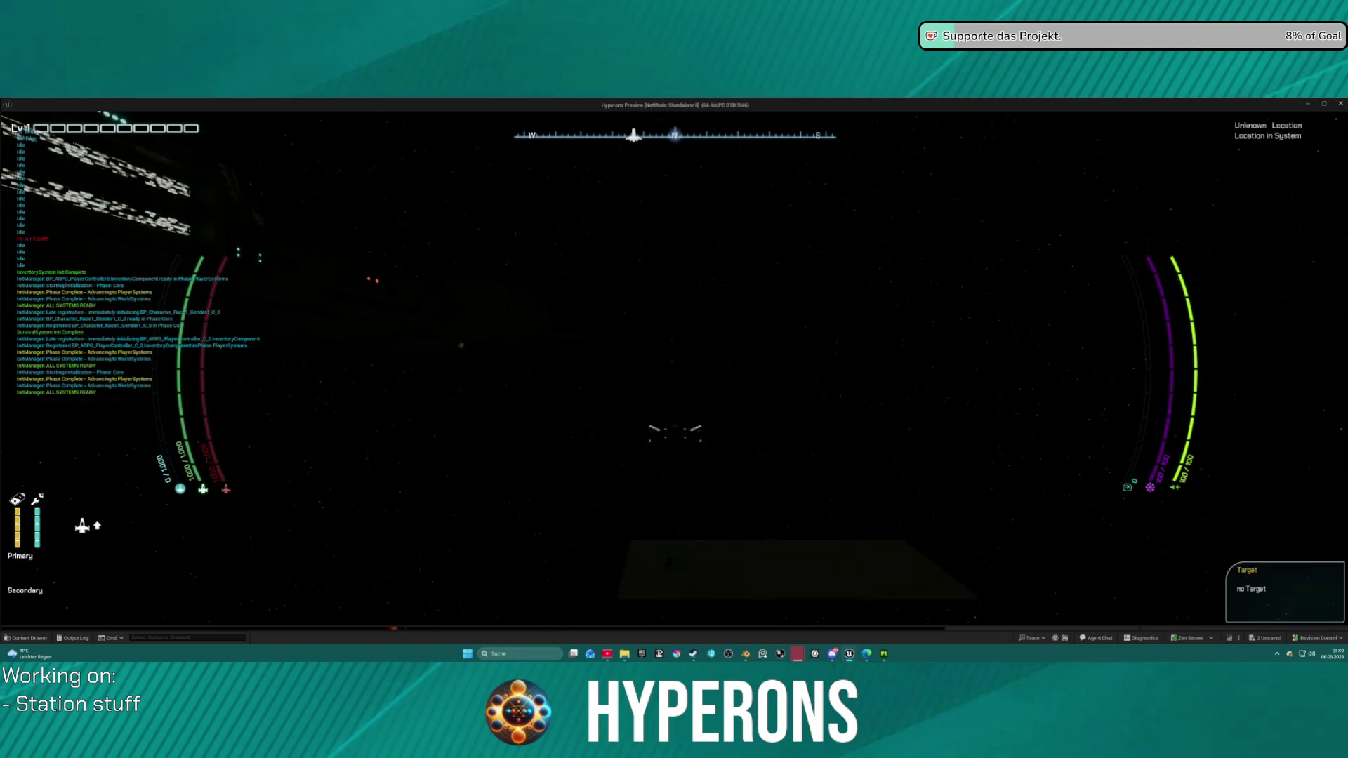
# Step: Fly the ship around and over the space station using WASD
pyautogui.press('w')
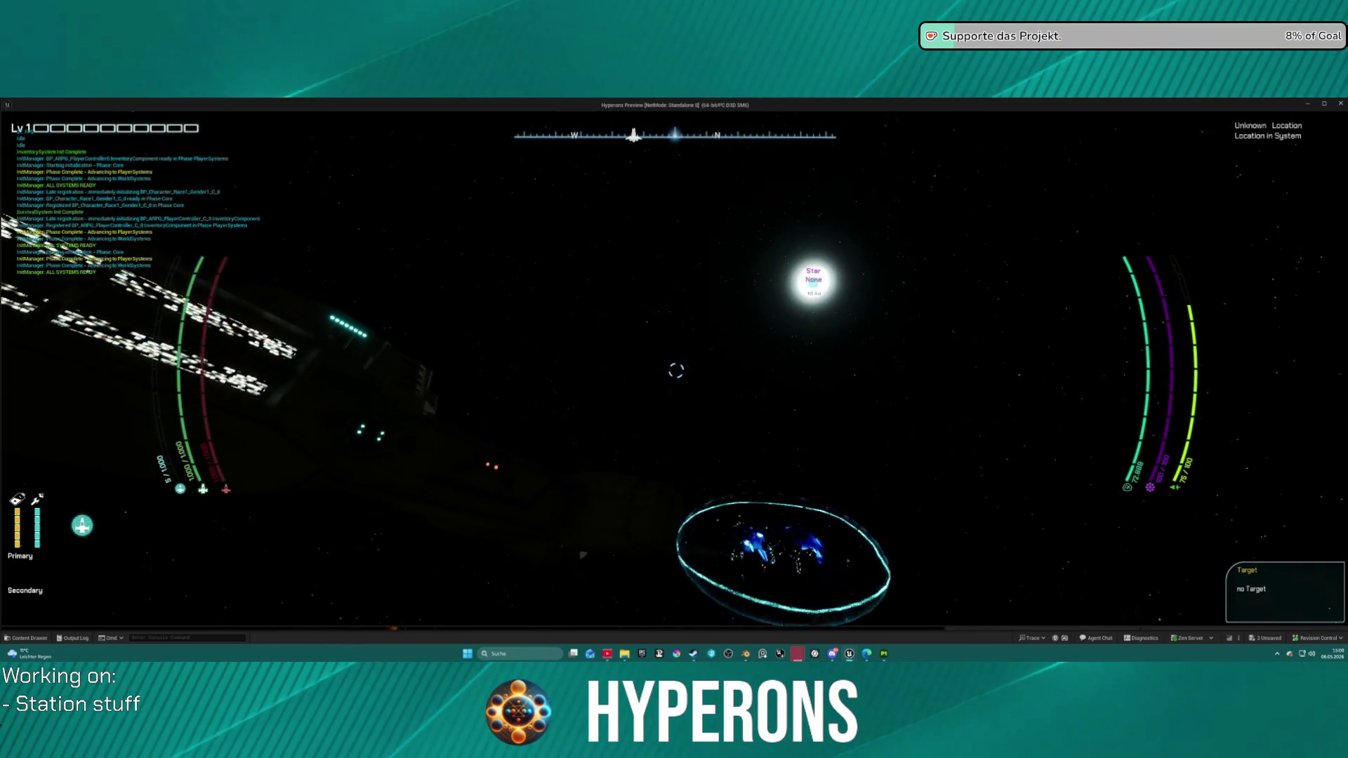
pyautogui.press('a')
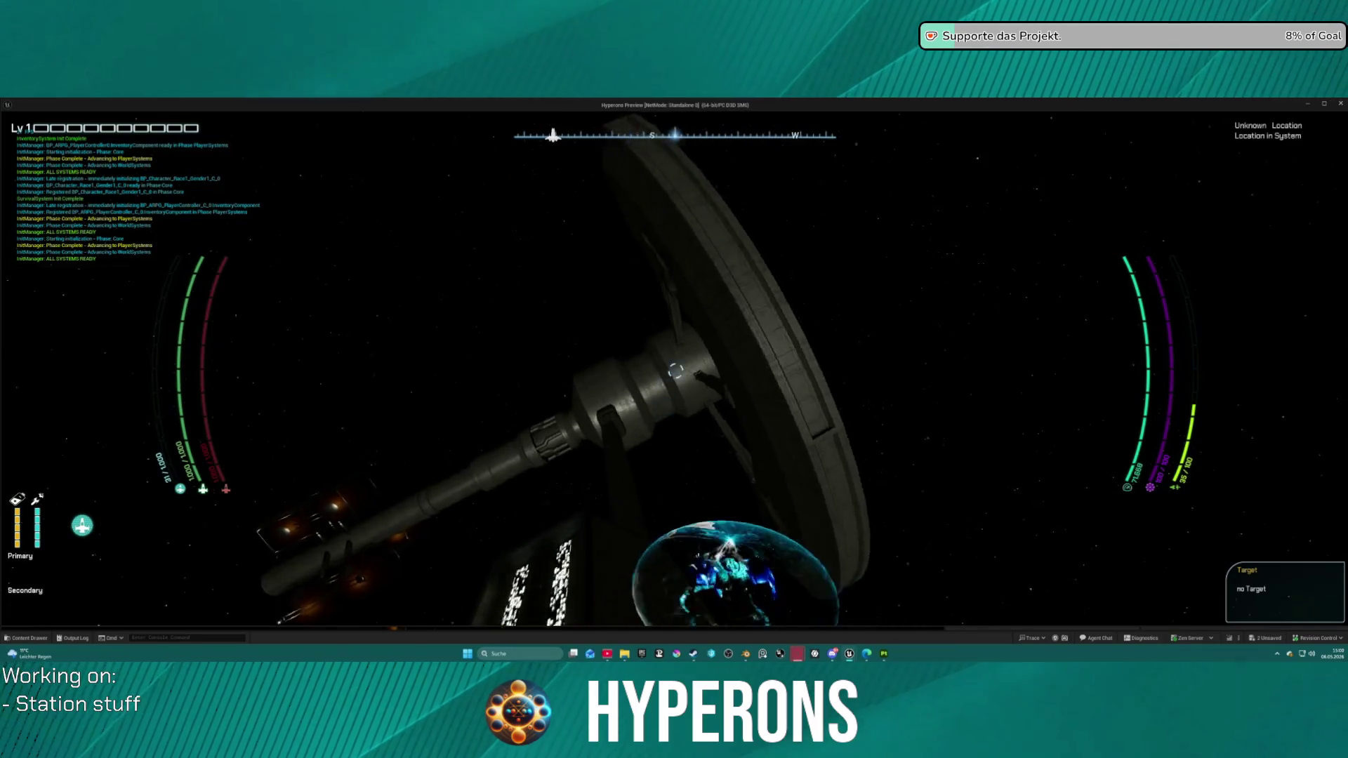
pyautogui.press('a')
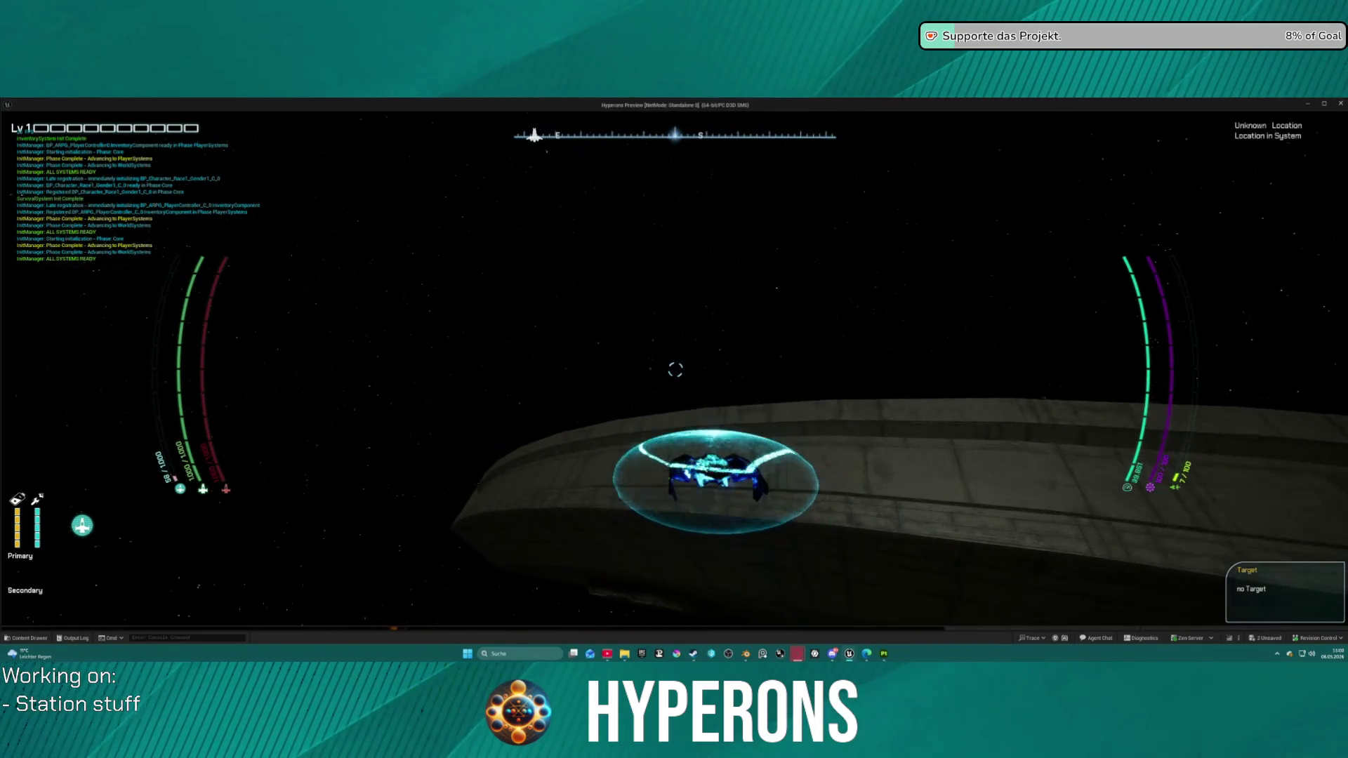
pyautogui.press('w')
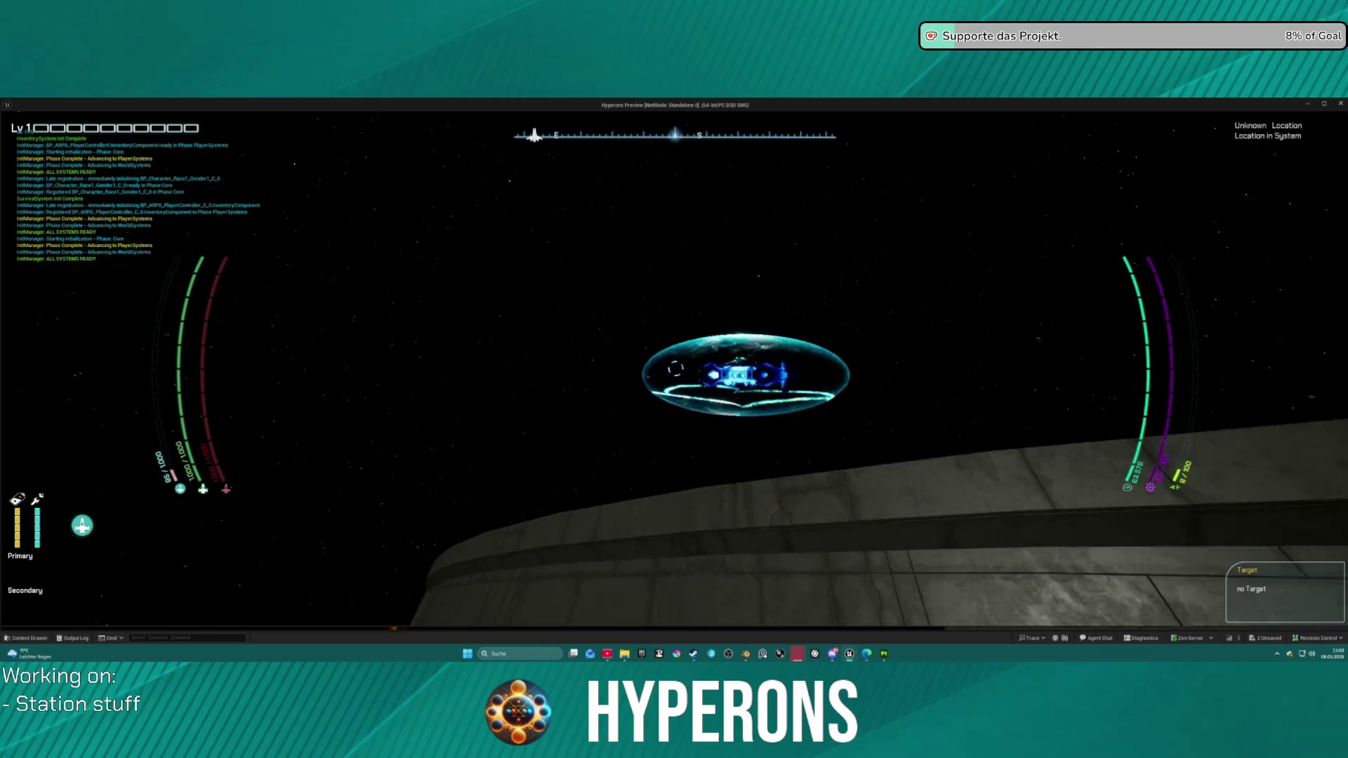
pyautogui.press('s')
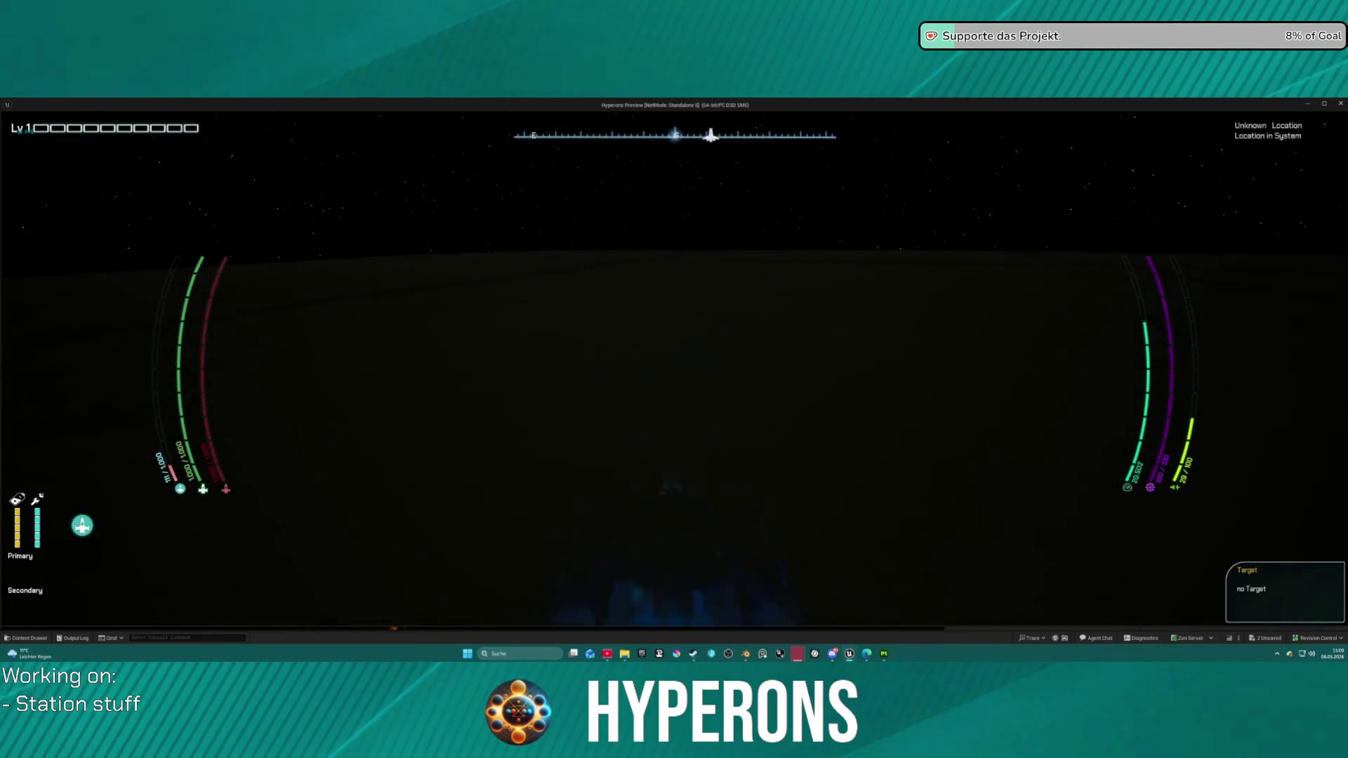
pyautogui.press('w')
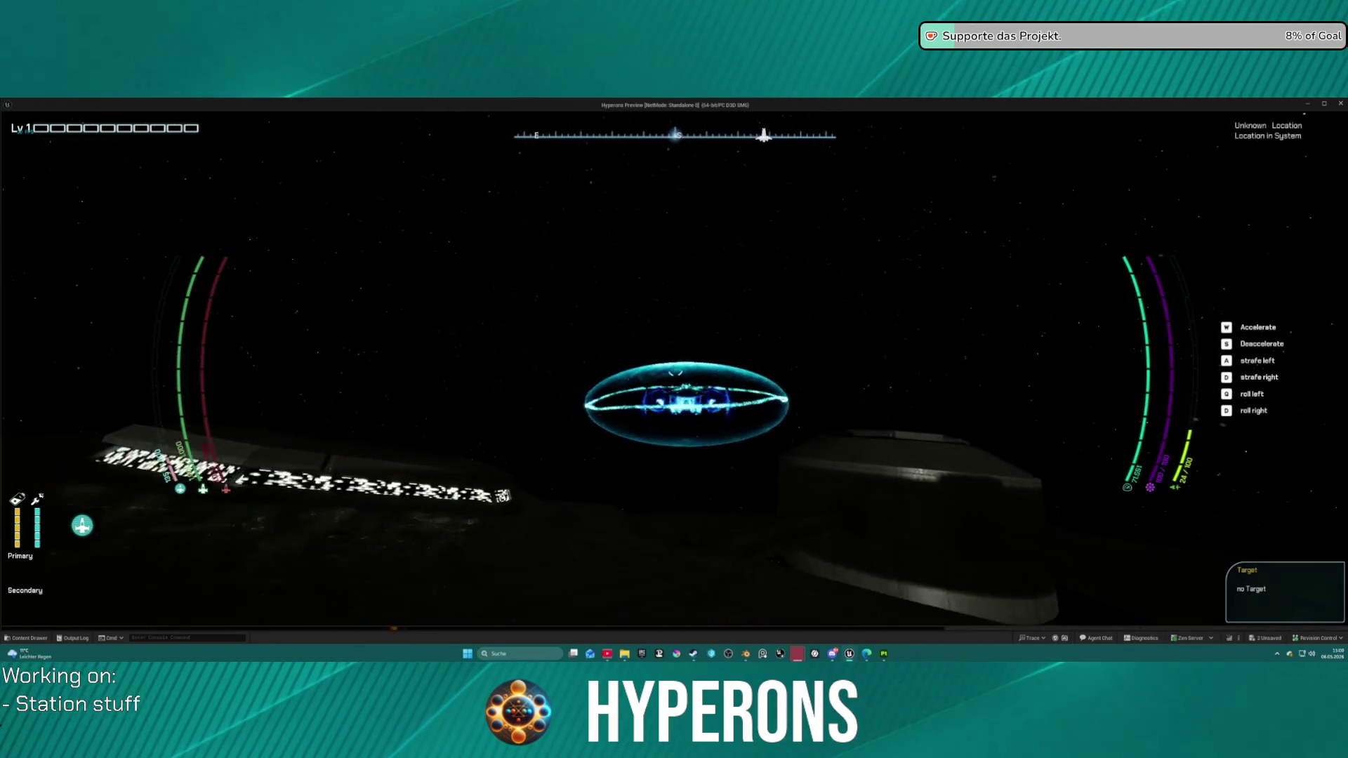
pyautogui.press('s')
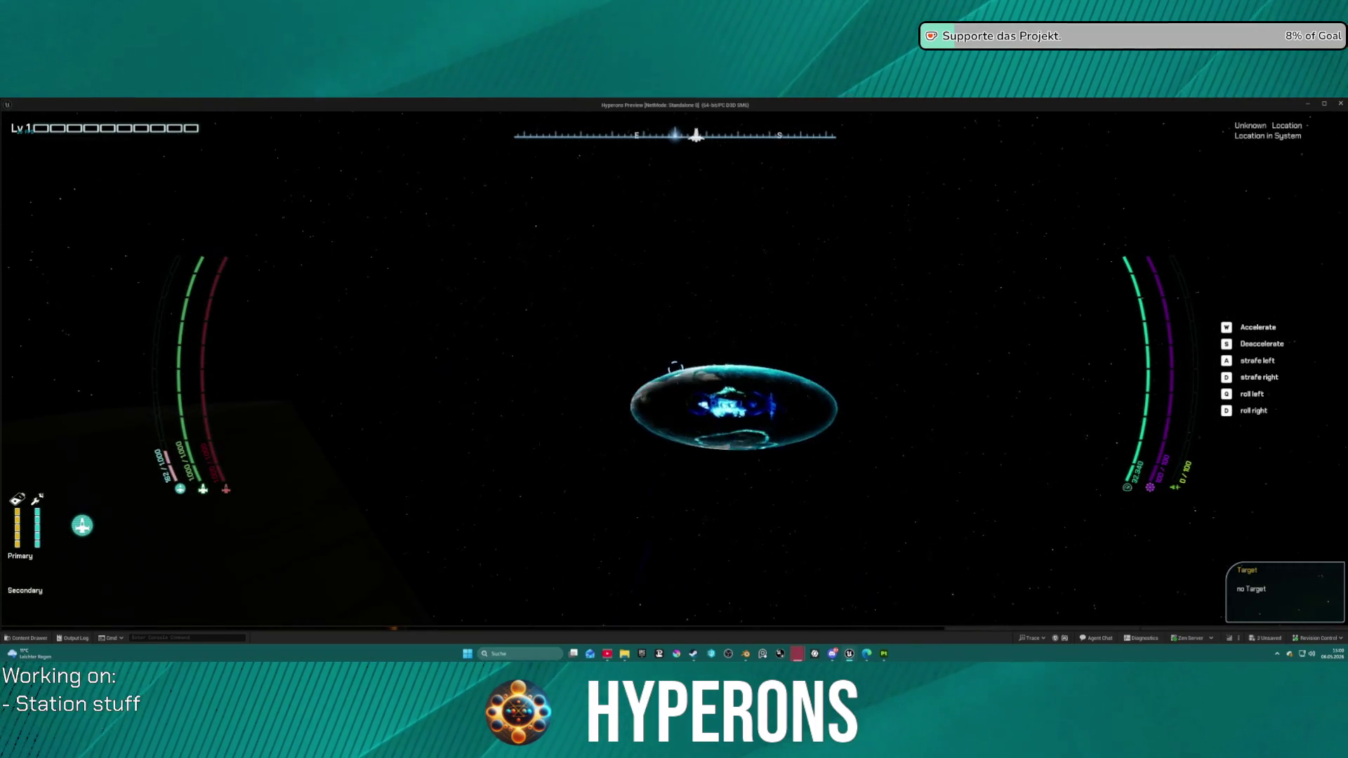
pyautogui.press('w')
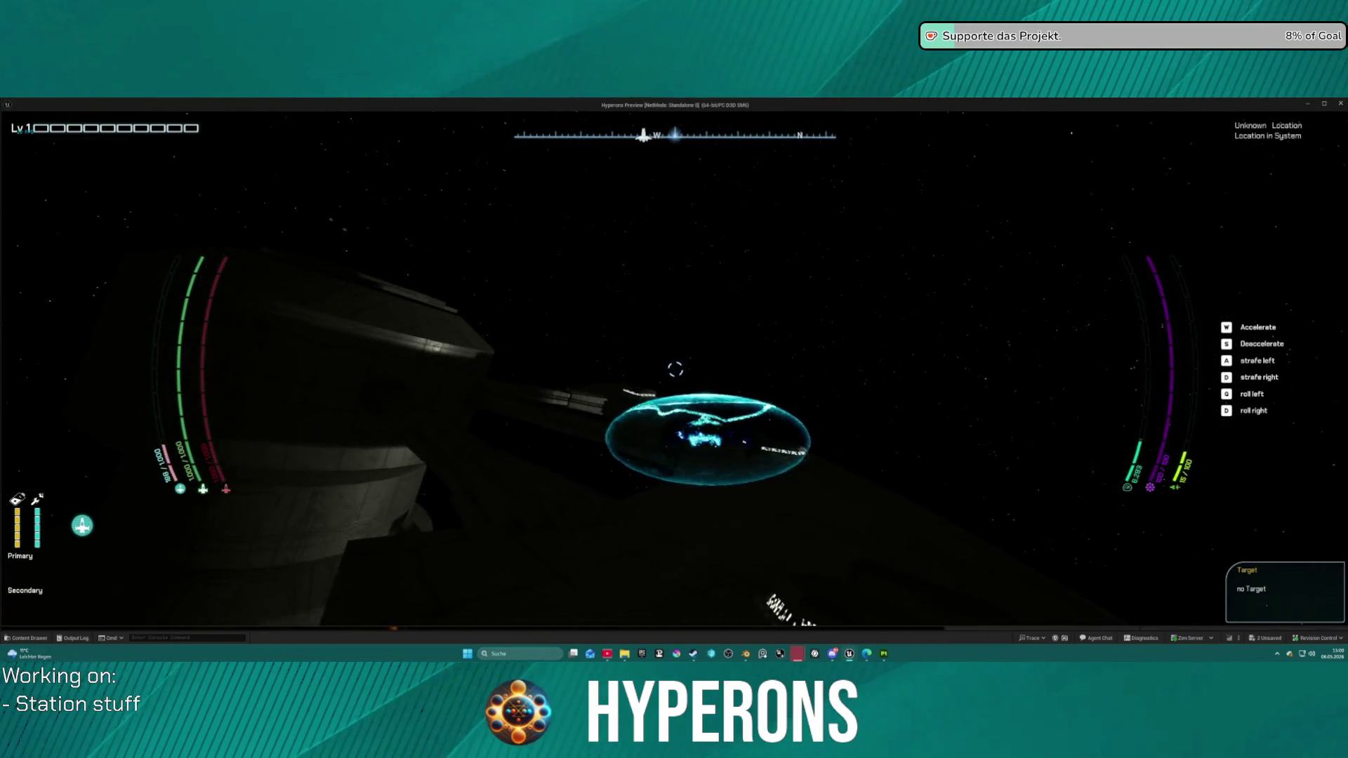
pyautogui.press('w')
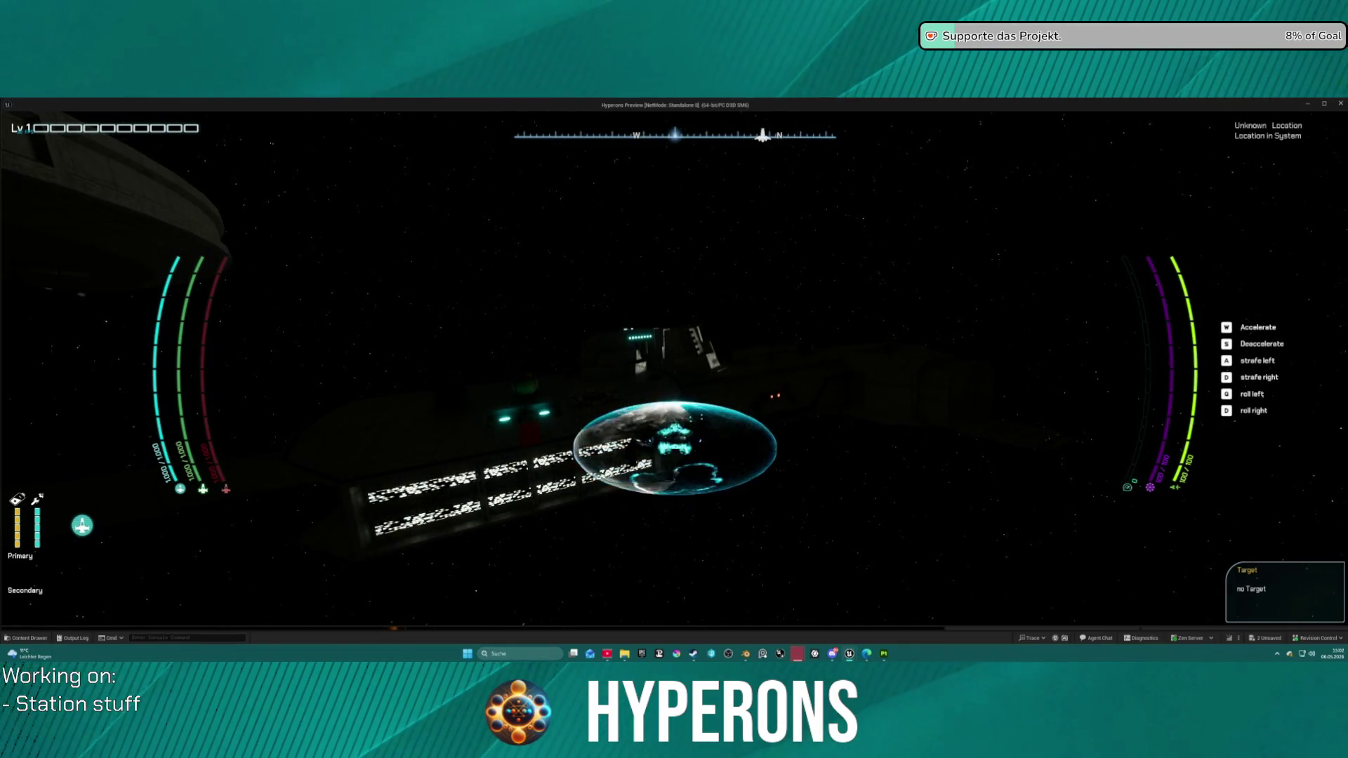
# Step: Leave the fullscreen game preview and stop the play session
pyautogui.press('super')
pyautogui.press('Escape')
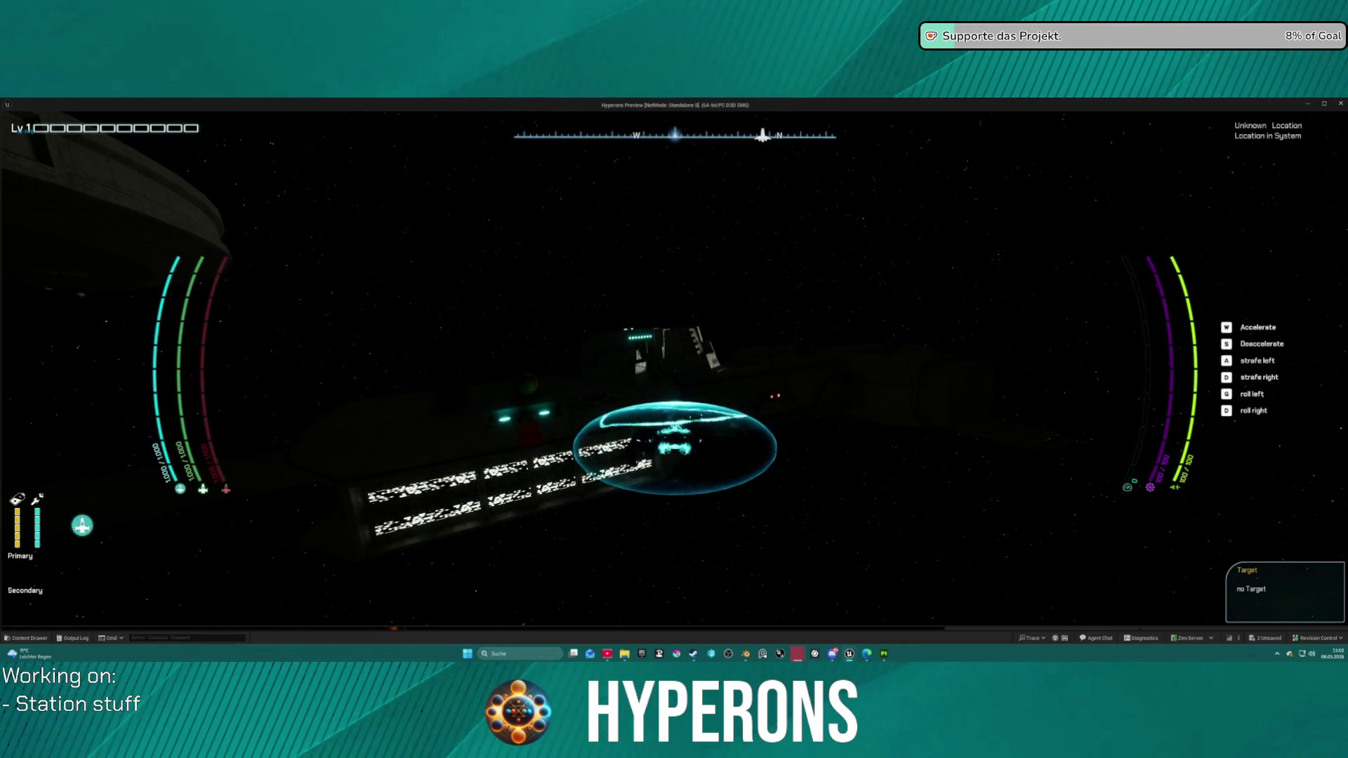
pyautogui.hotkey('alt', 'Tab')
pyautogui.press('Escape')
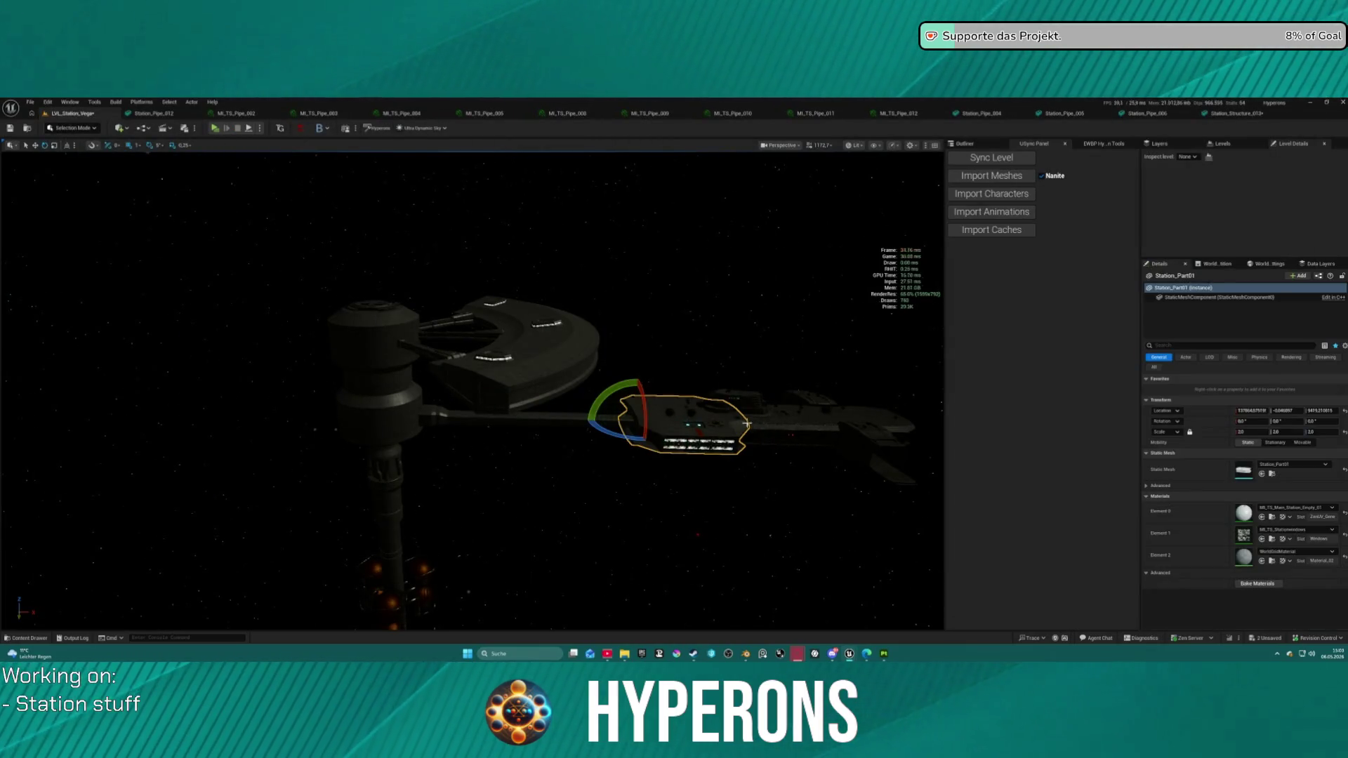
pyautogui.moveTo(471, 393); pyautogui.dragTo(358, 379)
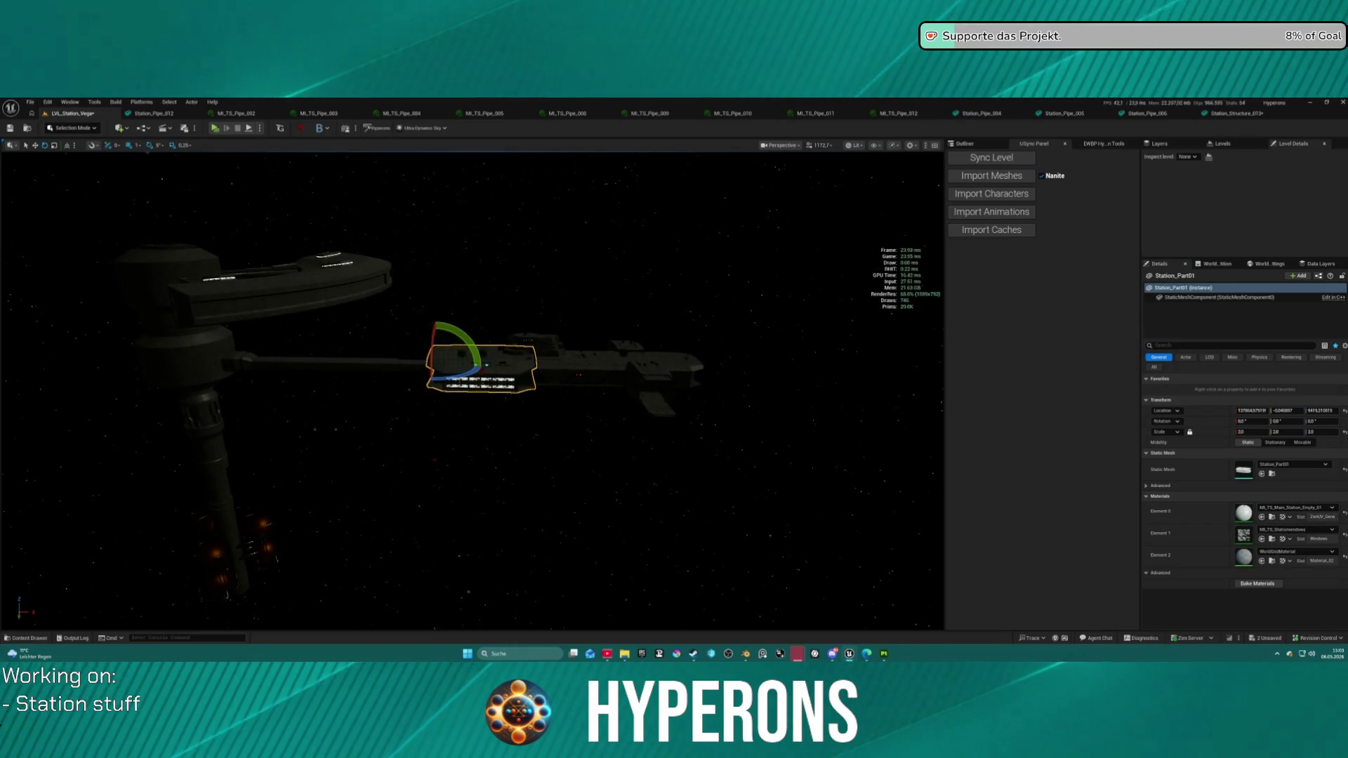